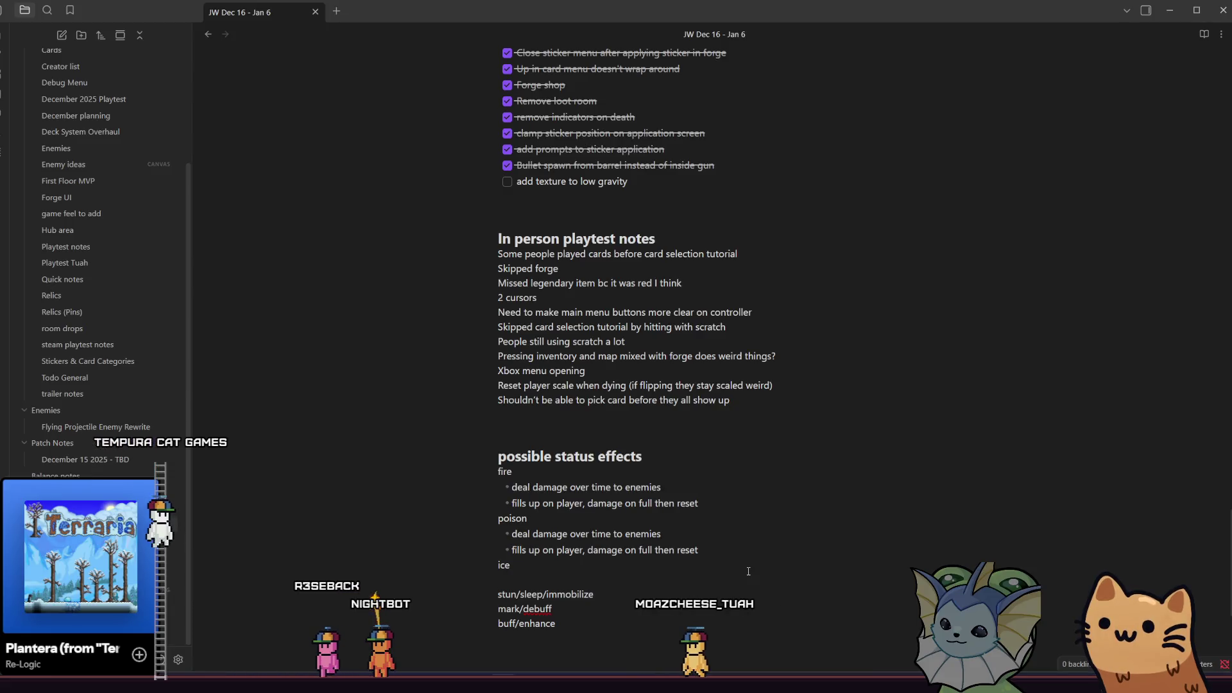
Describe ice as '- slow then maybe freeze'
{"action": "type", "text": "-"}
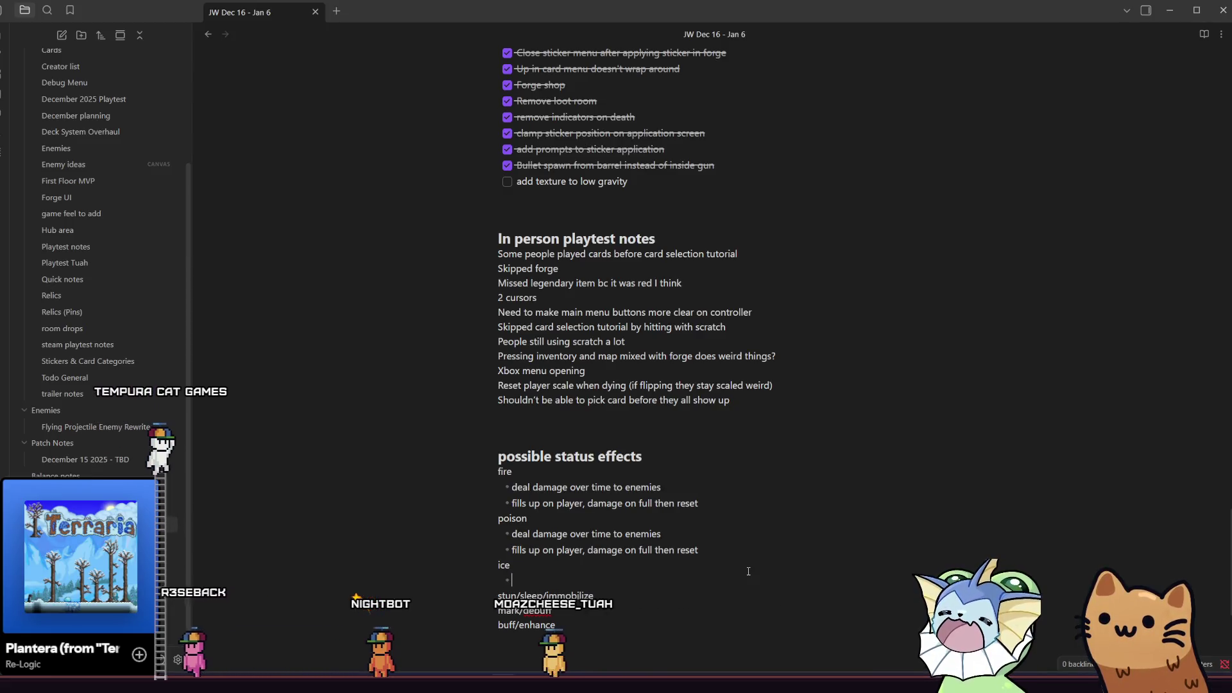
{"action": "type", "text": " slow"}
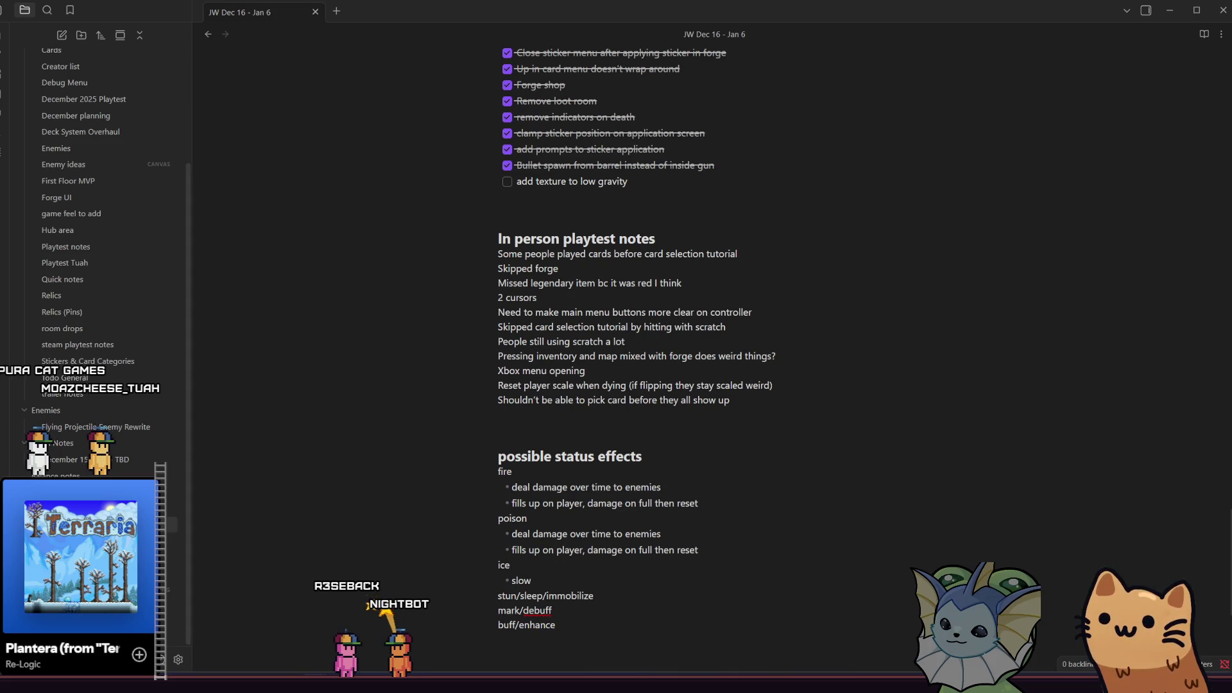
{"action": "left_click", "coordinate": [646, 588]}
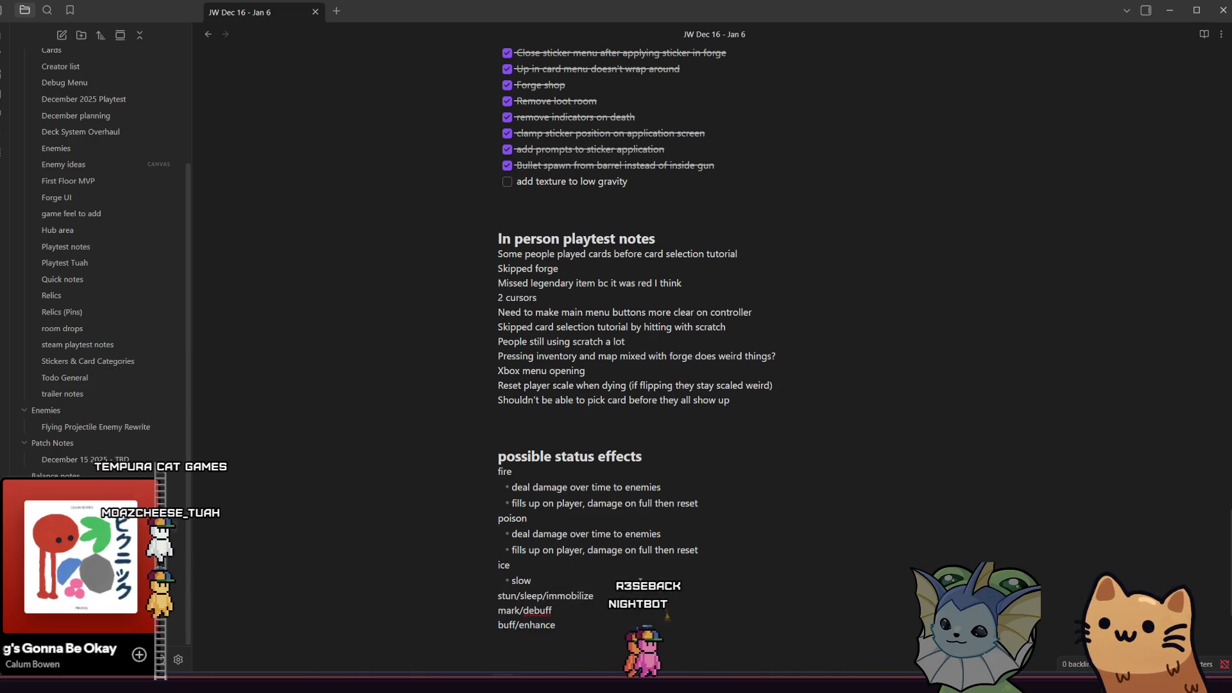
{"action": "type", "text": " t"}
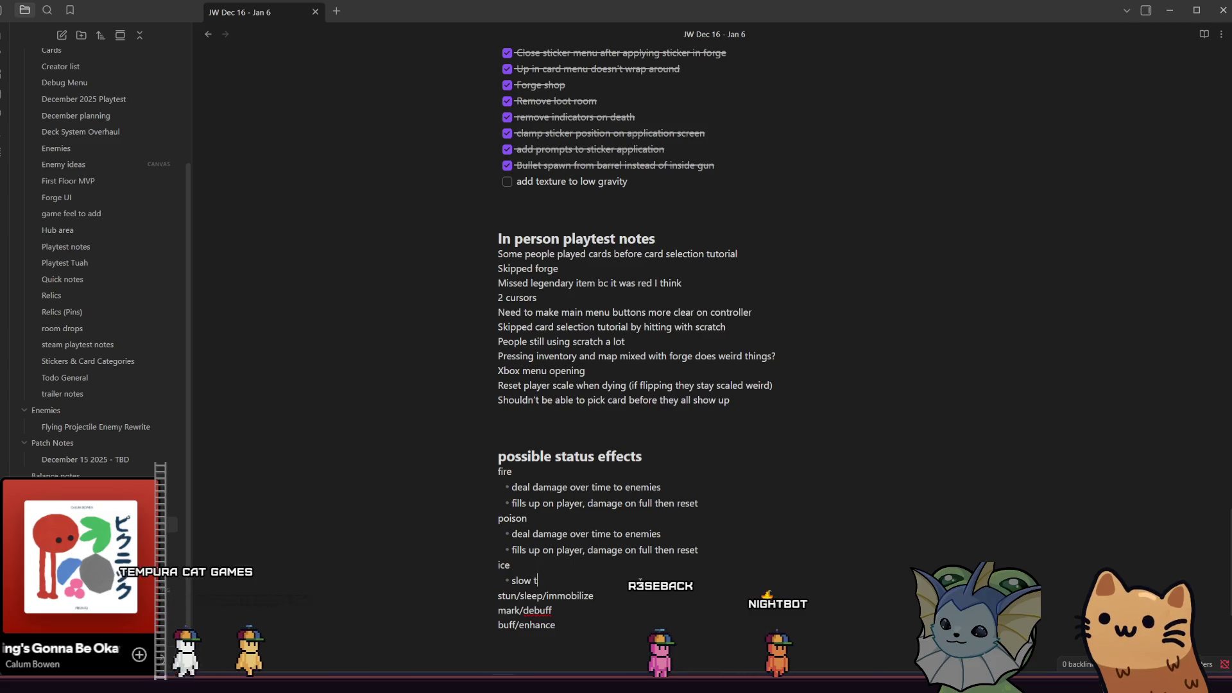
{"action": "type", "text": "hen maybe freeze"}
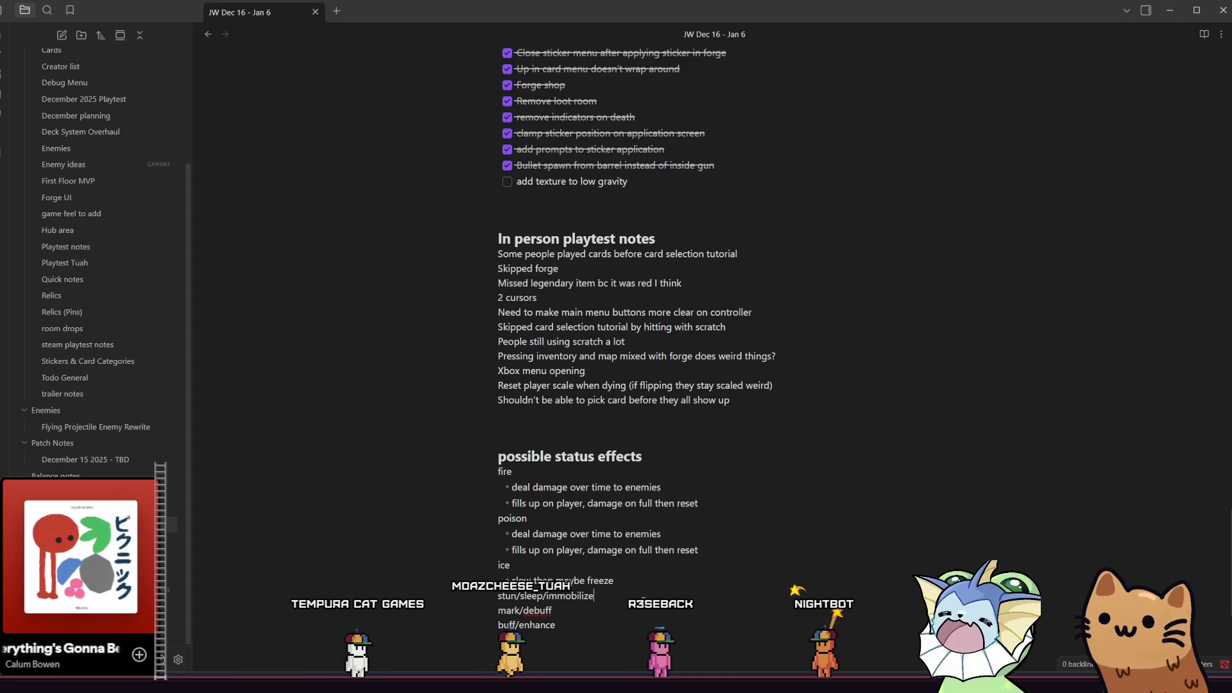
Add 'cant move and/or cant attack' under stun/sleep/immobilize
{"action": "key", "text": "Down"}
{"action": "key", "text": "Return"}
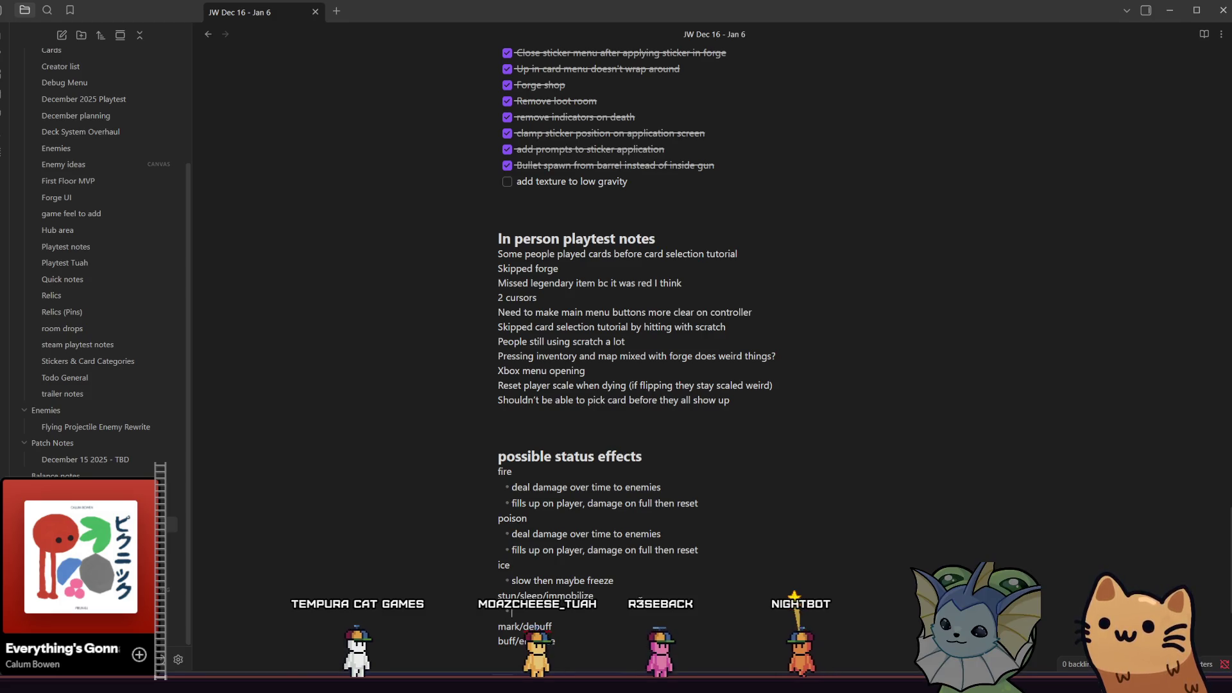
{"action": "type", "text": "cant move and"}
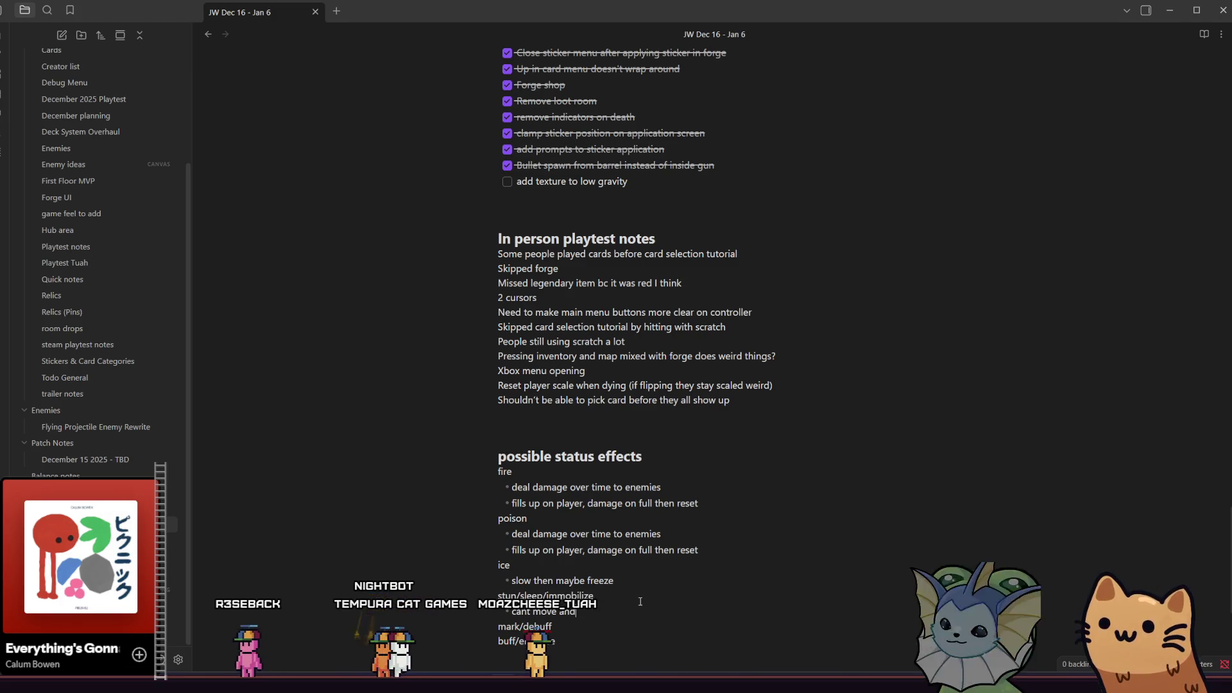
{"action": "type", "text": "nt attack"}
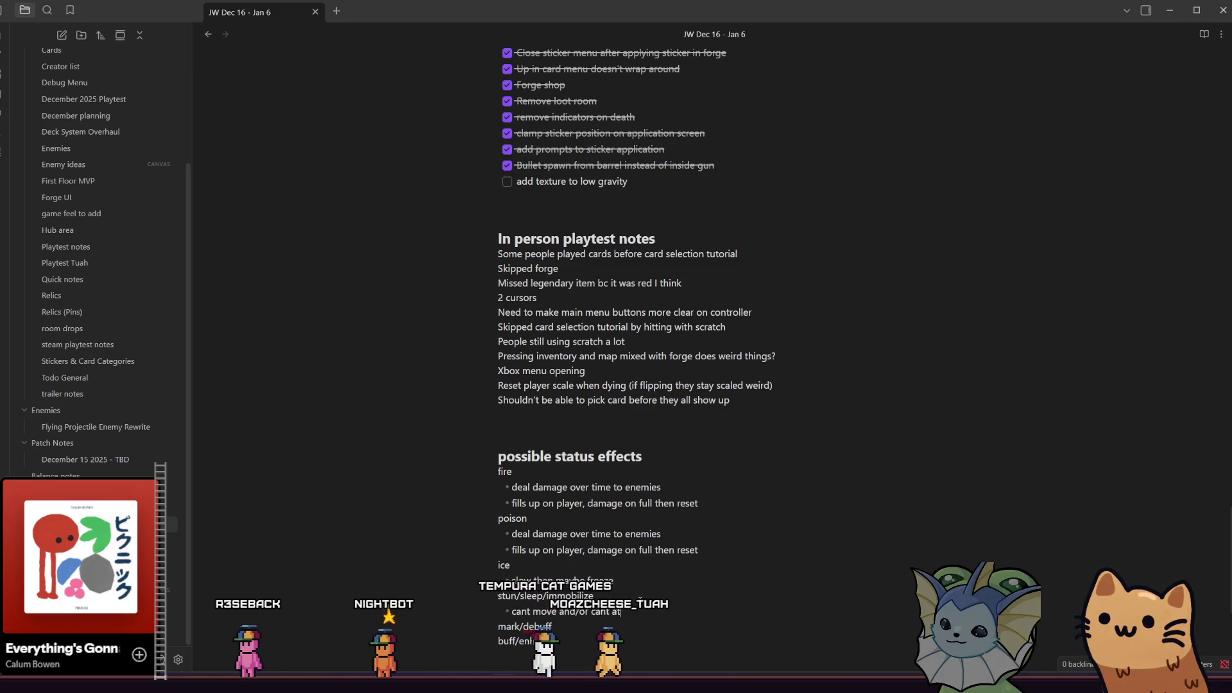
Add 'less health / more damage' under mark/debuff and start a line below buff/enhance
{"action": "left_click", "coordinate": [662, 617]}
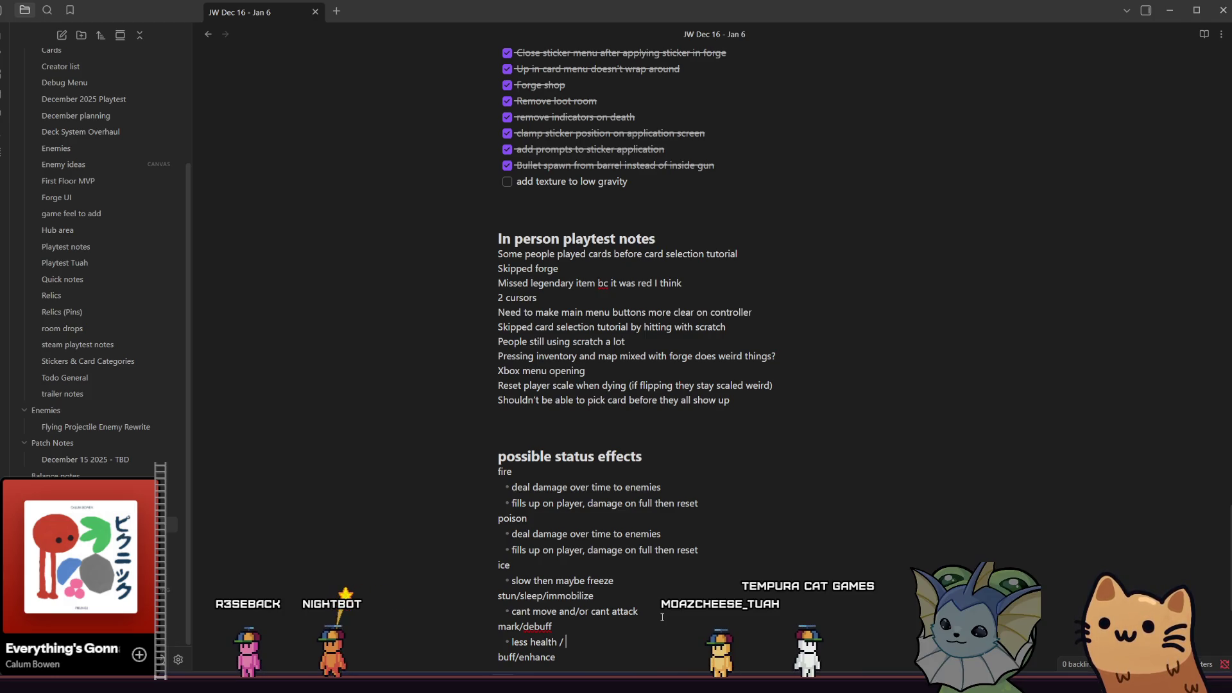
{"action": "type", "text": "more damage"}
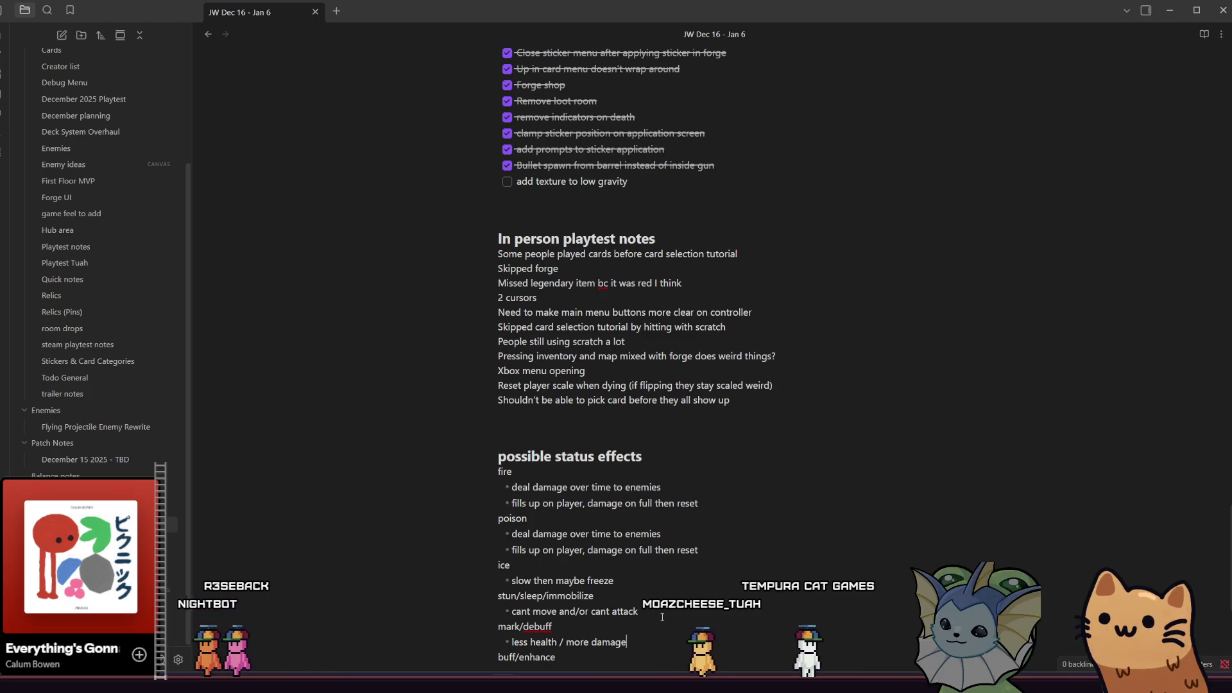
{"action": "scroll", "coordinate": [662, 617], "scroll_direction": "down", "scroll_amount": 4}
{"action": "left_click", "coordinate": [610, 416]}
{"action": "key", "text": "Return"}
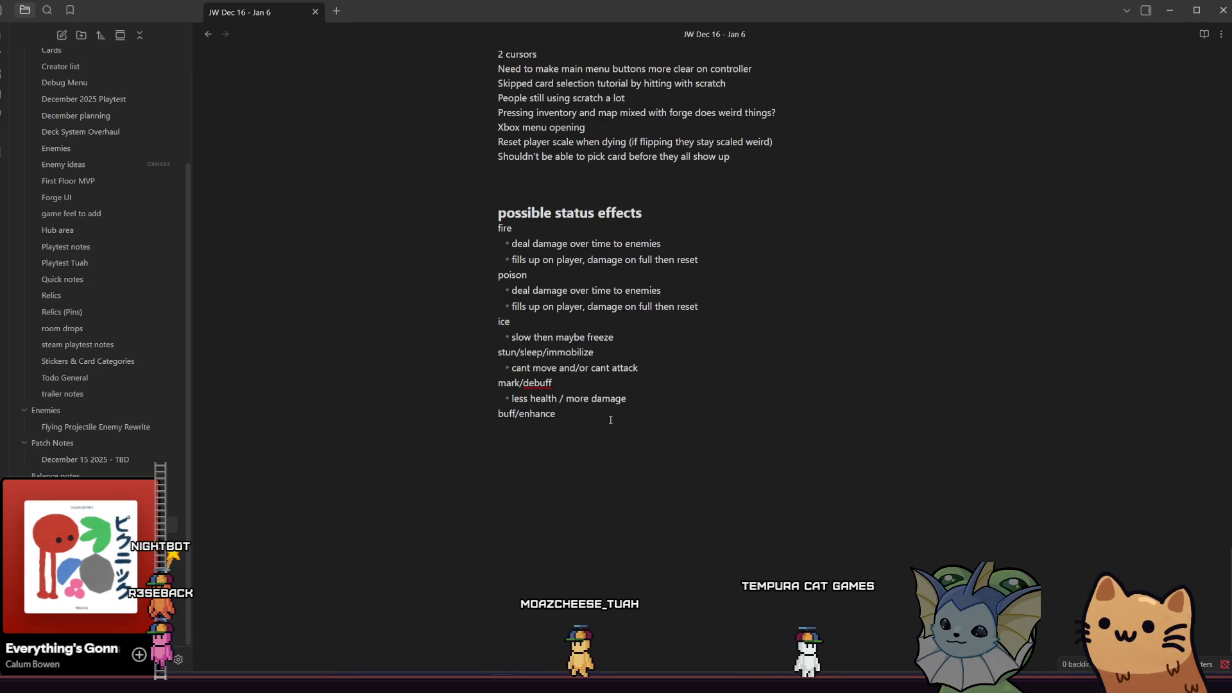
Add an indented '- more health' sub-bullet under buff/enhance
{"action": "key", "text": "Tab"}
{"action": "type", "text": "- more "}
{"action": "type", "text": "health"}
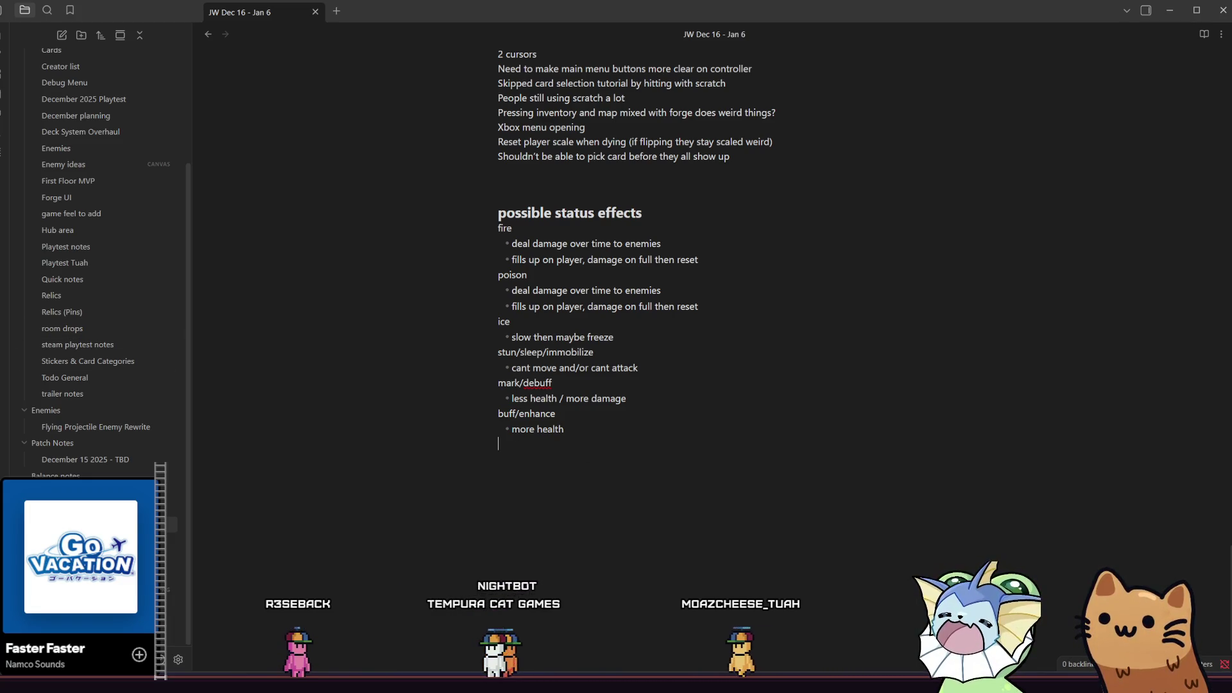
{"action": "key", "text": "super+d"}
{"action": "key", "text": "super+d"}
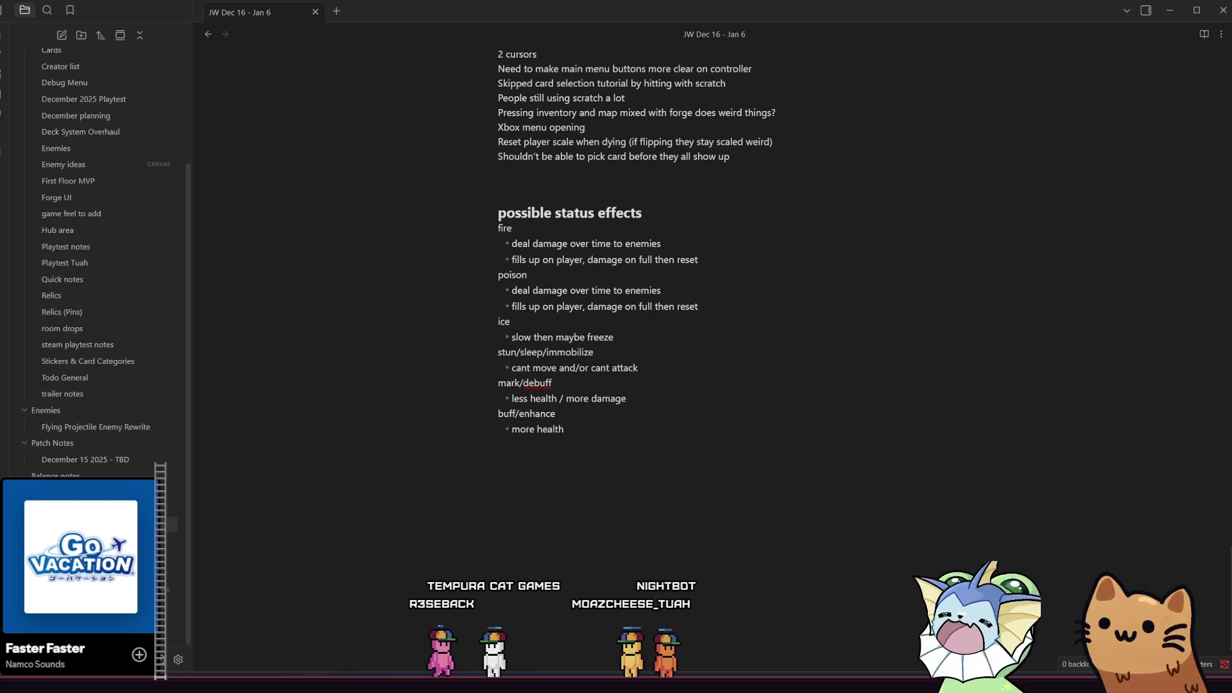
Open the Cards note and scroll down to its passives list
{"action": "left_click", "coordinate": [730, 421]}
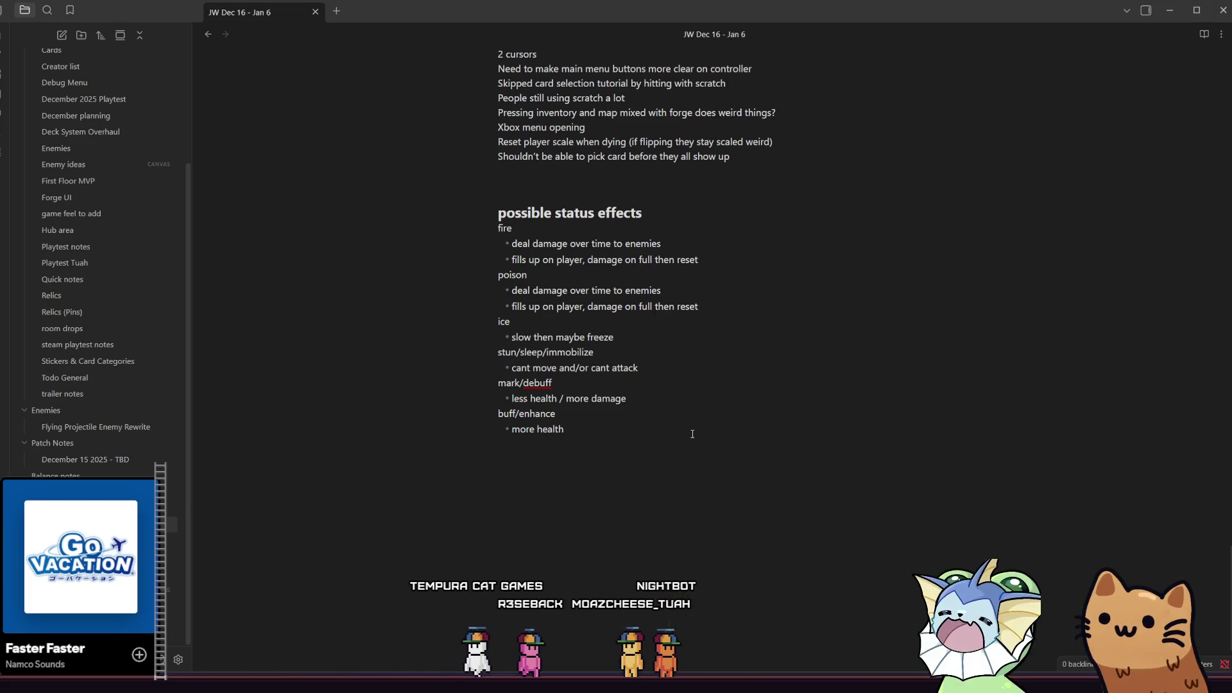
{"action": "scroll", "coordinate": [692, 434], "scroll_direction": "up", "scroll_amount": 4}
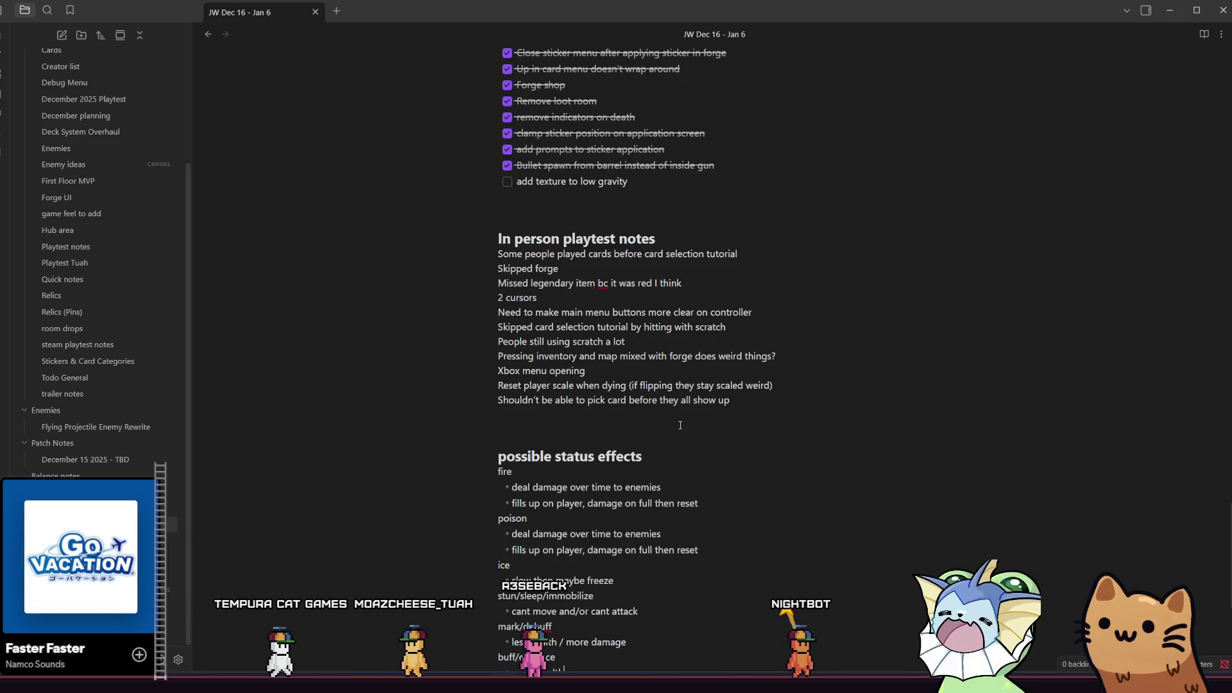
{"action": "scroll", "coordinate": [680, 425], "scroll_direction": "up", "scroll_amount": 4}
{"action": "scroll", "coordinate": [685, 424], "scroll_direction": "up", "scroll_amount": 2}
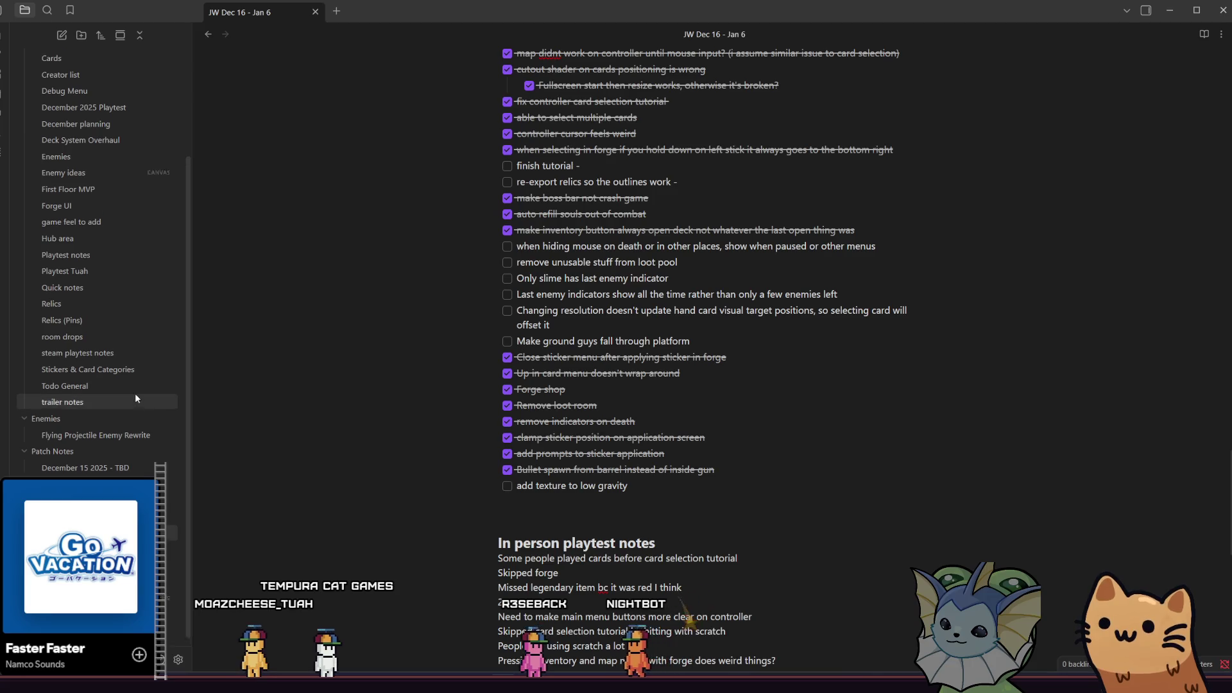
{"action": "scroll", "coordinate": [134, 393], "scroll_direction": "up", "scroll_amount": 3}
{"action": "left_click", "coordinate": [122, 189]}
{"action": "scroll", "coordinate": [449, 507], "scroll_direction": "down", "scroll_amount": 15}
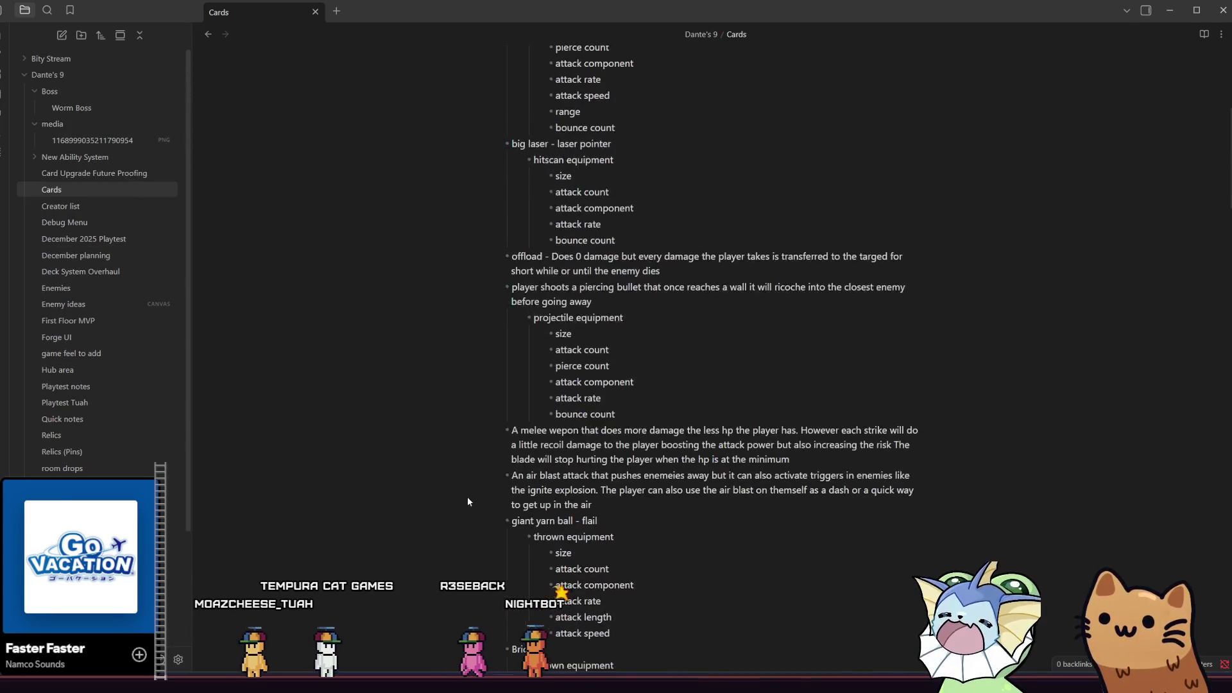
{"action": "scroll", "coordinate": [469, 472], "scroll_direction": "down", "scroll_amount": 15}
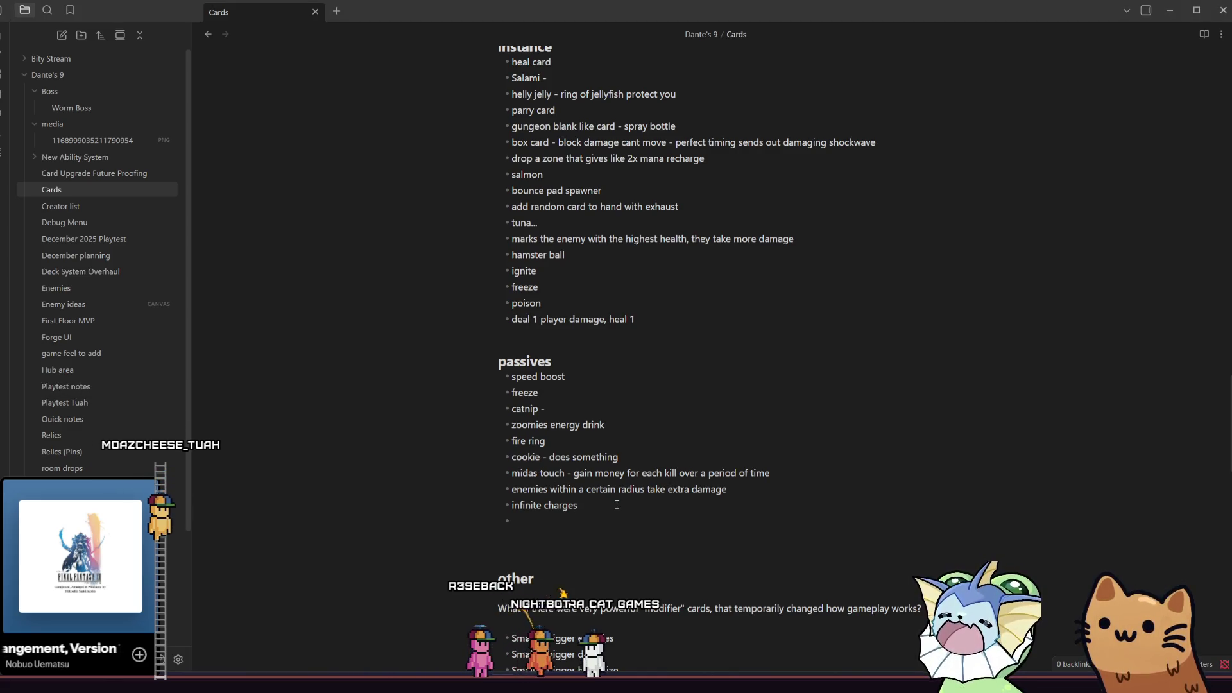
Add 'infinite charges' to the passives list, then switch to Aseprite
{"action": "left_click", "coordinate": [584, 507]}
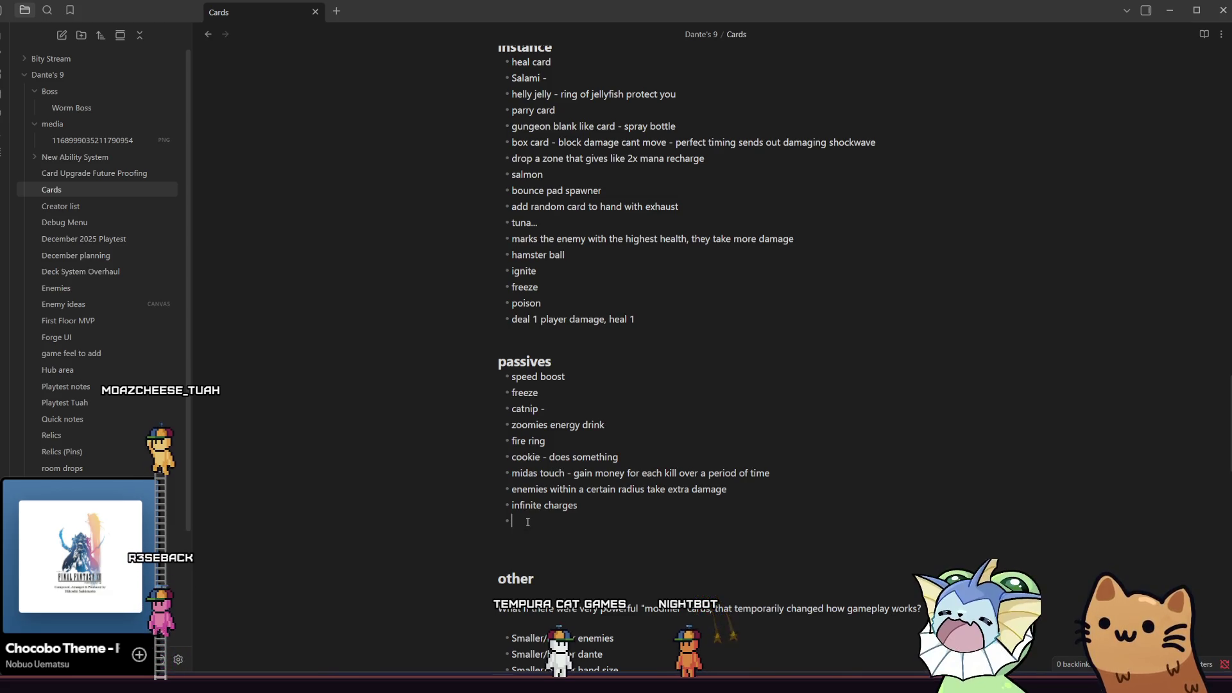
{"action": "mouse_move", "coordinate": [395, 684]}
{"action": "mouse_move", "coordinate": [237, 683]}
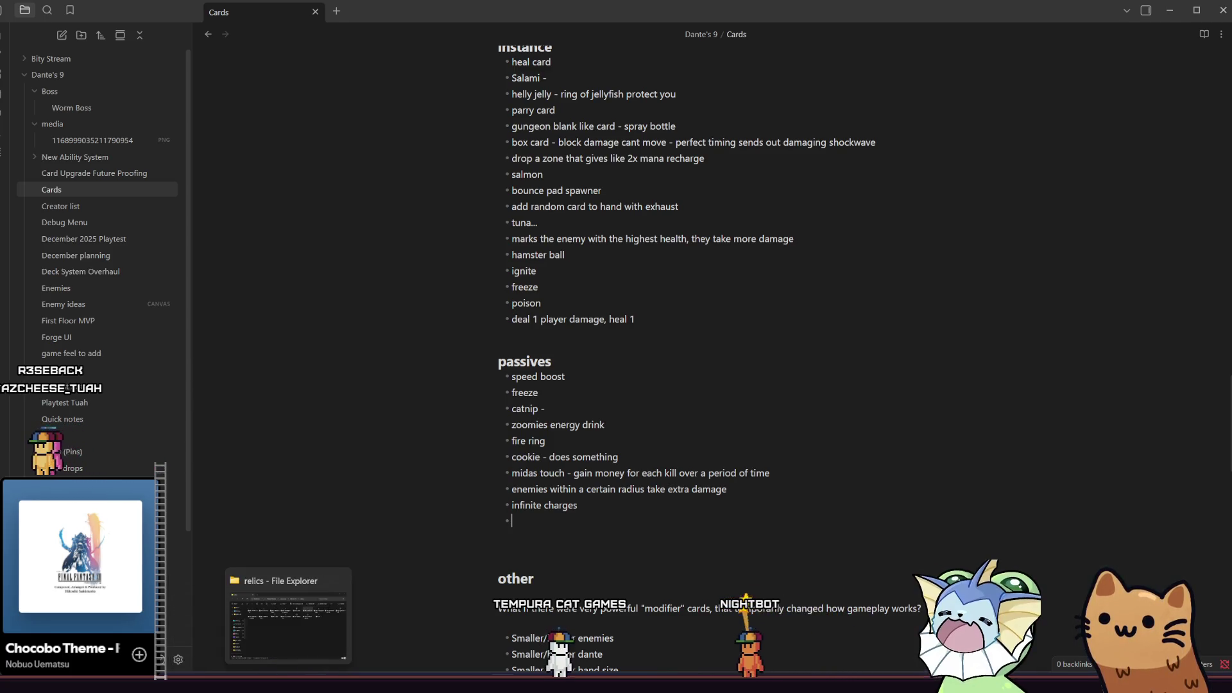
{"action": "mouse_move", "coordinate": [315, 683]}
{"action": "left_click", "coordinate": [395, 683]}
Deselect the chest, browse the Home tab's recent files, and bring up the File menu
{"action": "left_click", "coordinate": [288, 263]}
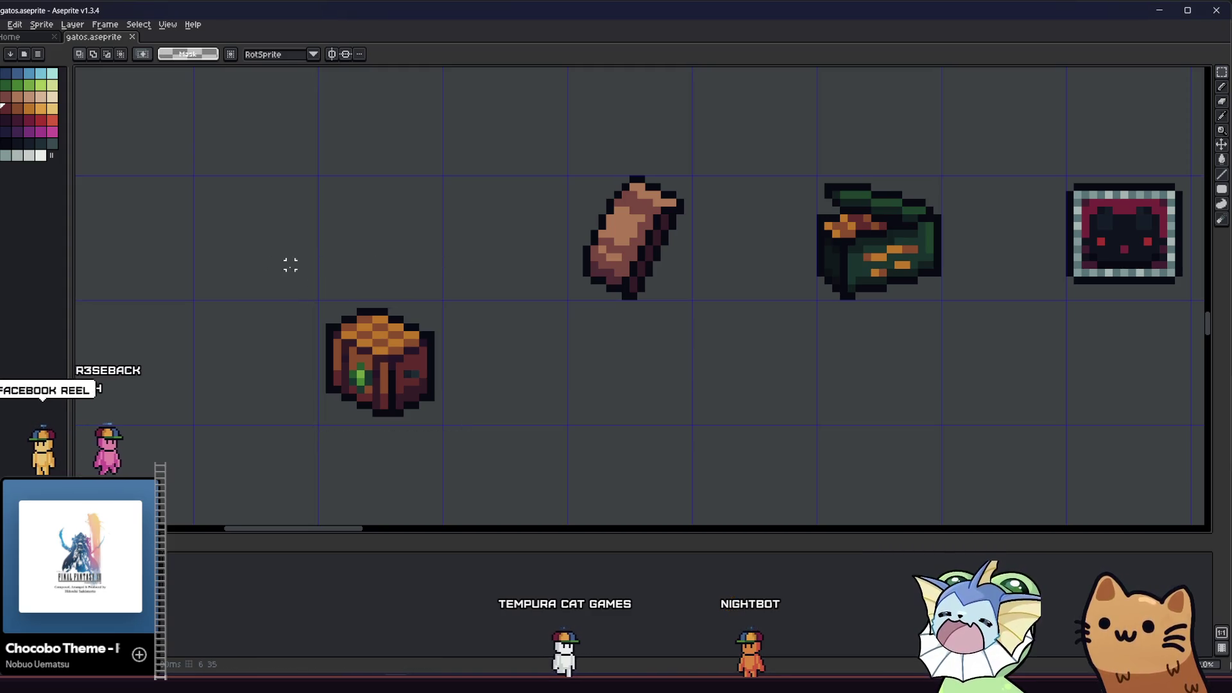
{"action": "left_click", "coordinate": [26, 37]}
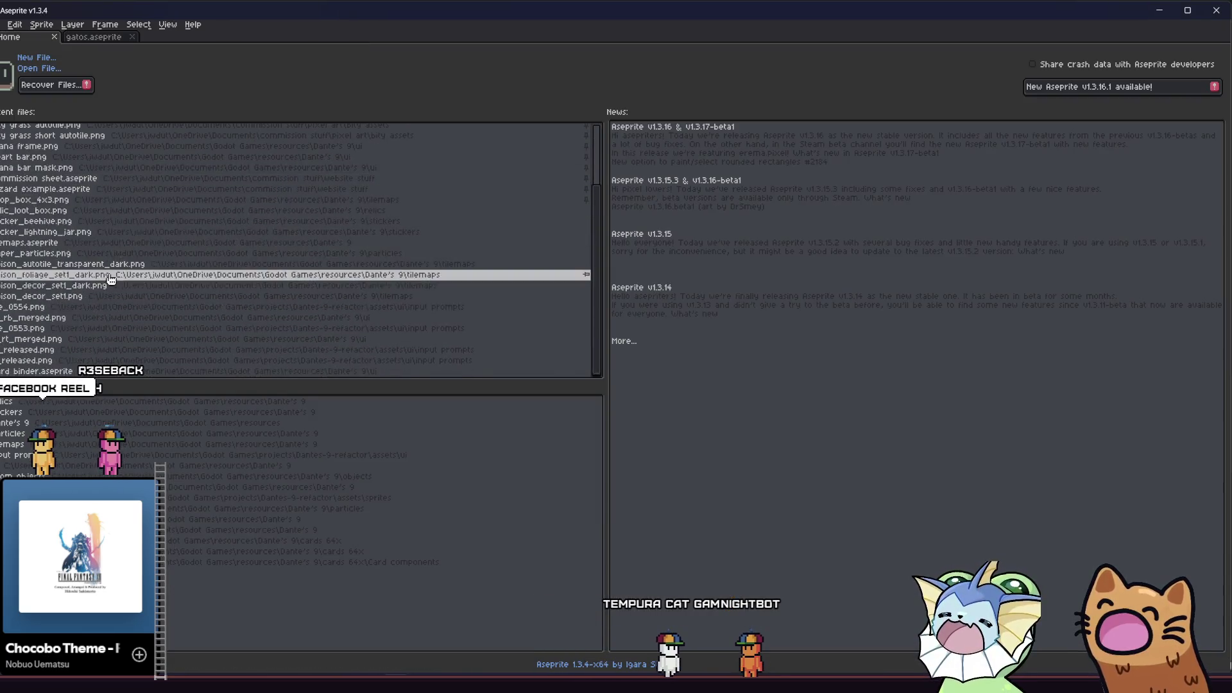
{"action": "scroll", "coordinate": [118, 267], "scroll_direction": "up", "scroll_amount": 2}
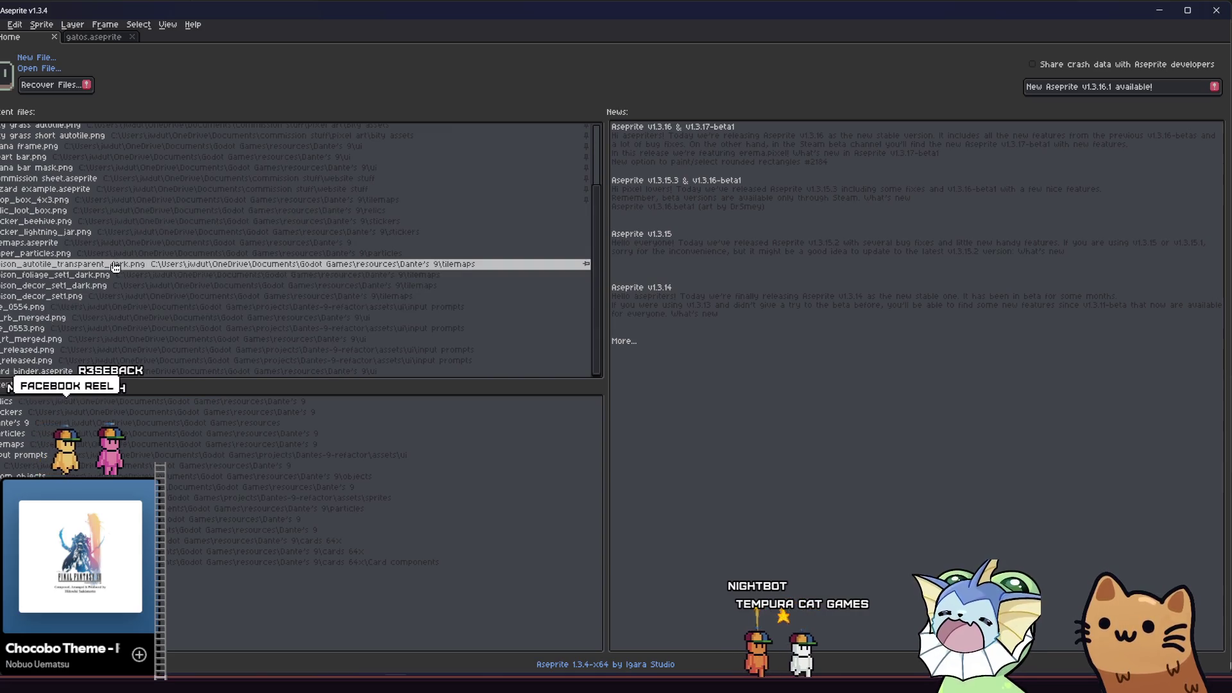
{"action": "scroll", "coordinate": [116, 267], "scroll_direction": "up", "scroll_amount": 3}
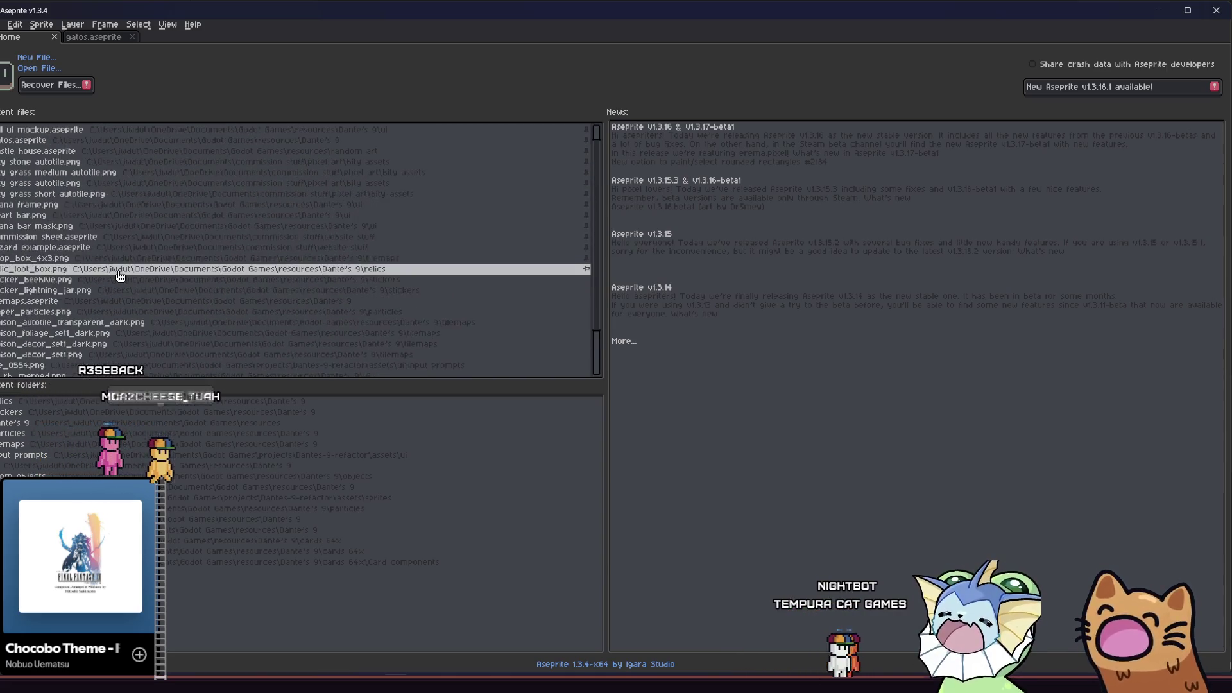
{"action": "scroll", "coordinate": [118, 273], "scroll_direction": "down", "scroll_amount": 3}
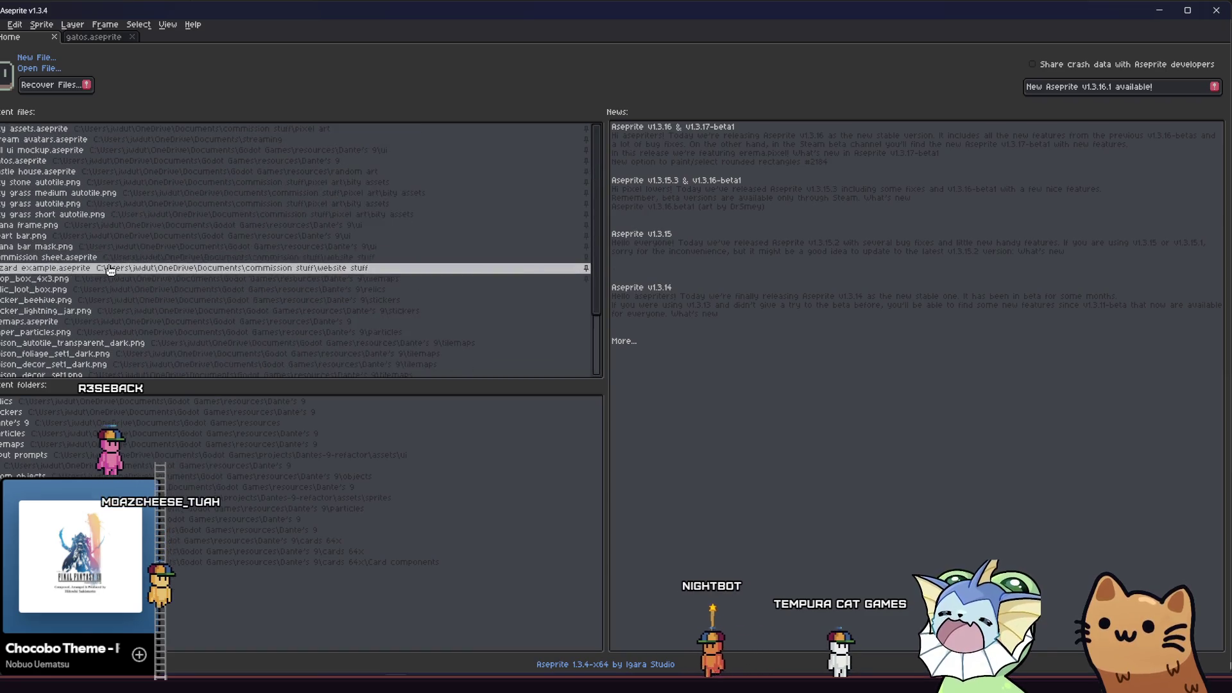
{"action": "scroll", "coordinate": [81, 344], "scroll_direction": "up", "scroll_amount": 2}
{"action": "scroll", "coordinate": [81, 341], "scroll_direction": "down", "scroll_amount": 2}
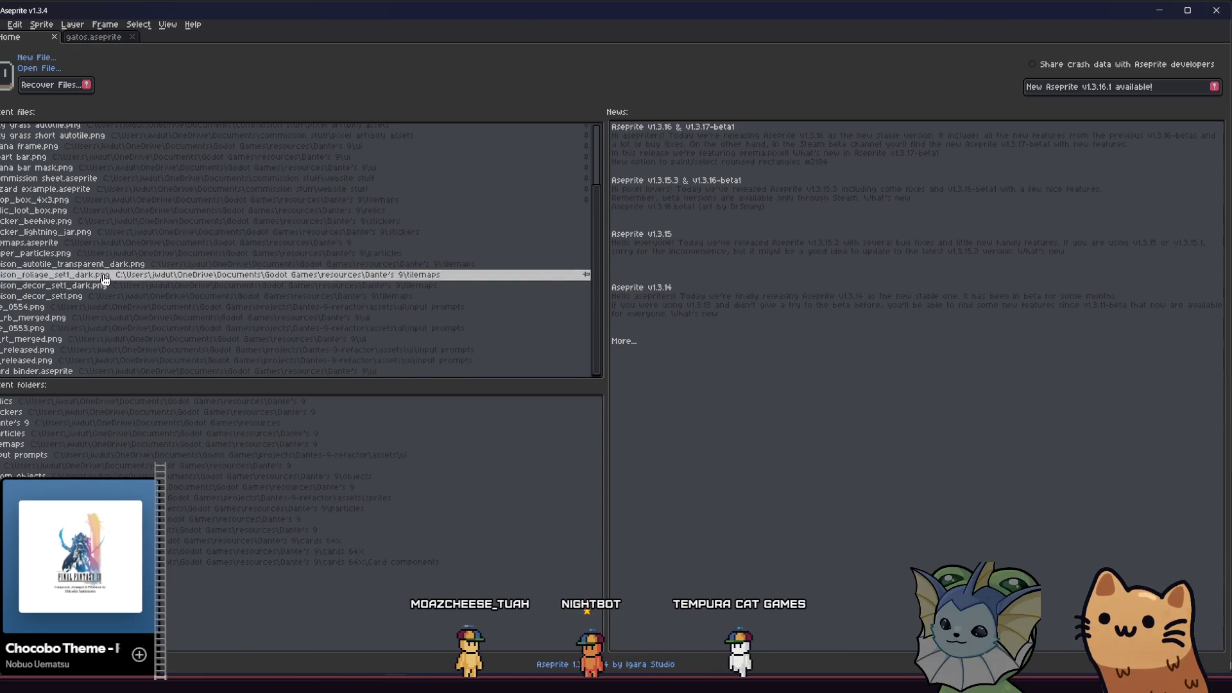
{"action": "scroll", "coordinate": [113, 280], "scroll_direction": "up", "scroll_amount": 5}
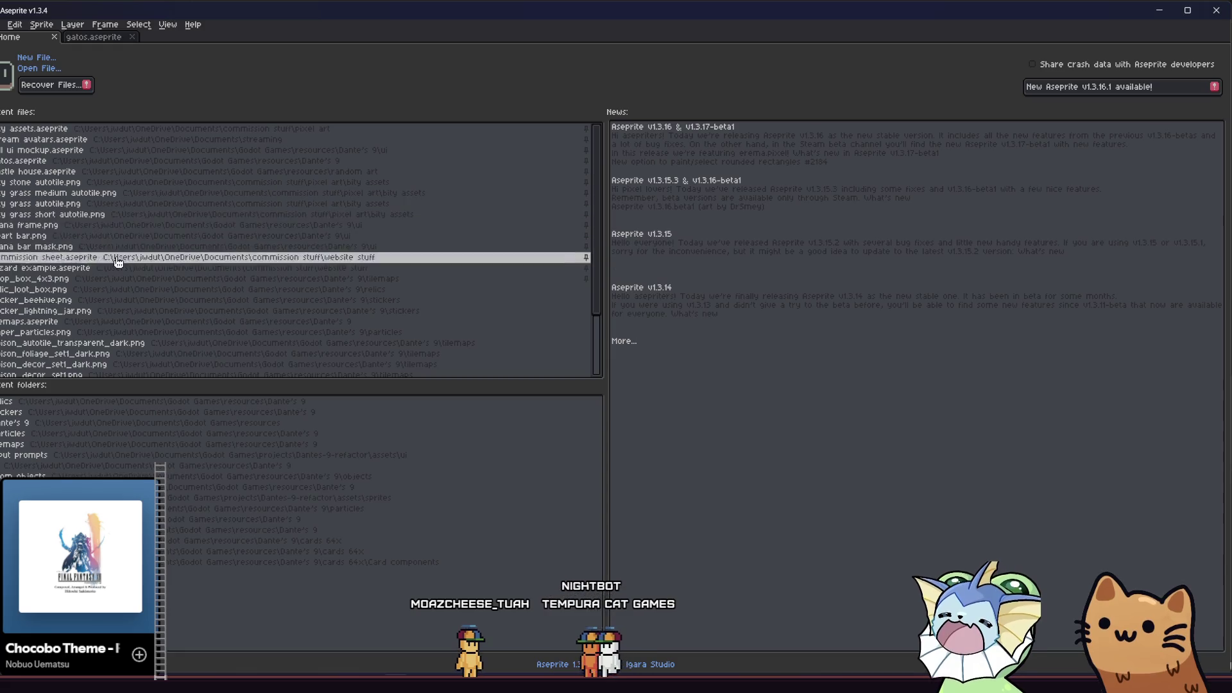
{"action": "scroll", "coordinate": [122, 308], "scroll_direction": "down", "scroll_amount": 5}
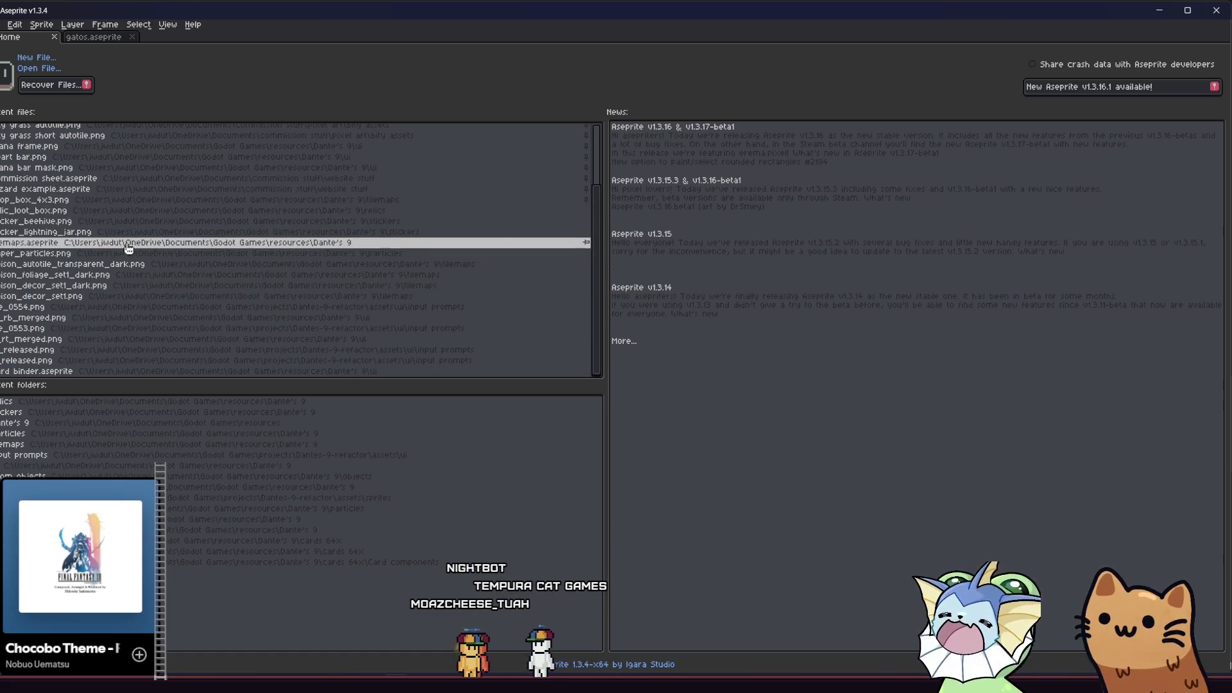
{"action": "scroll", "coordinate": [133, 295], "scroll_direction": "up", "scroll_amount": 5}
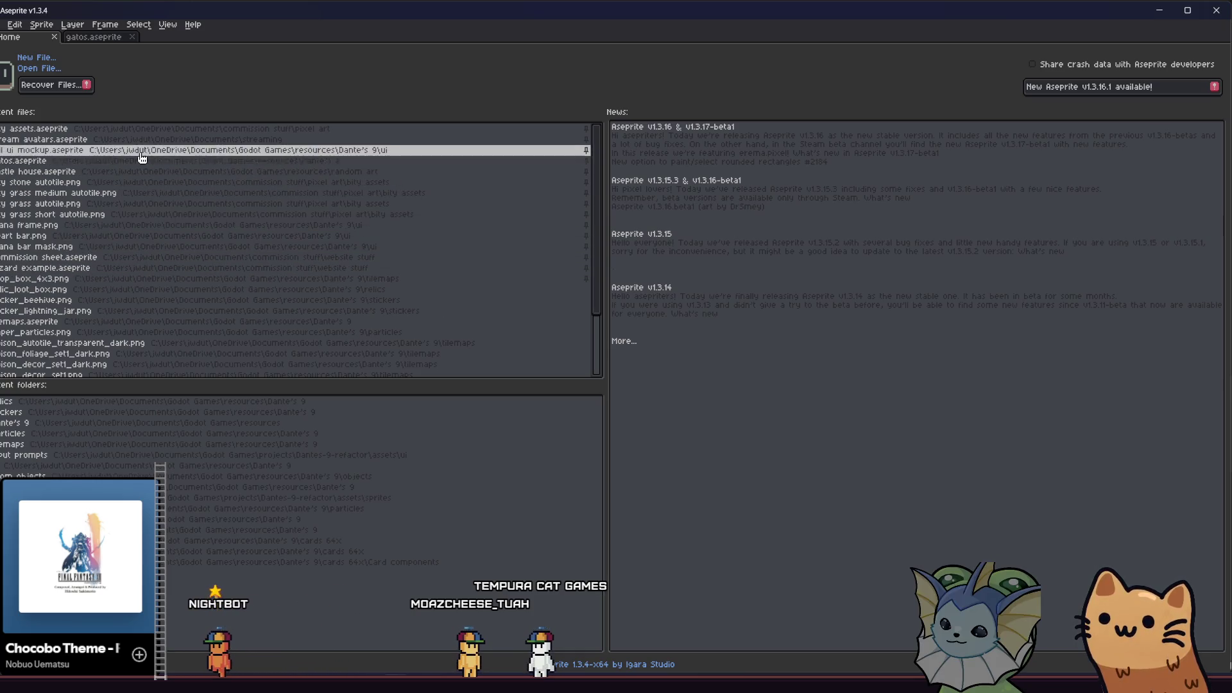
{"action": "scroll", "coordinate": [161, 244], "scroll_direction": "down", "scroll_amount": 5}
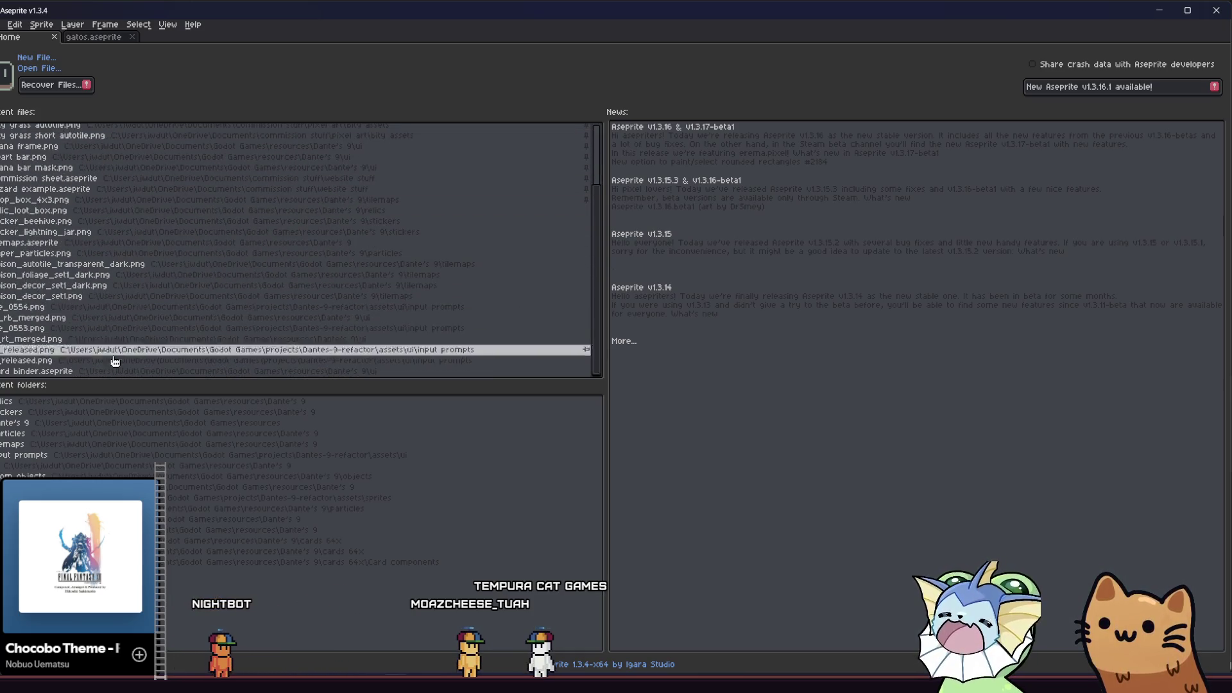
{"action": "left_click", "coordinate": [2, 23]}
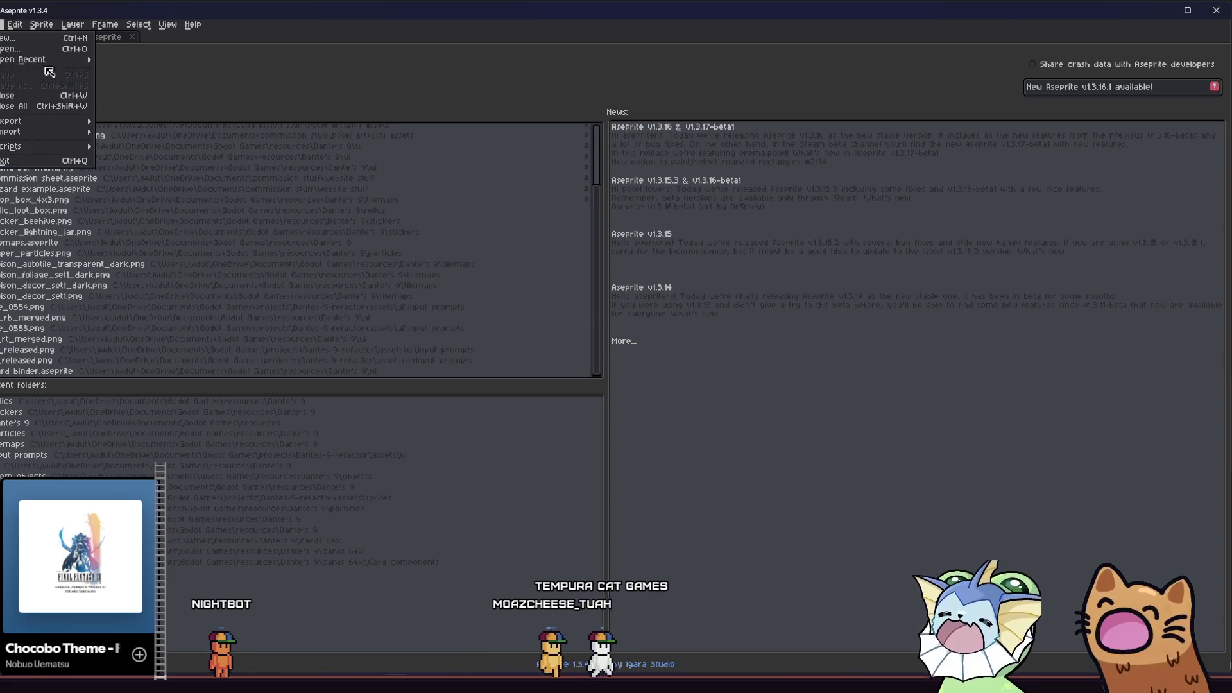
Open cards 64x.aseprite from the Dante's 9 folder
{"action": "mouse_move", "coordinate": [53, 60]}
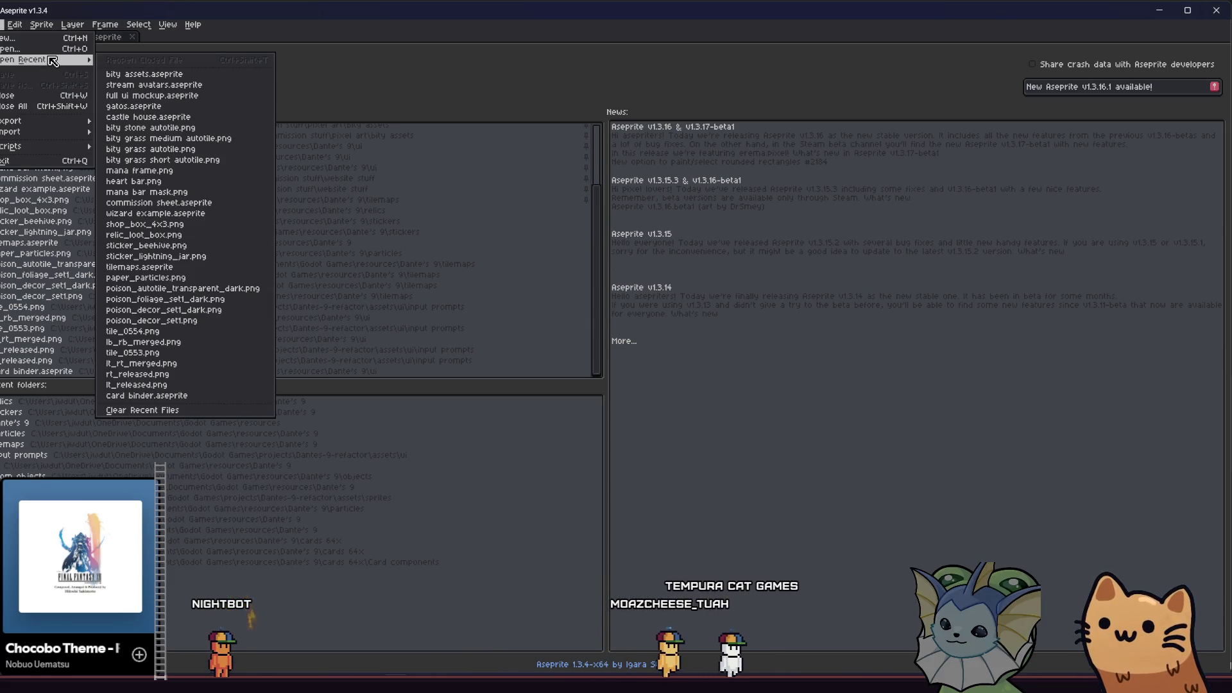
{"action": "left_click", "coordinate": [51, 50]}
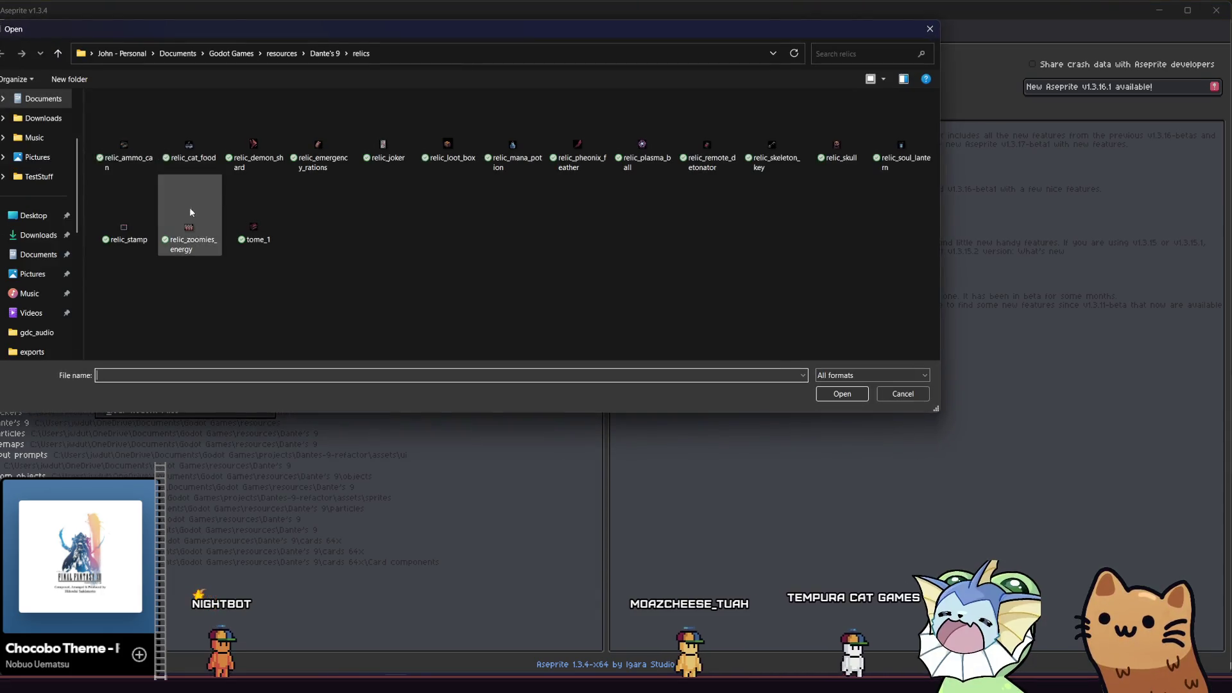
{"action": "left_click", "coordinate": [62, 55]}
{"action": "scroll", "coordinate": [197, 231], "scroll_direction": "down", "scroll_amount": 5}
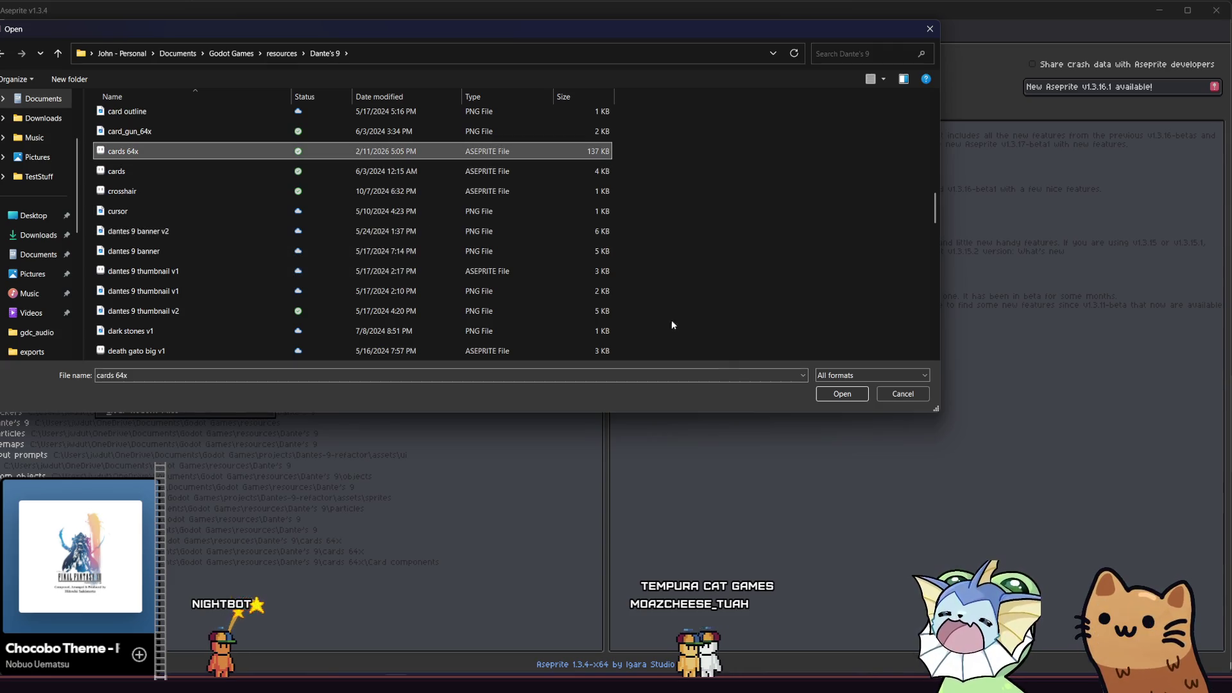
{"action": "left_click", "coordinate": [848, 394]}
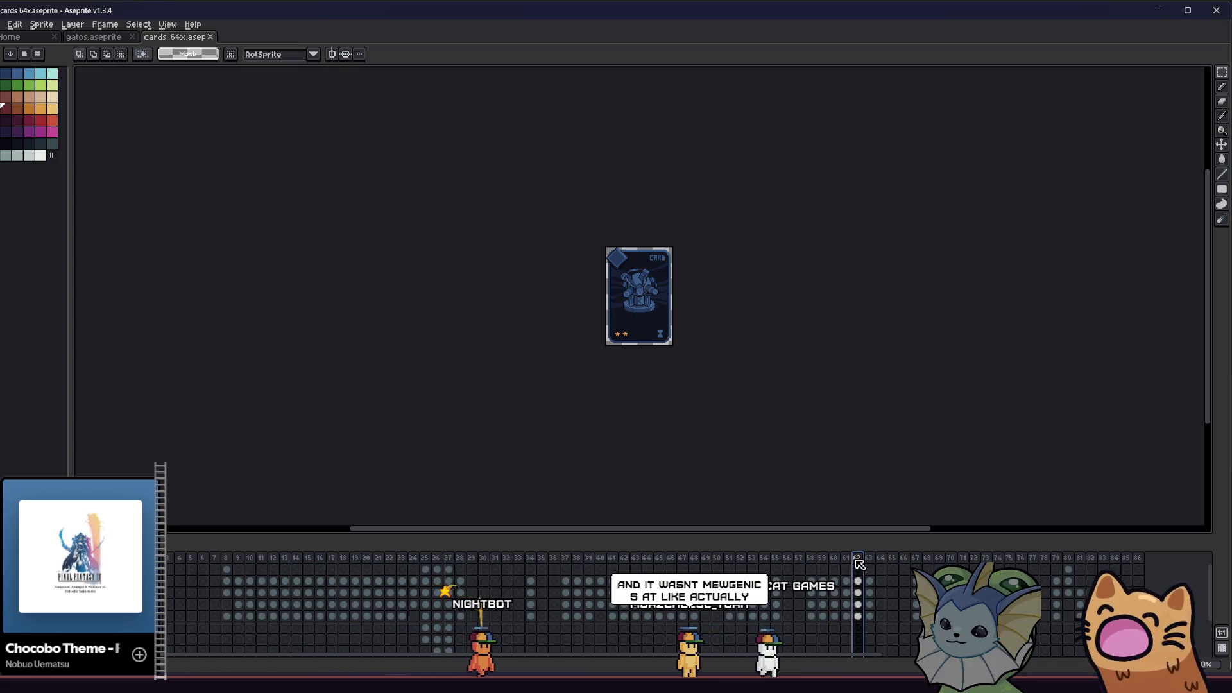
Add a new frame to the cards sprite and zoom in on the blank card
{"action": "left_click", "coordinate": [873, 581]}
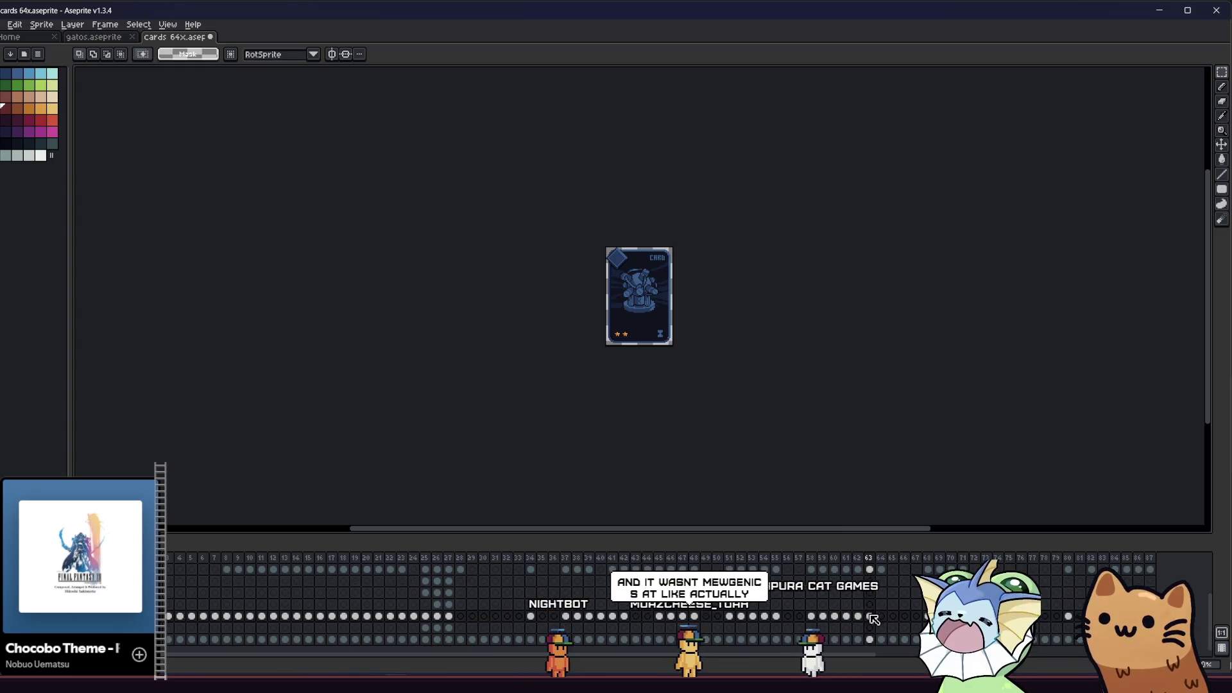
{"action": "mouse_move", "coordinate": [577, 382]}
{"action": "left_mouse_down"}
{"action": "mouse_move", "coordinate": [385, 438]}
{"action": "mouse_move", "coordinate": [370, 421]}
{"action": "left_mouse_up"}
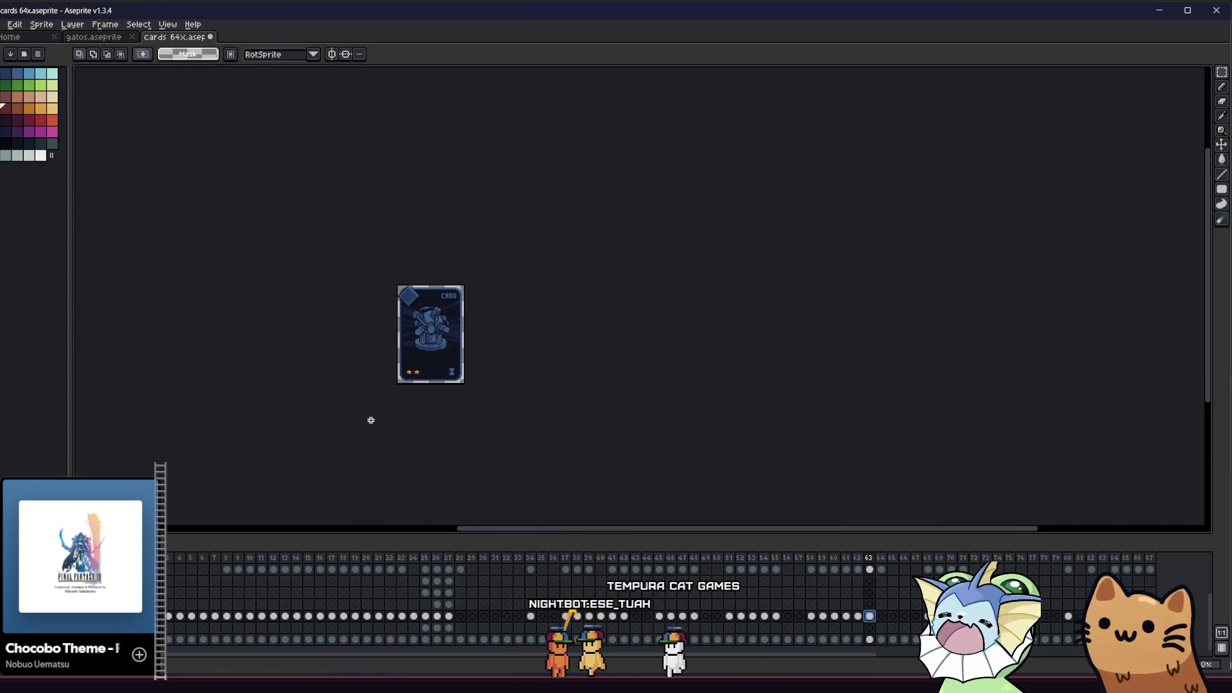
{"action": "left_click_drag", "start_coordinate": [358, 330], "coordinate": [350, 322]}
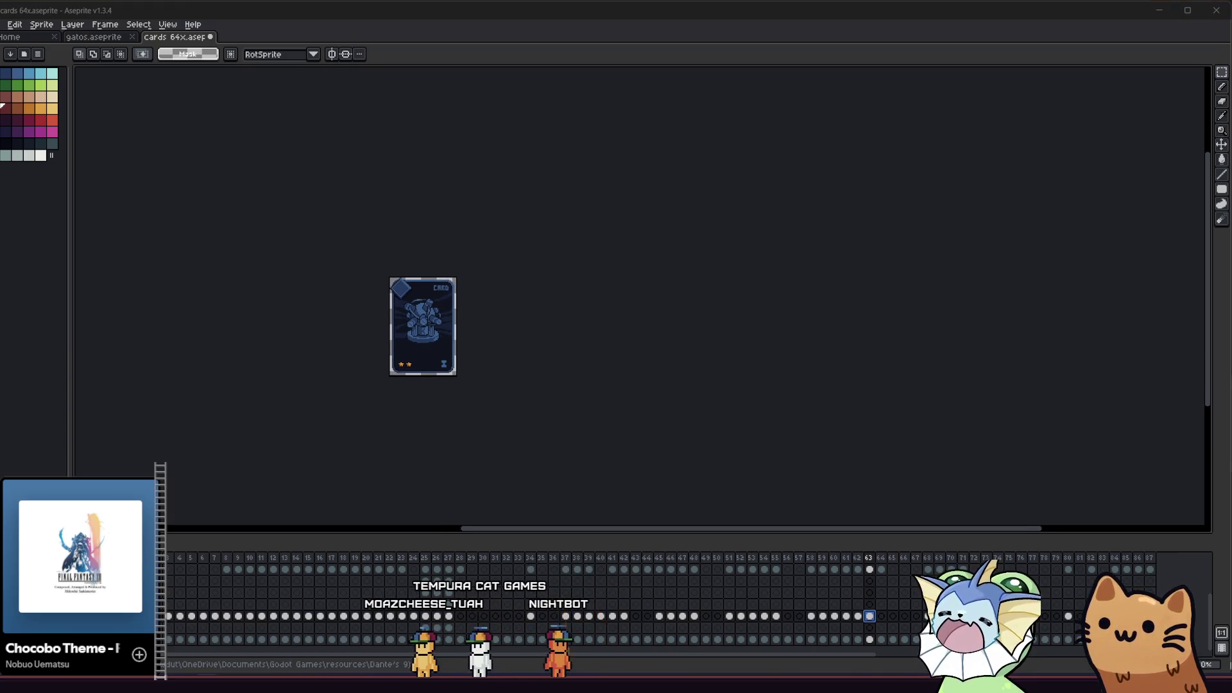
{"action": "left_click_drag", "start_coordinate": [306, 350], "coordinate": [344, 345]}
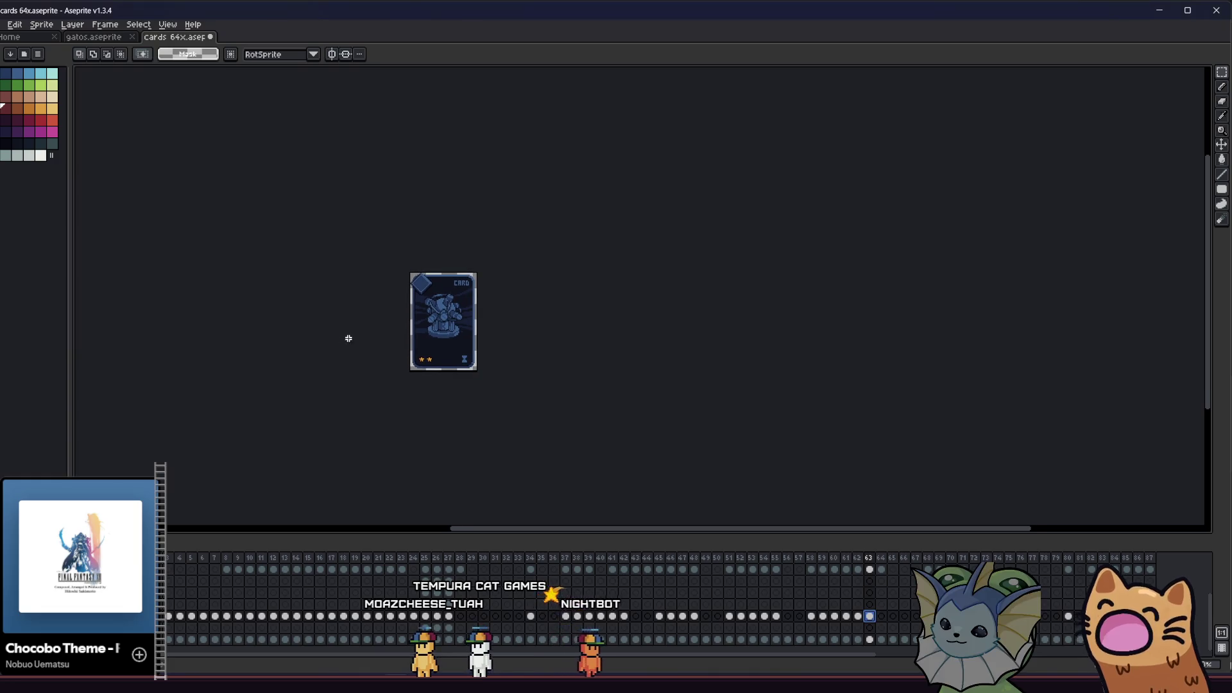
{"action": "scroll", "coordinate": [369, 335], "scroll_direction": "left", "scroll_amount": 4}
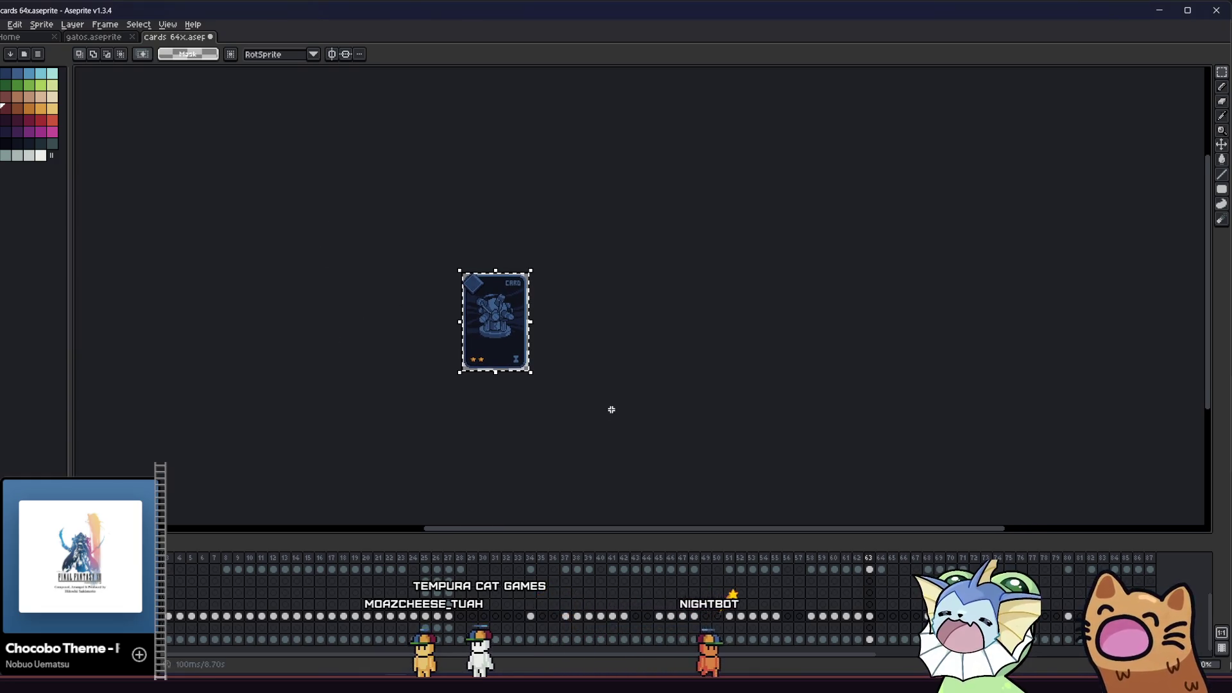
{"action": "scroll", "coordinate": [494, 390], "scroll_direction": "up", "scroll_amount": 3}
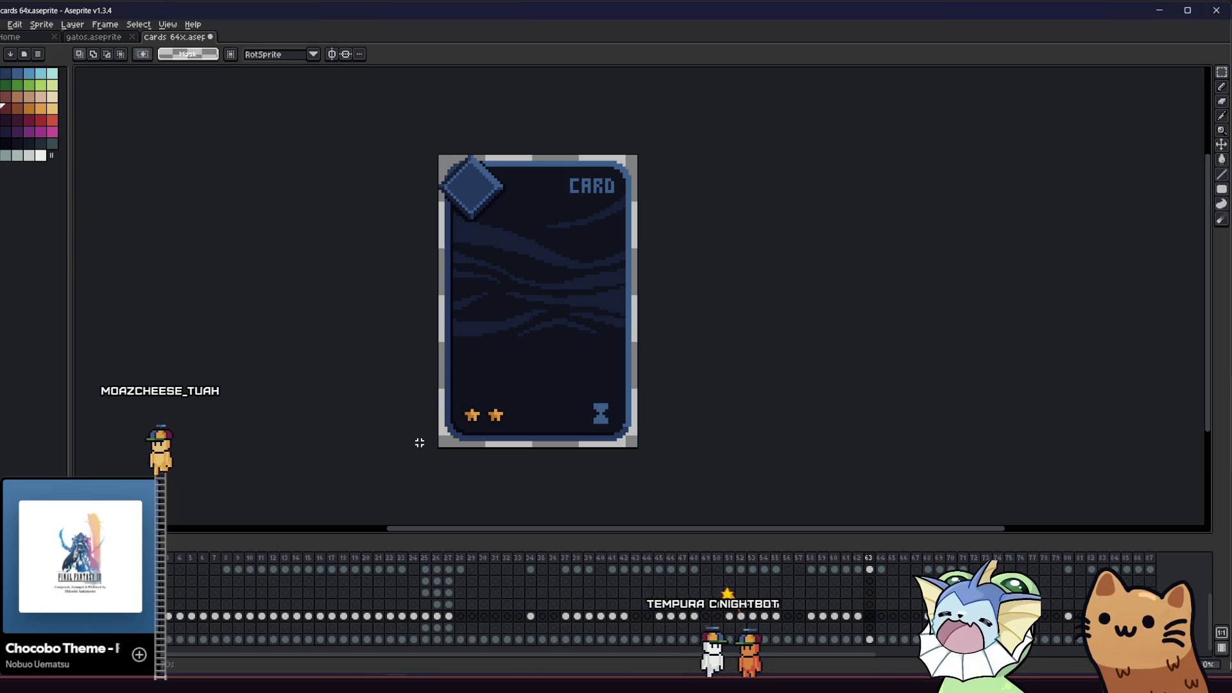
{"action": "mouse_move", "coordinate": [428, 446]}
{"action": "left_mouse_down"}
{"action": "mouse_move", "coordinate": [426, 459]}
{"action": "mouse_move", "coordinate": [417, 446]}
{"action": "left_mouse_up"}
{"action": "scroll", "coordinate": [418, 446], "scroll_direction": "up", "scroll_amount": 2}
{"action": "mouse_move", "coordinate": [399, 381]}
{"action": "left_mouse_down"}
{"action": "mouse_move", "coordinate": [371, 402]}
{"action": "mouse_move", "coordinate": [451, 409]}
{"action": "left_mouse_up"}
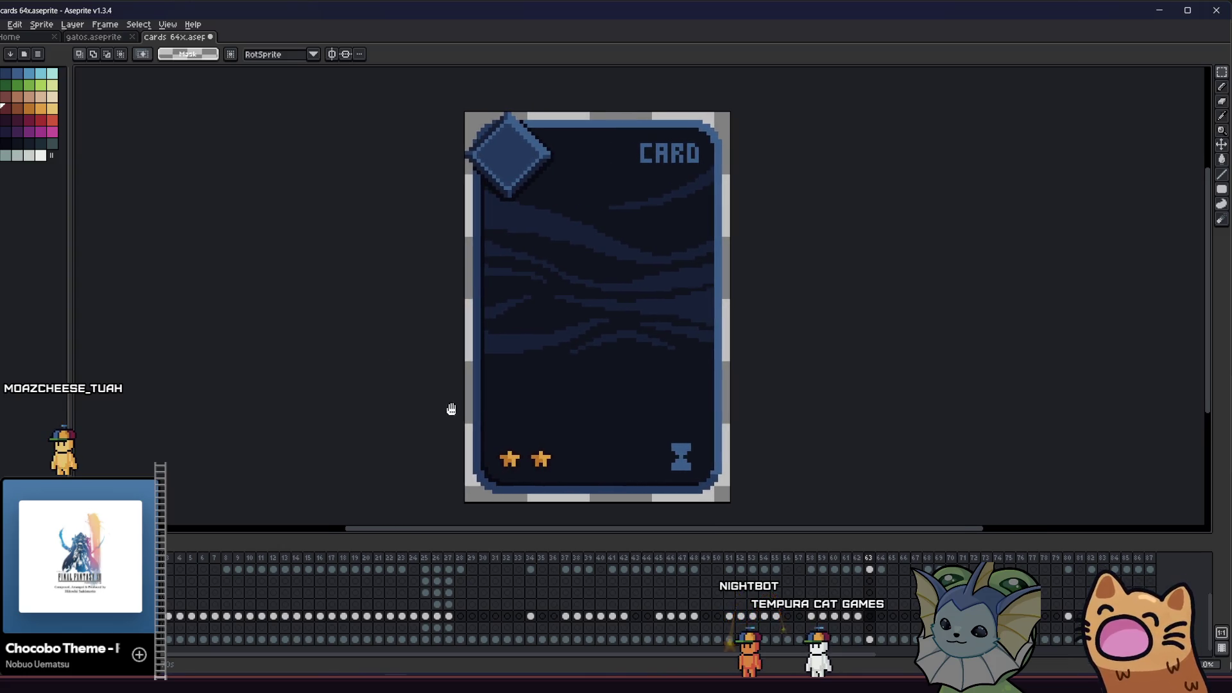
Select the pencil and enable vertical and horizontal symmetry across the card
{"action": "key", "text": "b"}
{"action": "scroll", "coordinate": [638, 154], "scroll_direction": "up", "scroll_amount": 1}
{"action": "scroll", "coordinate": [633, 179], "scroll_direction": "down", "scroll_amount": 1}
{"action": "left_click_drag", "start_coordinate": [609, 241], "coordinate": [624, 246]}
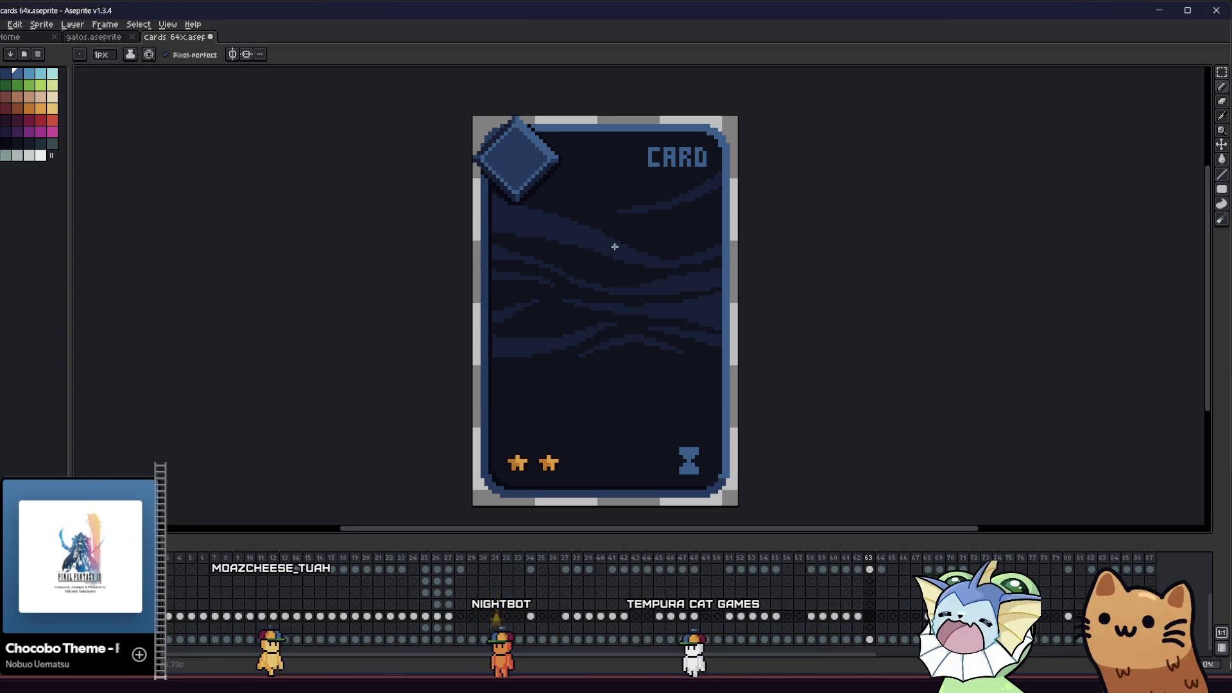
{"action": "scroll", "coordinate": [611, 234], "scroll_direction": "up", "scroll_amount": 2}
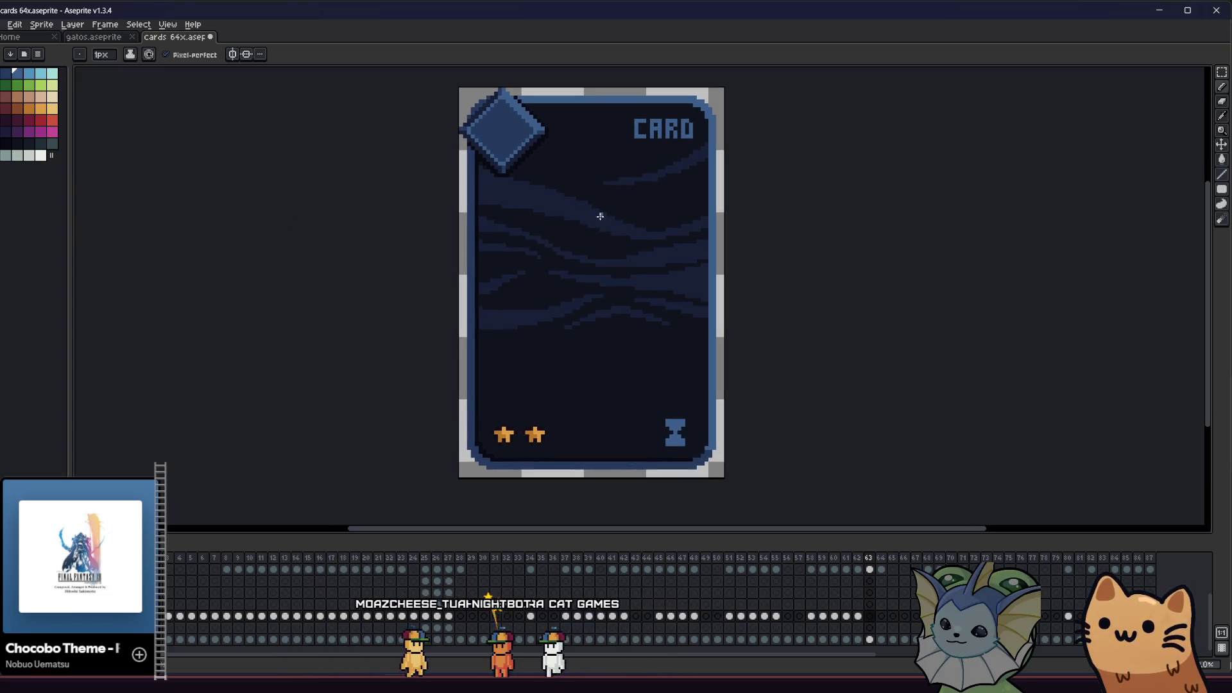
{"action": "scroll", "coordinate": [548, 207], "scroll_direction": "down", "scroll_amount": 1}
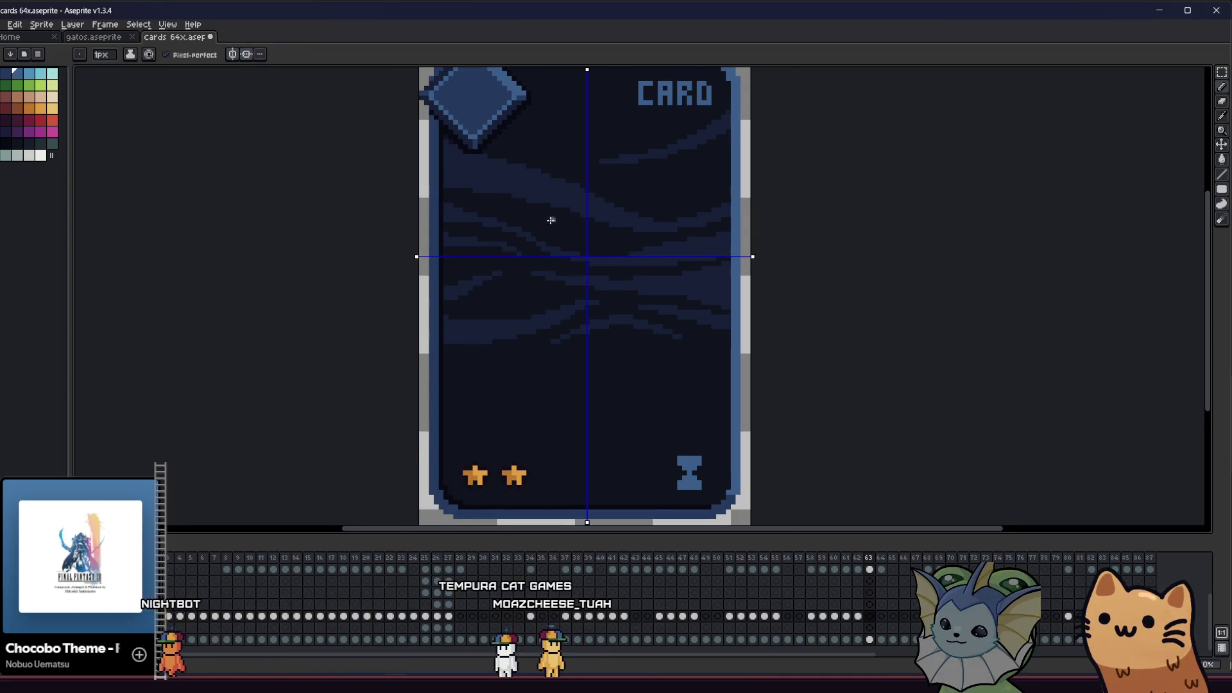
Draw a test mirrored light-blue stroke on the card and undo it
{"action": "scroll", "coordinate": [547, 220], "scroll_direction": "up", "scroll_amount": 1}
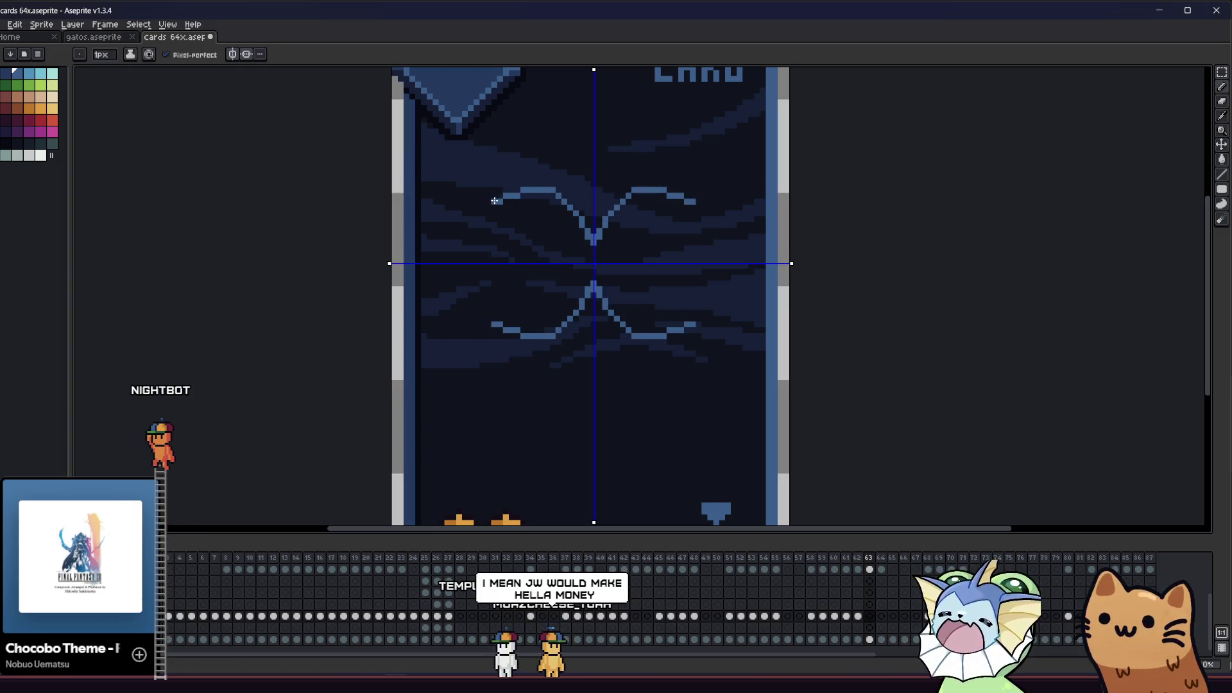
{"action": "key", "text": "ctrl+z"}
{"action": "left_click_drag", "start_coordinate": [591, 233], "coordinate": [507, 206]}
{"action": "key", "text": "ctrl+z"}
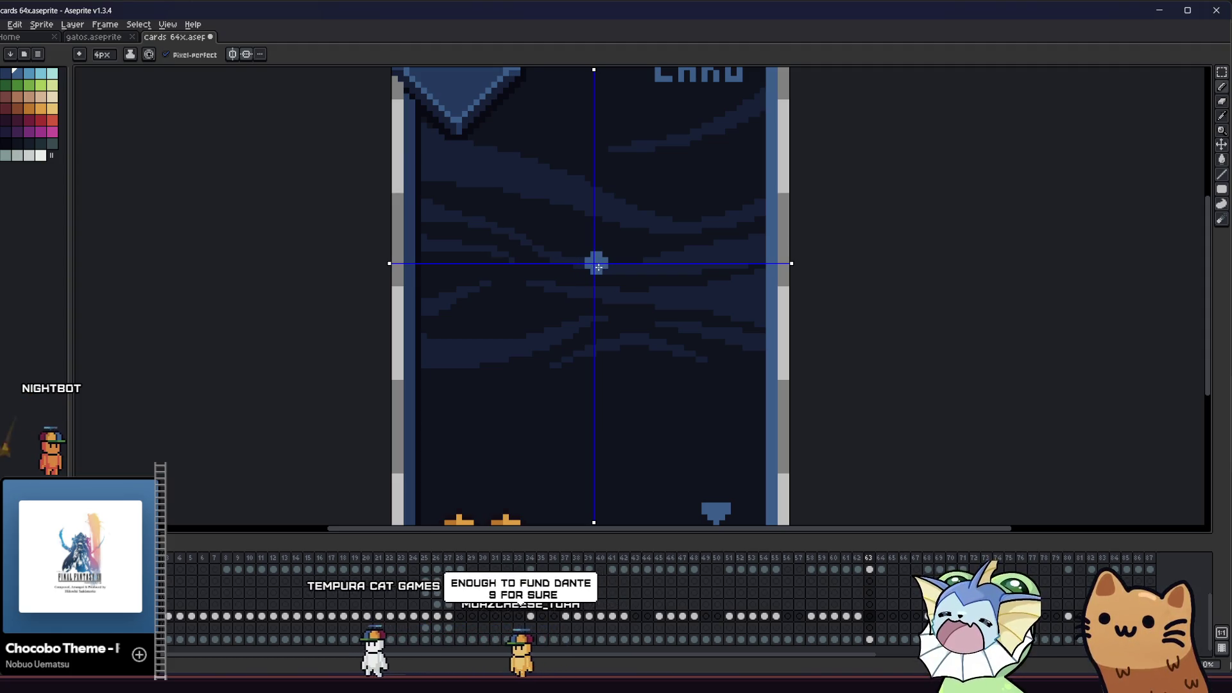
{"action": "scroll", "coordinate": [592, 265], "scroll_direction": "down", "scroll_amount": 2}
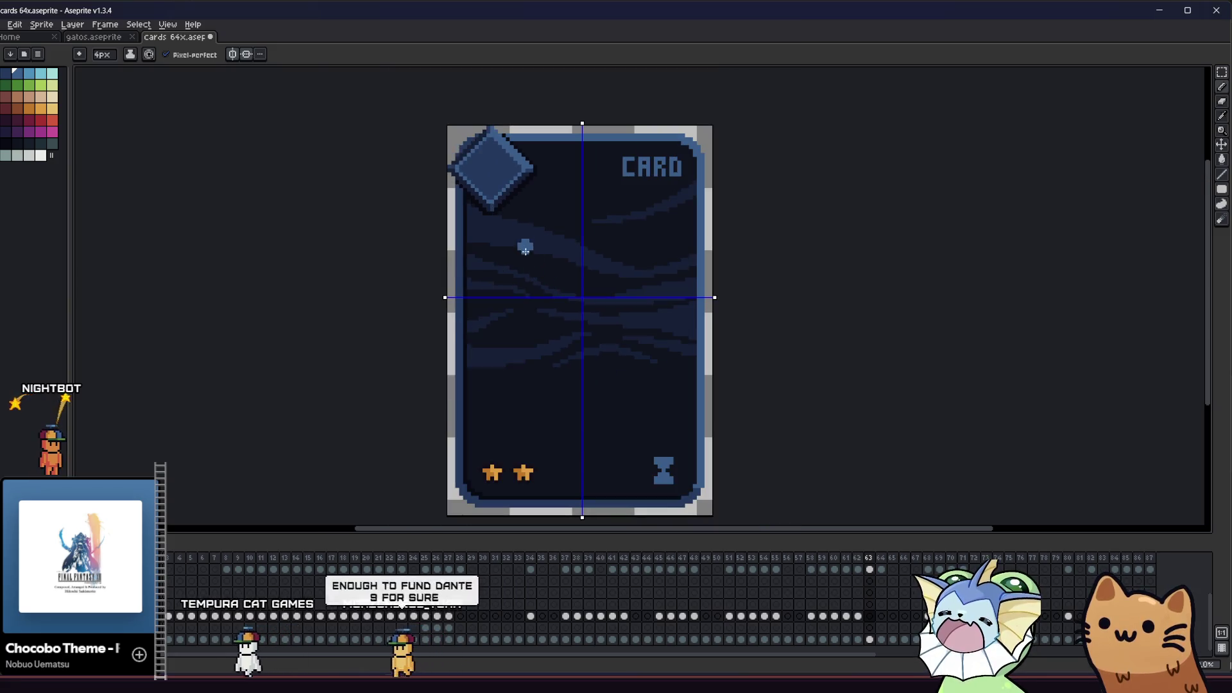
Centre the vertical symmetry axis on the card and return to the 4px pencil
{"action": "key", "text": "m"}
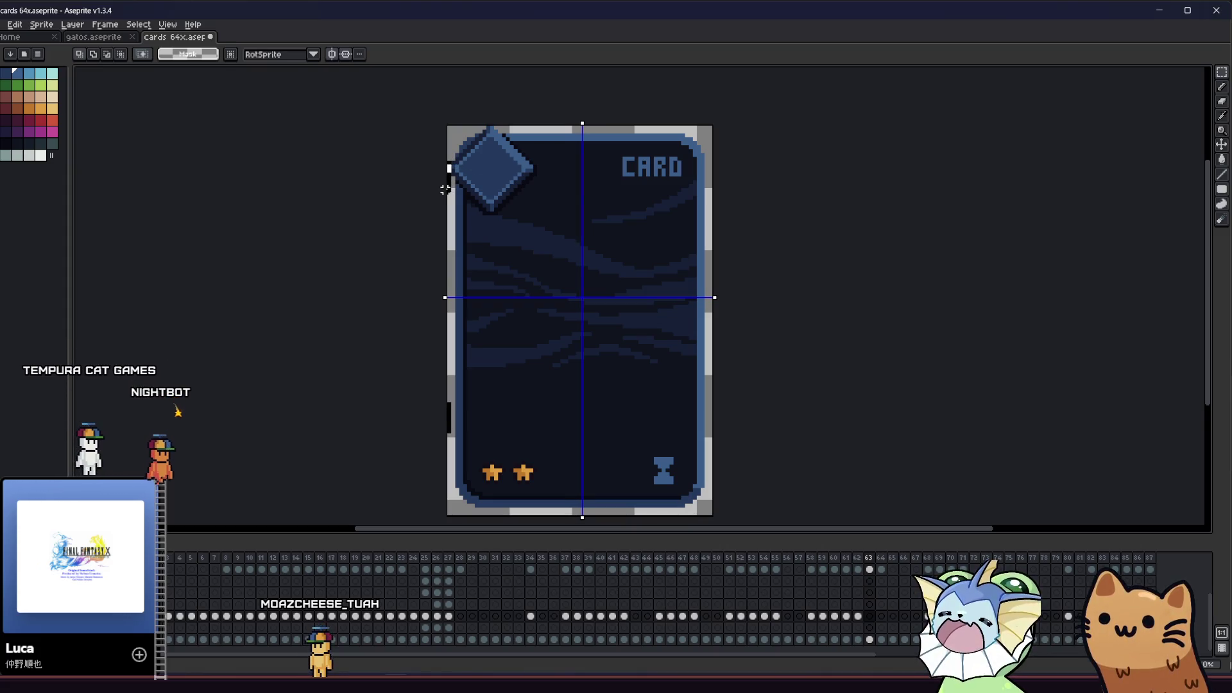
{"action": "scroll", "coordinate": [582, 126], "scroll_direction": "up", "scroll_amount": 1}
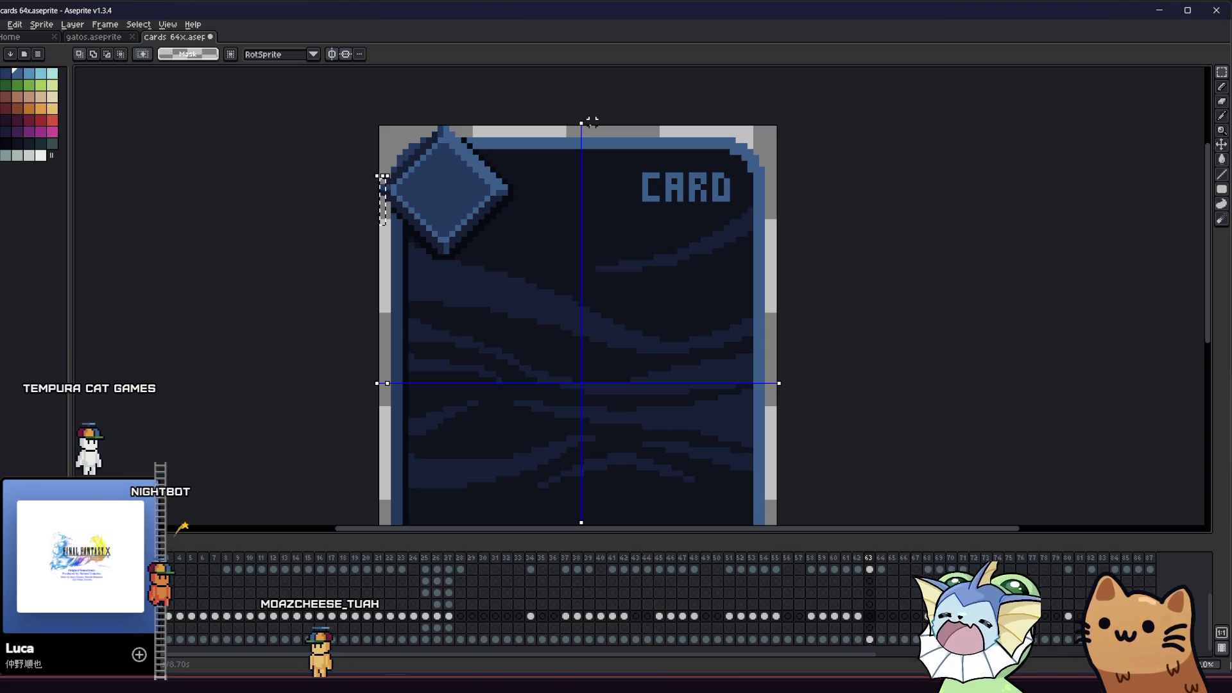
{"action": "left_click_drag", "start_coordinate": [584, 122], "coordinate": [586, 121]}
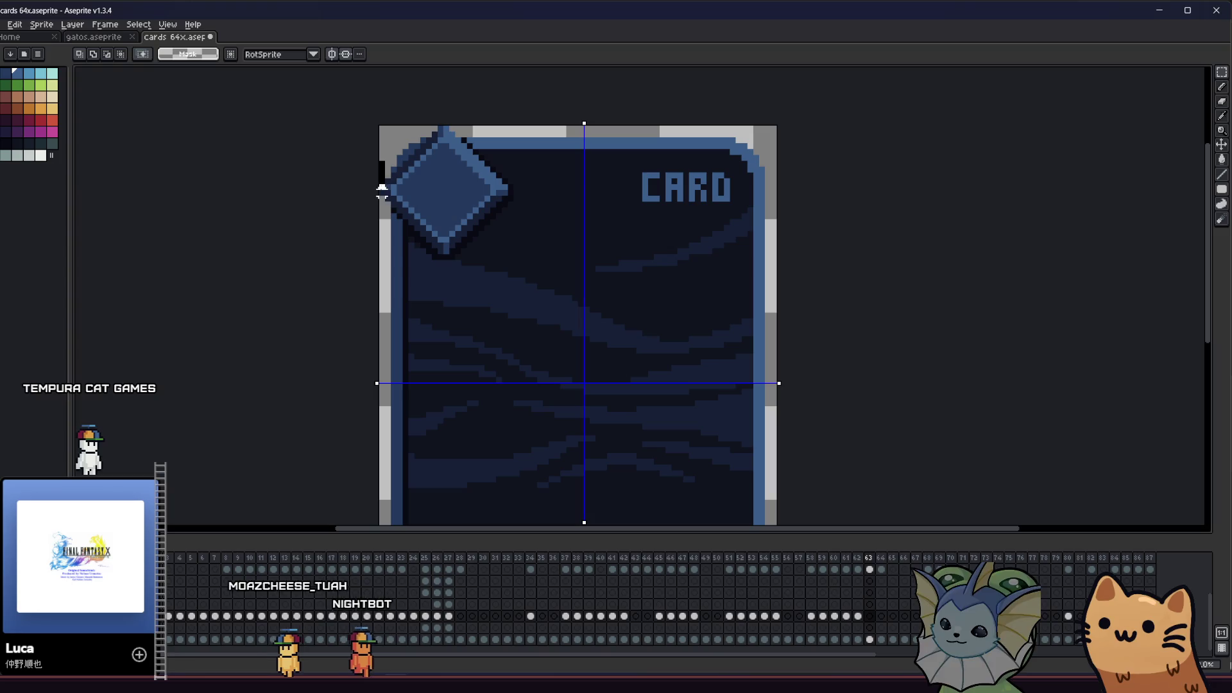
{"action": "left_click_drag", "start_coordinate": [584, 122], "coordinate": [581, 121]}
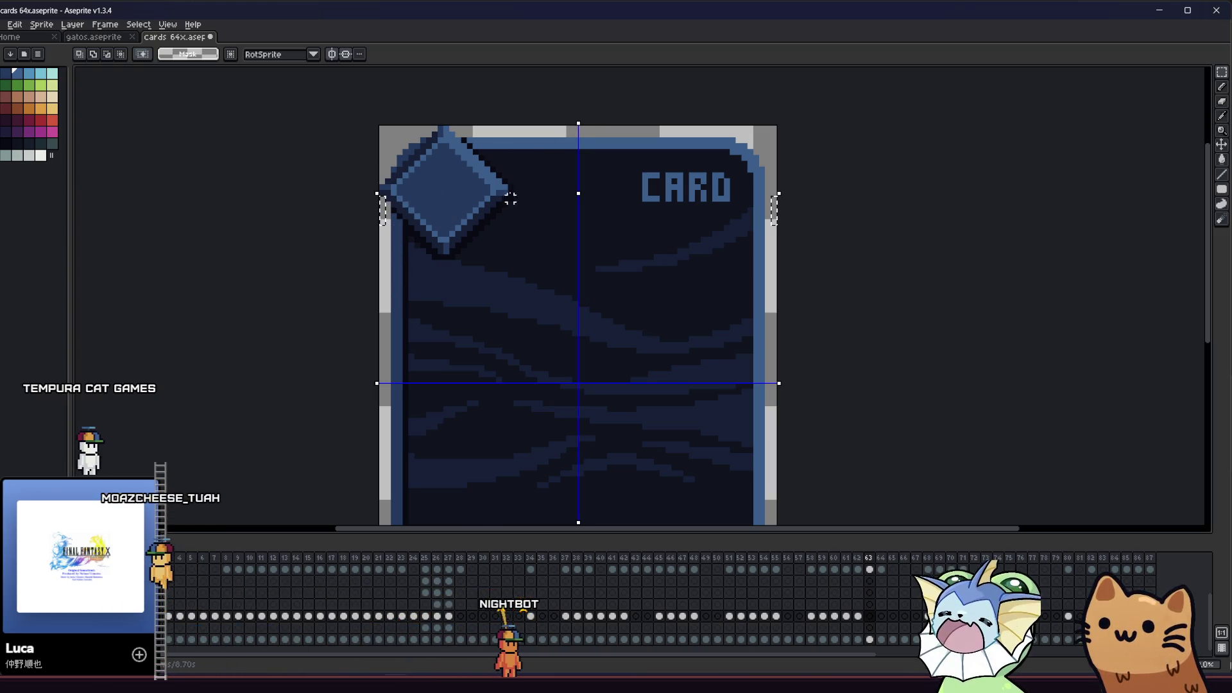
{"action": "scroll", "coordinate": [501, 212], "scroll_direction": "down", "scroll_amount": 3}
{"action": "key", "text": "b"}
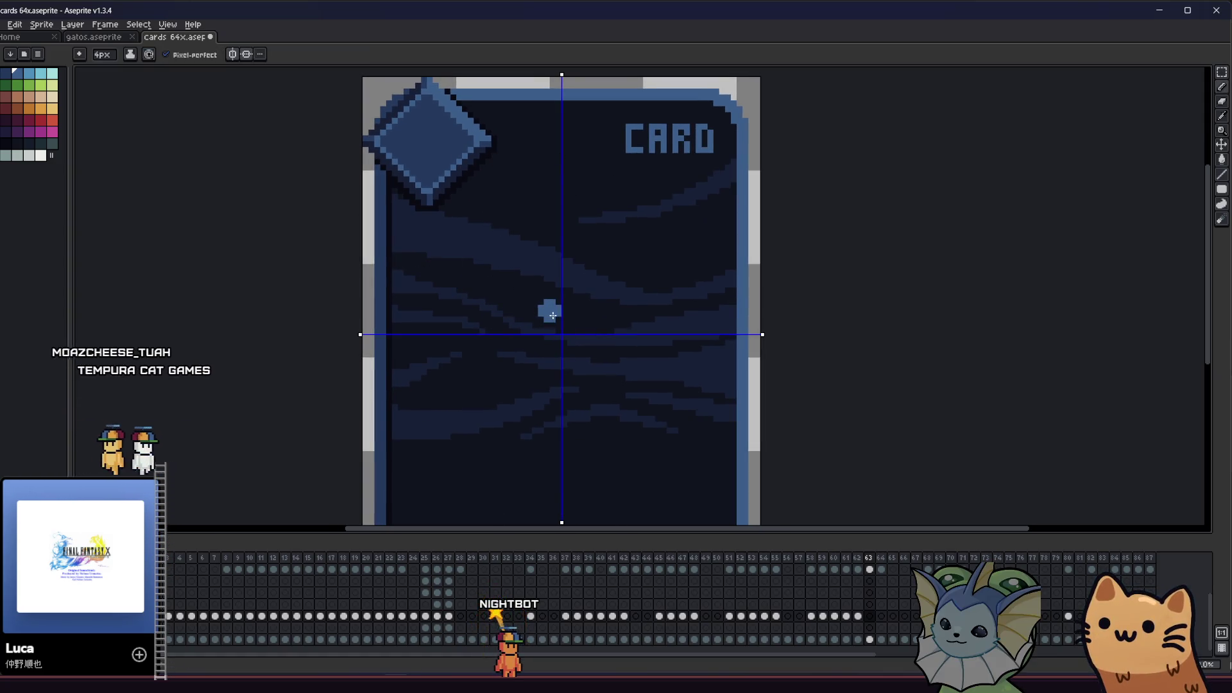
Try thin and 7px mirrored infinity loops, undo them, and settle on a 6px brush
{"action": "mouse_move", "coordinate": [561, 327]}
{"action": "left_mouse_down"}
{"action": "mouse_move", "coordinate": [477, 293]}
{"action": "mouse_move", "coordinate": [539, 335]}
{"action": "left_mouse_up"}
{"action": "key", "text": "v"}
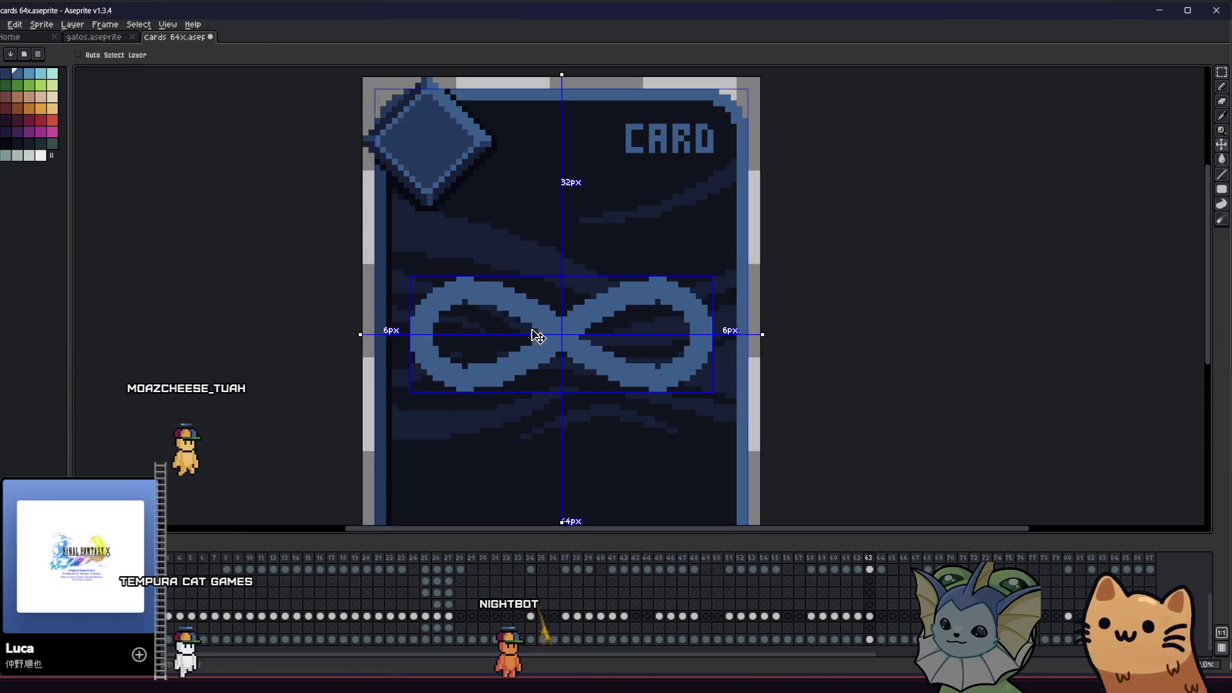
{"action": "key", "text": "ctrl+z"}
{"action": "key", "text": "b"}
{"action": "key", "text": "plus"}
{"action": "key", "text": "plus"}
{"action": "key", "text": "plus"}
{"action": "mouse_move", "coordinate": [562, 339]}
{"action": "left_mouse_down"}
{"action": "mouse_move", "coordinate": [510, 277]}
{"action": "mouse_move", "coordinate": [443, 276]}
{"action": "mouse_move", "coordinate": [420, 329]}
{"action": "left_mouse_up"}
{"action": "scroll", "coordinate": [418, 330], "scroll_direction": "down", "scroll_amount": 8}
{"action": "scroll", "coordinate": [371, 352], "scroll_direction": "up", "scroll_amount": 6}
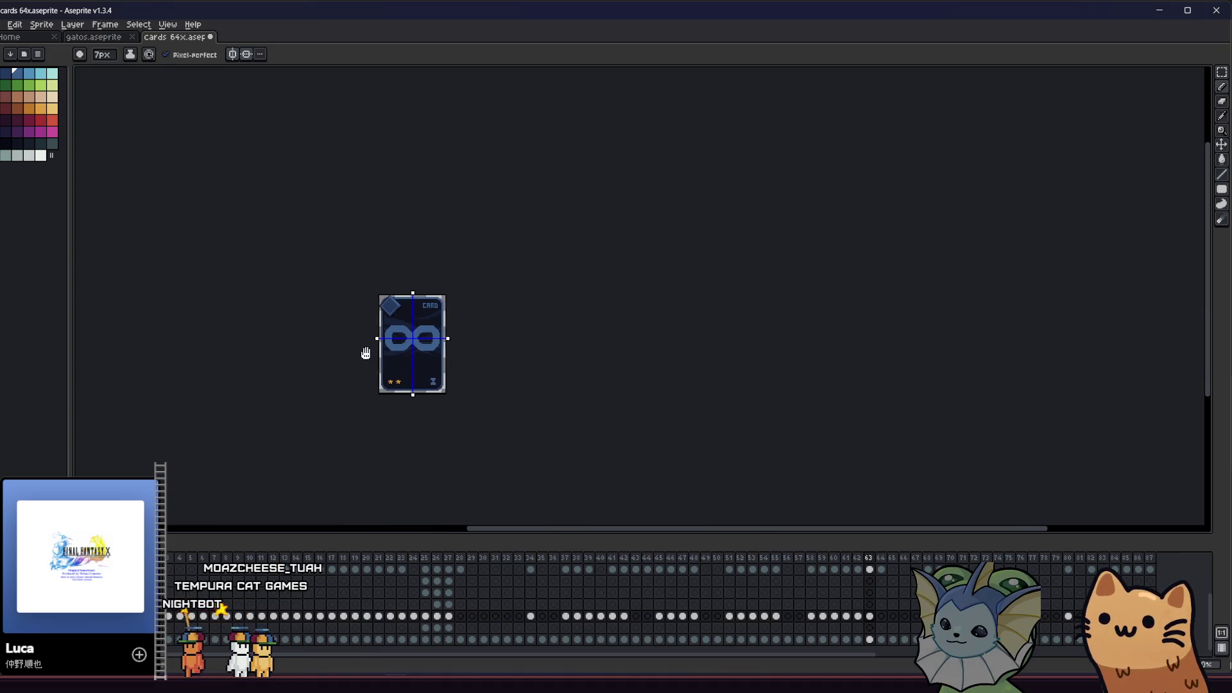
{"action": "key", "text": "ctrl+z"}
{"action": "left_click_drag", "start_coordinate": [356, 299], "coordinate": [435, 289]}
{"action": "key", "text": "b"}
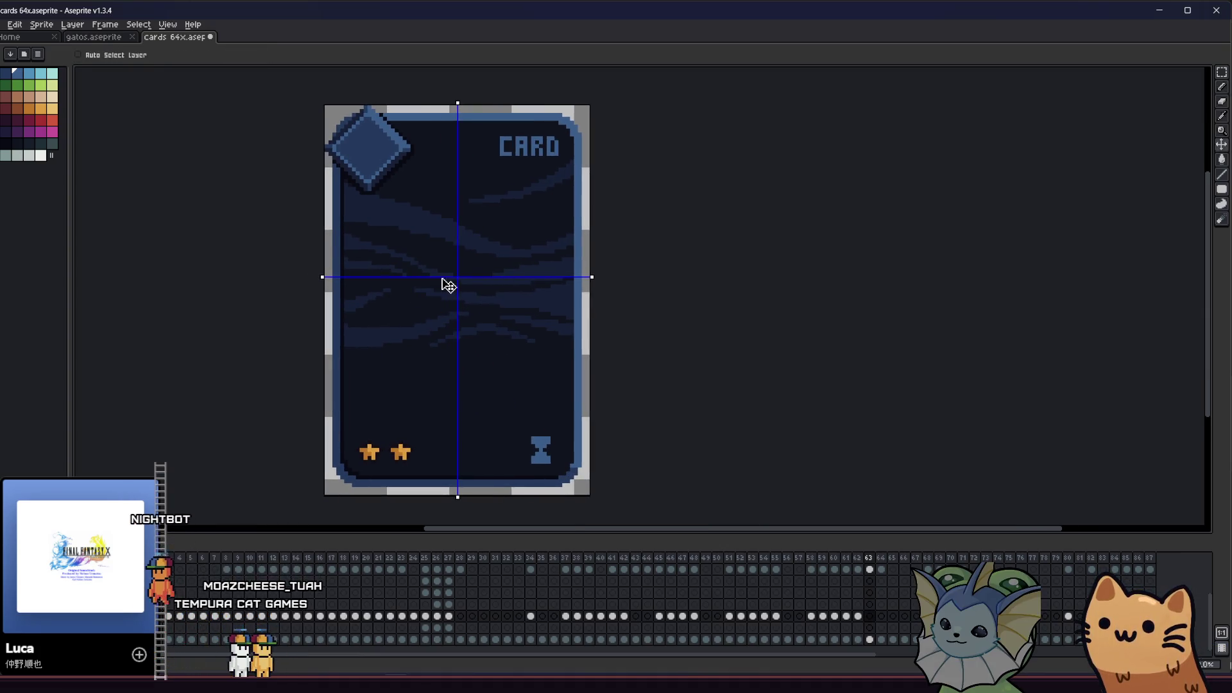
{"action": "key", "text": "plus"}
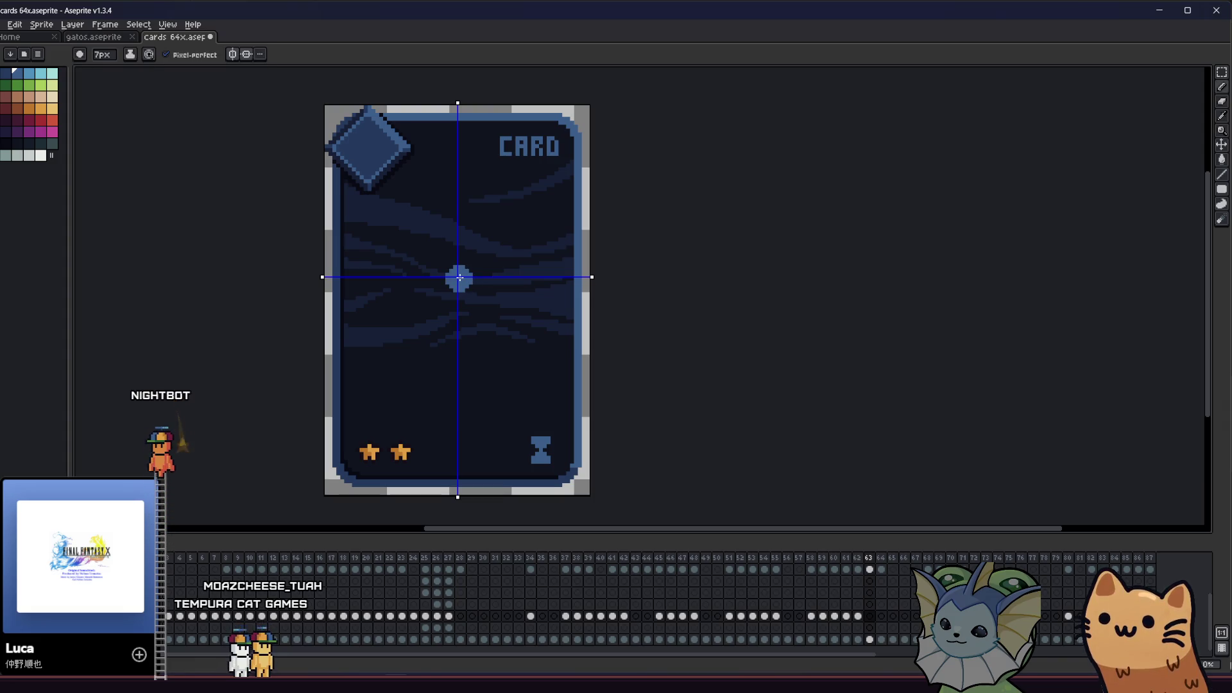
{"action": "key", "text": "minus"}
Draw the mirrored 6px infinity loops outward from the card centre, redrawing until right
{"action": "mouse_move", "coordinate": [457, 277]}
{"action": "left_mouse_down"}
{"action": "mouse_move", "coordinate": [504, 302]}
{"action": "mouse_move", "coordinate": [532, 257]}
{"action": "left_mouse_up"}
{"action": "key", "text": "ctrl+z"}
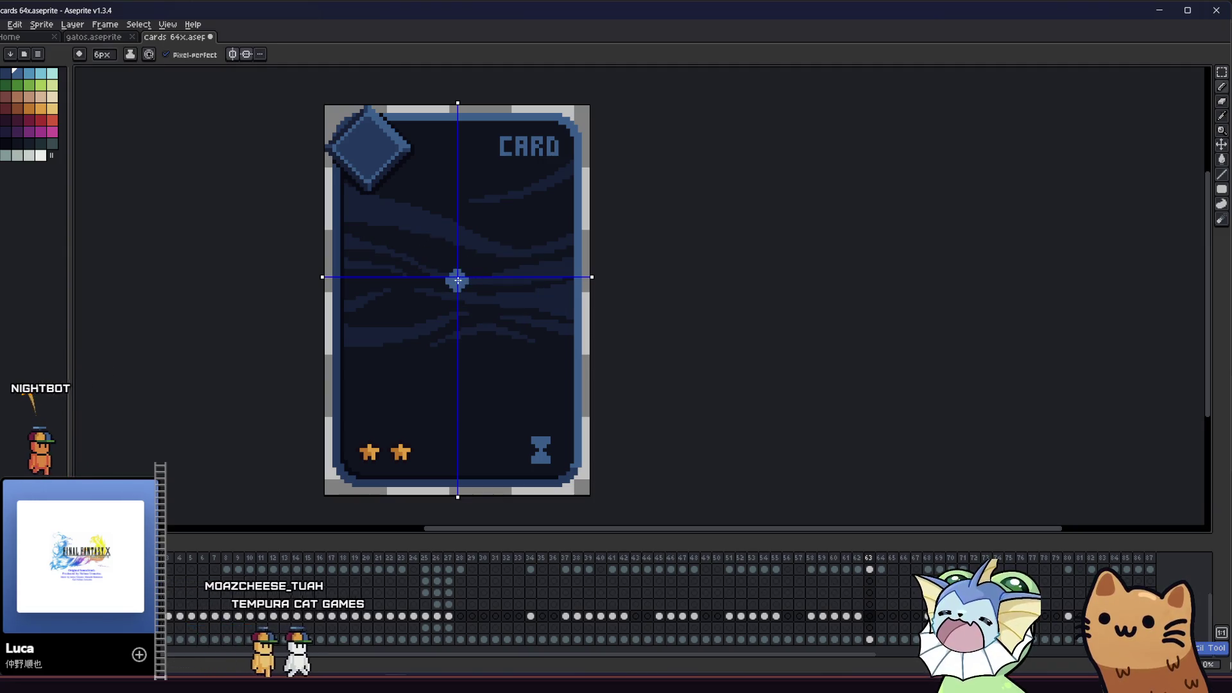
{"action": "left_click_drag", "start_coordinate": [441, 269], "coordinate": [377, 245]}
{"action": "key", "text": "ctrl+z"}
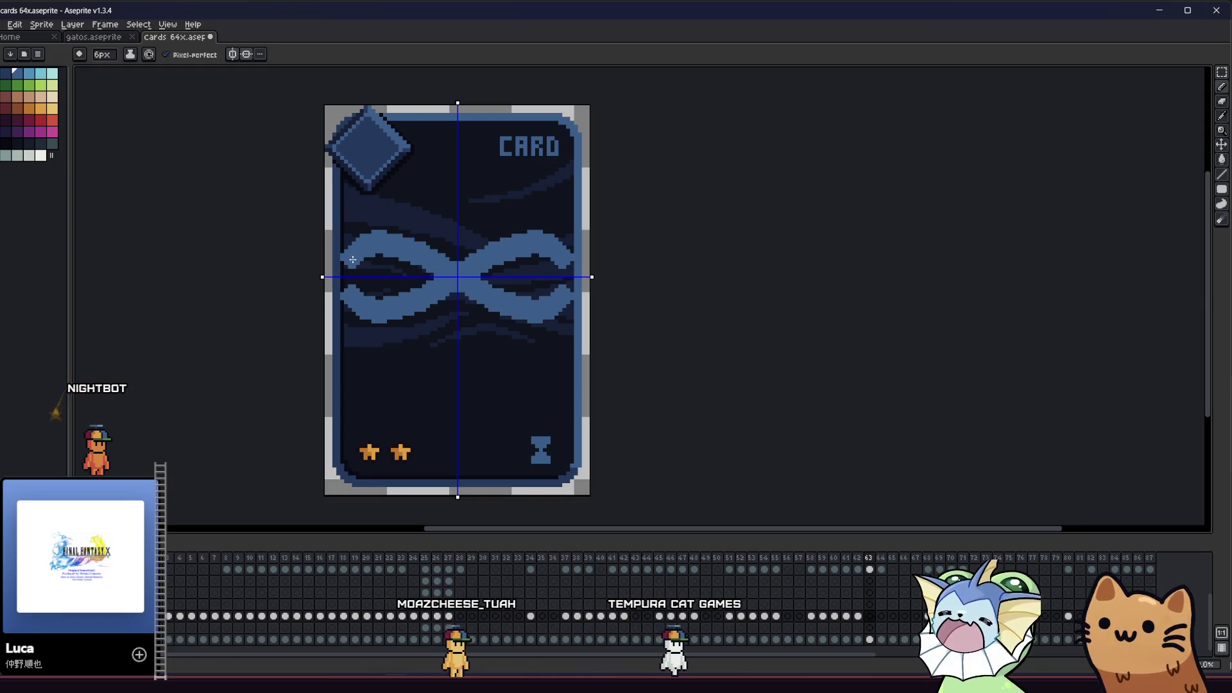
{"action": "key", "text": "ctrl+z"}
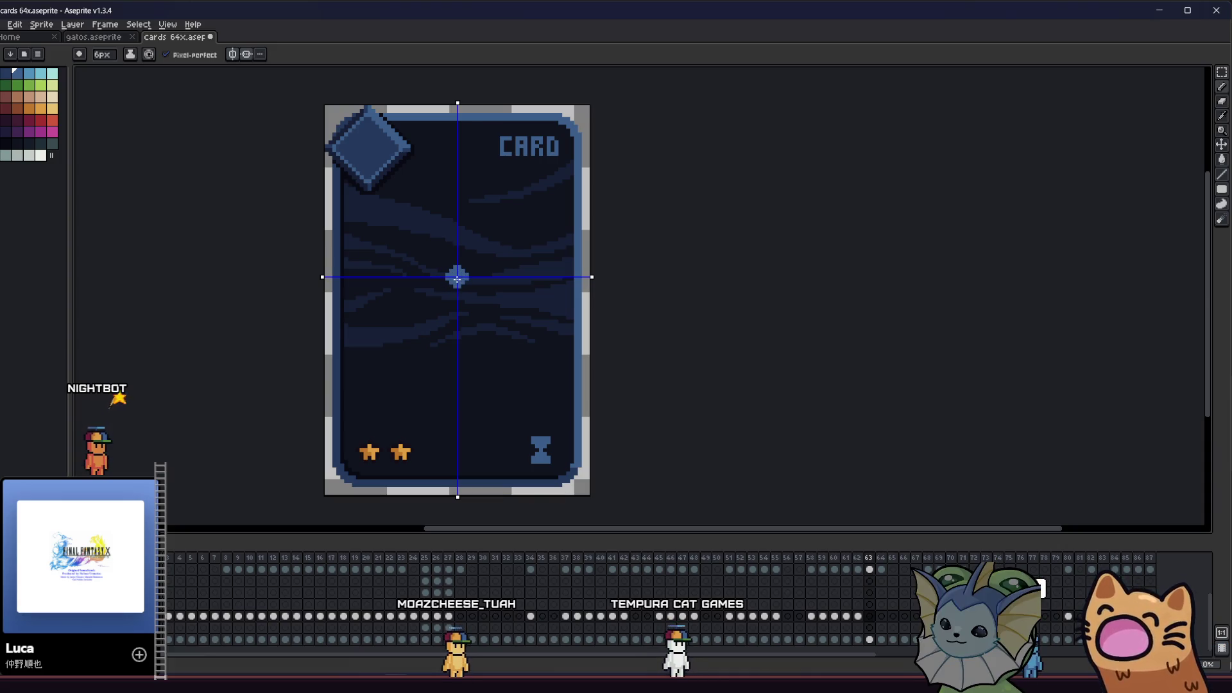
{"action": "left_click_drag", "start_coordinate": [457, 279], "coordinate": [390, 247]}
{"action": "key", "text": "ctrl+z"}
{"action": "left_click", "coordinate": [447, 269]}
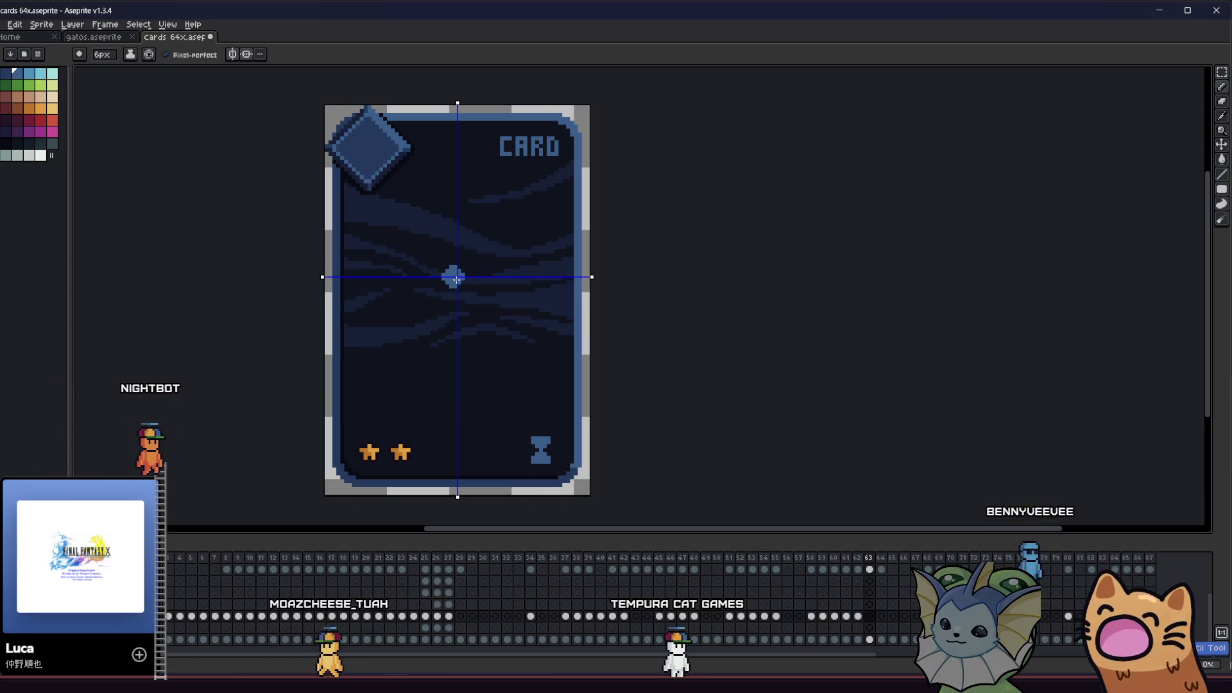
{"action": "mouse_move", "coordinate": [448, 268]}
{"action": "left_mouse_down"}
{"action": "mouse_move", "coordinate": [388, 244]}
{"action": "mouse_move", "coordinate": [359, 278]}
{"action": "left_mouse_up"}
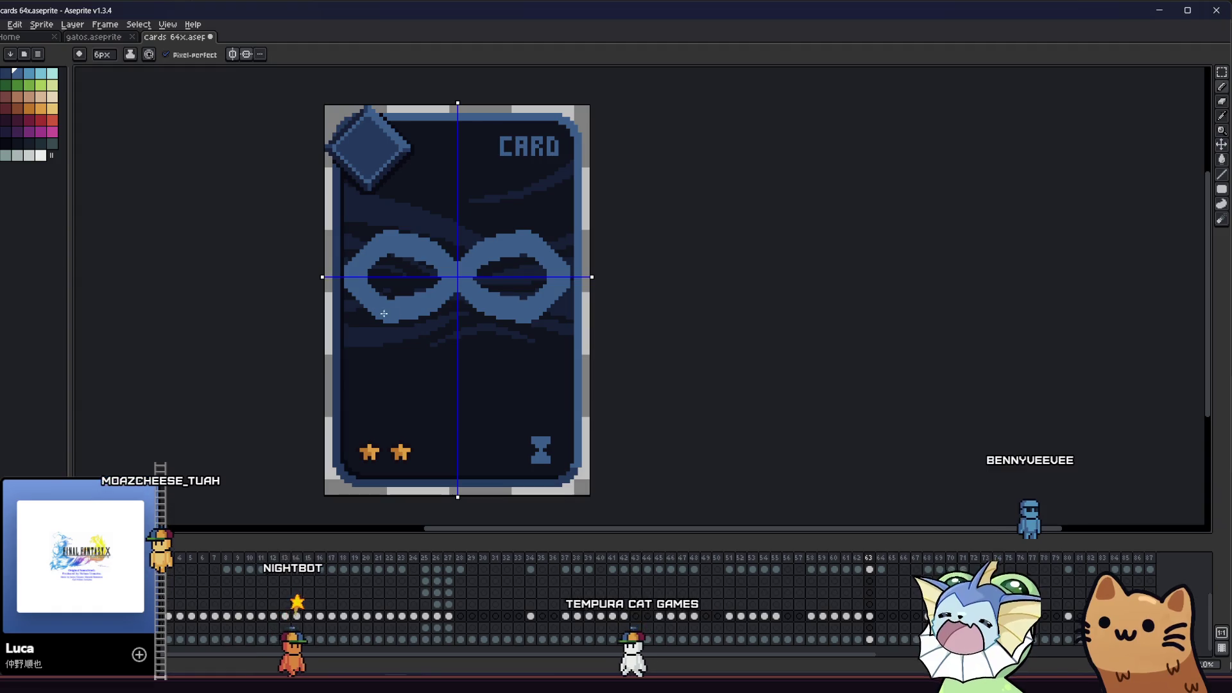
{"action": "key", "text": "ctrl+z"}
{"action": "left_click", "coordinate": [461, 278]}
{"action": "mouse_move", "coordinate": [461, 277]}
{"action": "left_mouse_down"}
{"action": "mouse_move", "coordinate": [402, 245]}
{"action": "mouse_move", "coordinate": [357, 263]}
{"action": "mouse_move", "coordinate": [364, 280]}
{"action": "left_mouse_up"}
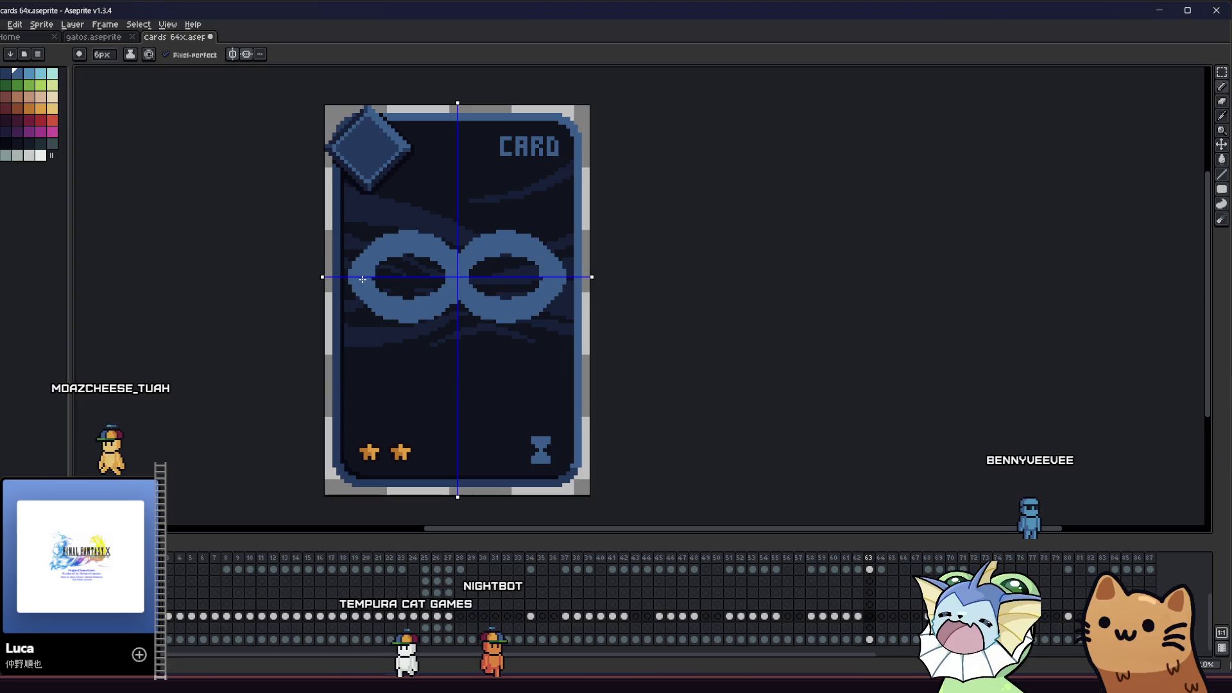
{"action": "scroll", "coordinate": [364, 280], "scroll_direction": "up", "scroll_amount": 2}
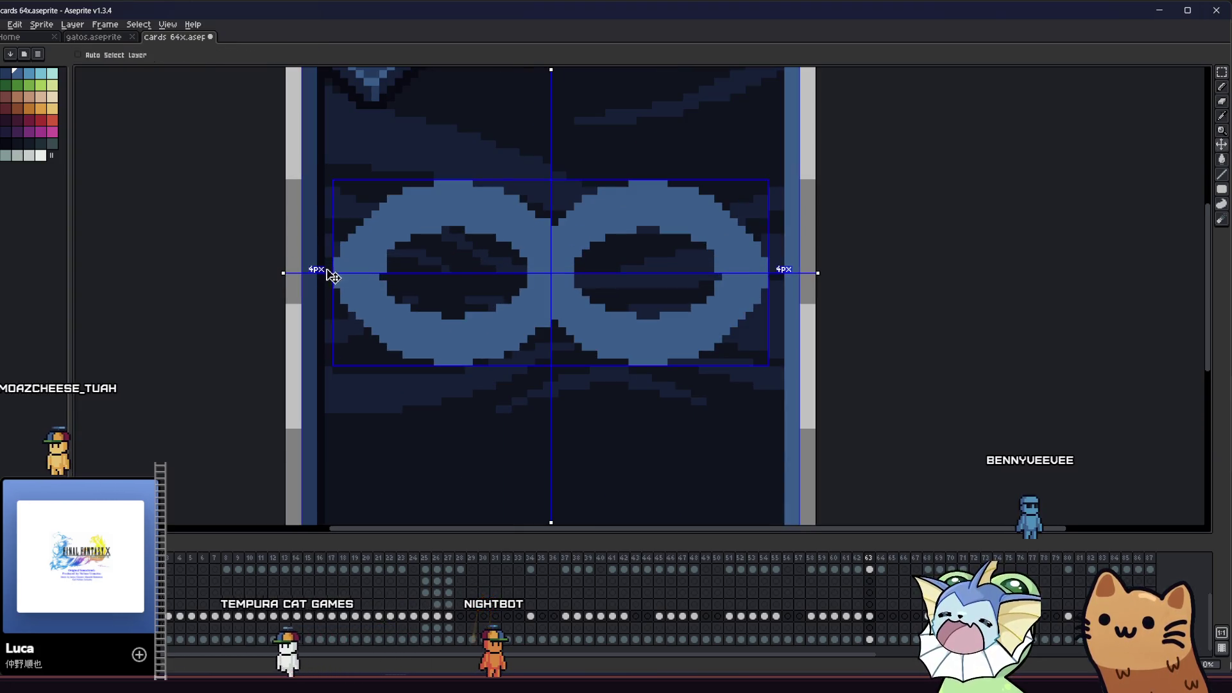
Shrink the pencil to 1px and zoom in on the infinity symbol
{"action": "key", "text": "e"}
{"action": "key", "text": "minus"}
{"action": "key", "text": "minus"}
{"action": "key", "text": "minus"}
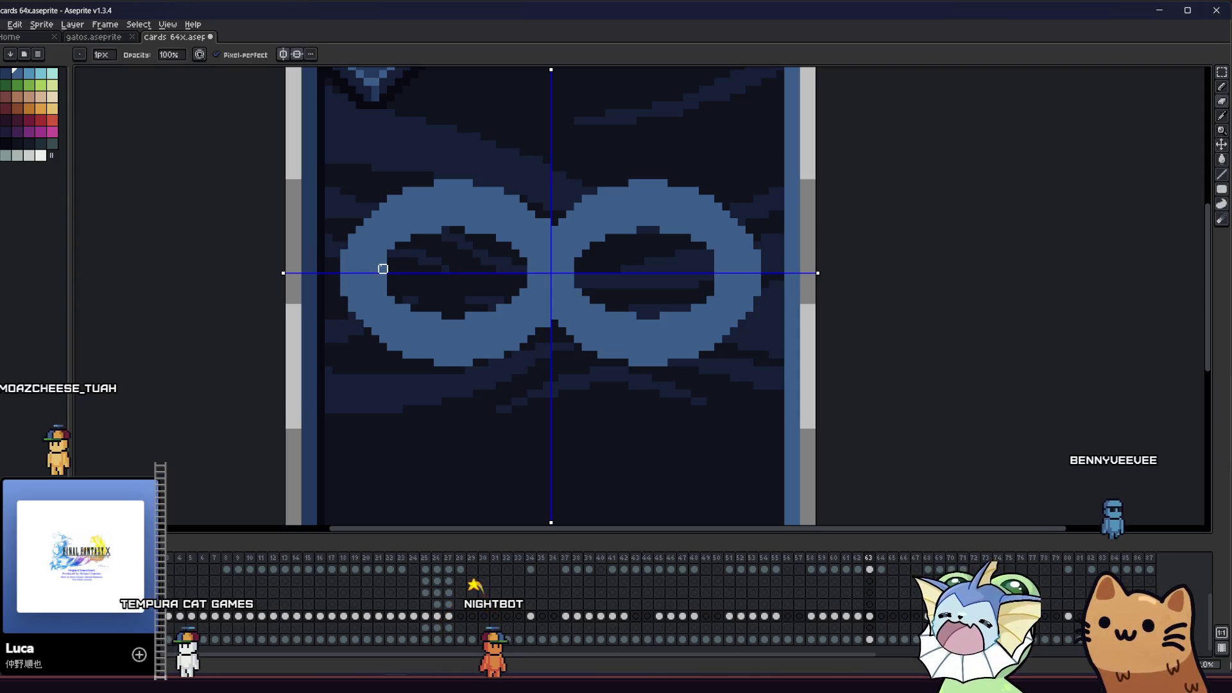
{"action": "left_click_drag", "start_coordinate": [283, 292], "coordinate": [310, 331]}
{"action": "scroll", "coordinate": [311, 331], "scroll_direction": "down", "scroll_amount": 4}
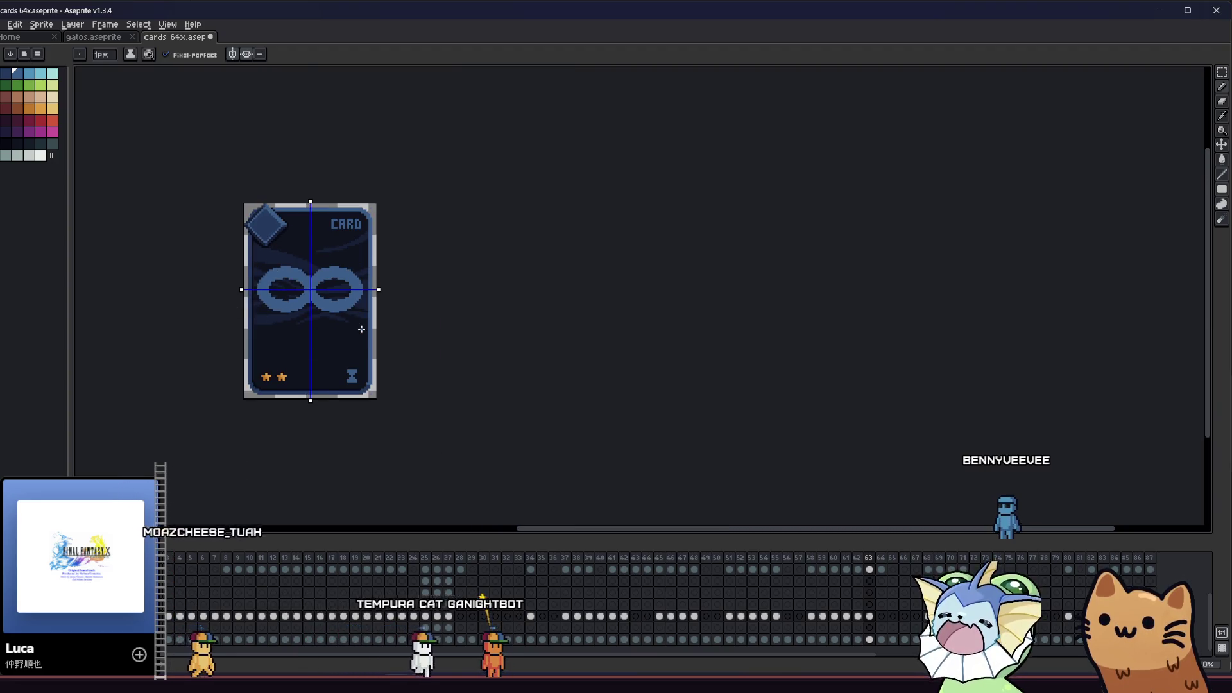
{"action": "scroll", "coordinate": [300, 307], "scroll_direction": "up", "scroll_amount": 2}
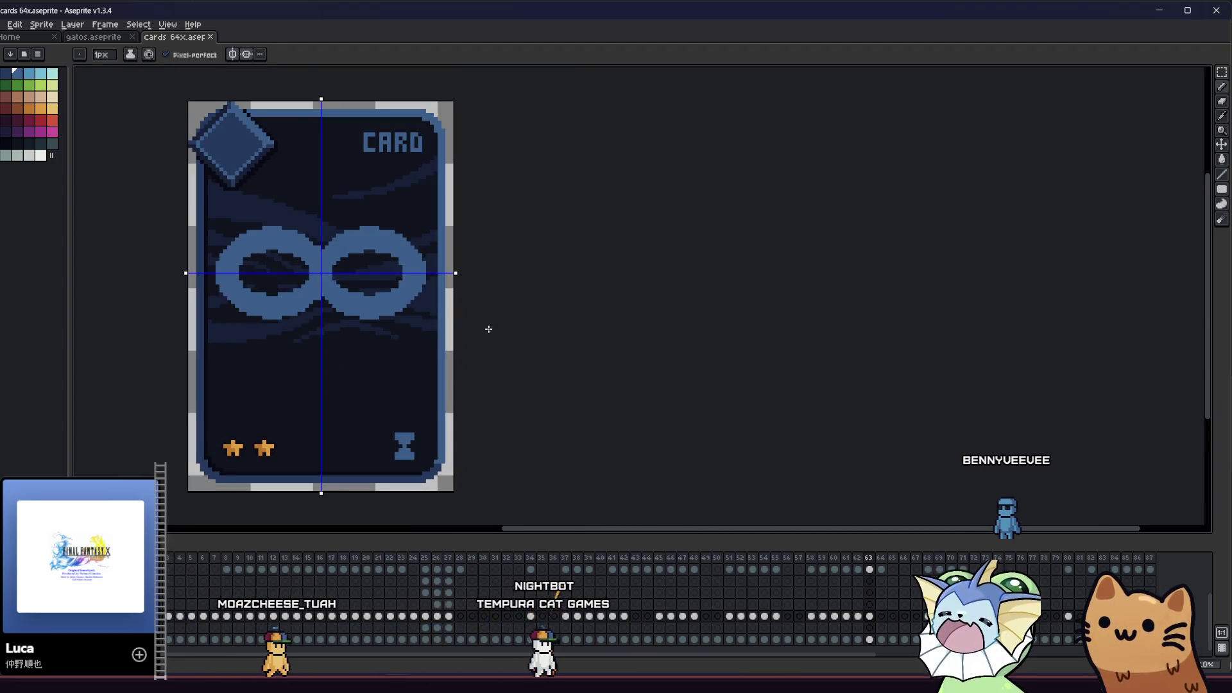
{"action": "left_click_drag", "start_coordinate": [549, 360], "coordinate": [707, 374]}
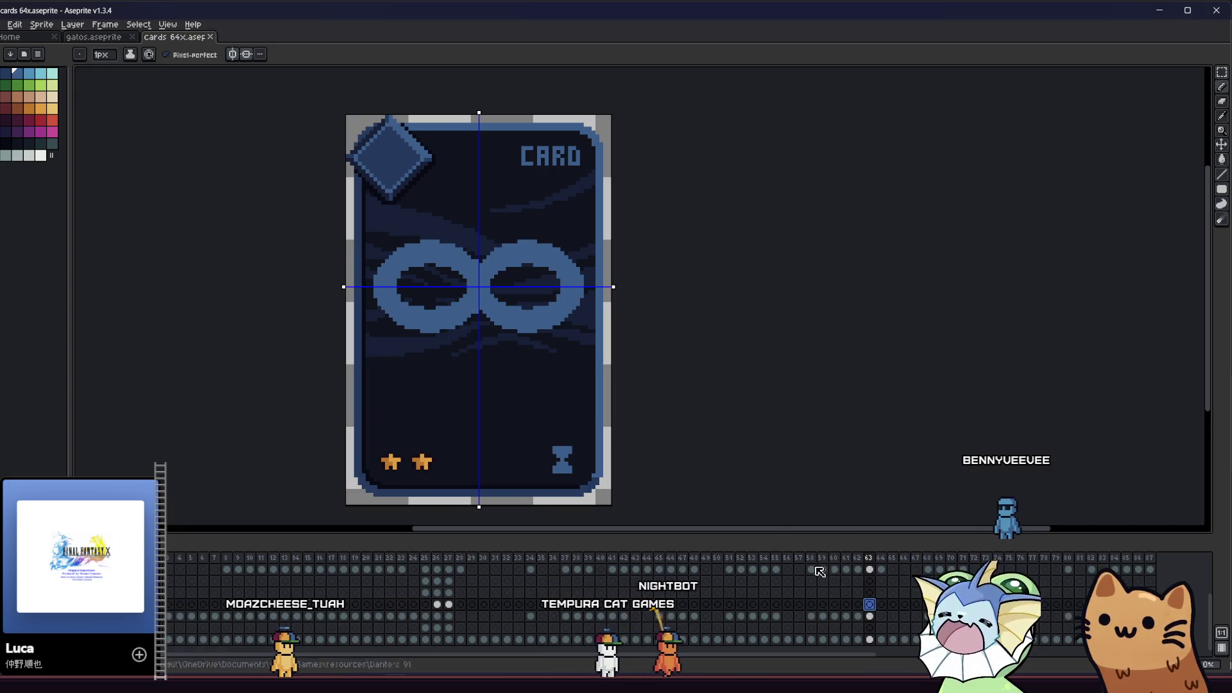
{"action": "scroll", "coordinate": [403, 282], "scroll_direction": "up", "scroll_amount": 2}
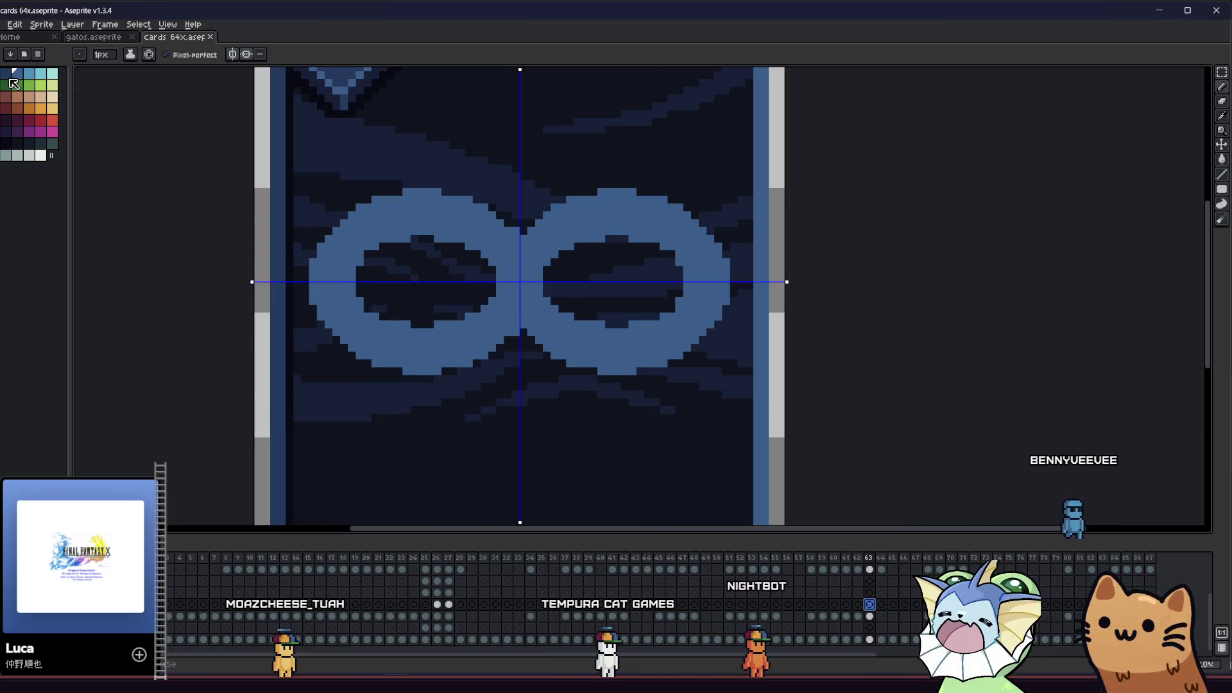
Add mirrored mid-blue and lighter-blue diagonal pixels where the infinity loops cross
{"action": "scroll", "coordinate": [462, 242], "scroll_direction": "up", "scroll_amount": 2}
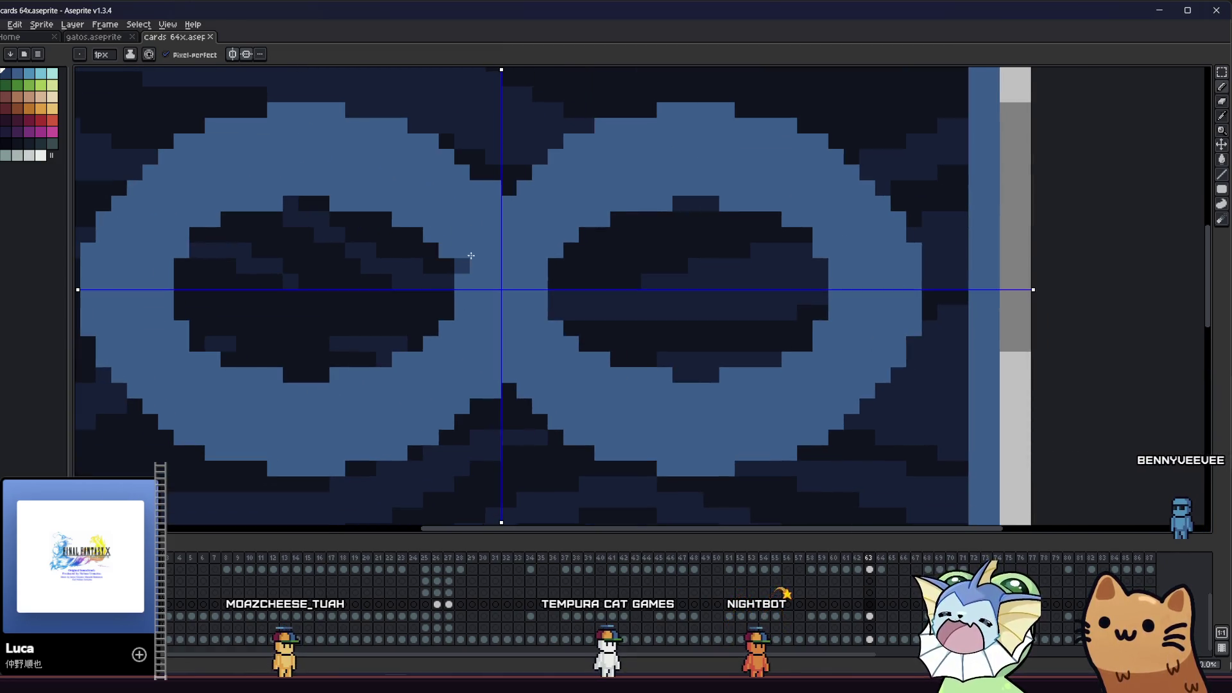
{"action": "left_click_drag", "start_coordinate": [465, 257], "coordinate": [493, 237]}
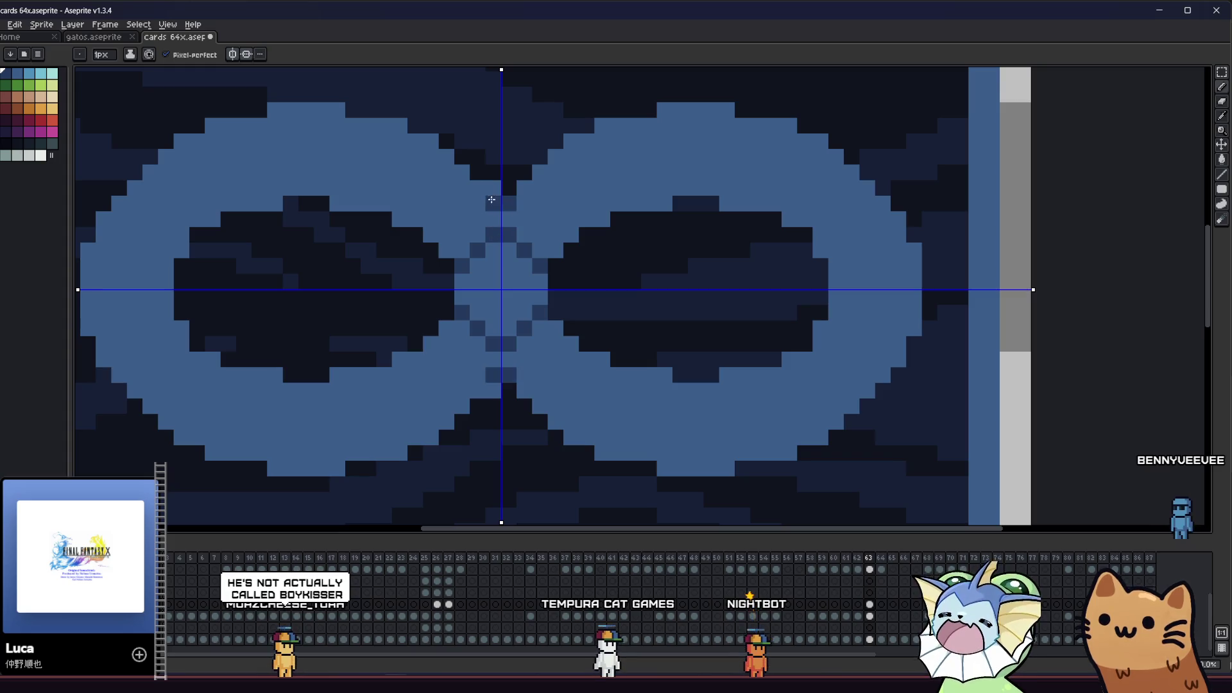
{"action": "key", "text": "ctrl+z"}
{"action": "left_click_drag", "start_coordinate": [492, 205], "coordinate": [472, 226]}
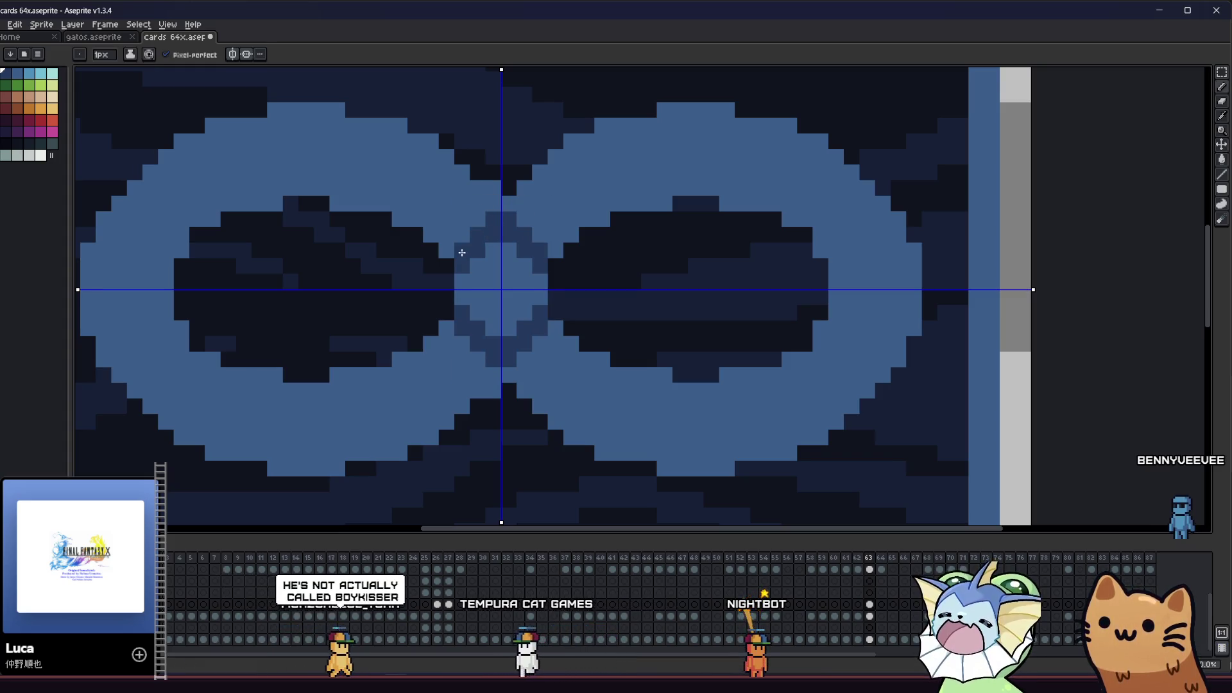
{"action": "scroll", "coordinate": [462, 217], "scroll_direction": "left", "scroll_amount": 2}
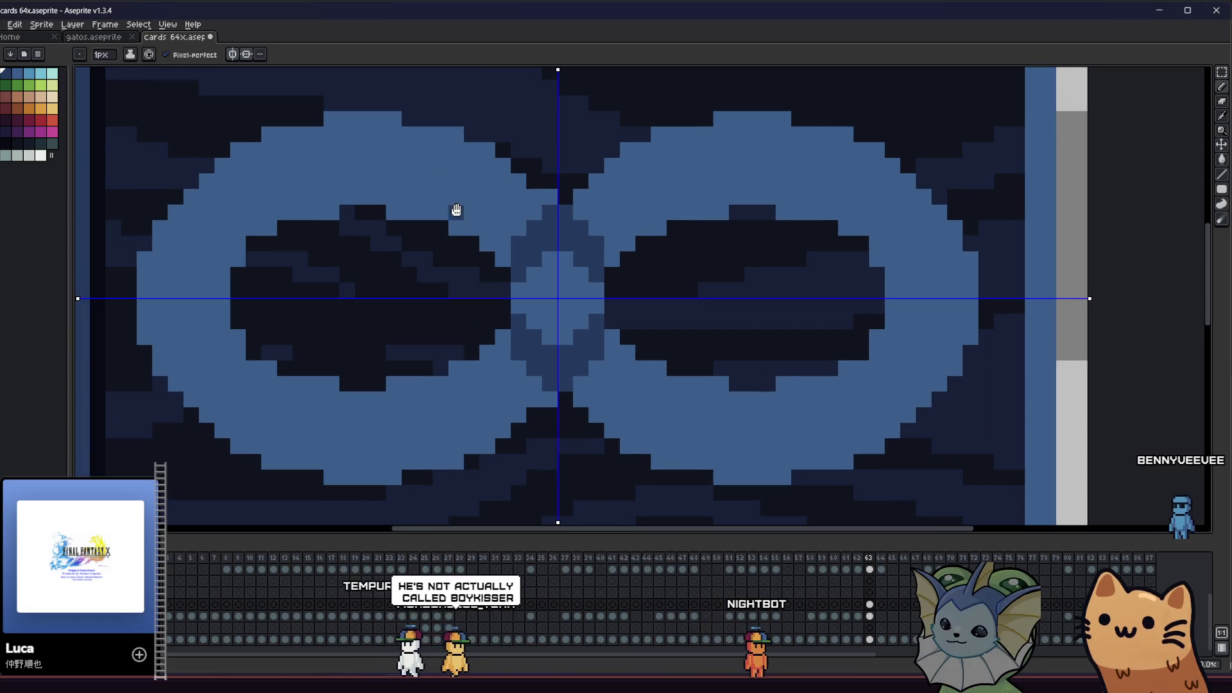
{"action": "scroll", "coordinate": [462, 247], "scroll_direction": "up", "scroll_amount": 1}
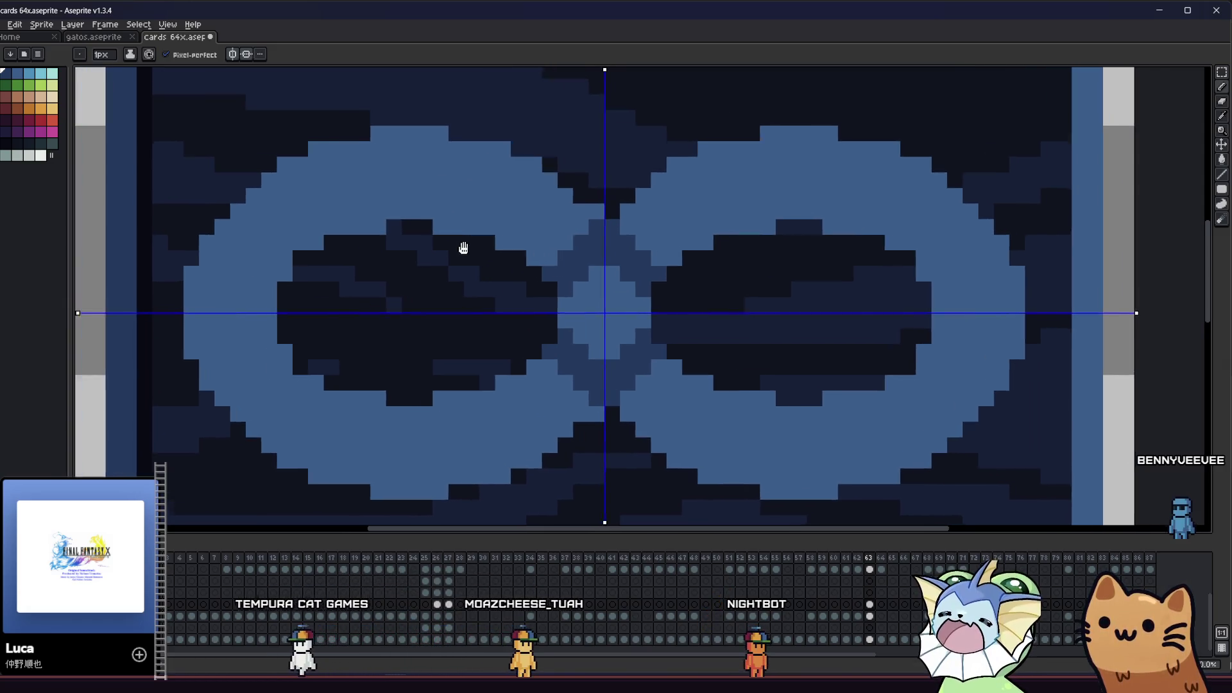
{"action": "scroll", "coordinate": [528, 295], "scroll_direction": "down", "scroll_amount": 1}
{"action": "scroll", "coordinate": [462, 290], "scroll_direction": "up", "scroll_amount": 5}
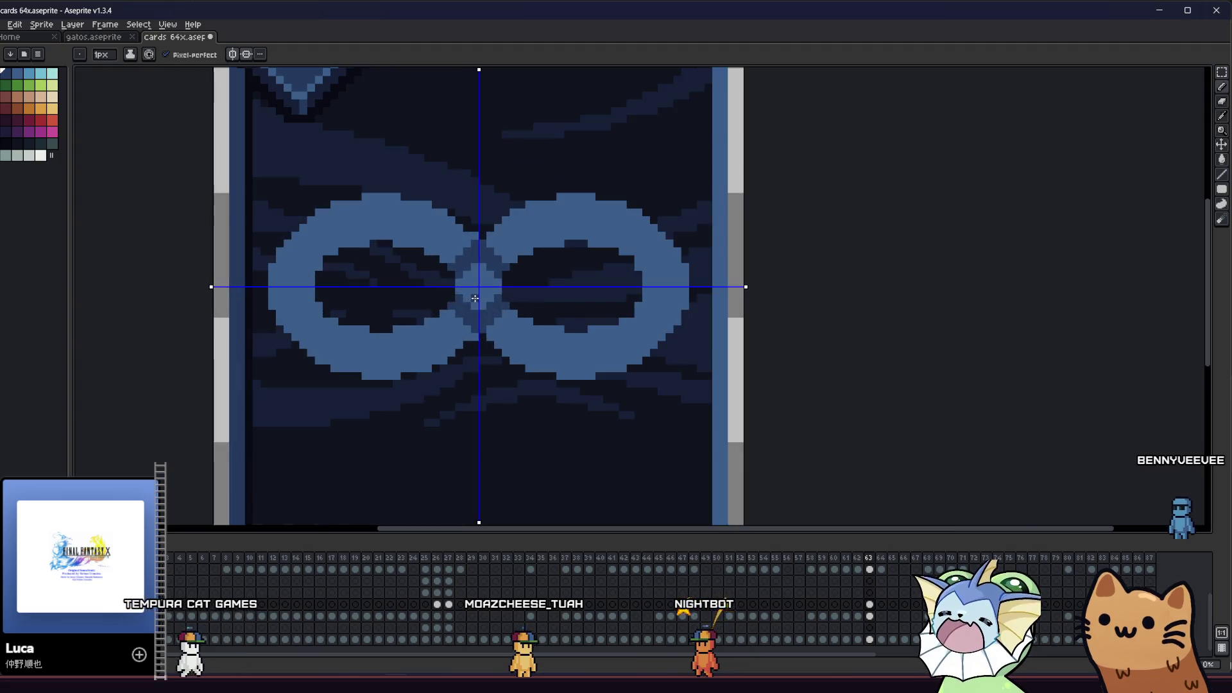
{"action": "left_click_drag", "start_coordinate": [464, 206], "coordinate": [429, 242]}
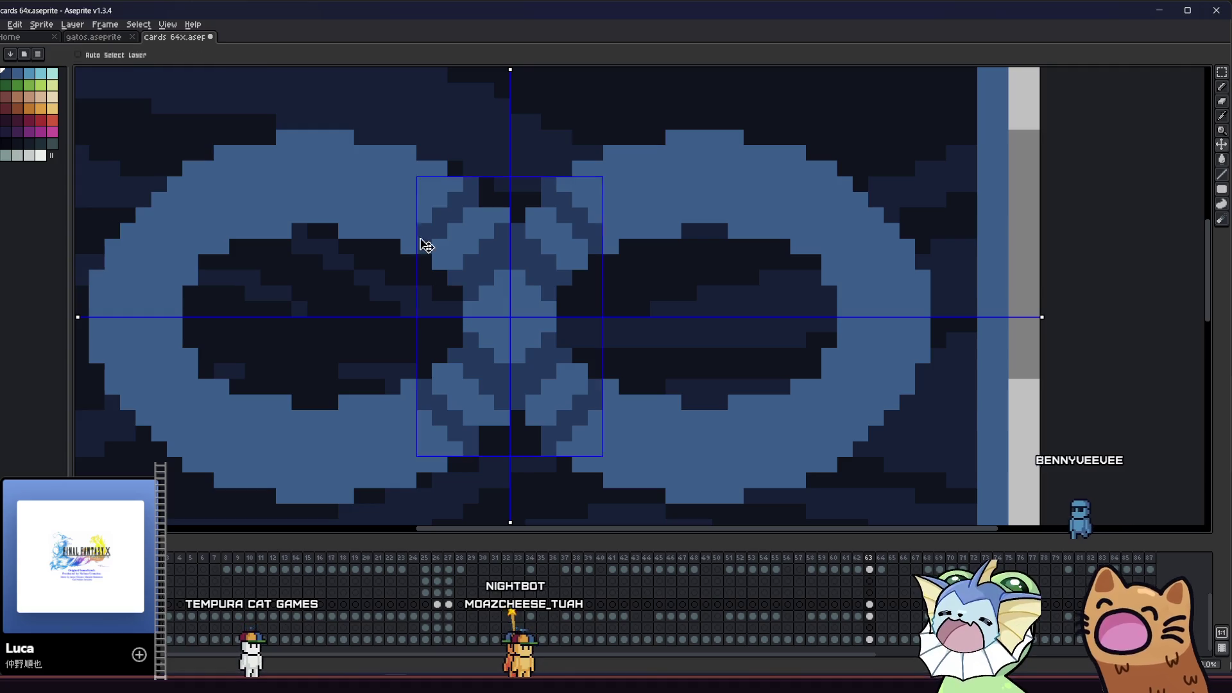
{"action": "key", "text": "ctrl+d"}
{"action": "key", "text": "b"}
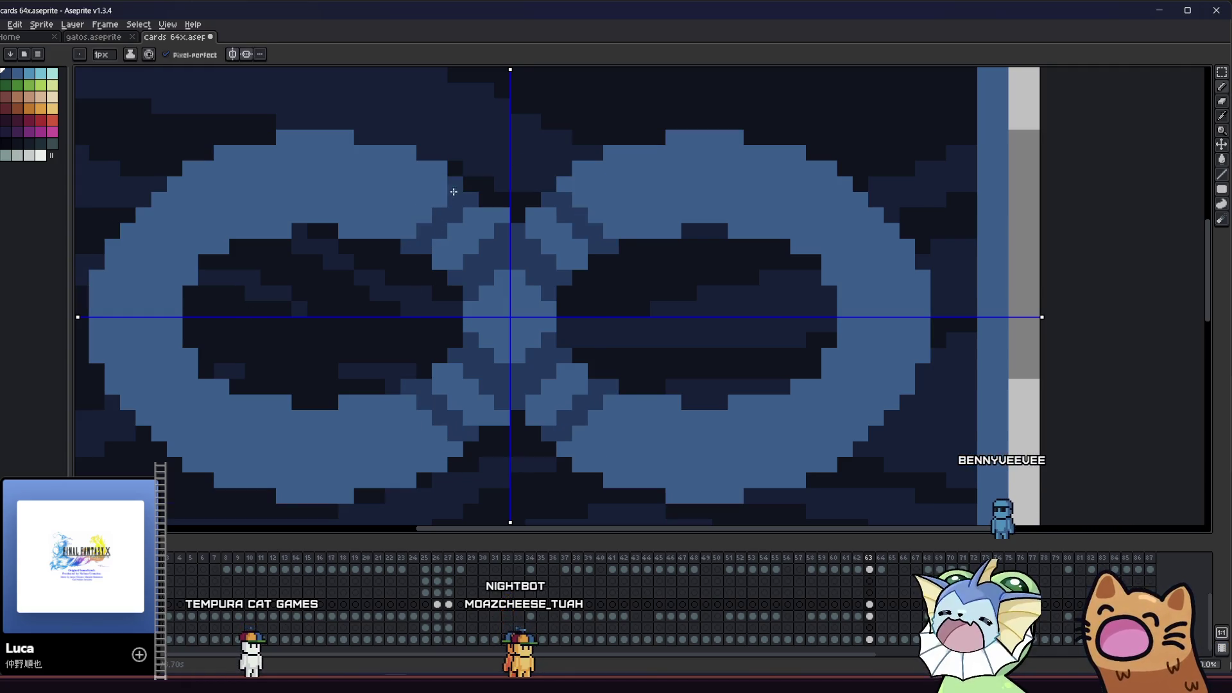
Add mirrored dark pixels and a dark diagonal stroke on the upper loop
{"action": "mouse_move", "coordinate": [360, 248]}
{"action": "left_mouse_down"}
{"action": "mouse_move", "coordinate": [402, 278]}
{"action": "mouse_move", "coordinate": [535, 276]}
{"action": "mouse_move", "coordinate": [470, 242]}
{"action": "mouse_move", "coordinate": [498, 273]}
{"action": "mouse_move", "coordinate": [571, 270]}
{"action": "left_mouse_up"}
{"action": "key", "text": "v"}
{"action": "key", "text": "b"}
{"action": "left_click", "coordinate": [608, 161]}
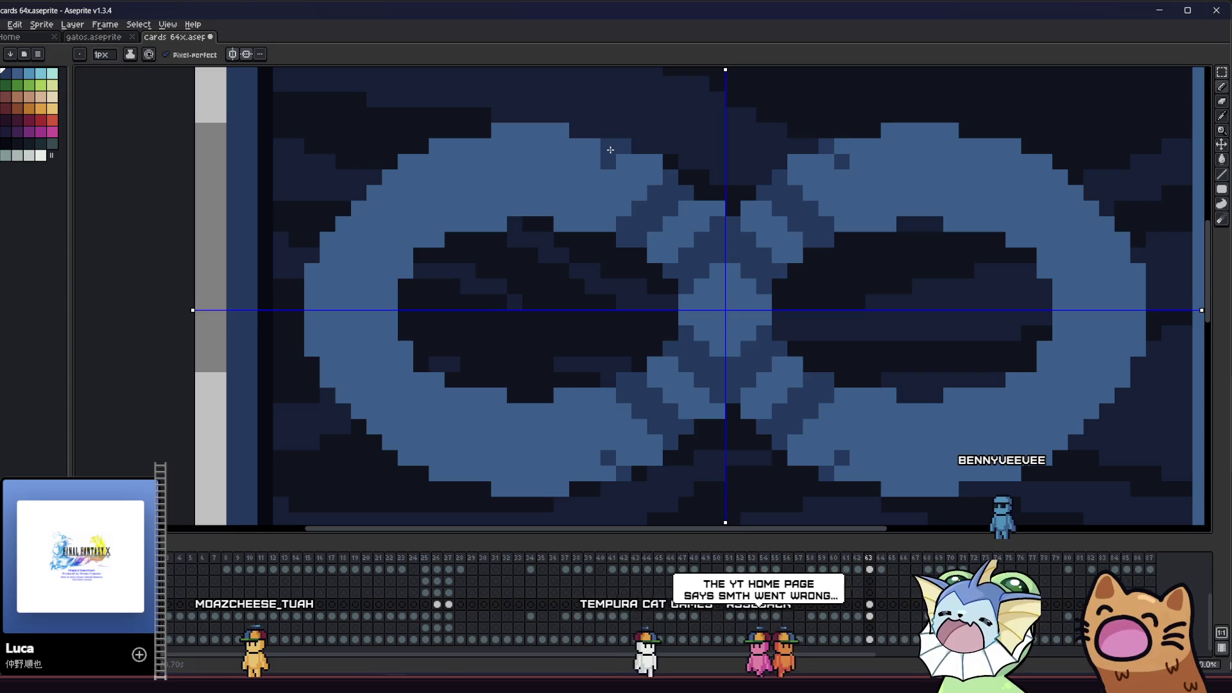
{"action": "left_click", "coordinate": [610, 175]}
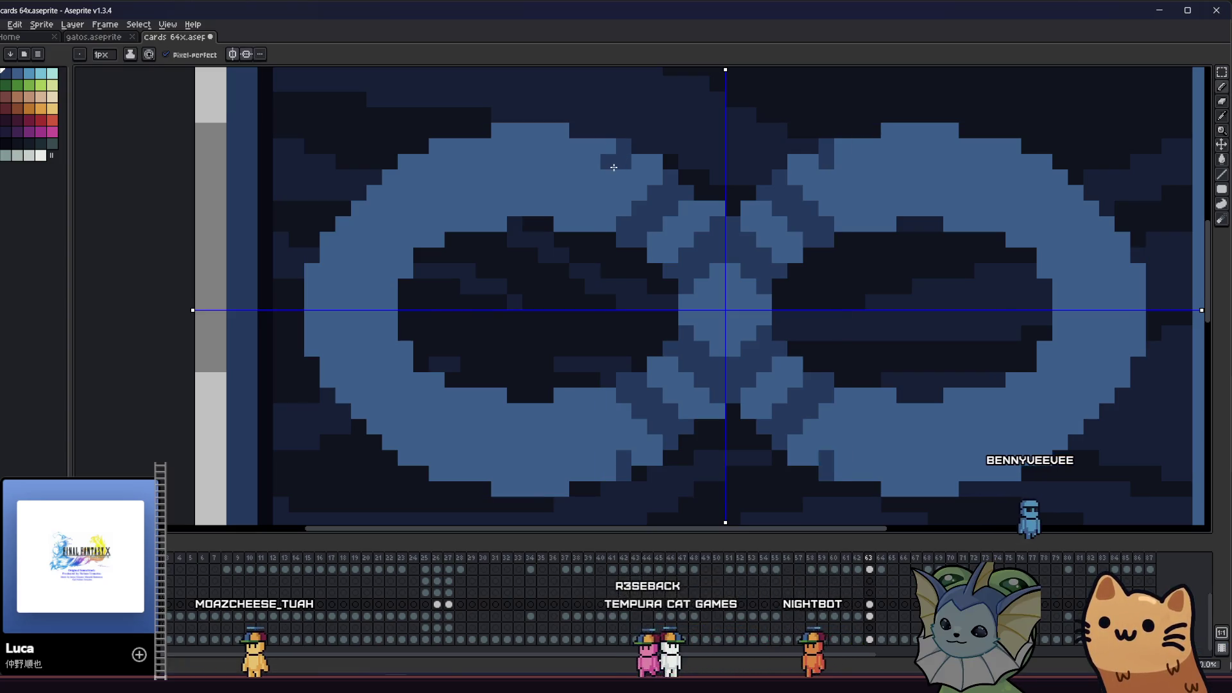
{"action": "left_click_drag", "start_coordinate": [612, 173], "coordinate": [588, 226]}
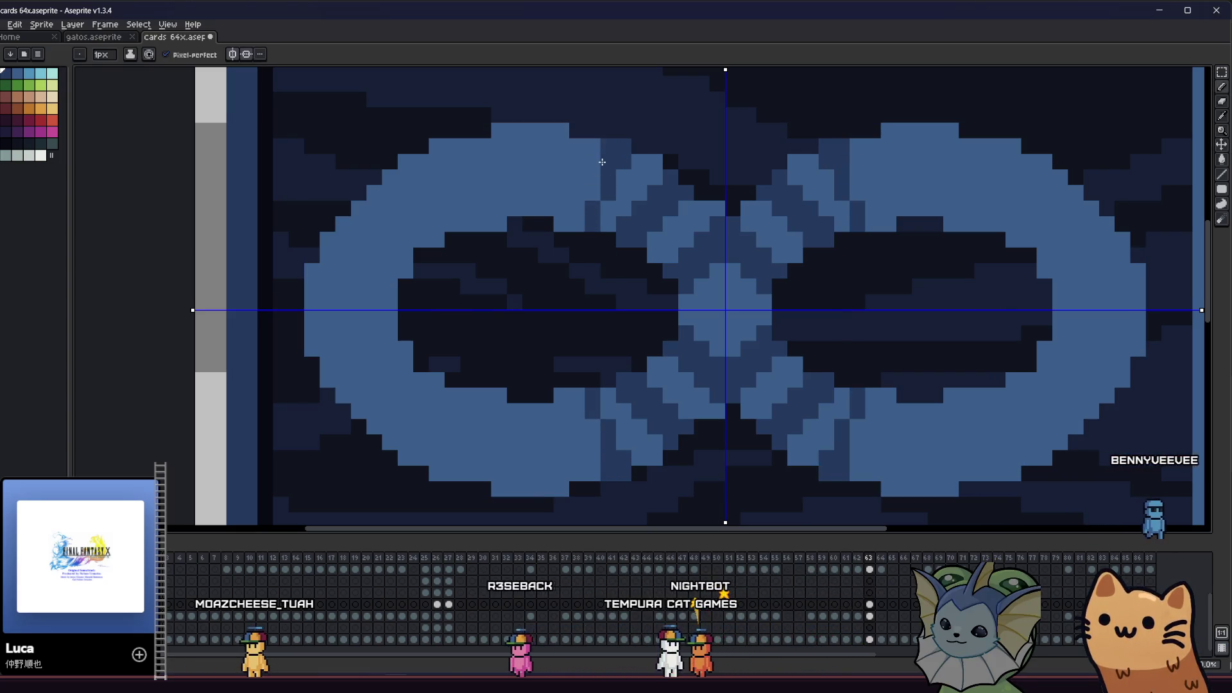
{"action": "scroll", "coordinate": [575, 224], "scroll_direction": "down", "scroll_amount": 5}
{"action": "mouse_move", "coordinate": [520, 285]}
{"action": "left_mouse_down"}
{"action": "mouse_move", "coordinate": [410, 282]}
{"action": "mouse_move", "coordinate": [448, 272]}
{"action": "mouse_move", "coordinate": [458, 283]}
{"action": "left_mouse_up"}
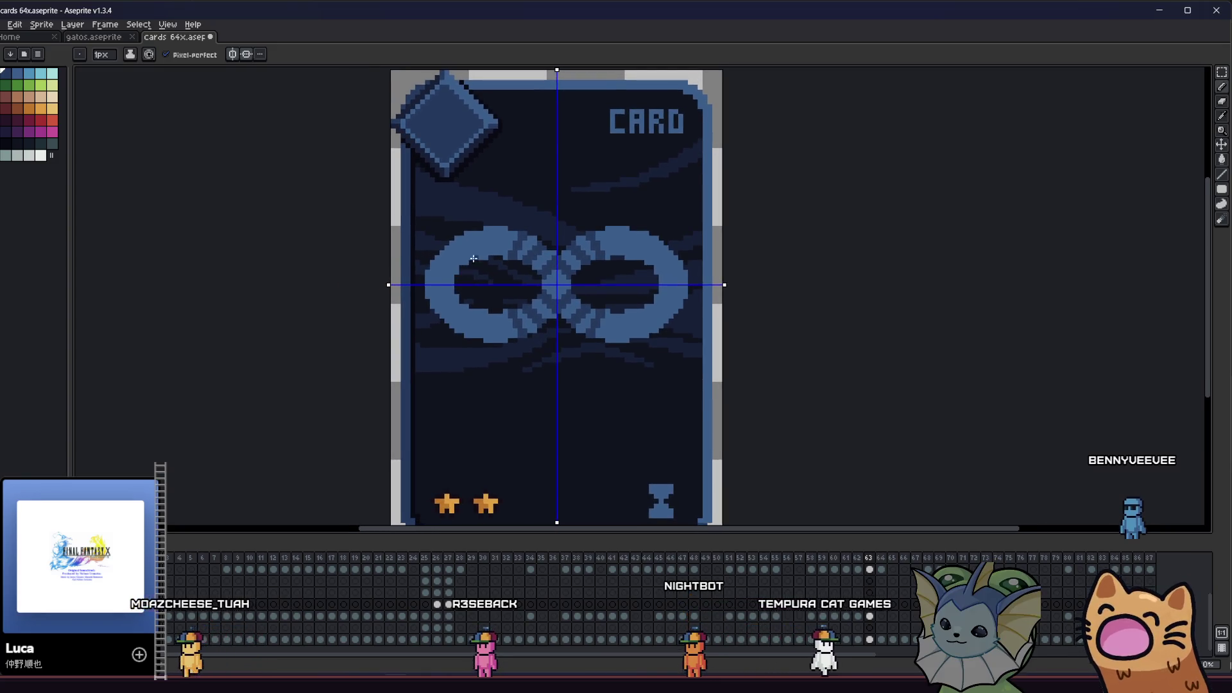
{"action": "scroll", "coordinate": [499, 248], "scroll_direction": "up", "scroll_amount": 1}
{"action": "scroll", "coordinate": [499, 248], "scroll_direction": "up", "scroll_amount": 3}
{"action": "scroll", "coordinate": [469, 266], "scroll_direction": "down", "scroll_amount": 2}
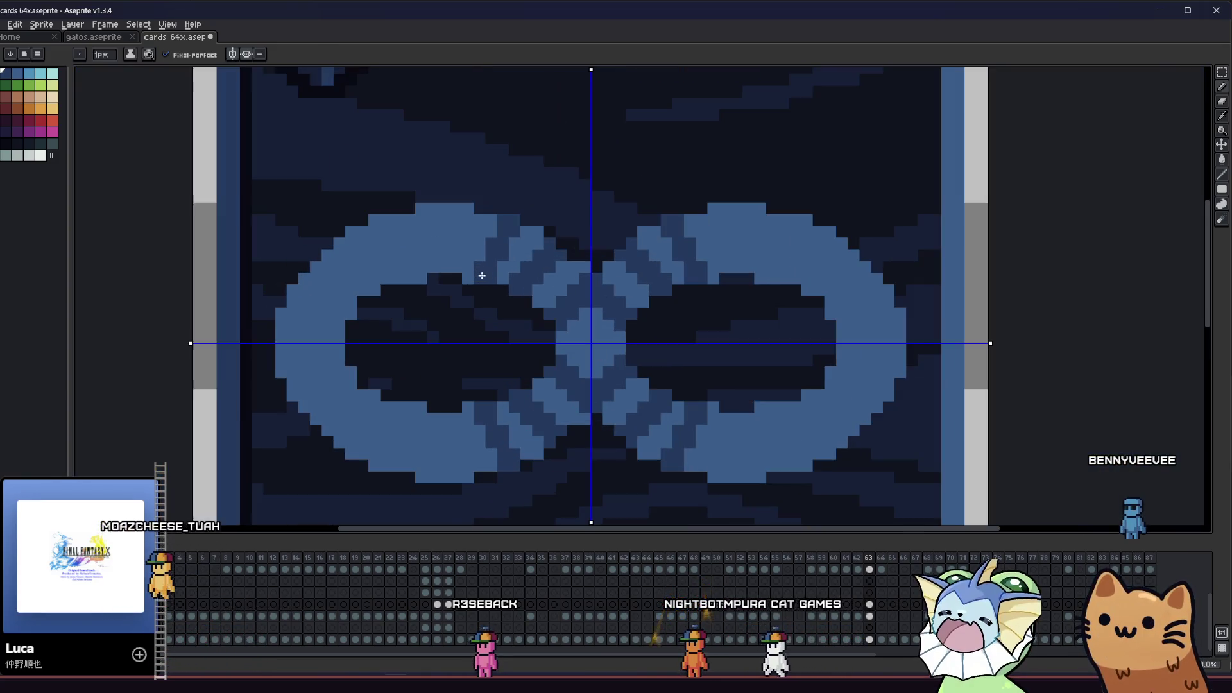
Use the Magic Wand with Contiguous off to select every matching diagonal band
{"action": "key", "text": "w"}
{"action": "left_click", "coordinate": [550, 278]}
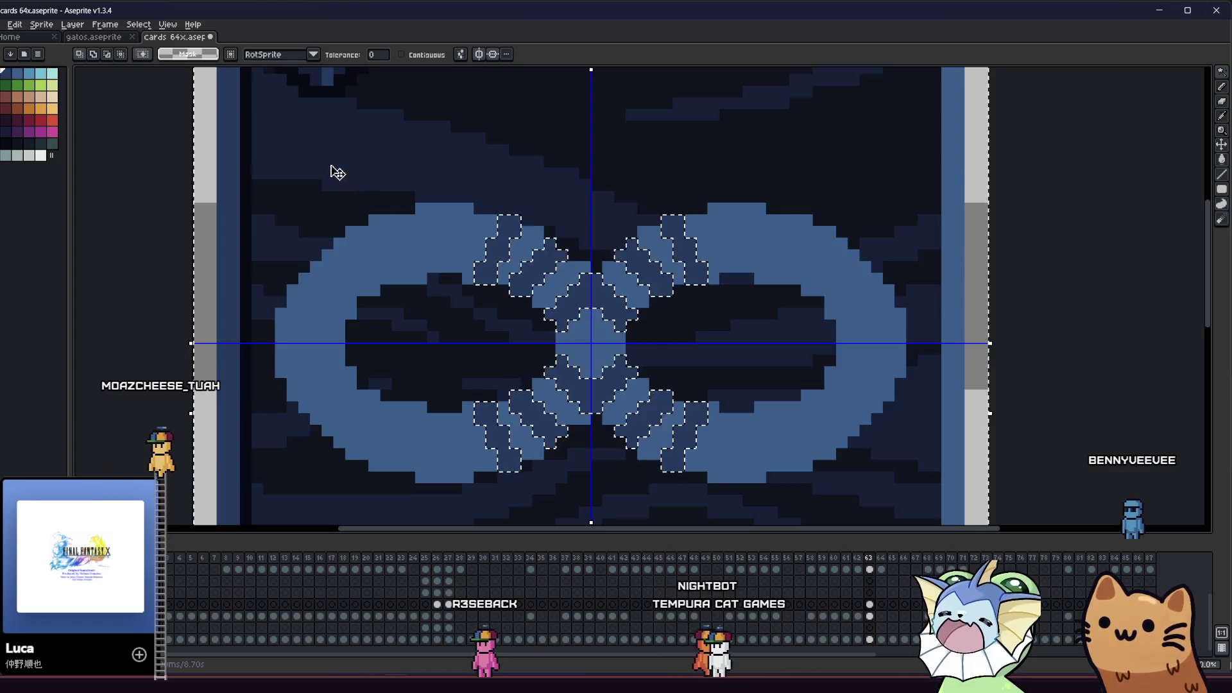
{"action": "left_click", "coordinate": [129, 207]}
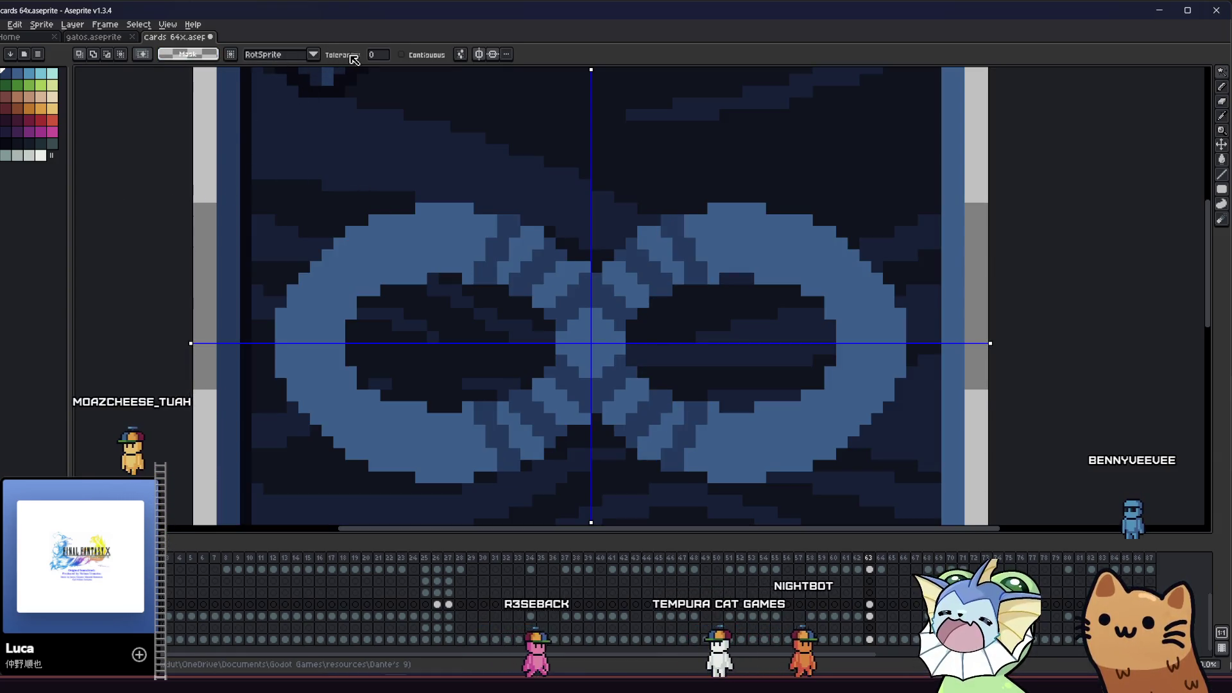
{"action": "left_click", "coordinate": [422, 55]}
{"action": "left_click", "coordinate": [509, 261]}
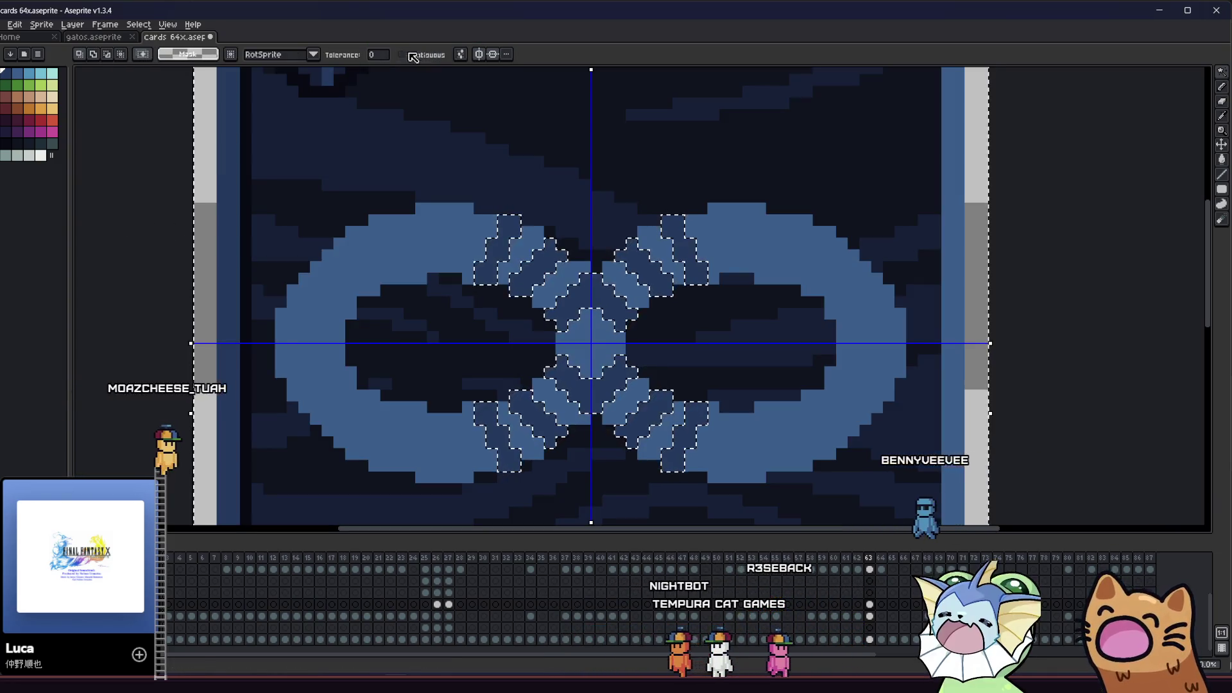
Clear the selection and switch to the Eyedropper
{"action": "key", "text": "ctrl+d"}
{"action": "key", "text": "i"}
{"action": "scroll", "coordinate": [420, 258], "scroll_direction": "up", "scroll_amount": 1}
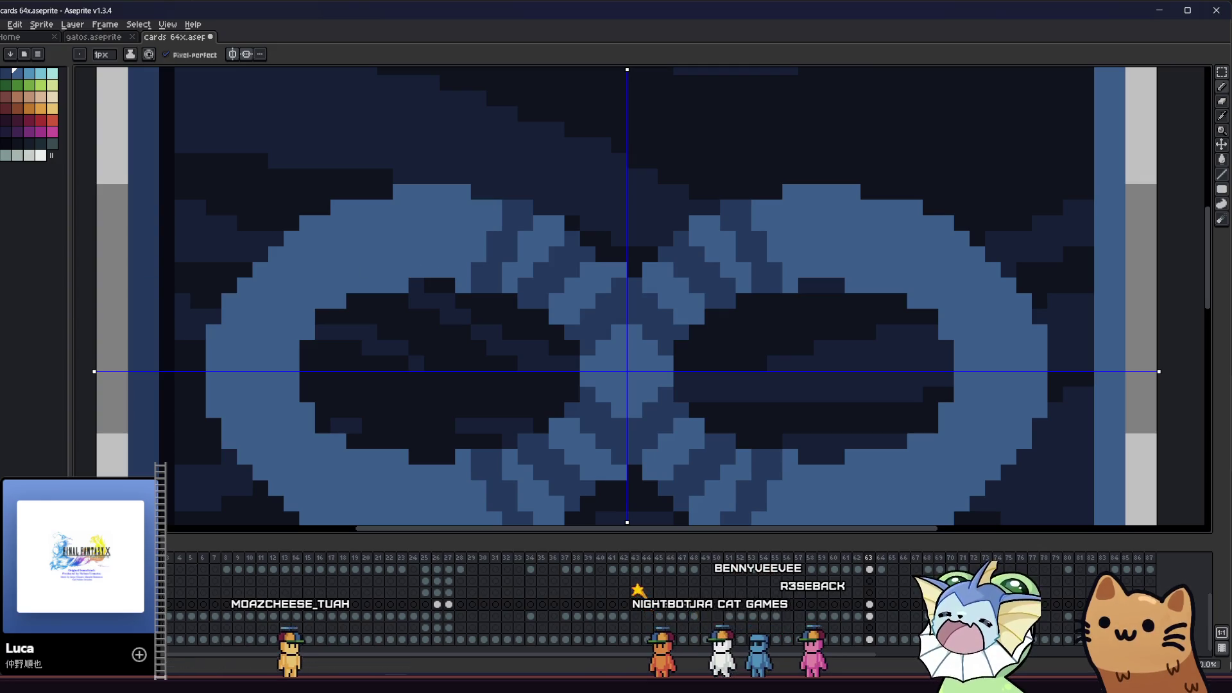
Undo the last colour change and pan to view the whole card
{"action": "key", "text": "ctrl+z"}
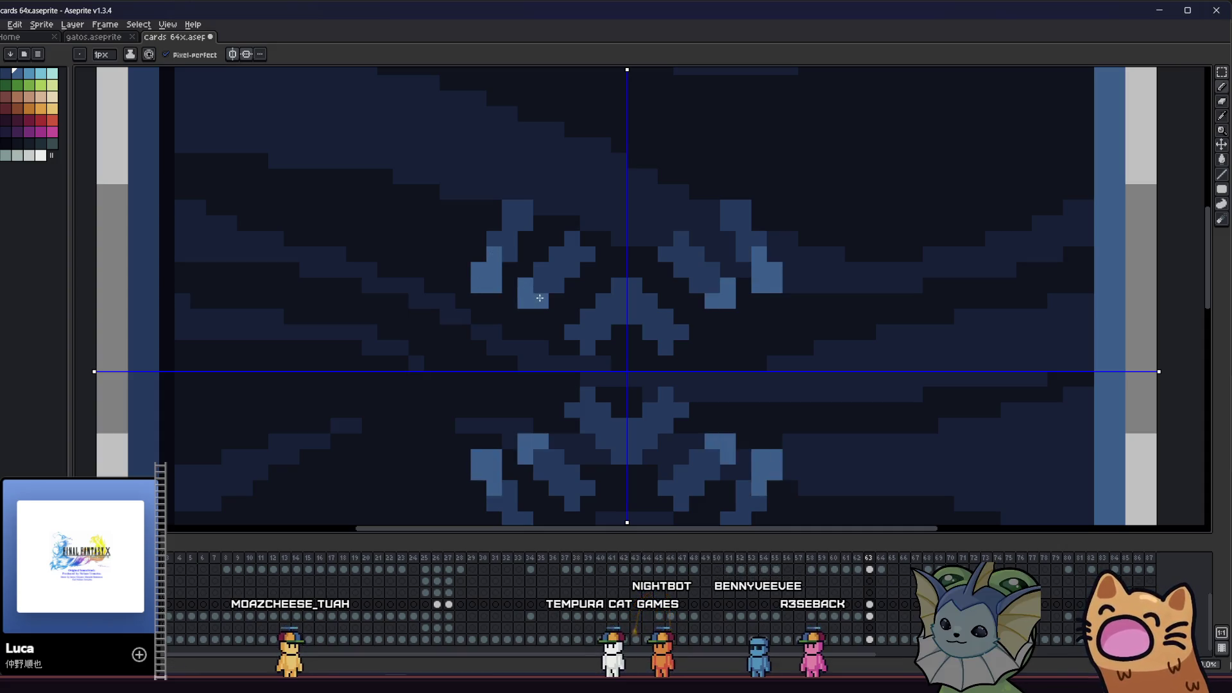
{"action": "scroll", "coordinate": [552, 281], "scroll_direction": "down", "scroll_amount": 5}
{"action": "mouse_move", "coordinate": [457, 308]}
{"action": "left_mouse_down"}
{"action": "mouse_move", "coordinate": [328, 349]}
{"action": "mouse_move", "coordinate": [456, 369]}
{"action": "mouse_move", "coordinate": [401, 367]}
{"action": "left_mouse_up"}
{"action": "scroll", "coordinate": [495, 381], "scroll_direction": "up", "scroll_amount": 3}
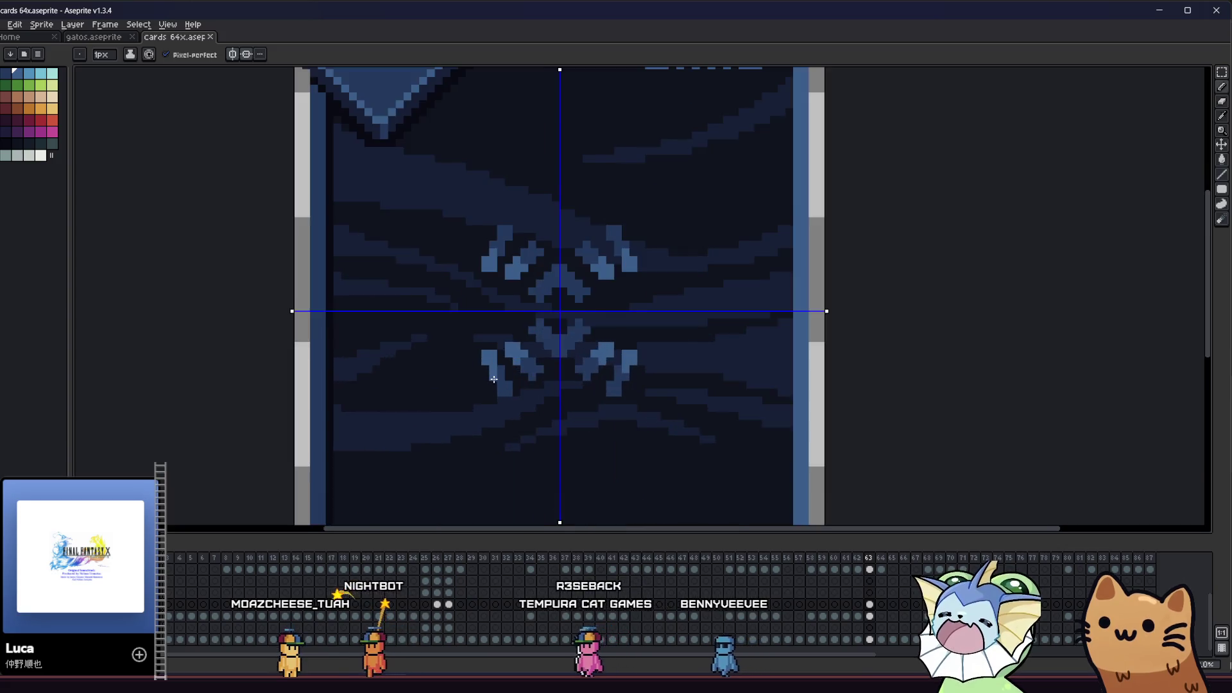
{"action": "scroll", "coordinate": [495, 381], "scroll_direction": "up", "scroll_amount": 1}
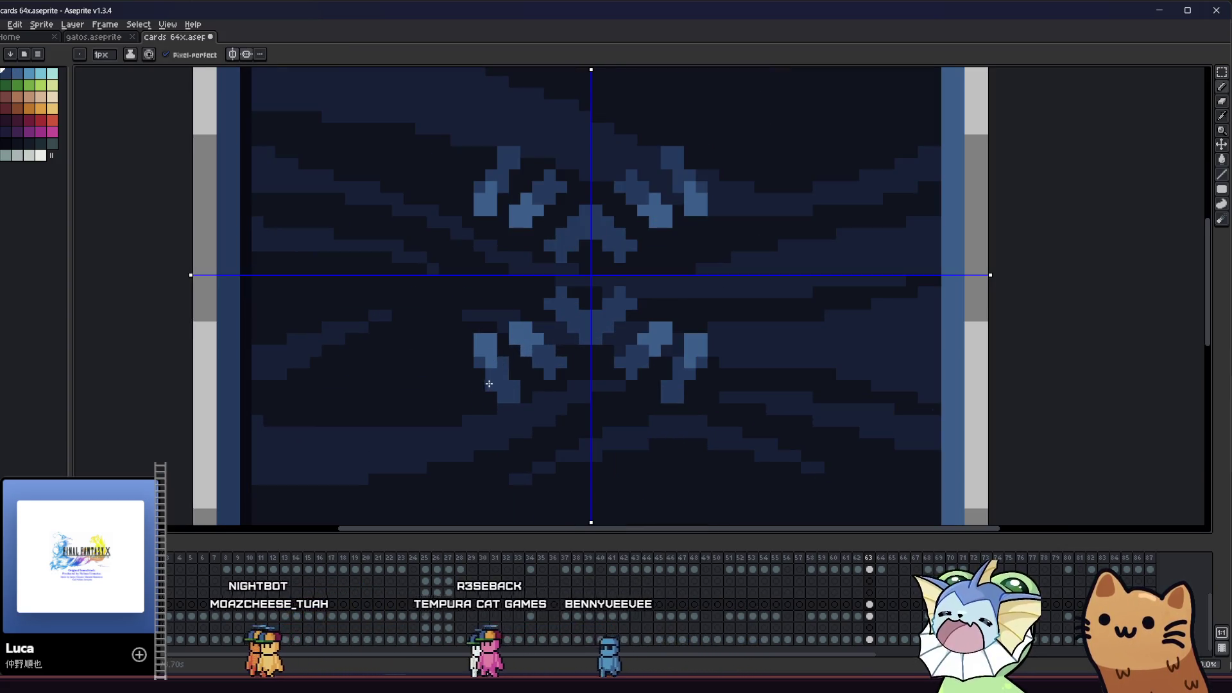
{"action": "left_click_drag", "start_coordinate": [447, 397], "coordinate": [380, 418]}
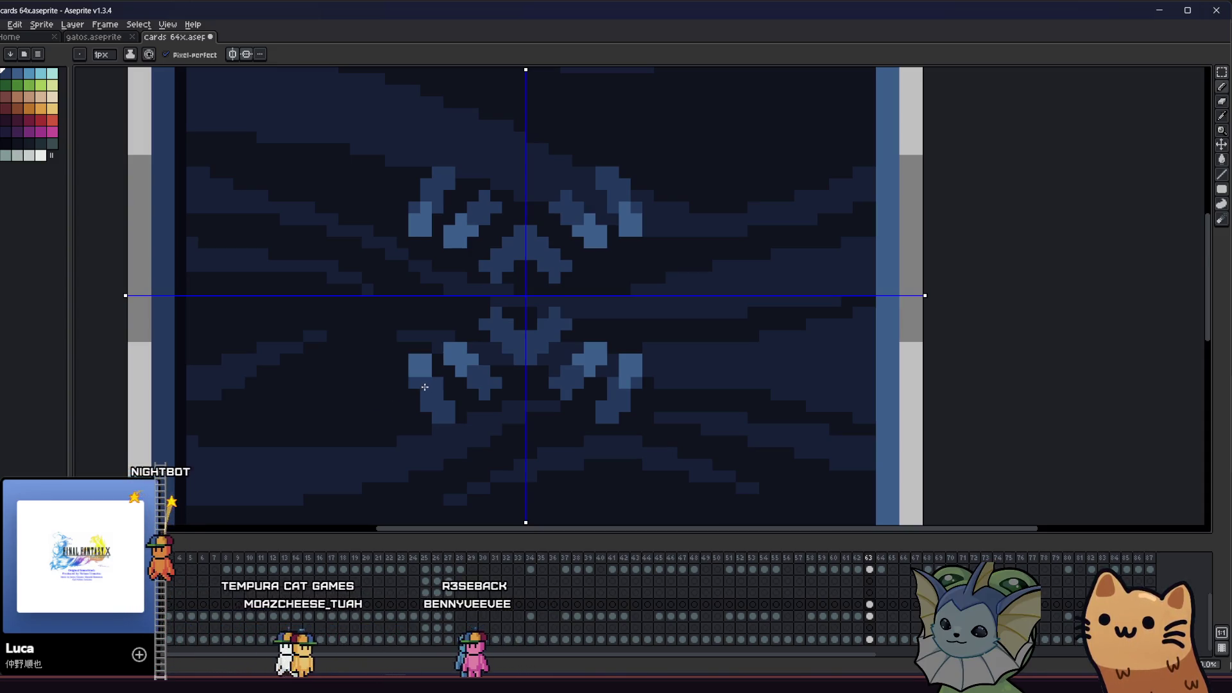
Save the card and step to the frame showing the bright infinity loops
{"action": "key", "text": "v"}
{"action": "key", "text": "b"}
{"action": "key", "text": "ctrl+s"}
{"action": "key", "text": "i"}
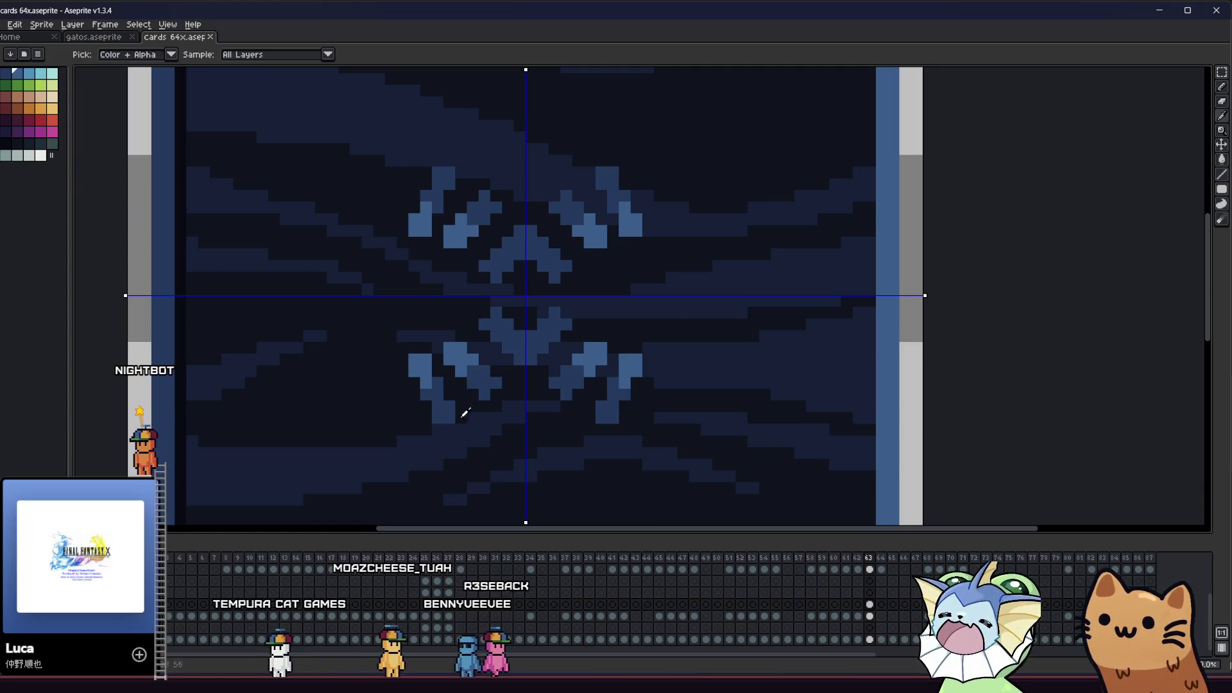
{"action": "key", "text": "Left"}
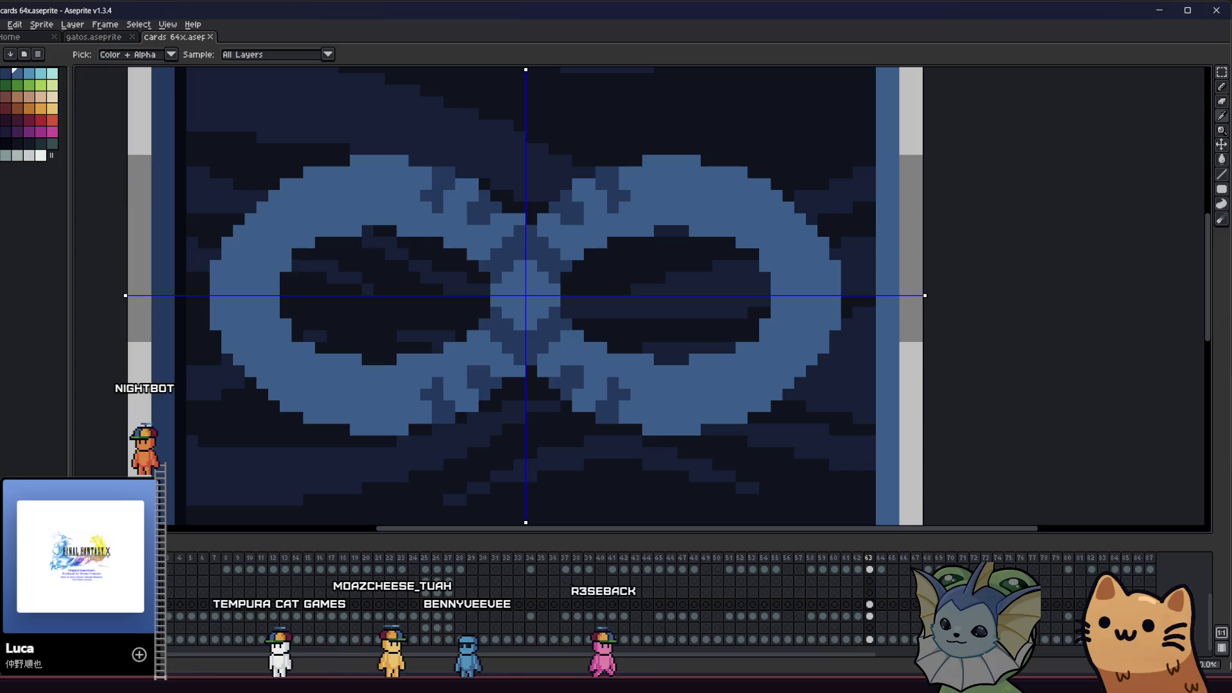
Cut a dark mirrored stroke through the light-blue loop, redrawn one pixel left, and save
{"action": "left_click_drag", "start_coordinate": [456, 235], "coordinate": [500, 236]}
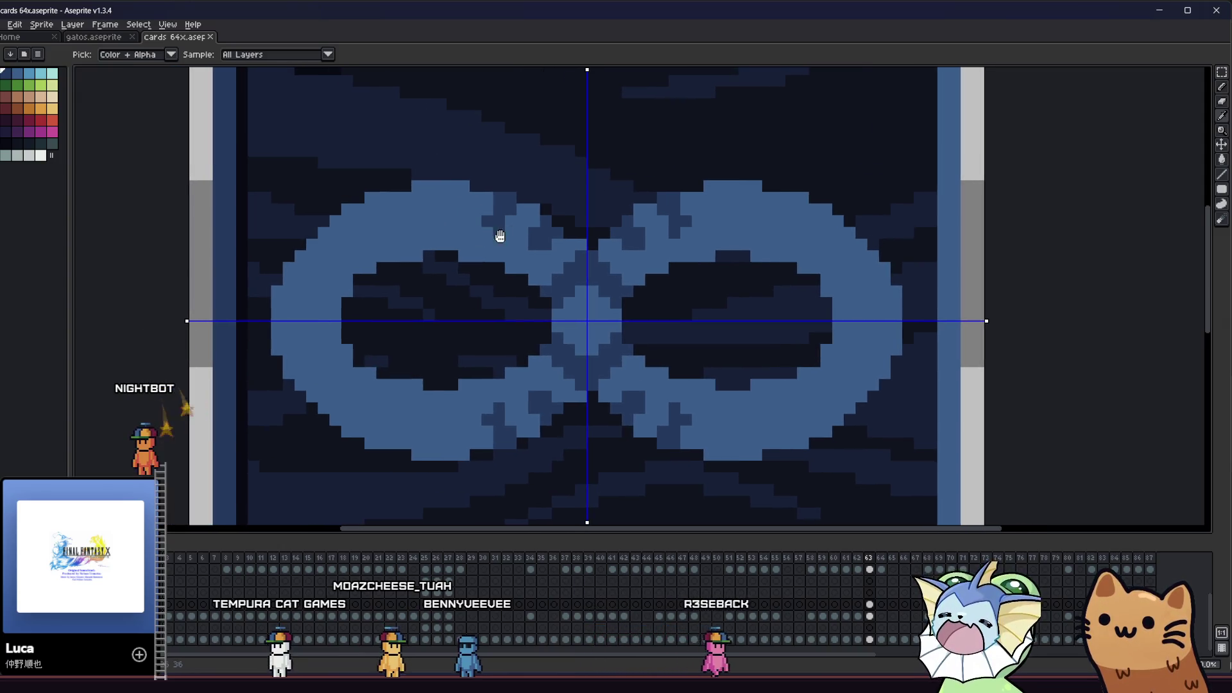
{"action": "left_click_drag", "start_coordinate": [462, 183], "coordinate": [454, 245]}
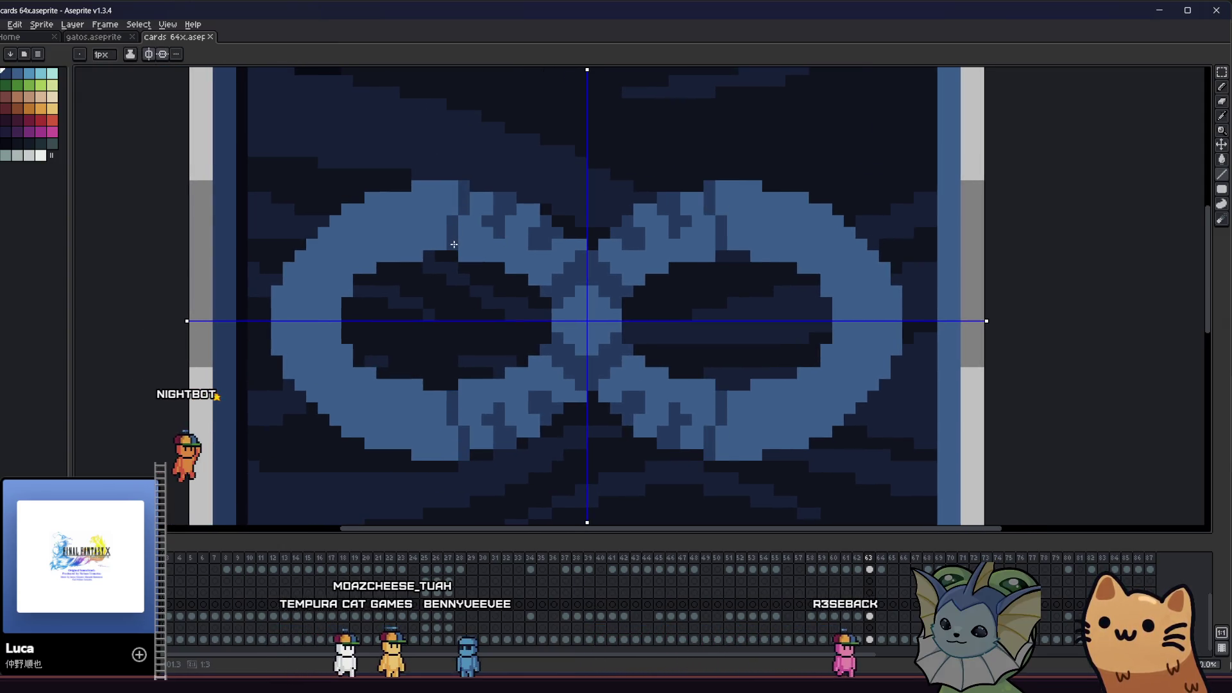
{"action": "key", "text": "ctrl+z"}
{"action": "left_click_drag", "start_coordinate": [453, 187], "coordinate": [441, 244]}
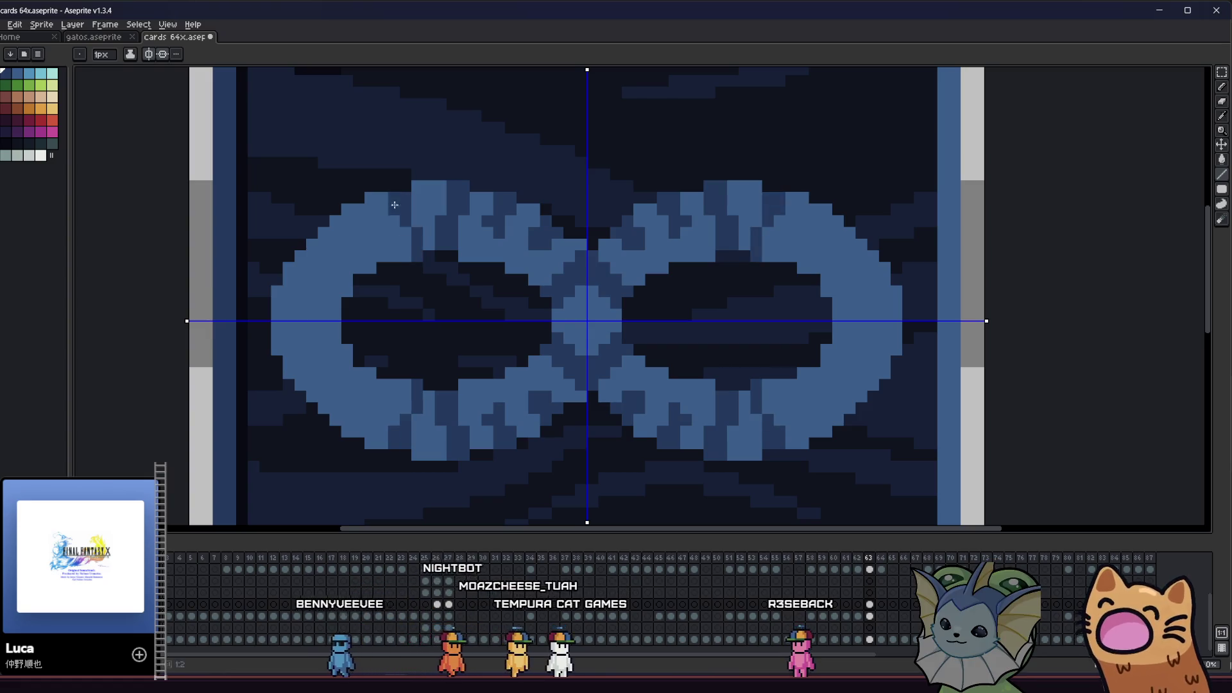
{"action": "key", "text": "ctrl+s"}
Repaint pixels along the left loop's upper edge in another blue shade
{"action": "scroll", "coordinate": [427, 299], "scroll_direction": "down", "scroll_amount": 4}
{"action": "scroll", "coordinate": [427, 299], "scroll_direction": "down", "scroll_amount": 1}
{"action": "scroll", "coordinate": [411, 282], "scroll_direction": "up", "scroll_amount": 7}
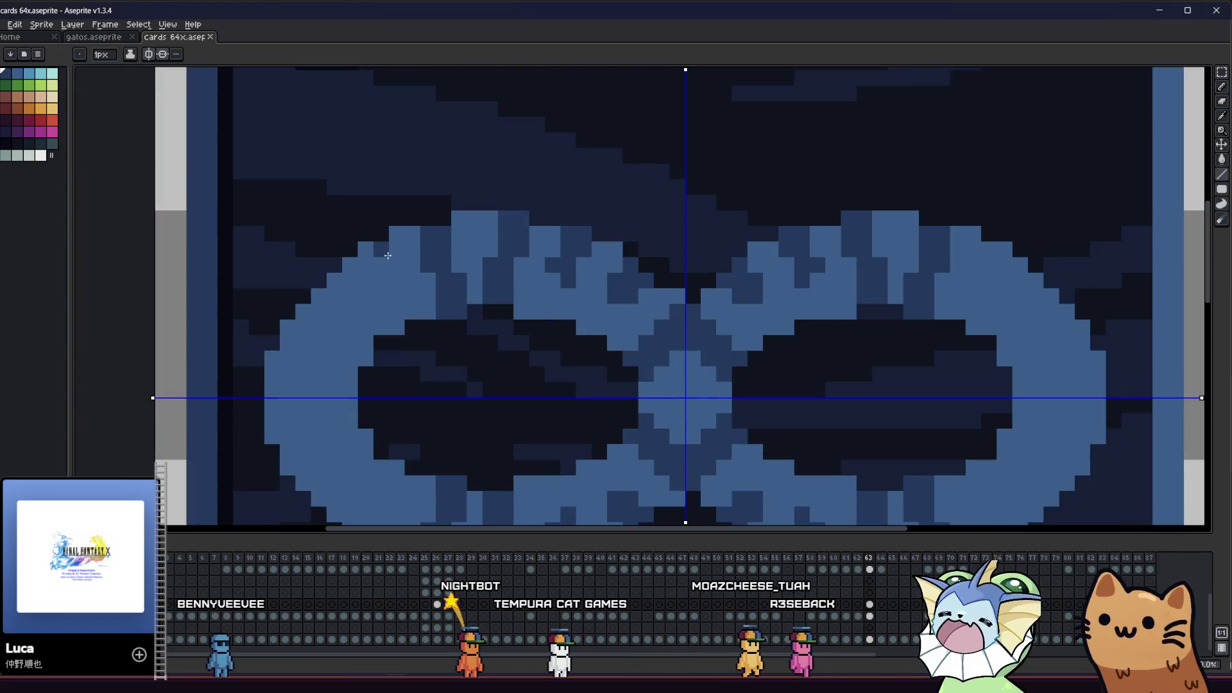
{"action": "left_click_drag", "start_coordinate": [391, 256], "coordinate": [398, 295]}
{"action": "left_click", "coordinate": [400, 310]}
{"action": "left_click", "coordinate": [405, 303]}
{"action": "left_click_drag", "start_coordinate": [368, 249], "coordinate": [397, 309]}
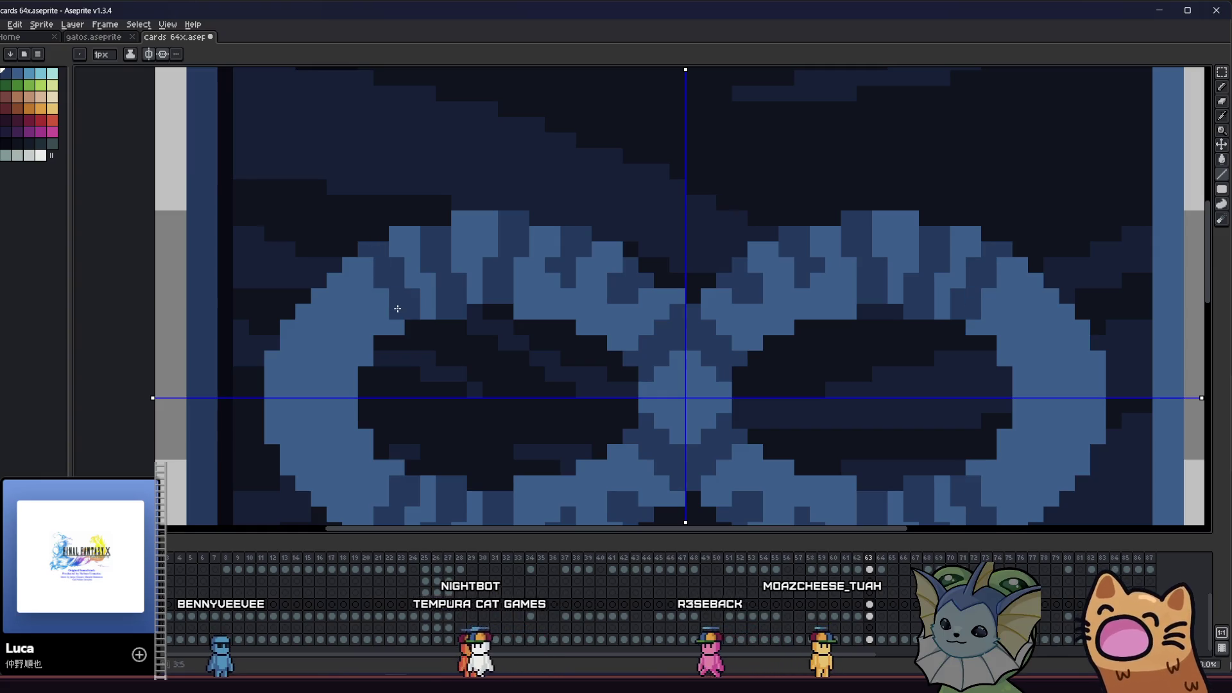
Lighten pixels on the left loop's upper-left edge and save the card
{"action": "scroll", "coordinate": [385, 302], "scroll_direction": "down", "scroll_amount": 2}
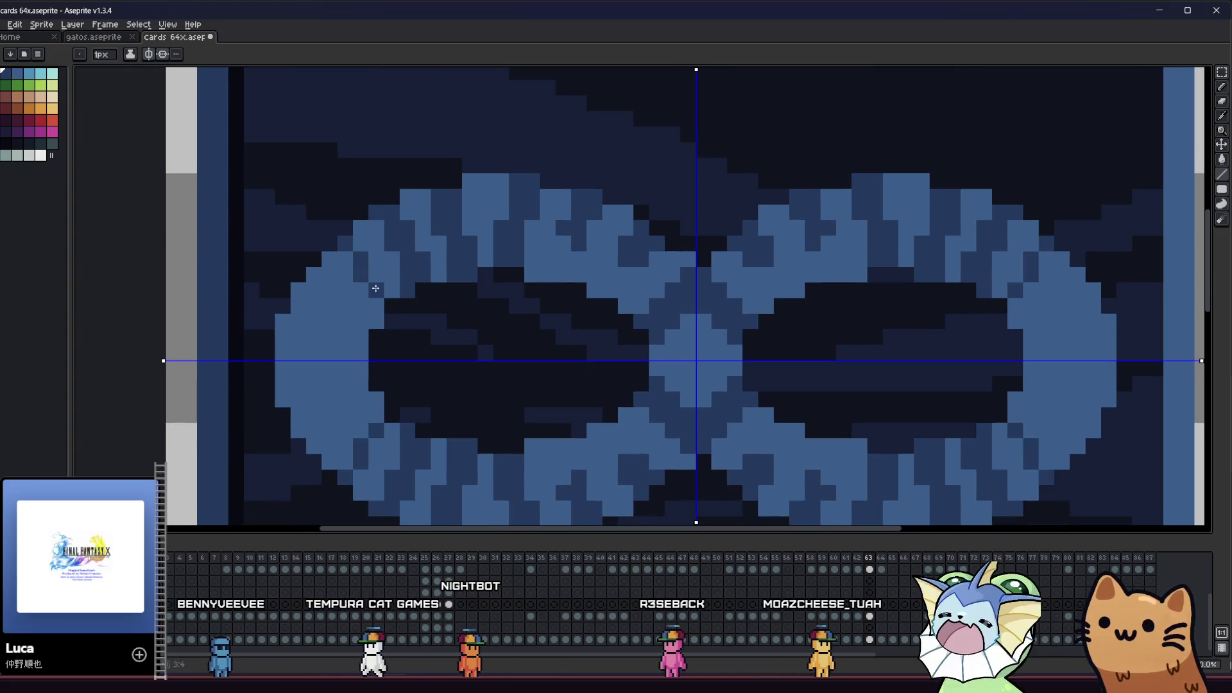
{"action": "mouse_move", "coordinate": [375, 286]}
{"action": "left_mouse_down"}
{"action": "mouse_move", "coordinate": [345, 258]}
{"action": "mouse_move", "coordinate": [375, 310]}
{"action": "left_mouse_up"}
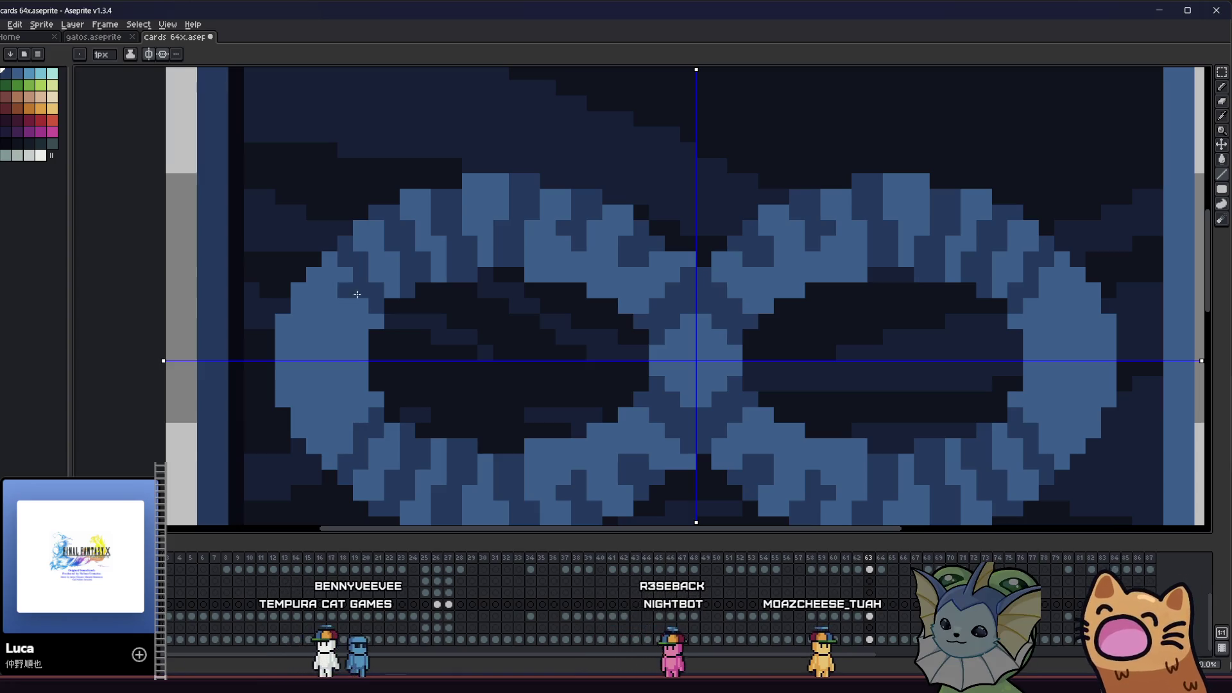
{"action": "scroll", "coordinate": [377, 317], "scroll_direction": "down", "scroll_amount": 3}
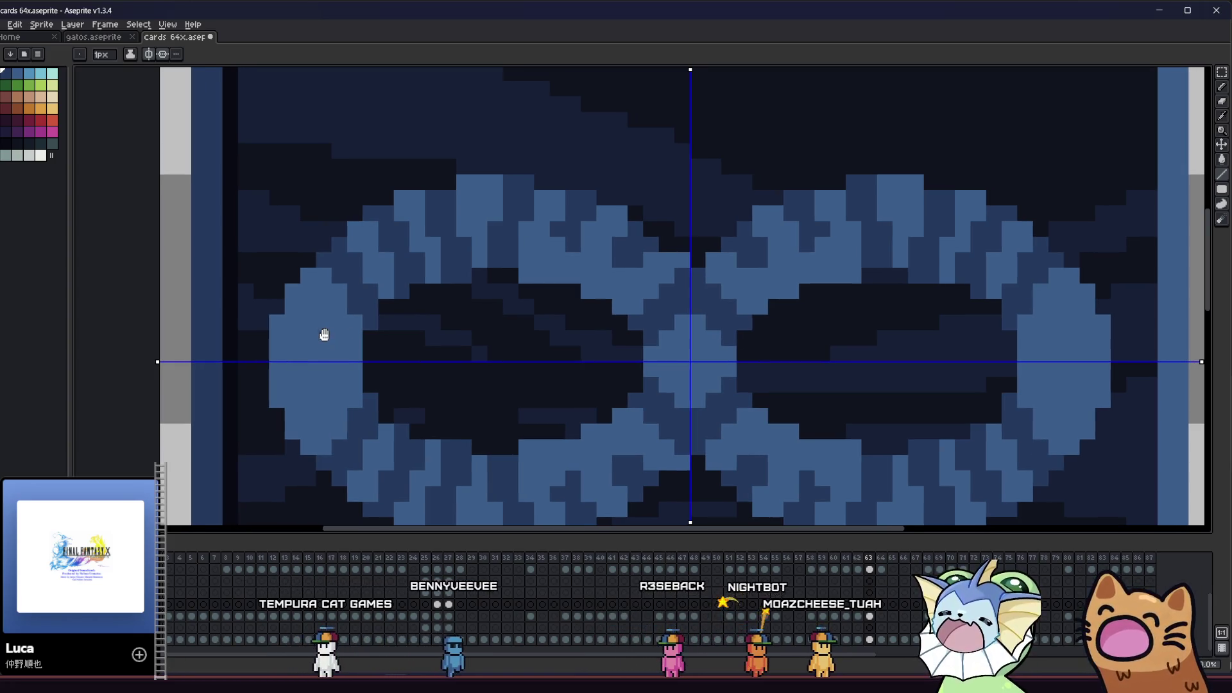
{"action": "key", "text": "ctrl+s"}
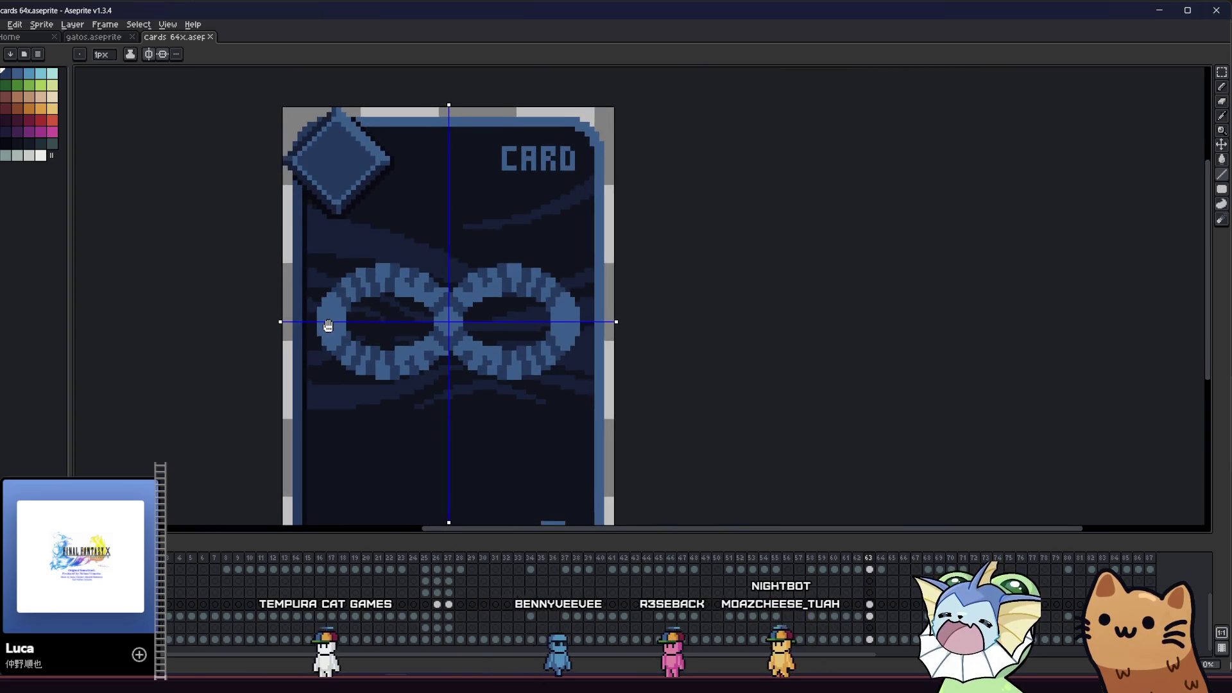
{"action": "scroll", "coordinate": [371, 311], "scroll_direction": "up", "scroll_amount": 3}
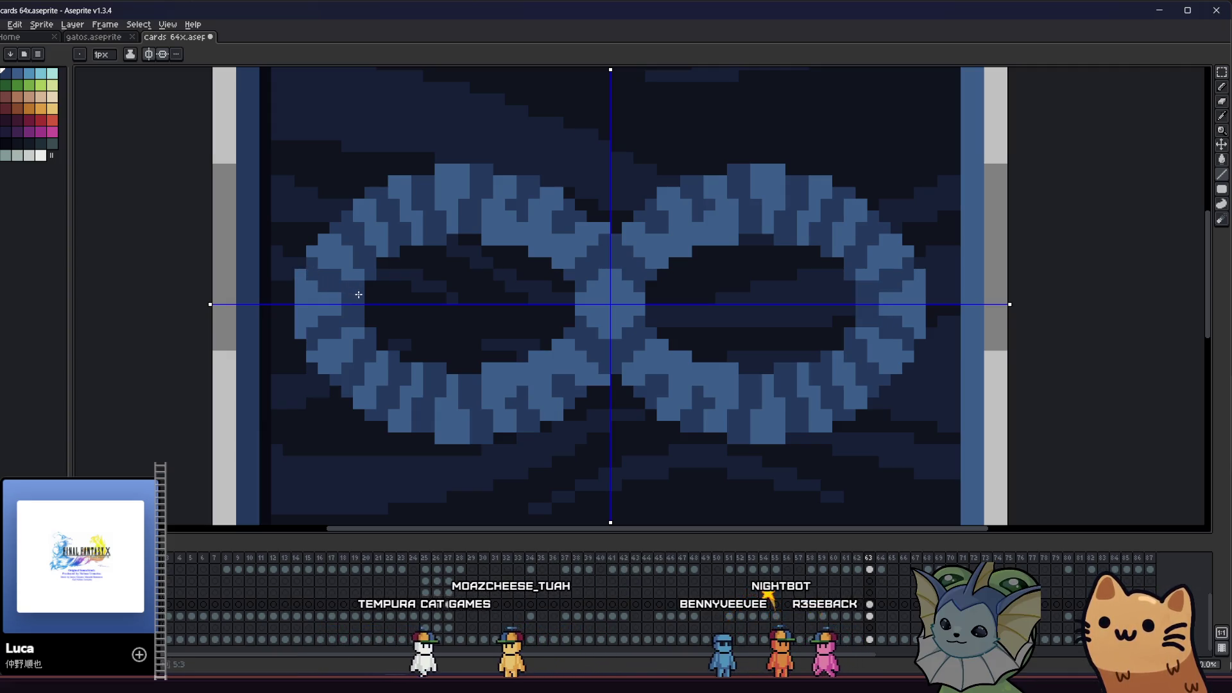
Save the card, eyedrop the loop's light blue, and return to the Pencil
{"action": "key", "text": "ctrl+s"}
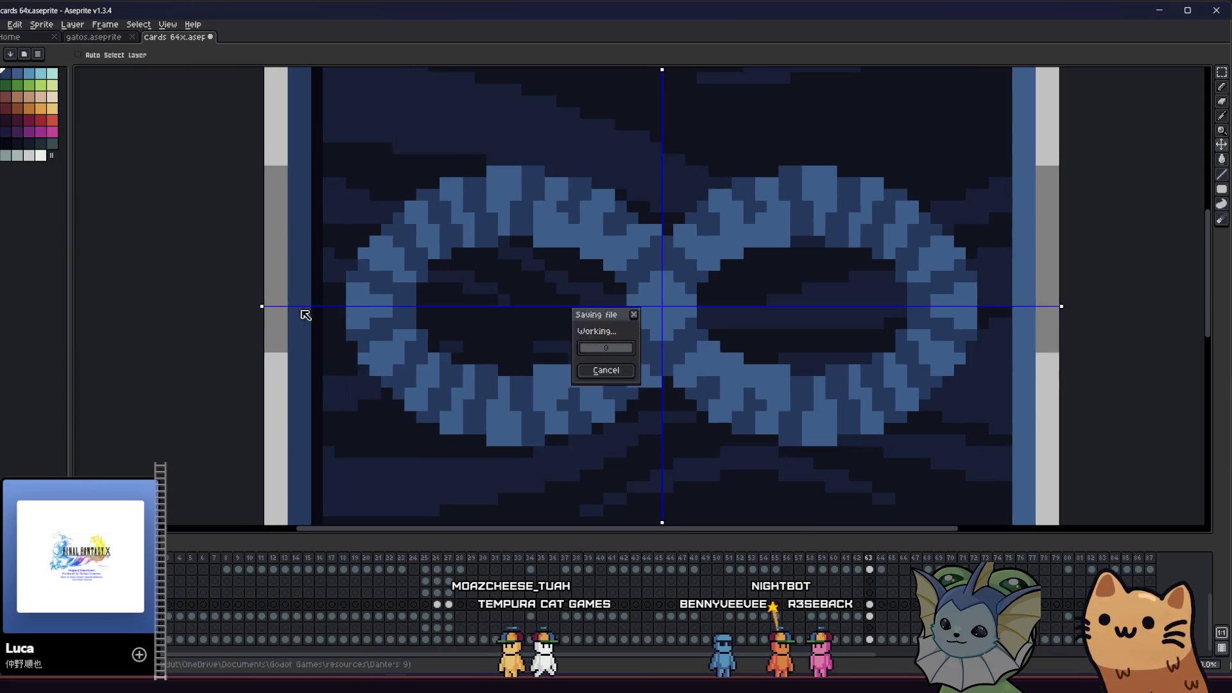
{"action": "scroll", "coordinate": [371, 302], "scroll_direction": "up", "scroll_amount": 2}
{"action": "key", "text": "i"}
{"action": "left_click", "coordinate": [370, 289]}
{"action": "key", "text": "b"}
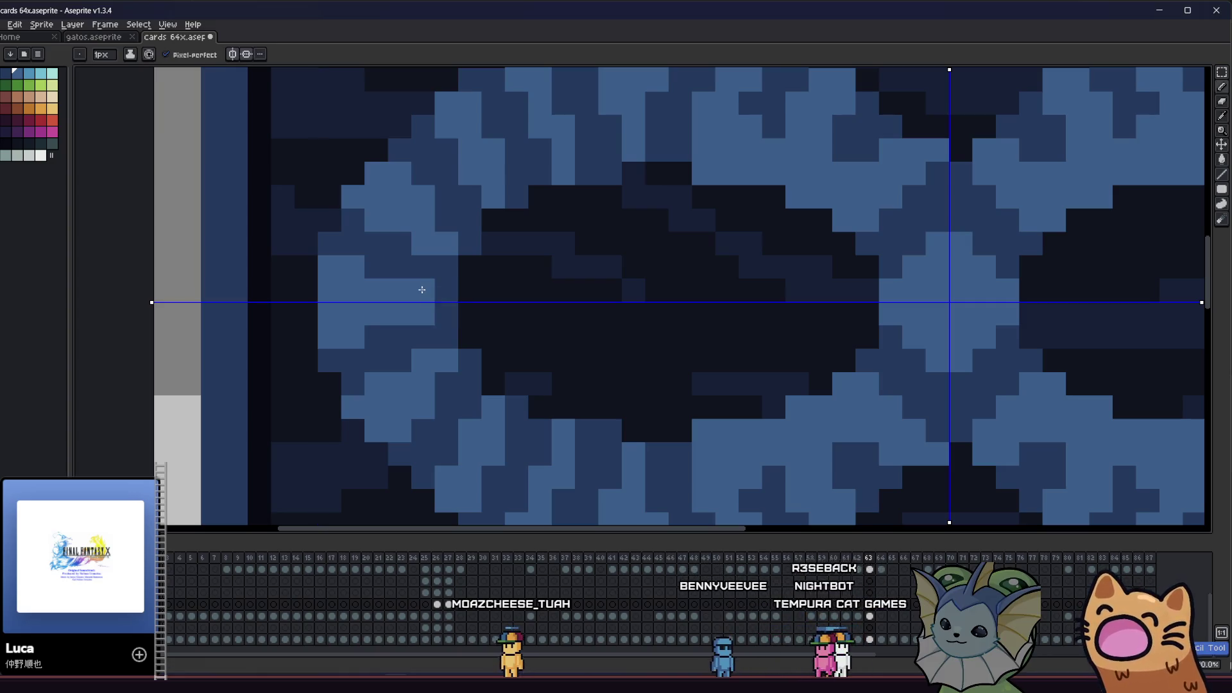
Save the card file and scroll to the left loop's edge
{"action": "scroll", "coordinate": [422, 290], "scroll_direction": "down", "scroll_amount": 2}
{"action": "key", "text": "ctrl+s"}
{"action": "scroll", "coordinate": [416, 288], "scroll_direction": "up", "scroll_amount": 2}
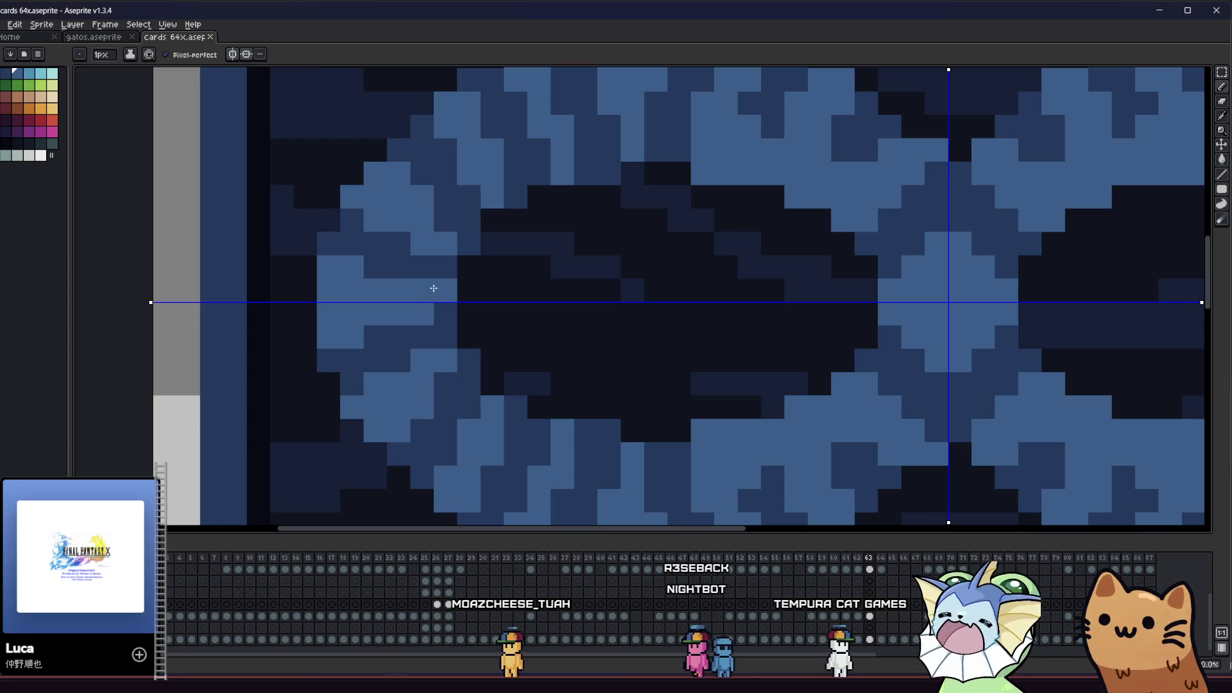
{"action": "scroll", "coordinate": [393, 311], "scroll_direction": "right", "scroll_amount": 2}
{"action": "key", "text": "i"}
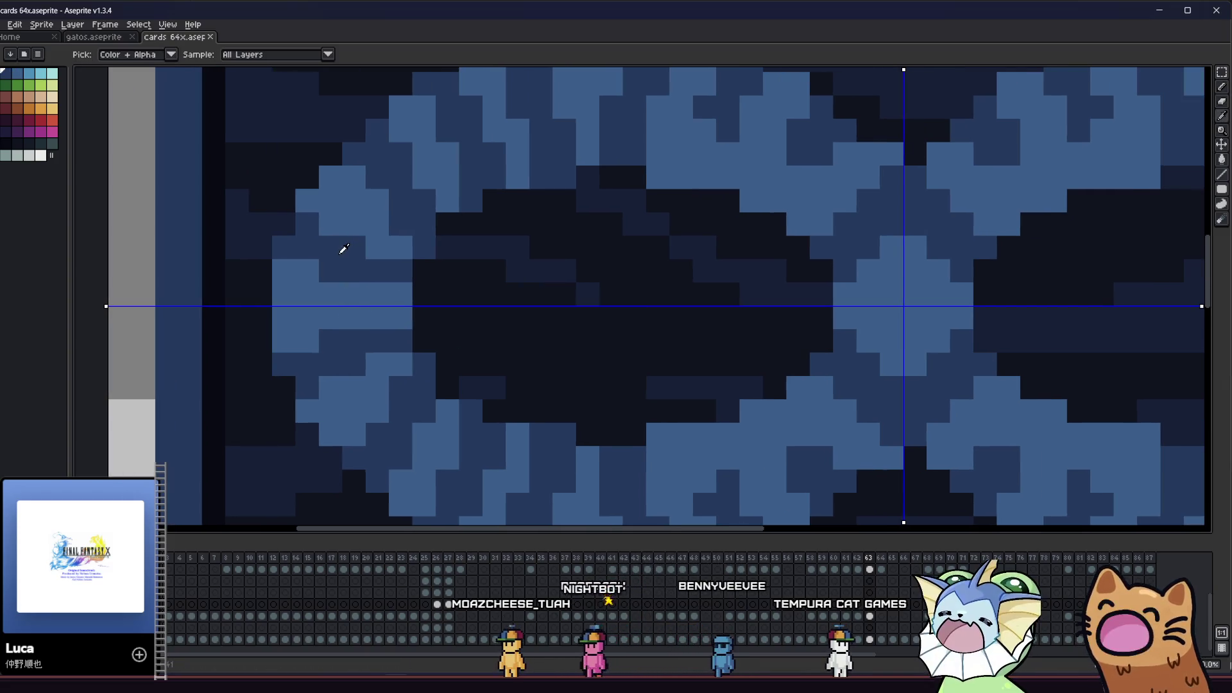
{"action": "key", "text": "b"}
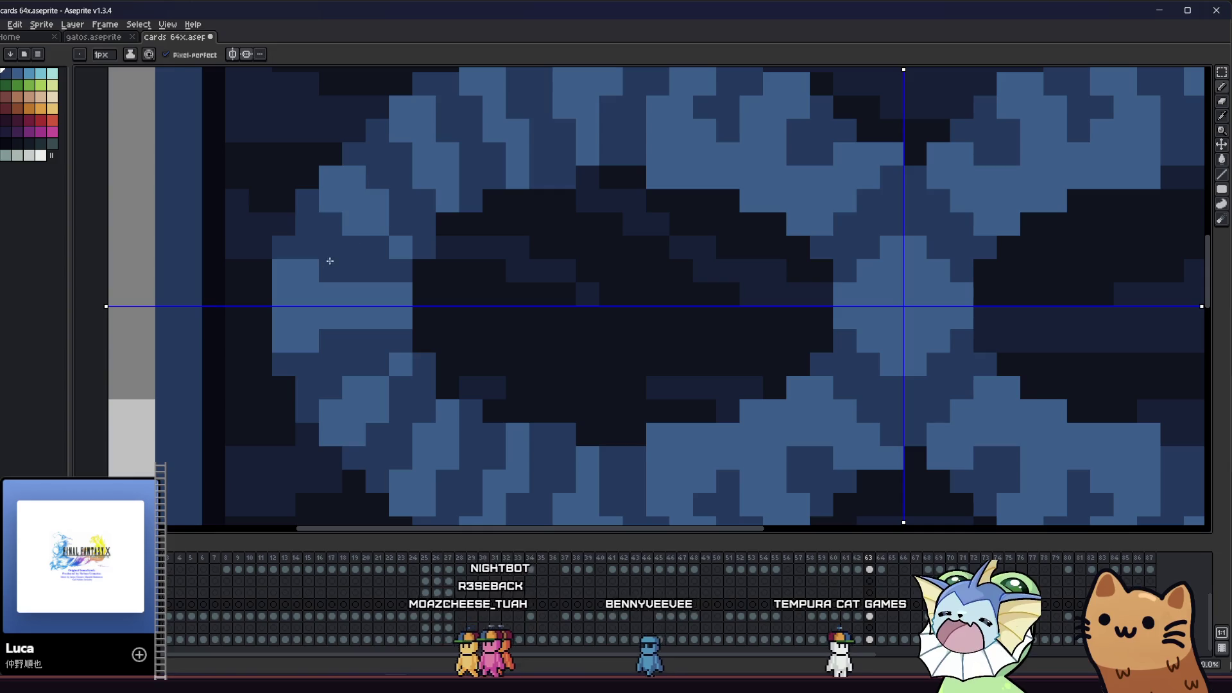
Sample a dark colour from the canvas for touching up the left loop's edge pixels
{"action": "key", "text": "b"}
{"action": "scroll", "coordinate": [276, 301], "scroll_direction": "right", "scroll_amount": 1}
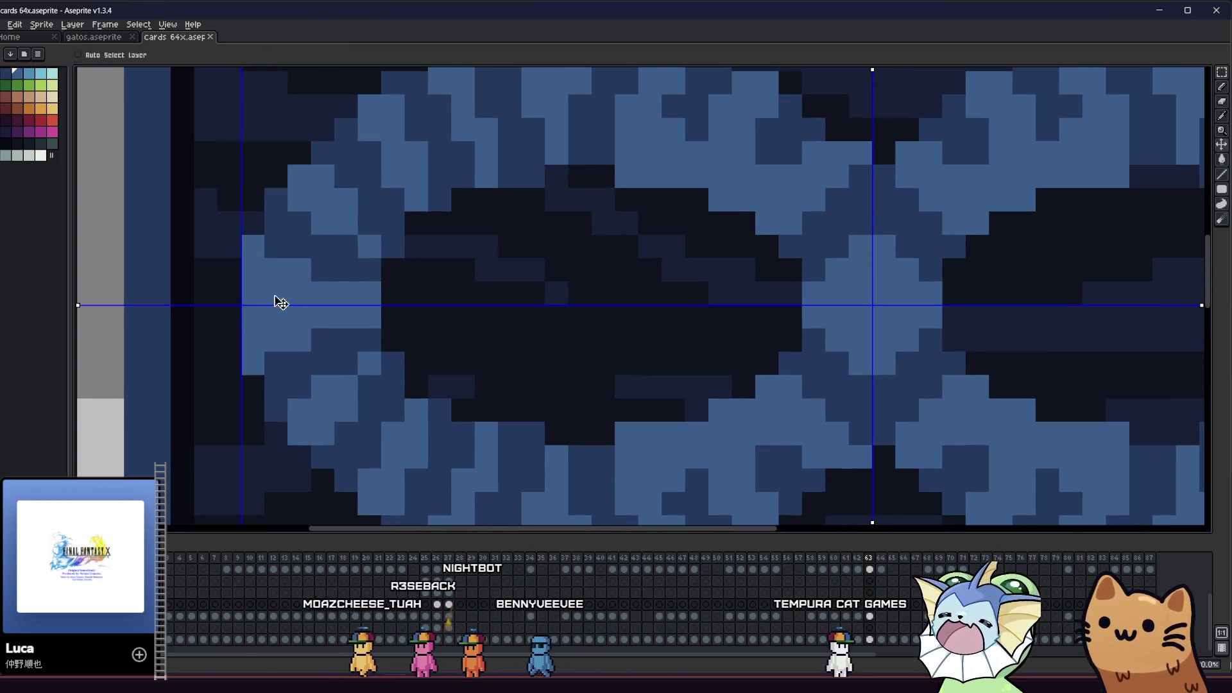
{"action": "key", "text": "i"}
{"action": "left_click", "coordinate": [368, 274]}
{"action": "key", "text": "b"}
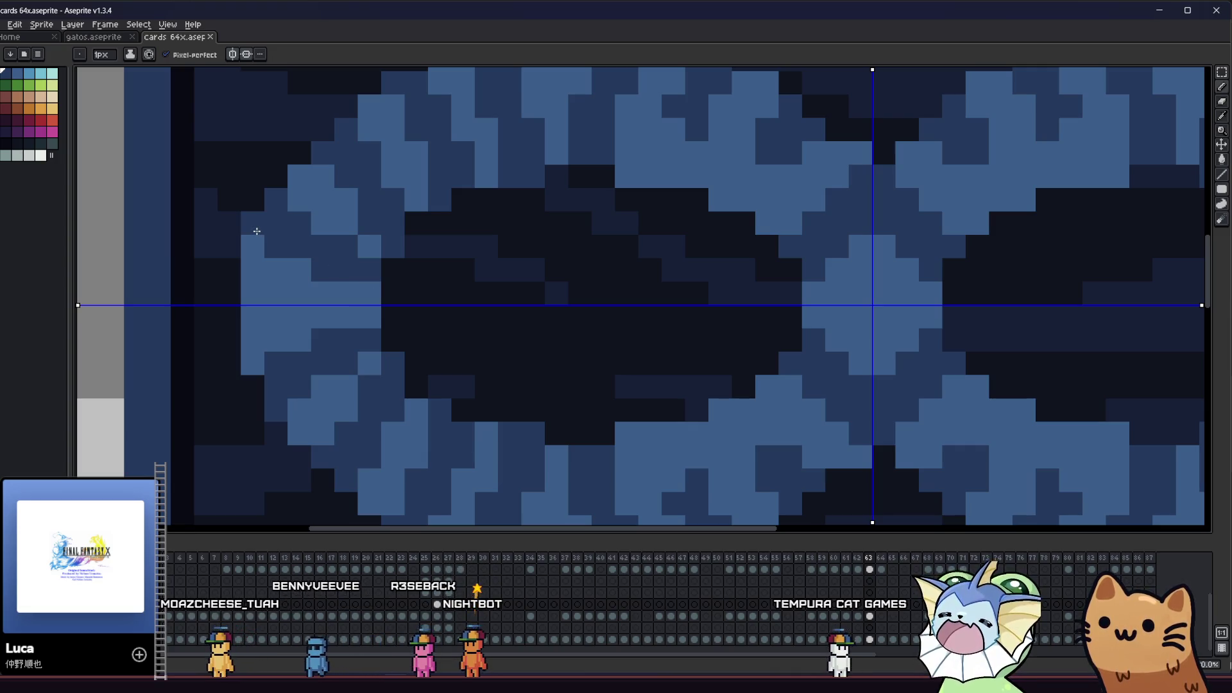
{"action": "scroll", "coordinate": [334, 292], "scroll_direction": "right", "scroll_amount": 1}
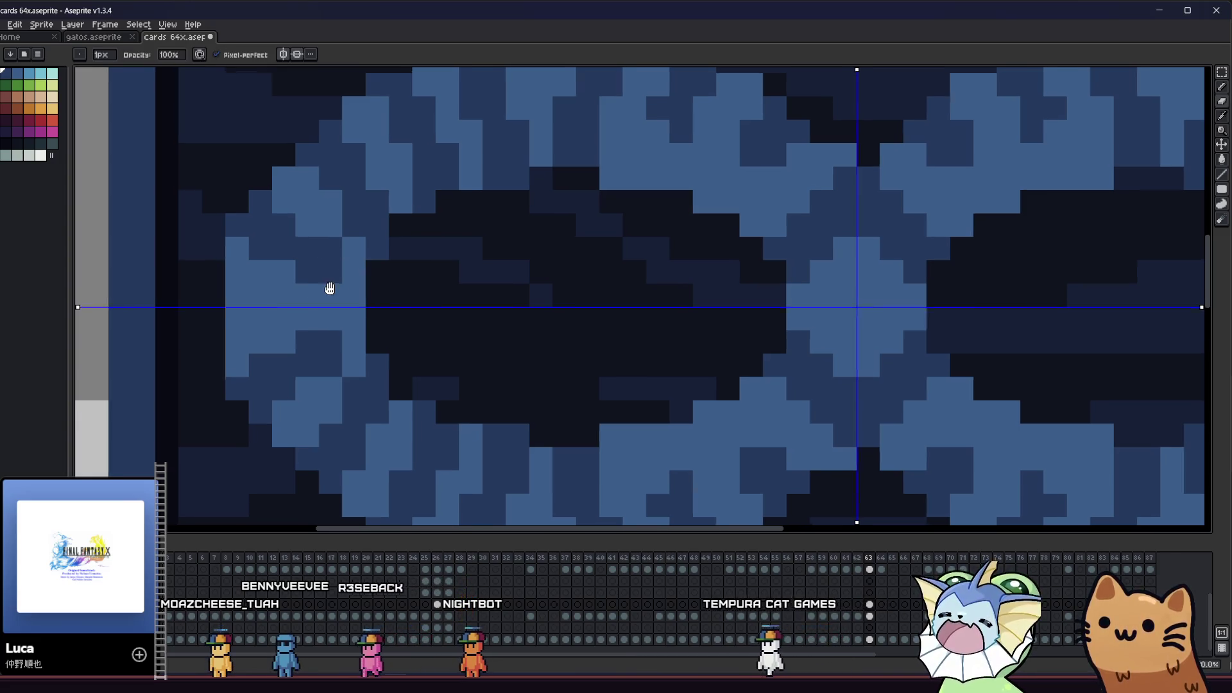
{"action": "scroll", "coordinate": [330, 283], "scroll_direction": "down", "scroll_amount": 2}
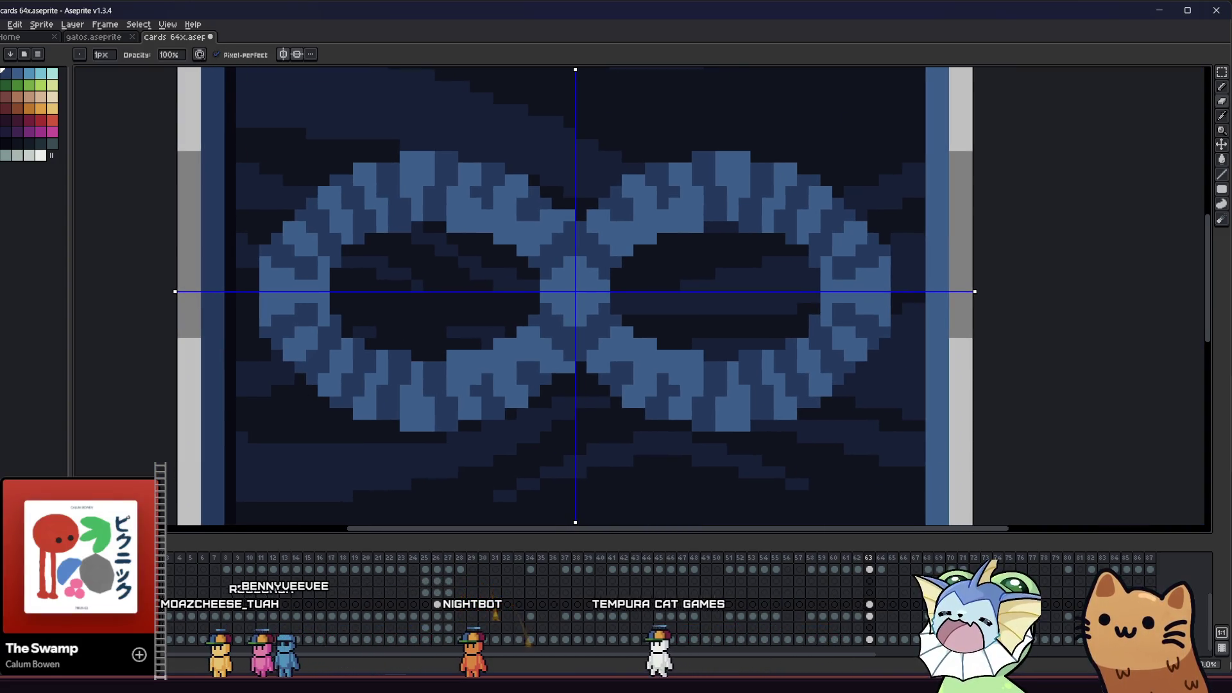
Zoom into the central streak pattern and switch to the Rectangular Marquee
{"action": "scroll", "coordinate": [274, 338], "scroll_direction": "right", "scroll_amount": 1}
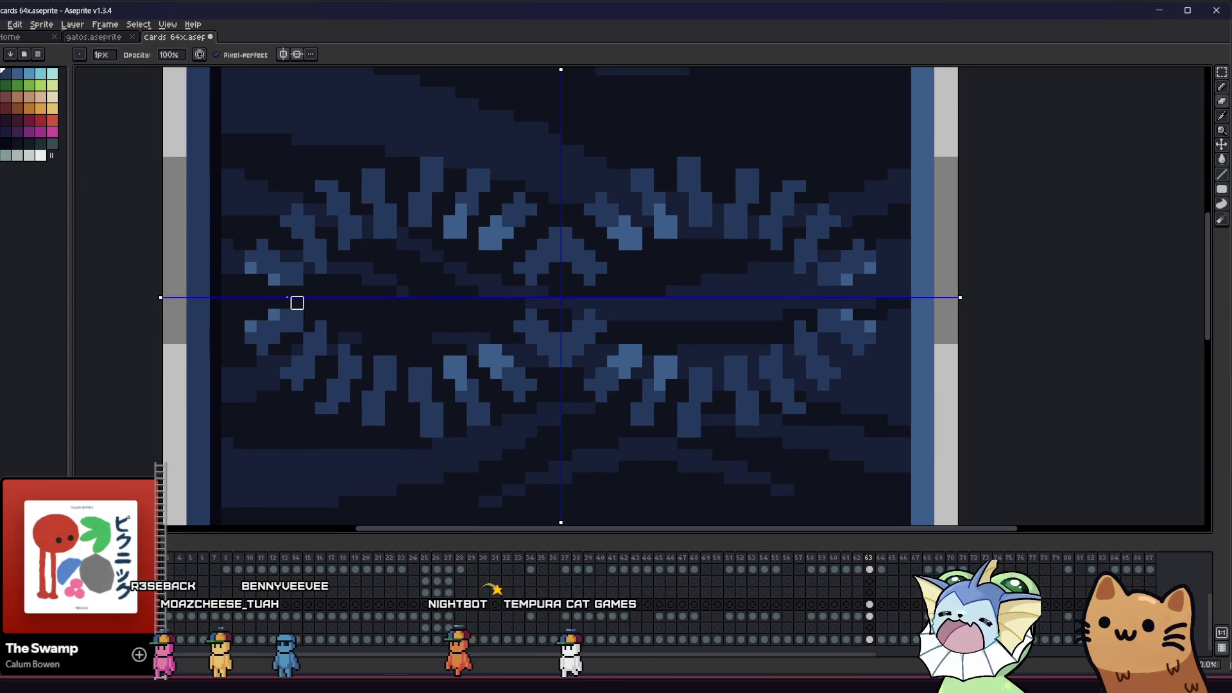
{"action": "scroll", "coordinate": [239, 303], "scroll_direction": "down", "scroll_amount": 4}
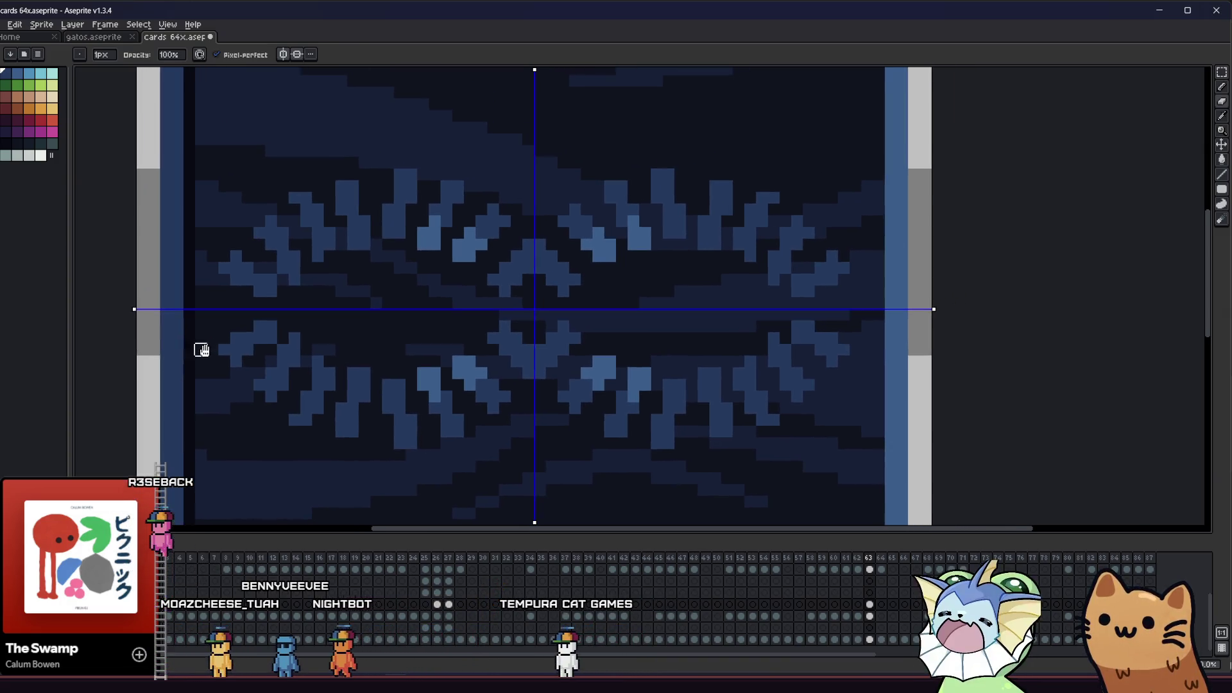
{"action": "left_click_drag", "start_coordinate": [245, 341], "coordinate": [292, 325]}
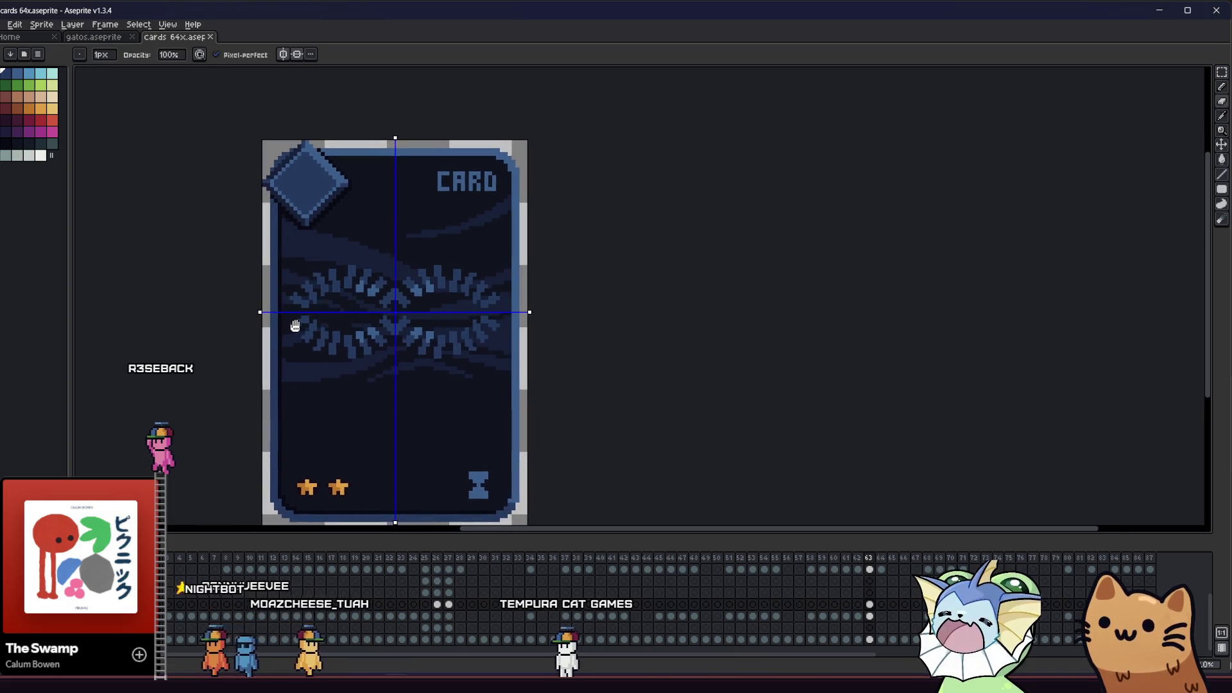
{"action": "scroll", "coordinate": [292, 325], "scroll_direction": "up", "scroll_amount": 4}
{"action": "scroll", "coordinate": [300, 294], "scroll_direction": "up", "scroll_amount": 1}
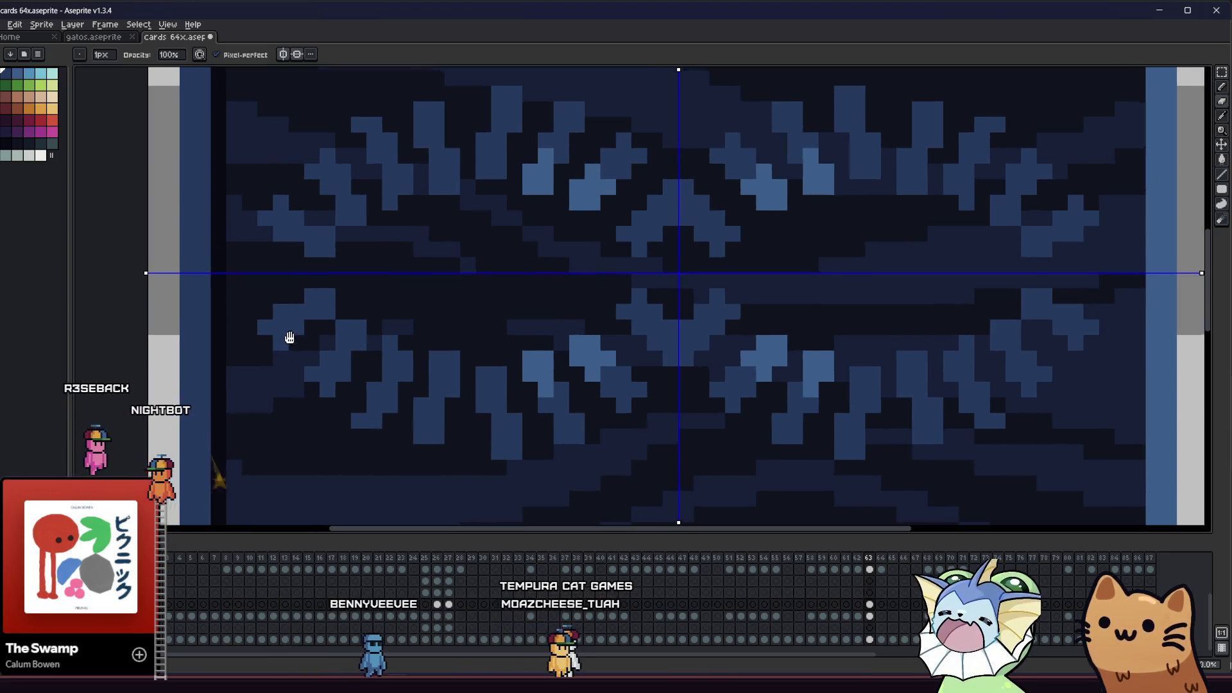
{"action": "left_click_drag", "start_coordinate": [283, 335], "coordinate": [317, 355]}
{"action": "key", "text": "m"}
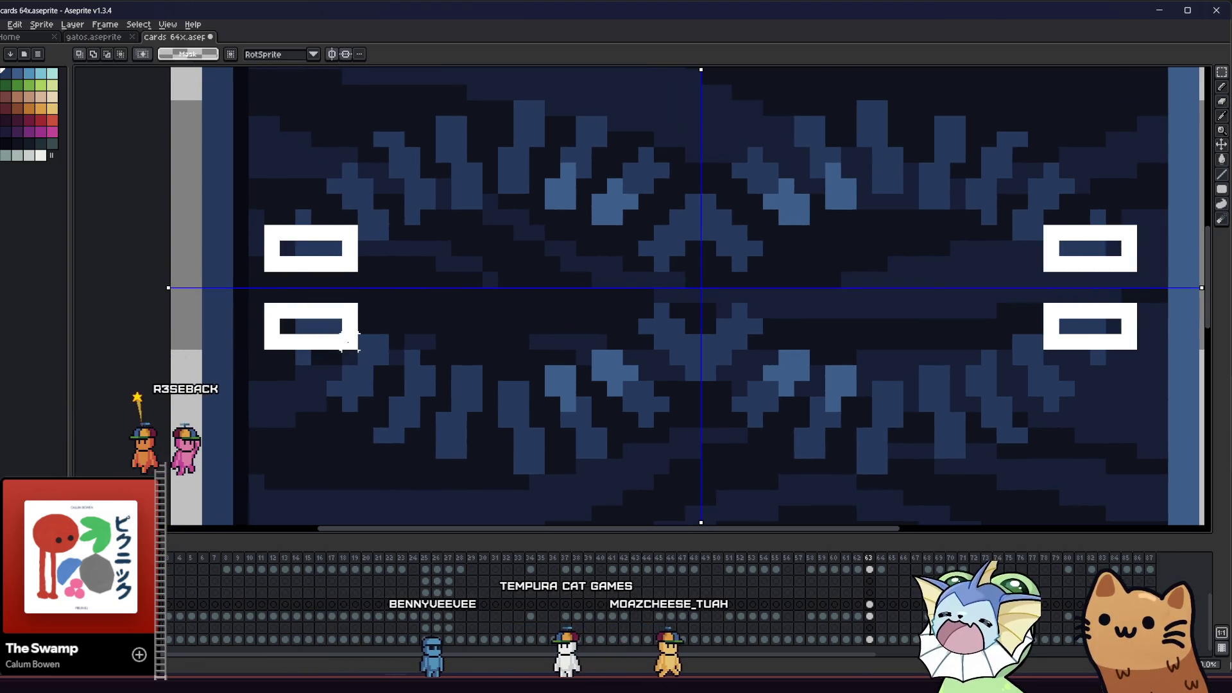
Turn symmetry off and select the lower band of the streak pattern
{"action": "left_click", "coordinate": [345, 57]}
{"action": "scroll", "coordinate": [334, 232], "scroll_direction": "down", "scroll_amount": 3}
{"action": "left_click_drag", "start_coordinate": [283, 292], "coordinate": [699, 389]}
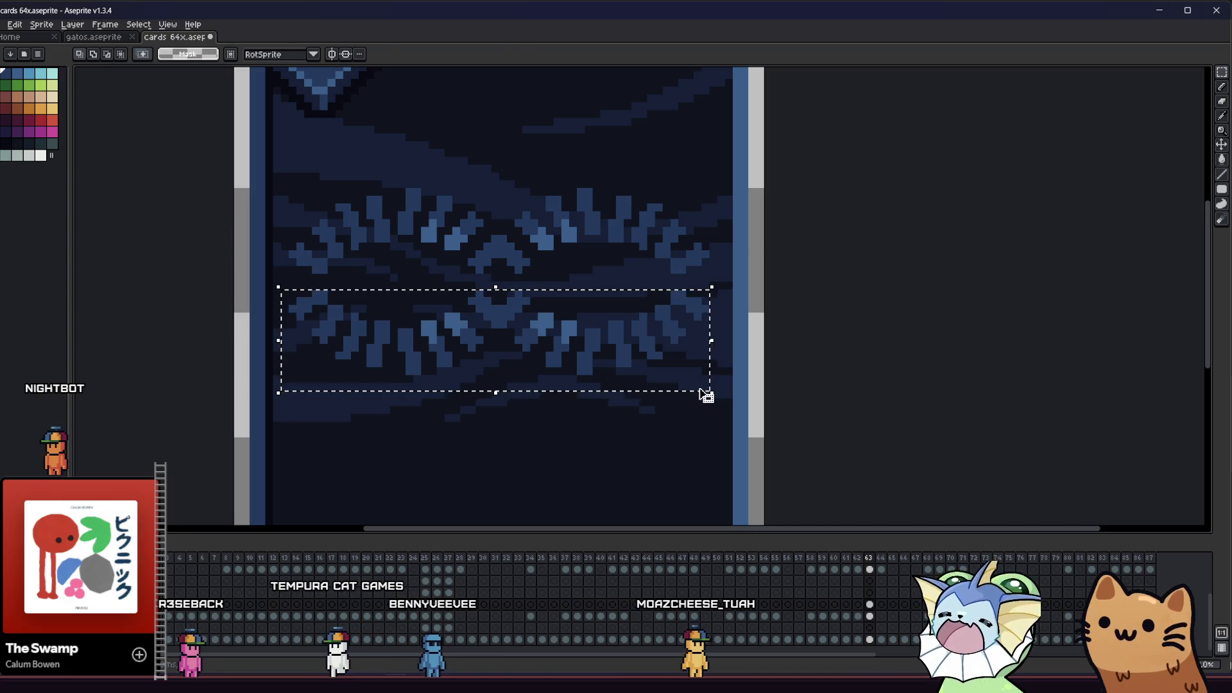
{"action": "key", "text": "shift+v"}
{"action": "key", "text": "ctrl+d"}
{"action": "scroll", "coordinate": [461, 244], "scroll_direction": "down", "scroll_amount": 2}
{"action": "left_click_drag", "start_coordinate": [457, 252], "coordinate": [405, 303]}
{"action": "scroll", "coordinate": [367, 273], "scroll_direction": "up", "scroll_amount": 3}
{"action": "scroll", "coordinate": [339, 242], "scroll_direction": "up", "scroll_amount": 1}
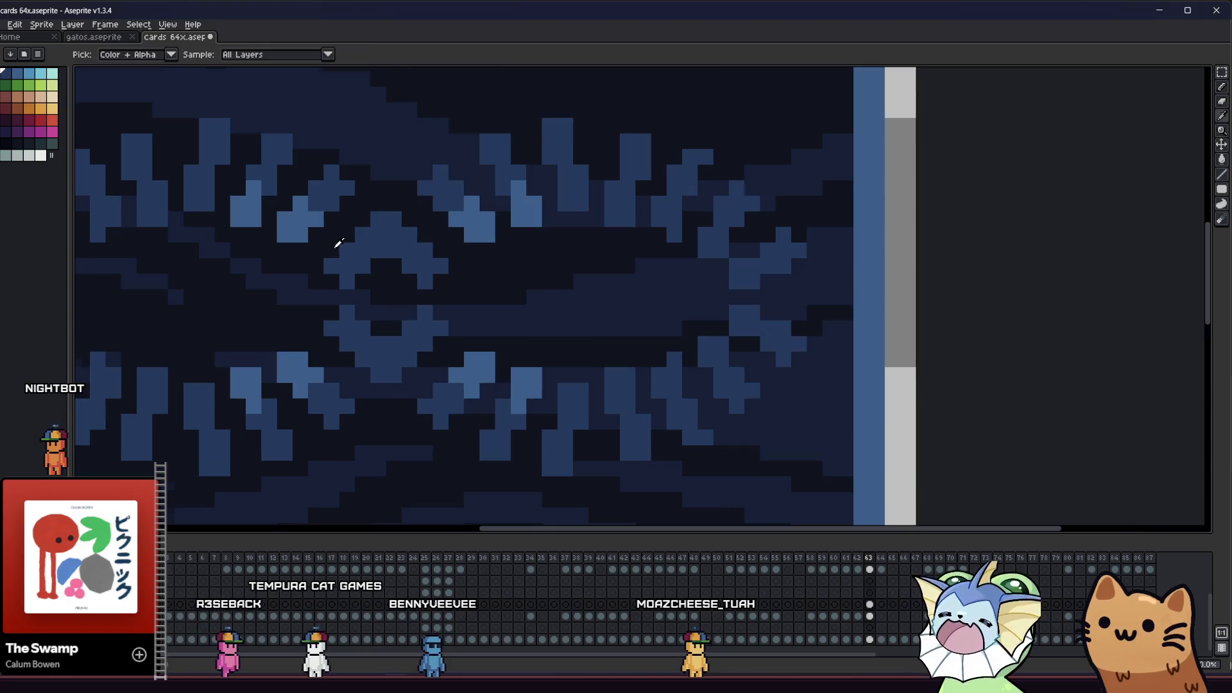
{"action": "mouse_move", "coordinate": [334, 205]}
{"action": "left_mouse_down"}
{"action": "mouse_move", "coordinate": [377, 257]}
{"action": "mouse_move", "coordinate": [366, 277]}
{"action": "left_mouse_up"}
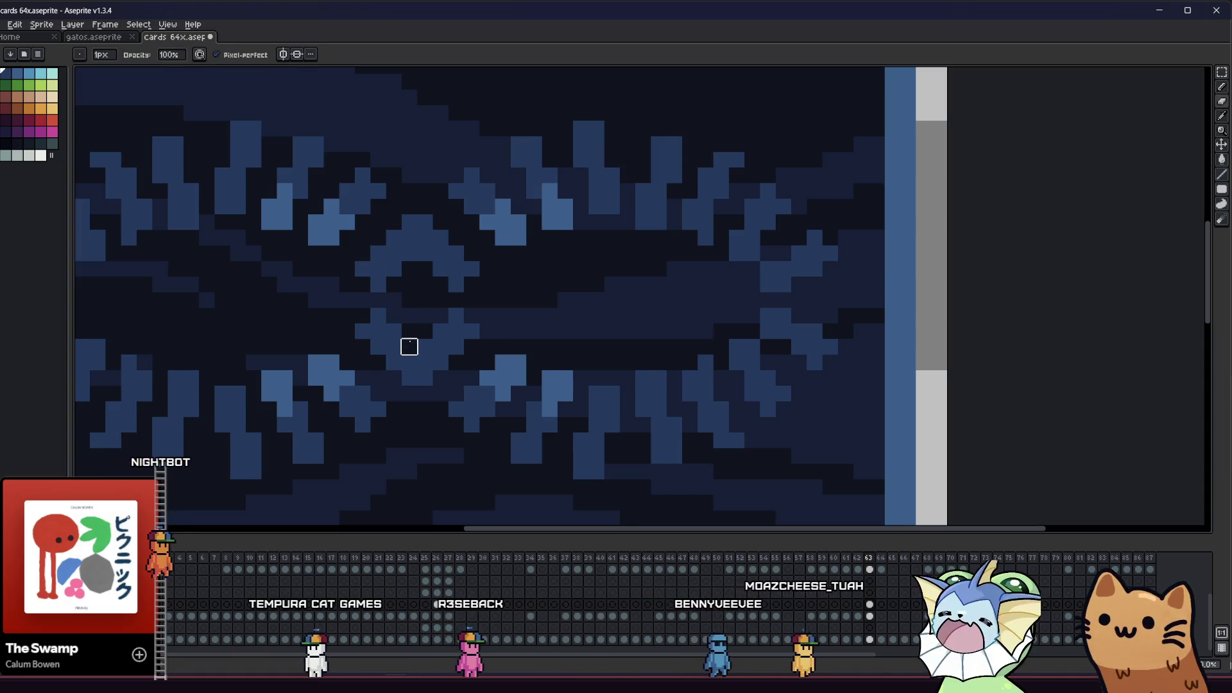
{"action": "left_click", "coordinate": [377, 330]}
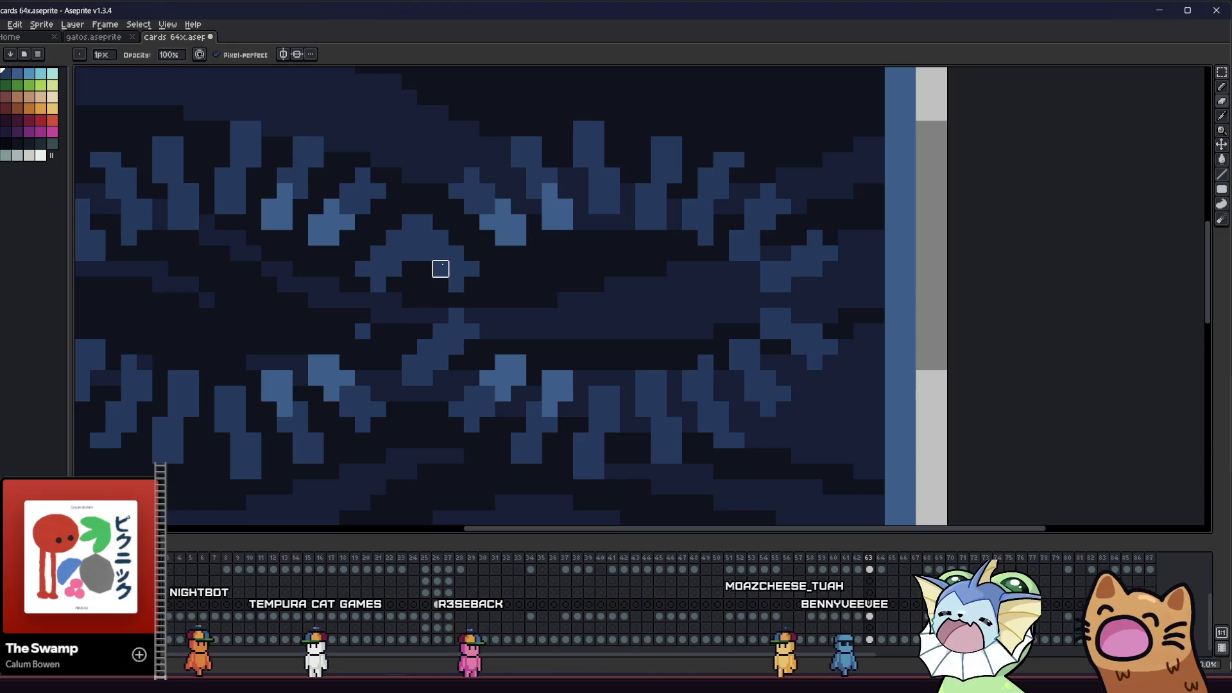
{"action": "left_click_drag", "start_coordinate": [360, 330], "coordinate": [387, 332]}
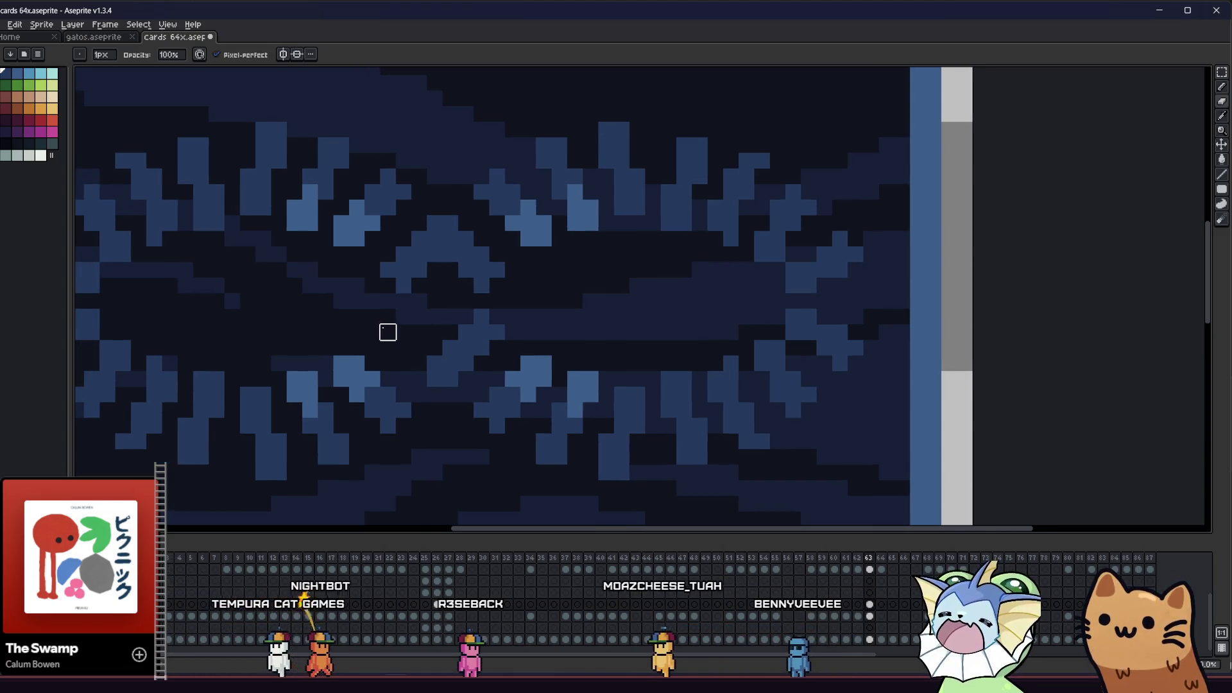
{"action": "scroll", "coordinate": [449, 340], "scroll_direction": "down", "scroll_amount": 2}
{"action": "left_click_drag", "start_coordinate": [509, 349], "coordinate": [567, 382]}
{"action": "scroll", "coordinate": [566, 383], "scroll_direction": "up", "scroll_amount": 2}
{"action": "mouse_move", "coordinate": [404, 357]}
{"action": "left_mouse_down"}
{"action": "mouse_move", "coordinate": [304, 356]}
{"action": "mouse_move", "coordinate": [336, 347]}
{"action": "left_mouse_up"}
{"action": "key", "text": "b"}
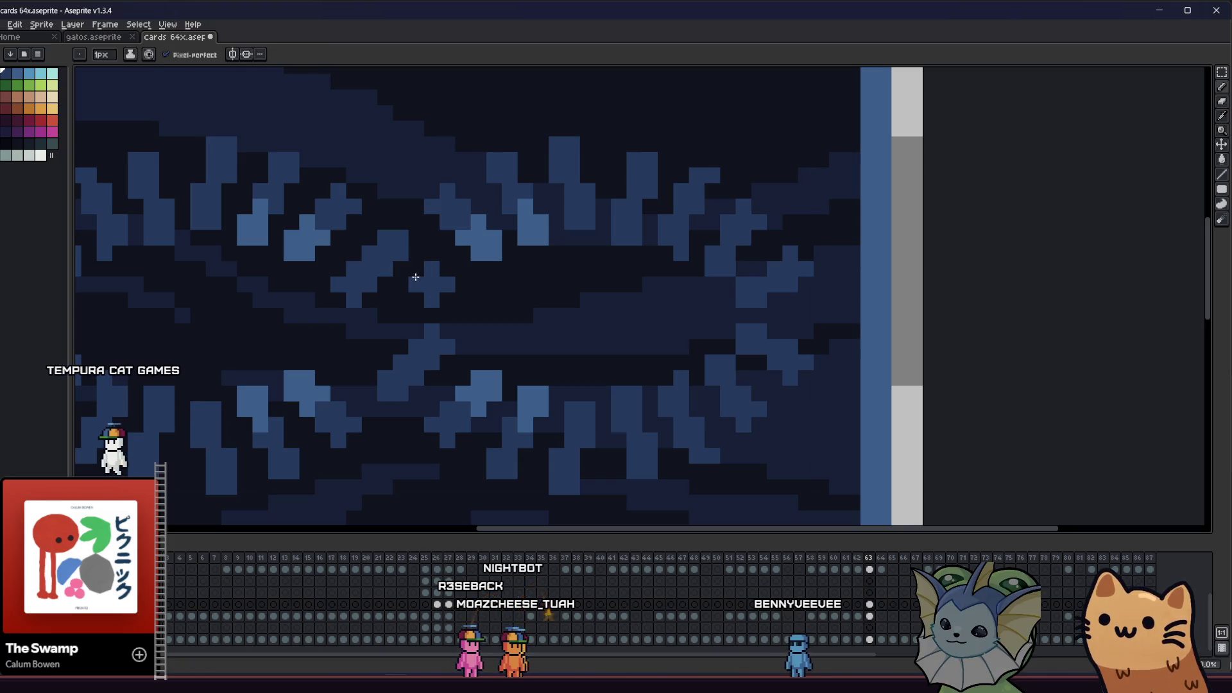
{"action": "left_click_drag", "start_coordinate": [357, 330], "coordinate": [403, 330]}
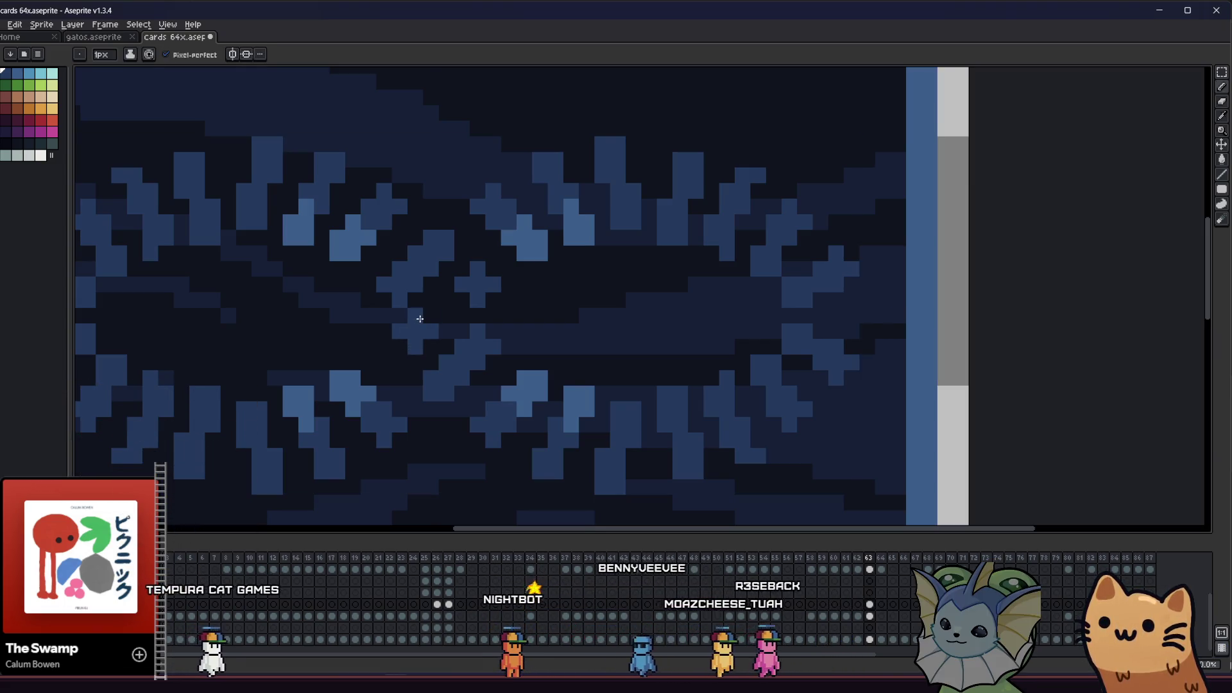
{"action": "key", "text": "ctrl"}
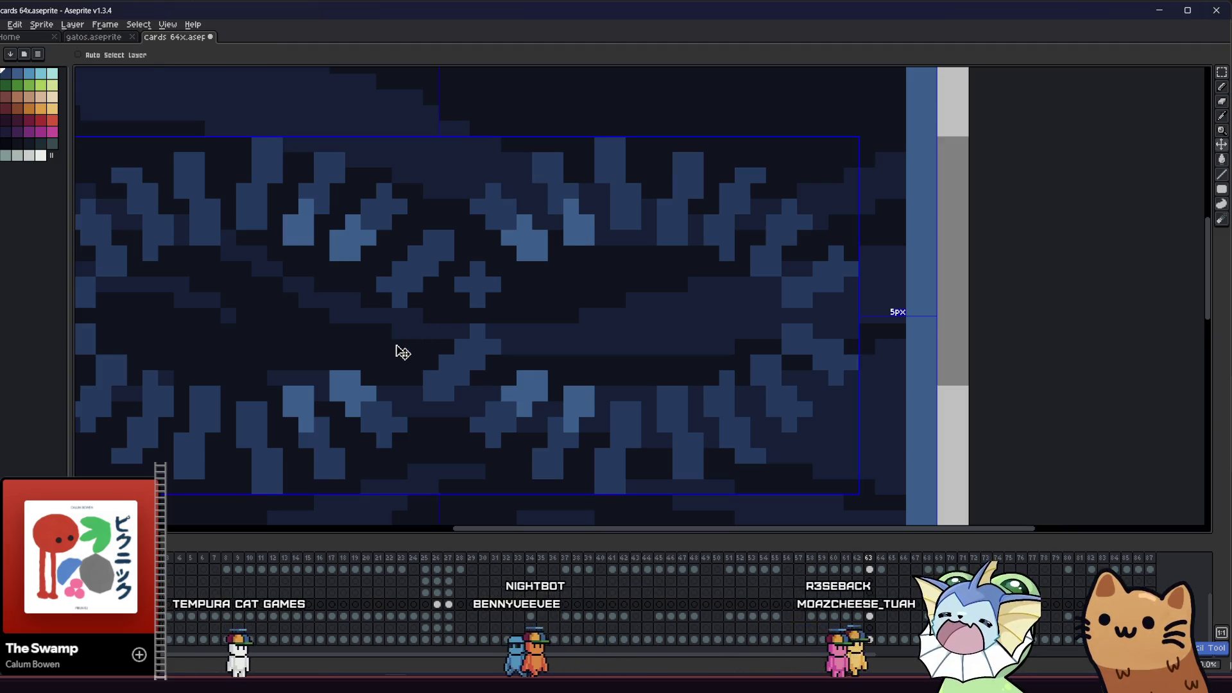
{"action": "scroll", "coordinate": [412, 346], "scroll_direction": "down", "scroll_amount": 3}
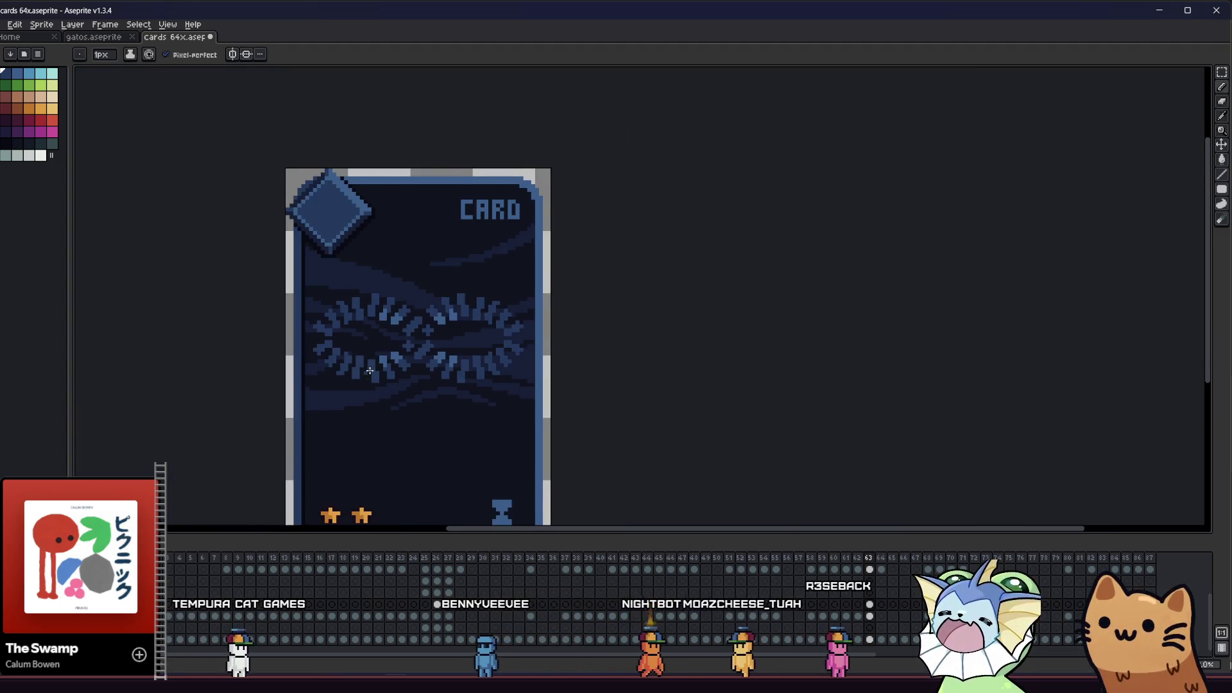
{"action": "scroll", "coordinate": [320, 391], "scroll_direction": "down", "scroll_amount": 1}
{"action": "scroll", "coordinate": [320, 391], "scroll_direction": "down", "scroll_amount": 1}
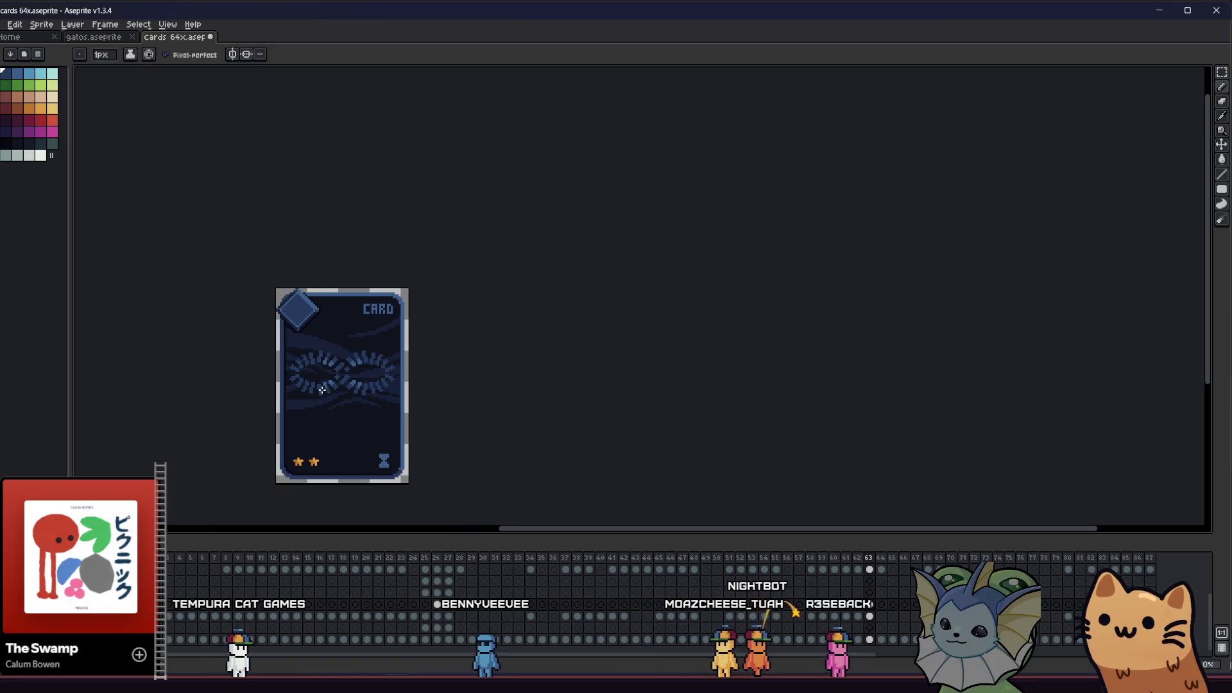
{"action": "scroll", "coordinate": [321, 408], "scroll_direction": "down", "scroll_amount": 1}
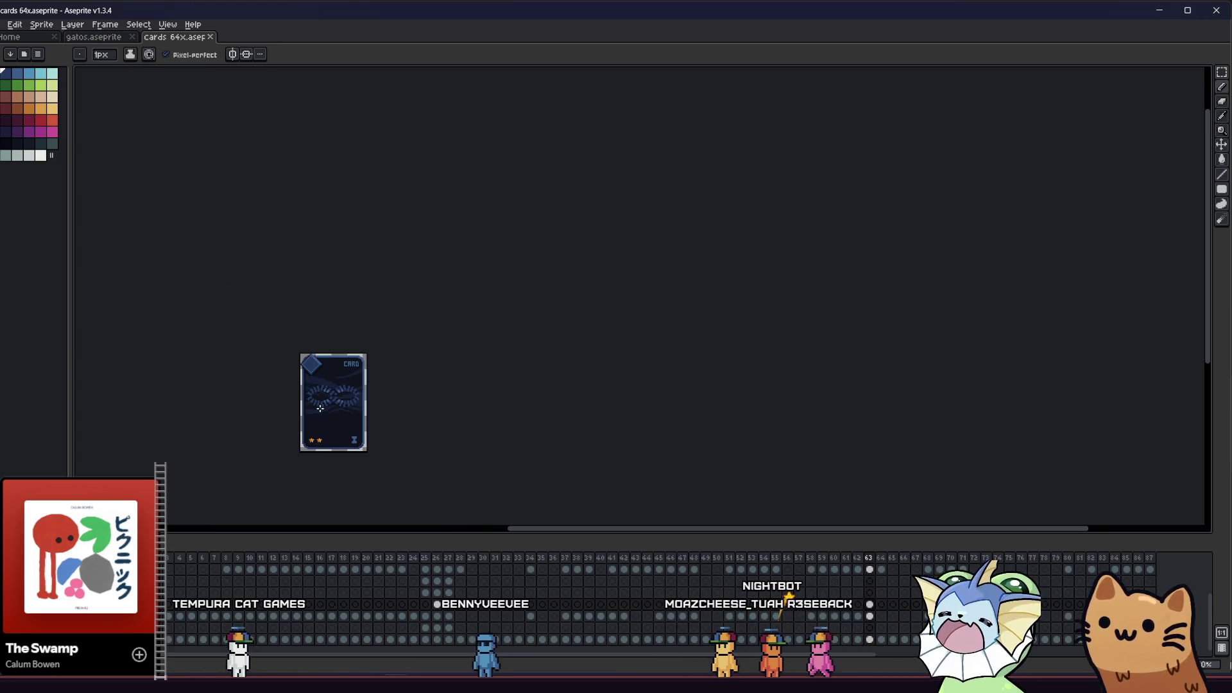
{"action": "scroll", "coordinate": [306, 411], "scroll_direction": "up", "scroll_amount": 6}
{"action": "mouse_move", "coordinate": [312, 385]}
{"action": "left_mouse_down"}
{"action": "mouse_move", "coordinate": [358, 357]}
{"action": "mouse_move", "coordinate": [429, 349]}
{"action": "mouse_move", "coordinate": [679, 407]}
{"action": "mouse_move", "coordinate": [298, 379]}
{"action": "left_mouse_up"}
{"action": "scroll", "coordinate": [348, 363], "scroll_direction": "up", "scroll_amount": 1}
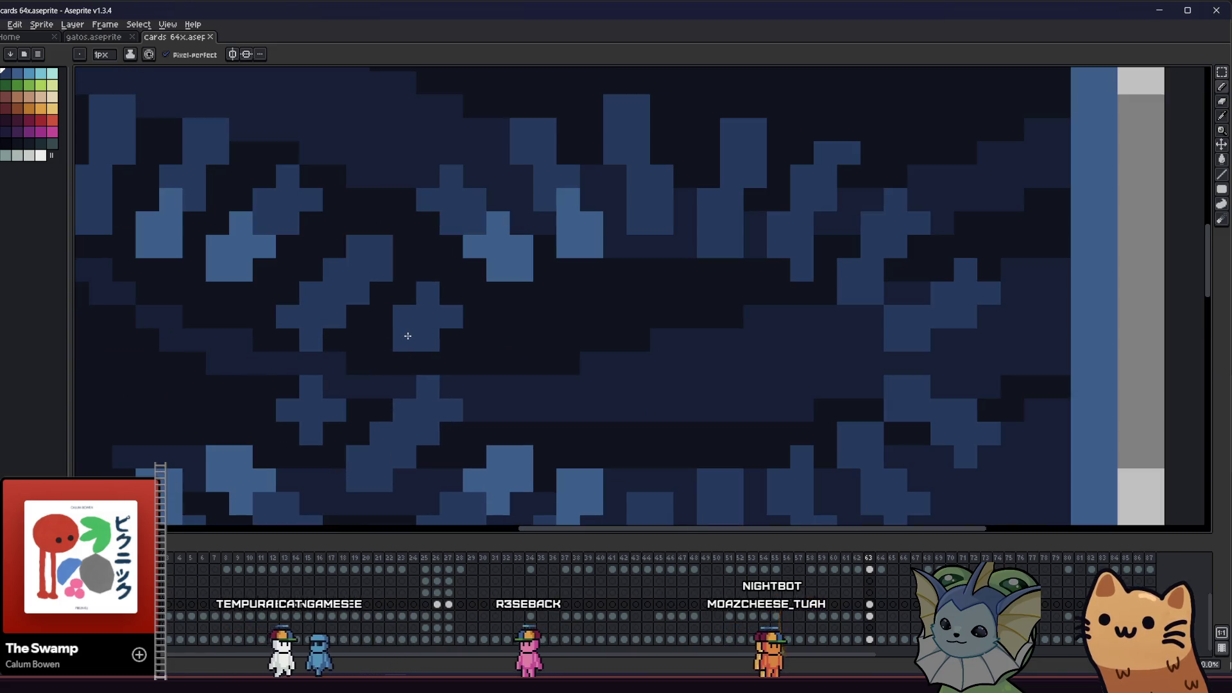
{"action": "left_click_drag", "start_coordinate": [363, 373], "coordinate": [378, 377]}
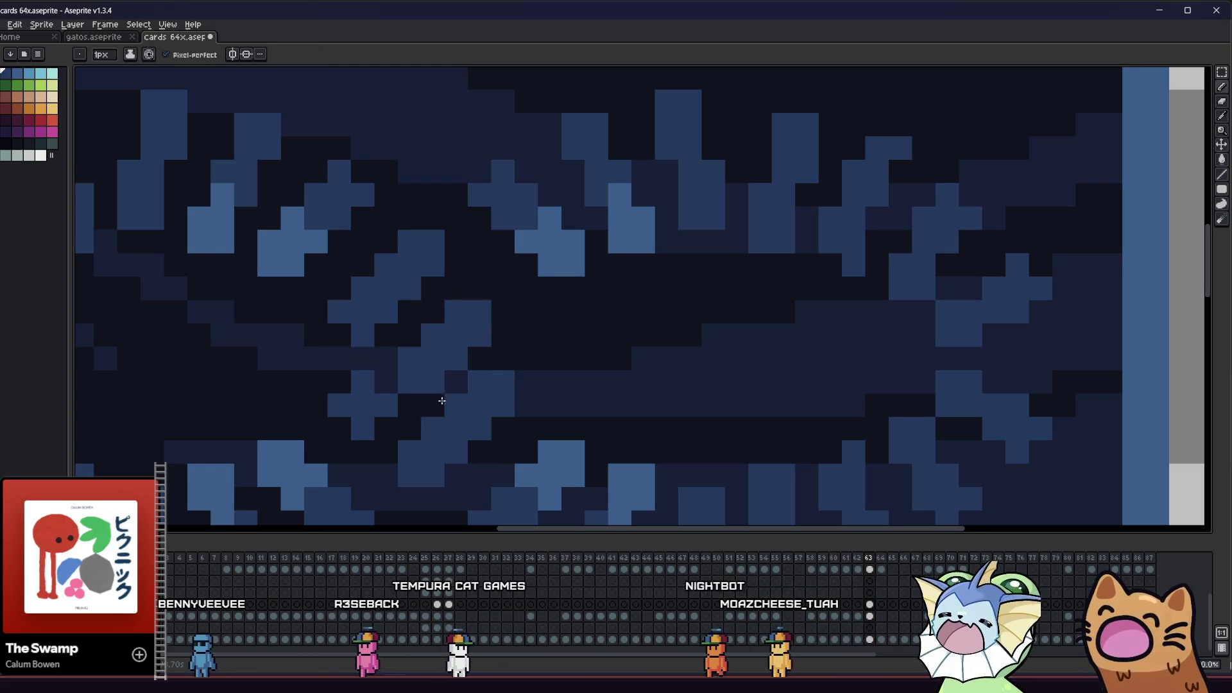
{"action": "scroll", "coordinate": [442, 400], "scroll_direction": "down", "scroll_amount": 3}
{"action": "mouse_move", "coordinate": [310, 379]}
{"action": "left_mouse_down"}
{"action": "mouse_move", "coordinate": [187, 353]}
{"action": "mouse_move", "coordinate": [297, 353]}
{"action": "left_mouse_up"}
{"action": "scroll", "coordinate": [392, 363], "scroll_direction": "up", "scroll_amount": 3}
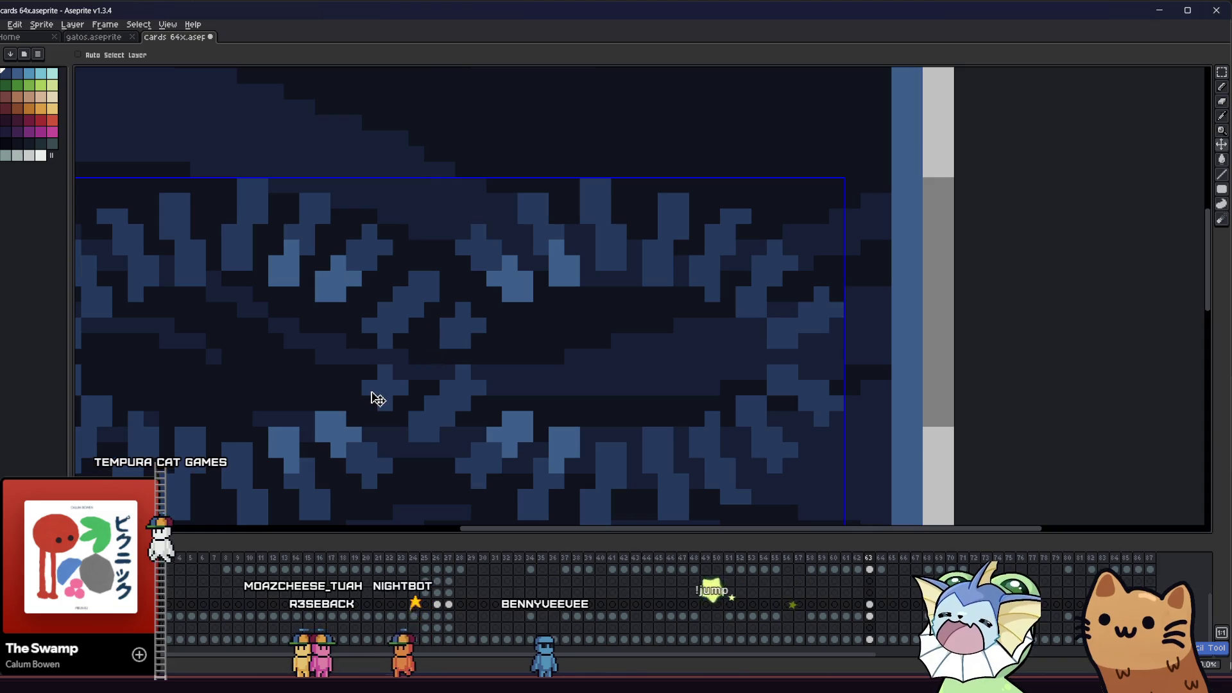
Return to the Pencil, sample a colour from the pattern, and save cards 64x.aseprite
{"action": "key", "text": "b"}
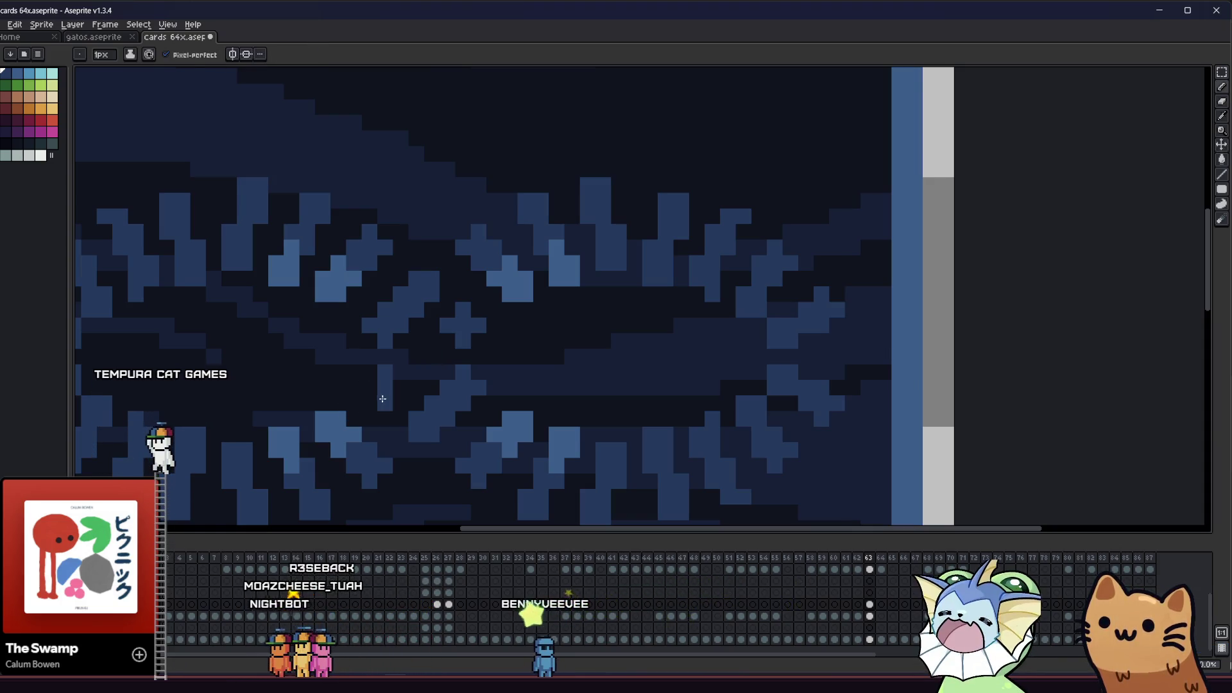
{"action": "scroll", "coordinate": [481, 295], "scroll_direction": "down", "scroll_amount": 1}
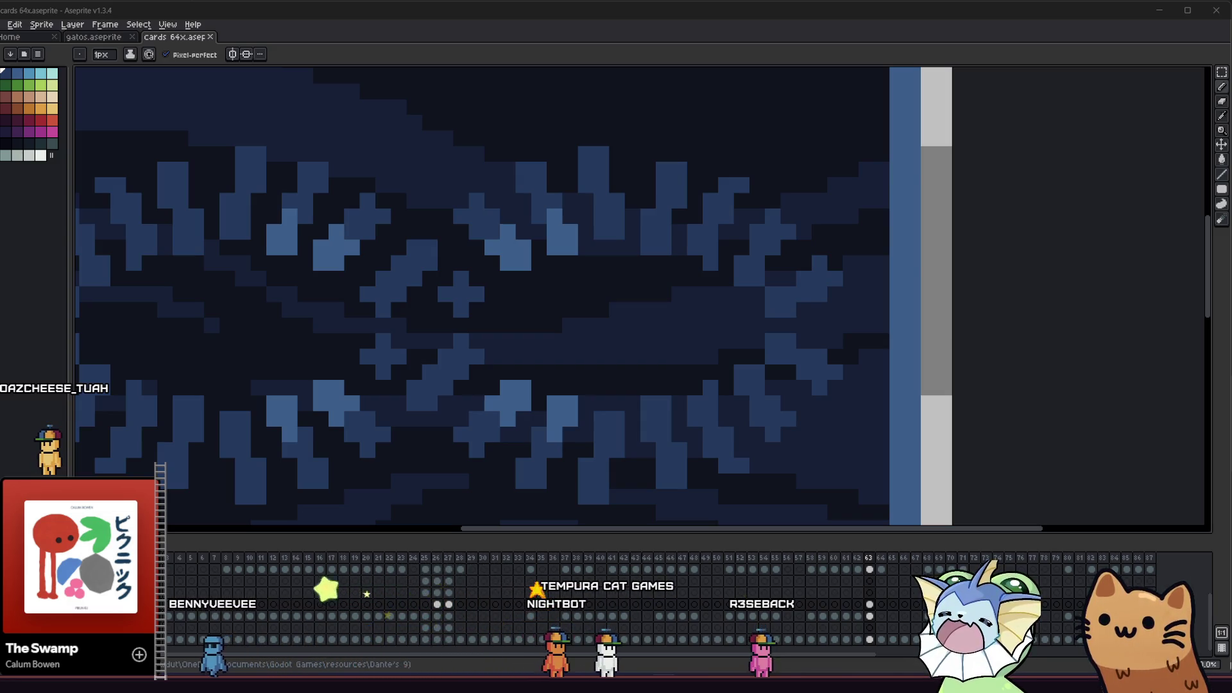
{"action": "left_click_drag", "start_coordinate": [357, 255], "coordinate": [413, 251]}
{"action": "key", "text": "i"}
{"action": "scroll", "coordinate": [390, 238], "scroll_direction": "left", "scroll_amount": 5}
{"action": "key", "text": "b"}
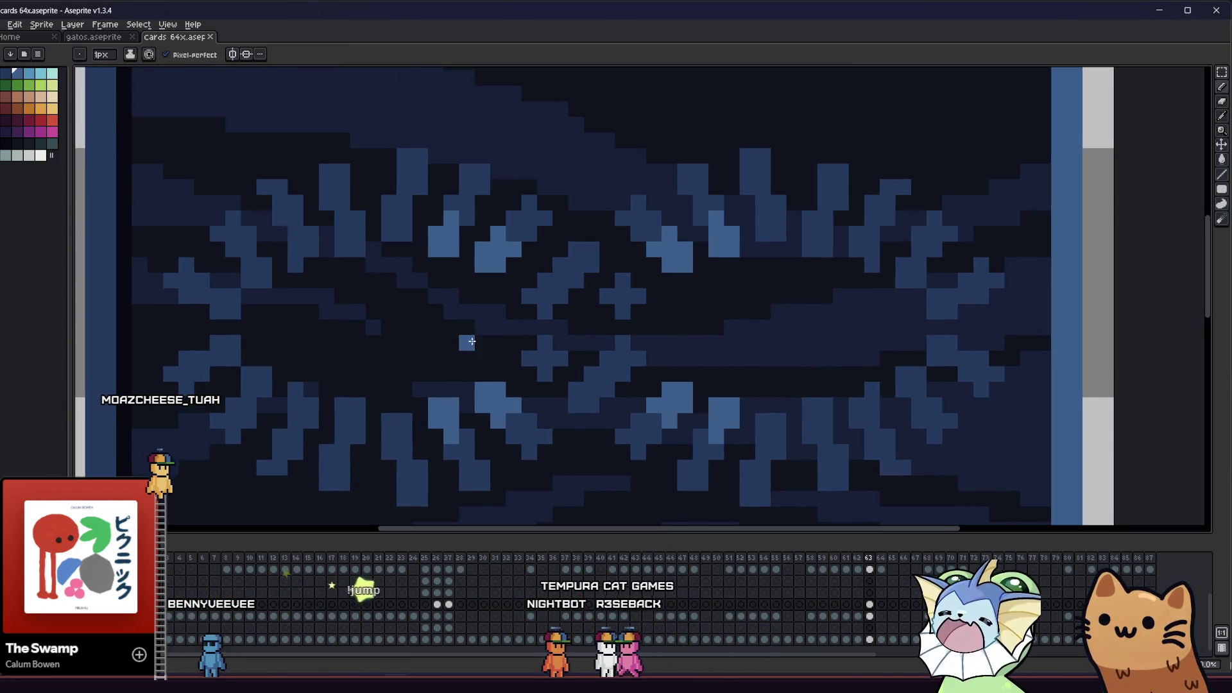
{"action": "key", "text": "ctrl+s"}
Enable horizontal and vertical symmetry and paint a brighter block mirrored into four quarters
{"action": "left_click", "coordinate": [233, 55]}
{"action": "left_click", "coordinate": [248, 54]}
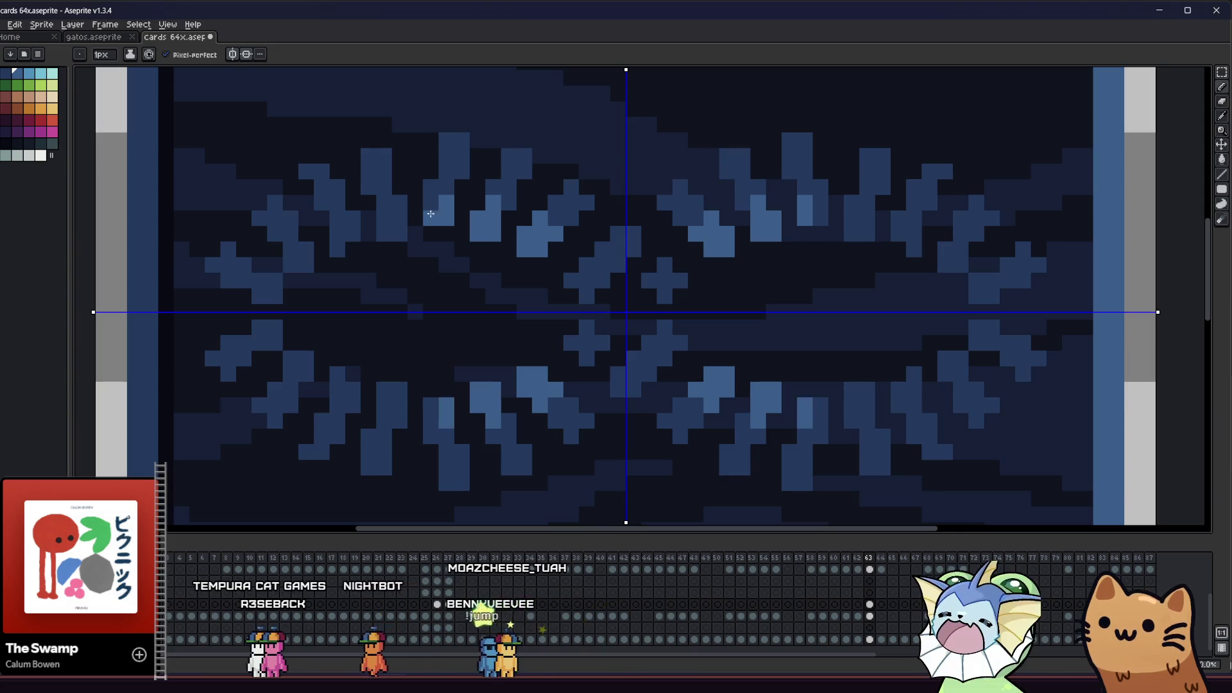
{"action": "scroll", "coordinate": [394, 270], "scroll_direction": "up", "scroll_amount": 2}
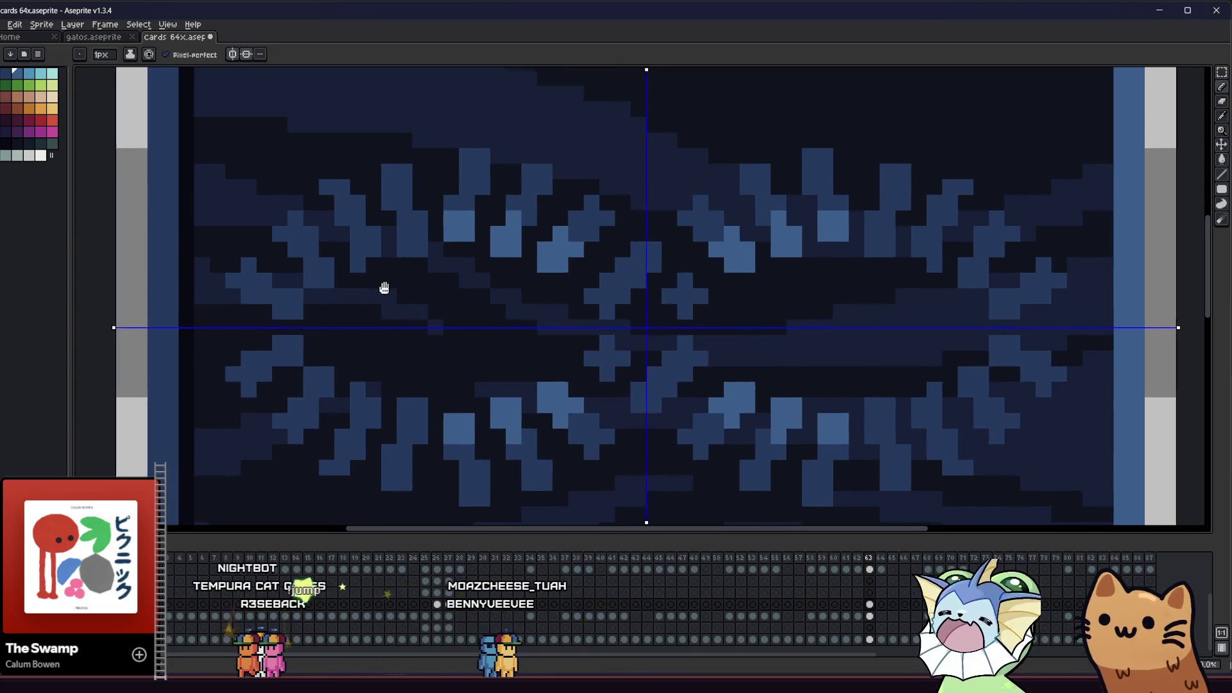
{"action": "left_click_drag", "start_coordinate": [422, 264], "coordinate": [430, 242]}
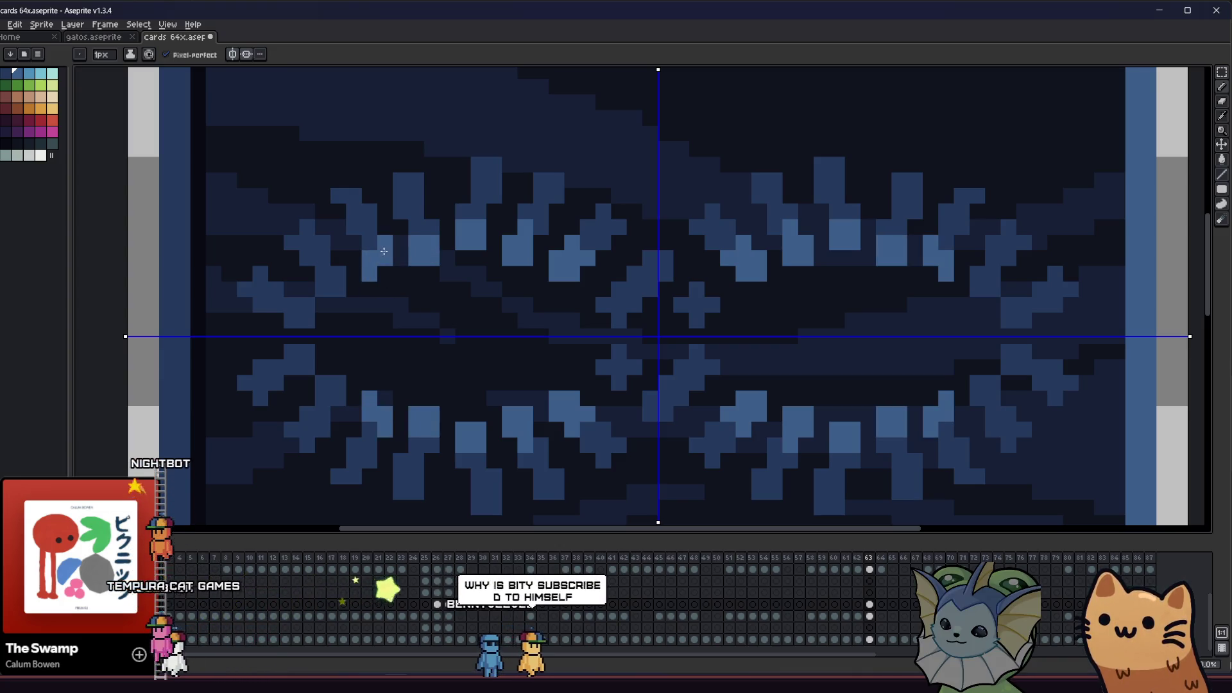
{"action": "left_click_drag", "start_coordinate": [336, 298], "coordinate": [367, 296]}
{"action": "scroll", "coordinate": [367, 296], "scroll_direction": "down", "scroll_amount": 6}
{"action": "scroll", "coordinate": [362, 285], "scroll_direction": "up", "scroll_amount": 5}
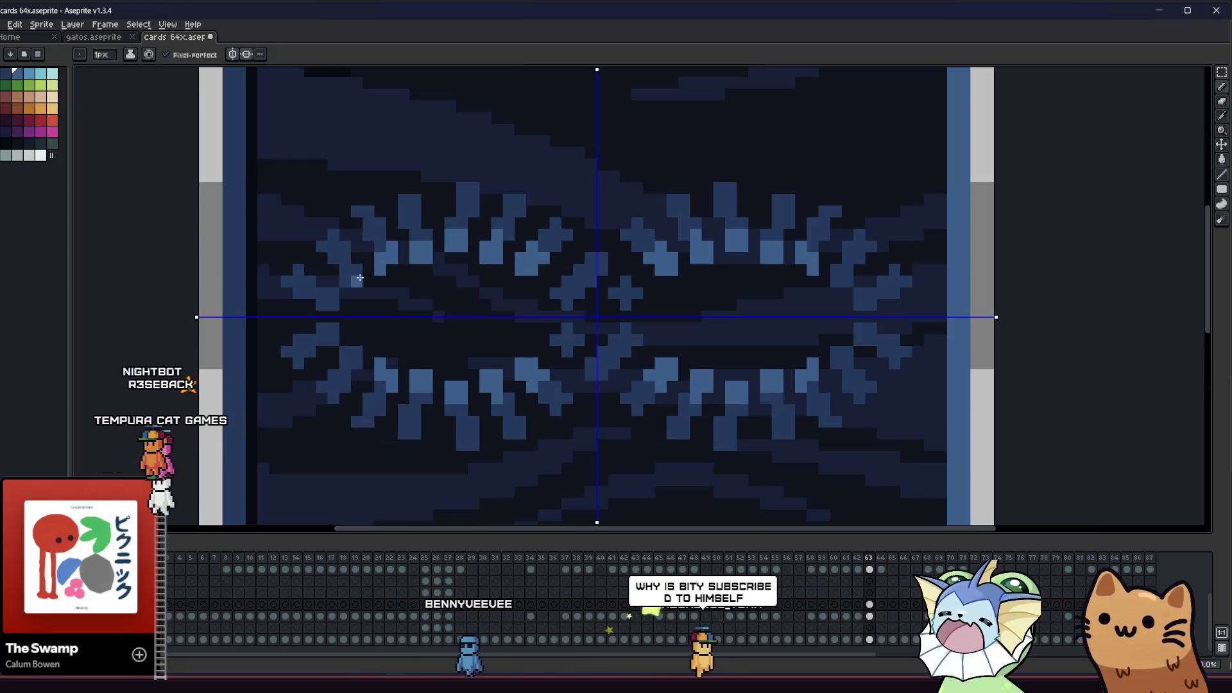
Paint brighter and medium-blue pixel blocks on the ring, then turn symmetry off
{"action": "left_click", "coordinate": [353, 278]}
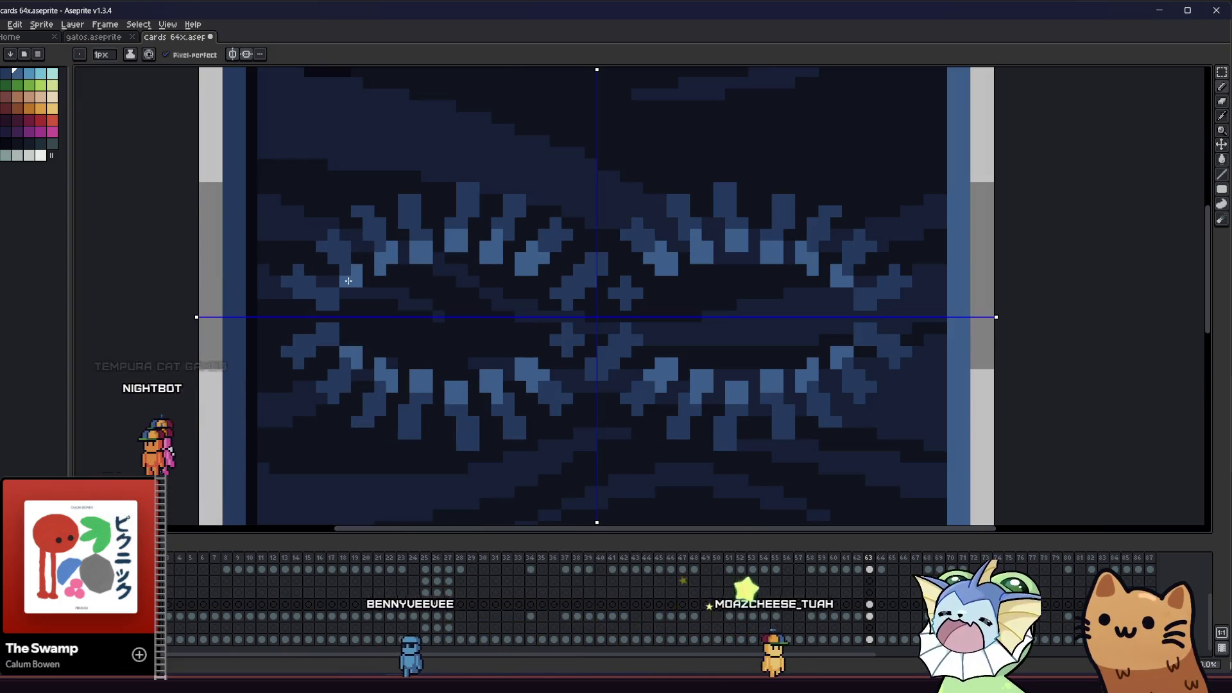
{"action": "left_click", "coordinate": [329, 300]}
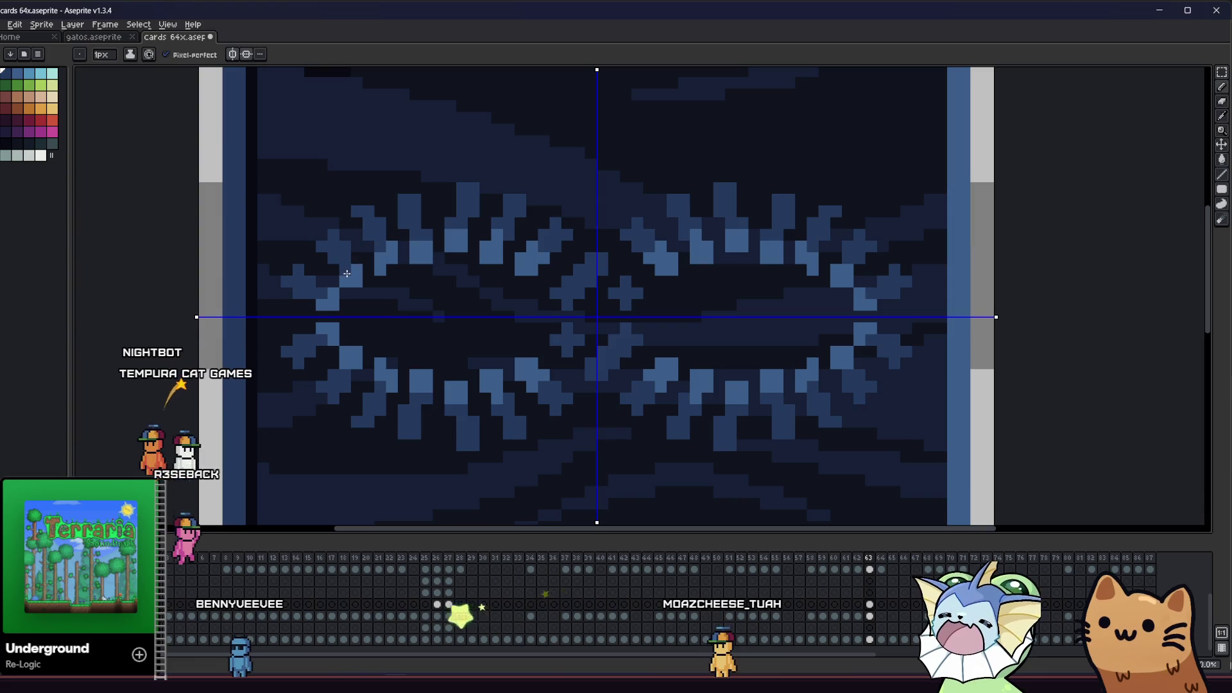
{"action": "left_click", "coordinate": [341, 330], "text": "alt"}
{"action": "left_click", "coordinate": [465, 346]}
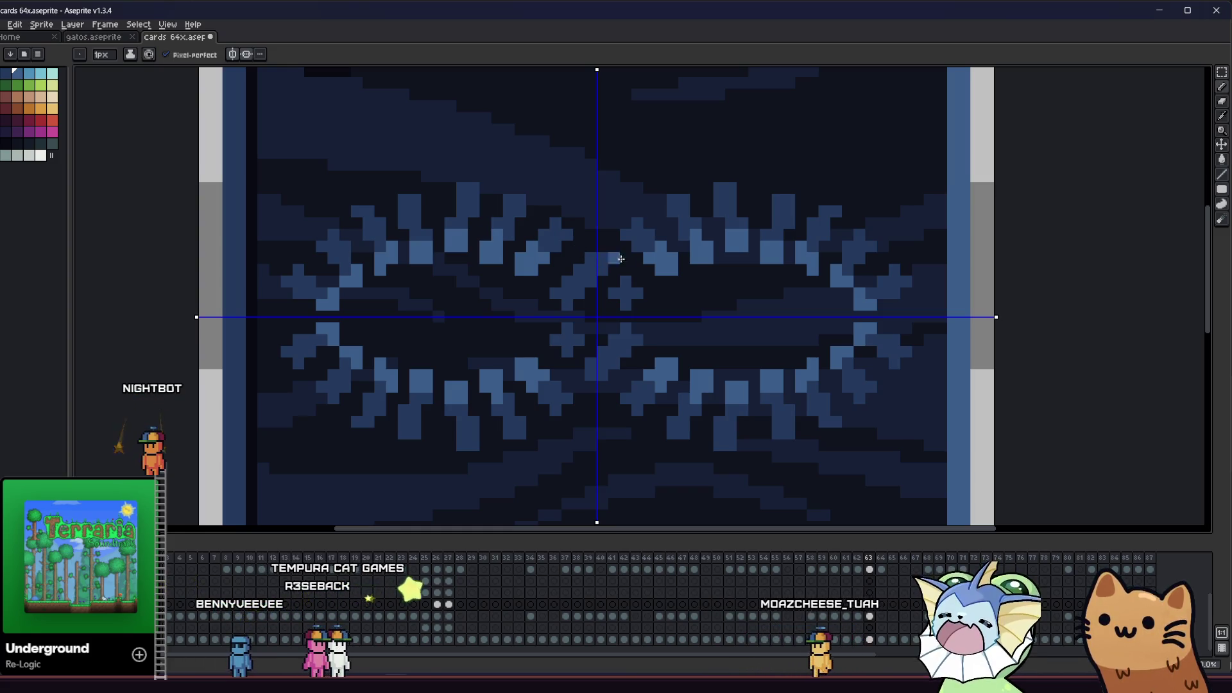
{"action": "left_click", "coordinate": [233, 54]}
Lighten four spike pixels of the woven ring with light blue
{"action": "scroll", "coordinate": [608, 284], "scroll_direction": "up", "scroll_amount": 1}
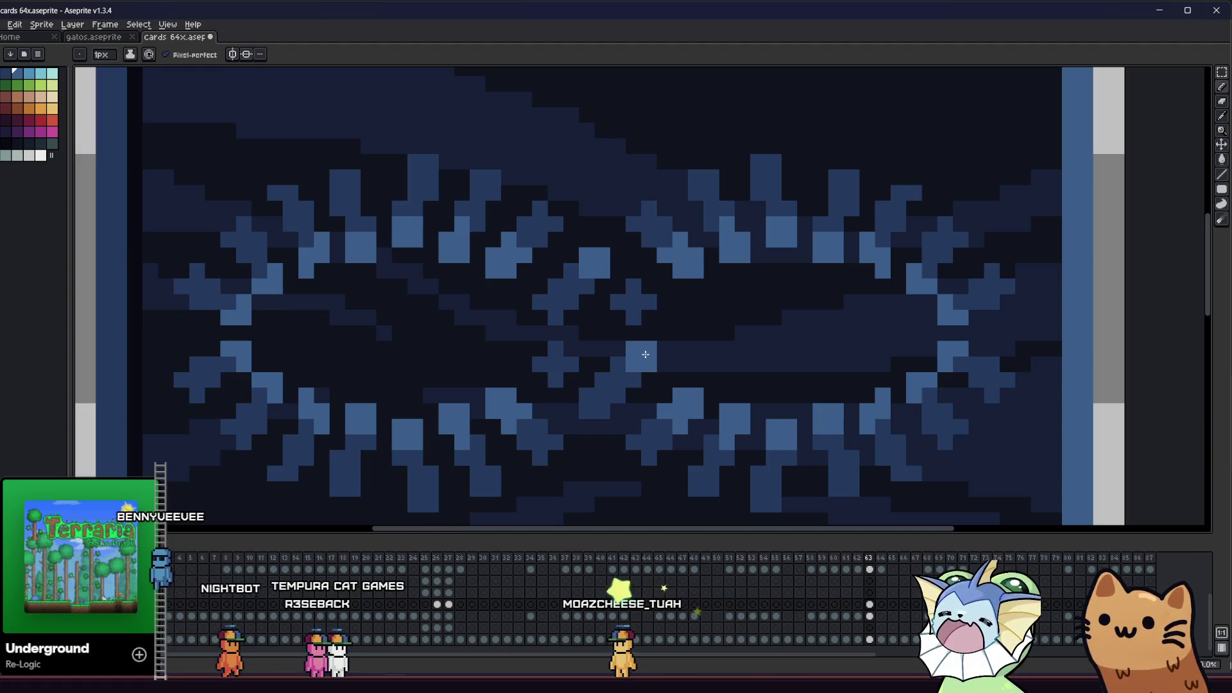
{"action": "scroll", "coordinate": [642, 353], "scroll_direction": "down", "scroll_amount": 1}
{"action": "mouse_move", "coordinate": [548, 377]}
{"action": "left_mouse_down"}
{"action": "mouse_move", "coordinate": [302, 385]}
{"action": "mouse_move", "coordinate": [357, 368]}
{"action": "mouse_move", "coordinate": [343, 369]}
{"action": "mouse_move", "coordinate": [366, 404]}
{"action": "mouse_move", "coordinate": [413, 421]}
{"action": "mouse_move", "coordinate": [603, 441]}
{"action": "mouse_move", "coordinate": [387, 406]}
{"action": "left_mouse_up"}
{"action": "scroll", "coordinate": [404, 381], "scroll_direction": "down", "scroll_amount": 3}
{"action": "scroll", "coordinate": [439, 405], "scroll_direction": "up", "scroll_amount": 3}
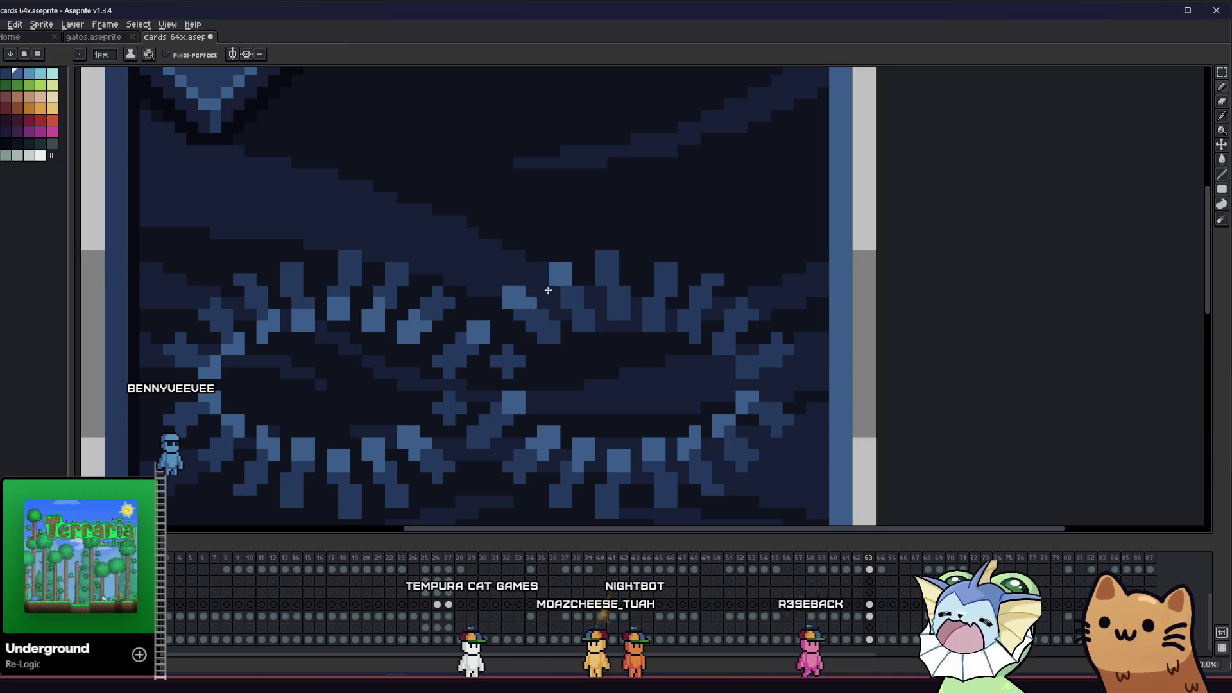
{"action": "scroll", "coordinate": [496, 343], "scroll_direction": "down", "scroll_amount": 1}
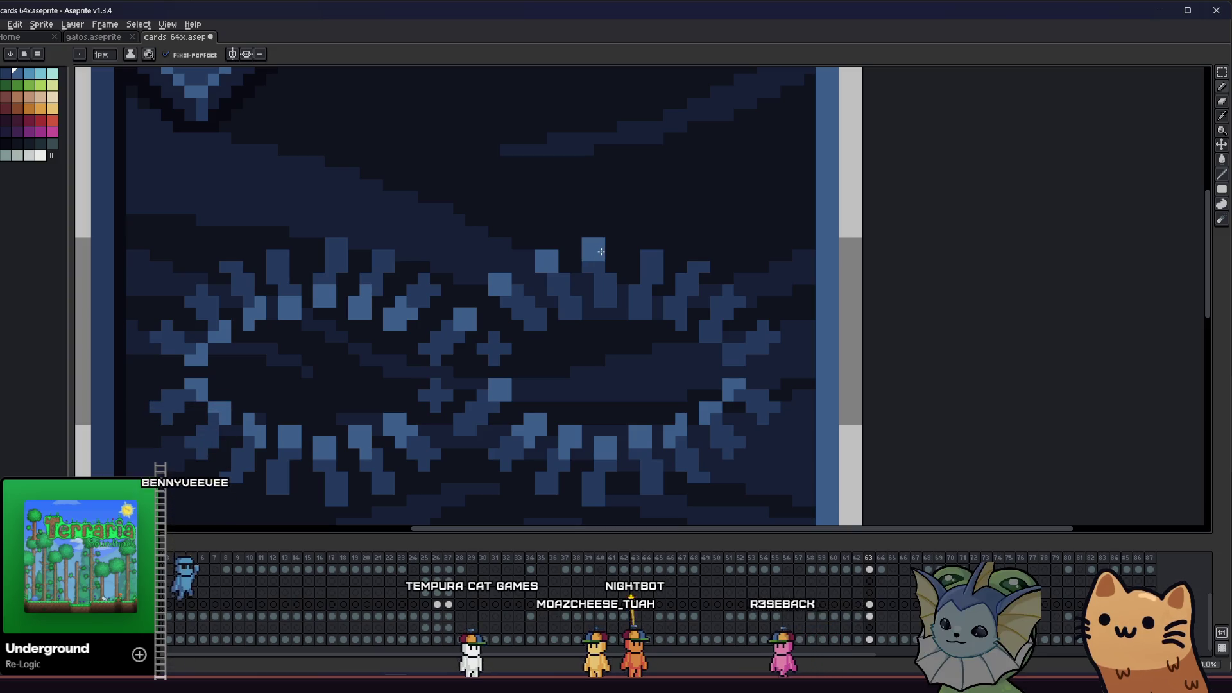
{"action": "scroll", "coordinate": [619, 309], "scroll_direction": "down", "scroll_amount": 5}
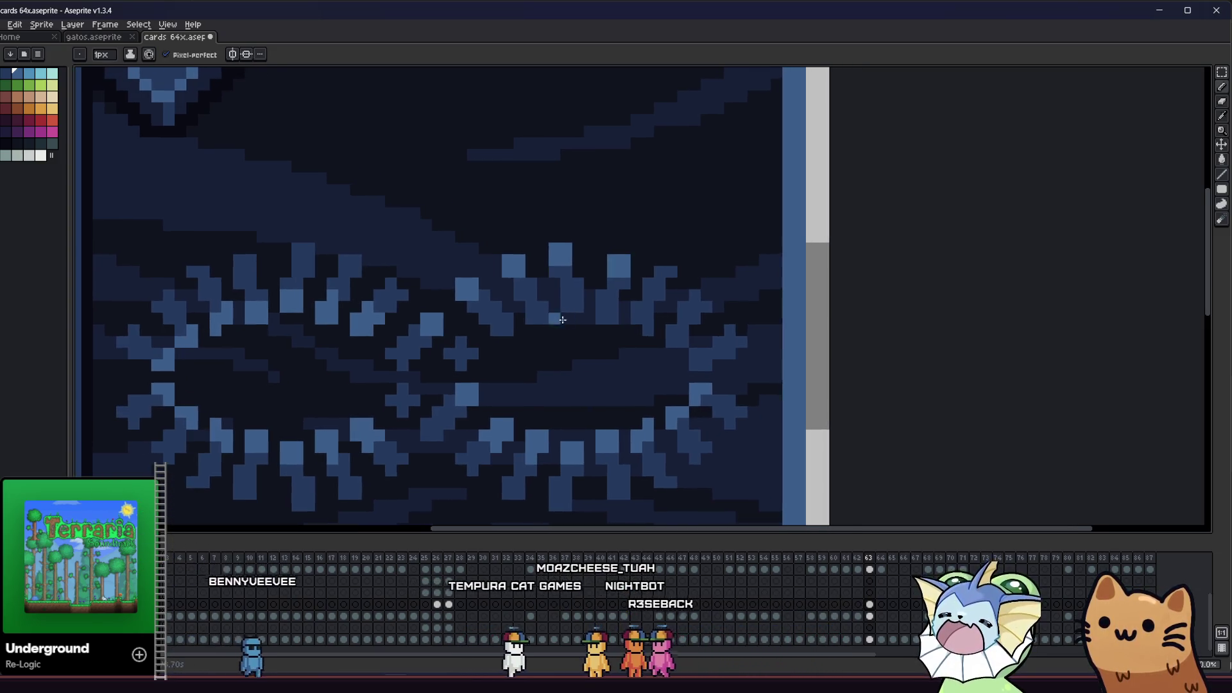
{"action": "scroll", "coordinate": [547, 335], "scroll_direction": "up", "scroll_amount": 8}
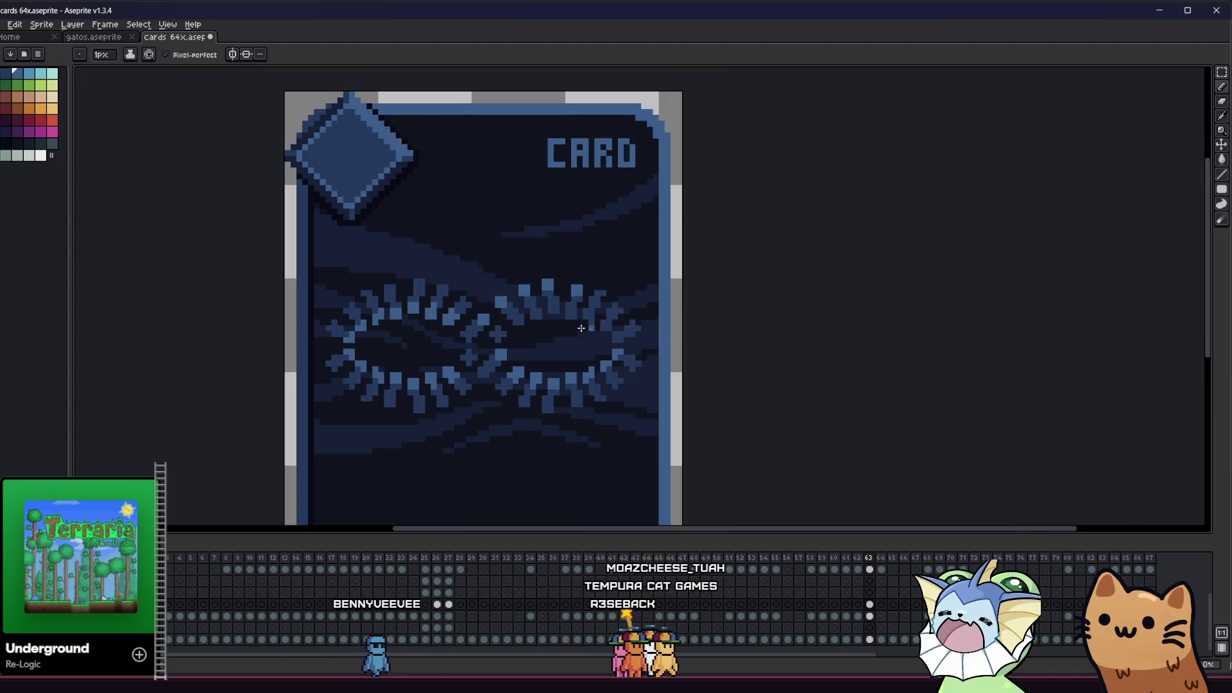
{"action": "left_click", "coordinate": [569, 217]}
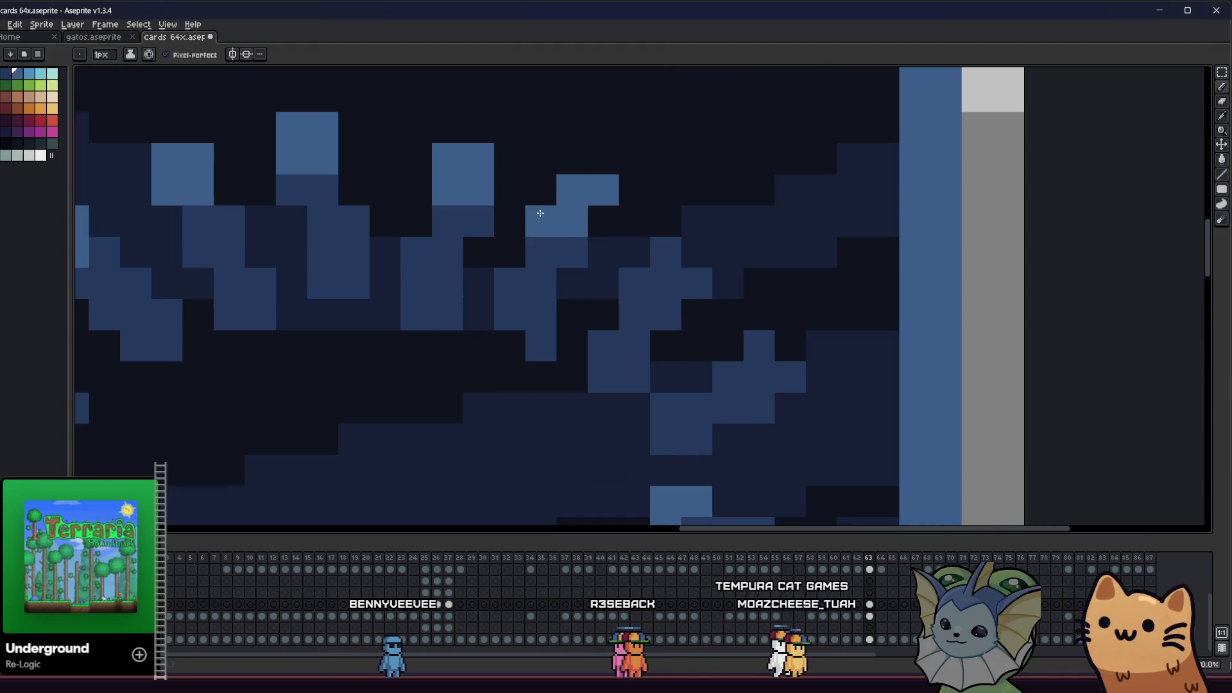
{"action": "left_click", "coordinate": [659, 254]}
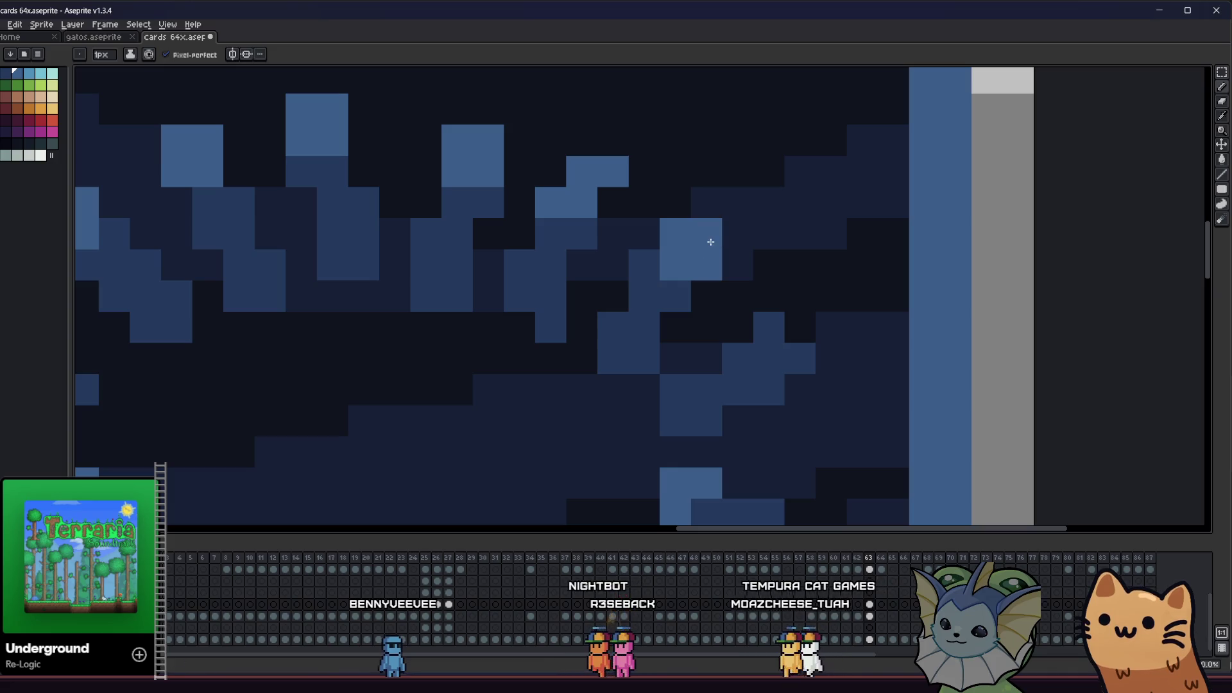
{"action": "left_click", "coordinate": [800, 327]}
{"action": "left_click", "coordinate": [792, 351]}
Sample a colour from the artwork, return to the Pencil, and recentre the card
{"action": "scroll", "coordinate": [792, 350], "scroll_direction": "down", "scroll_amount": 2}
{"action": "left_click_drag", "start_coordinate": [627, 385], "coordinate": [697, 366]}
{"action": "scroll", "coordinate": [794, 291], "scroll_direction": "up", "scroll_amount": 3}
{"action": "scroll", "coordinate": [789, 286], "scroll_direction": "down", "scroll_amount": 4}
{"action": "scroll", "coordinate": [792, 287], "scroll_direction": "up", "scroll_amount": 3}
{"action": "key", "text": "i"}
{"action": "key", "text": "b"}
{"action": "scroll", "coordinate": [682, 360], "scroll_direction": "down", "scroll_amount": 4}
{"action": "left_click_drag", "start_coordinate": [645, 396], "coordinate": [521, 381]}
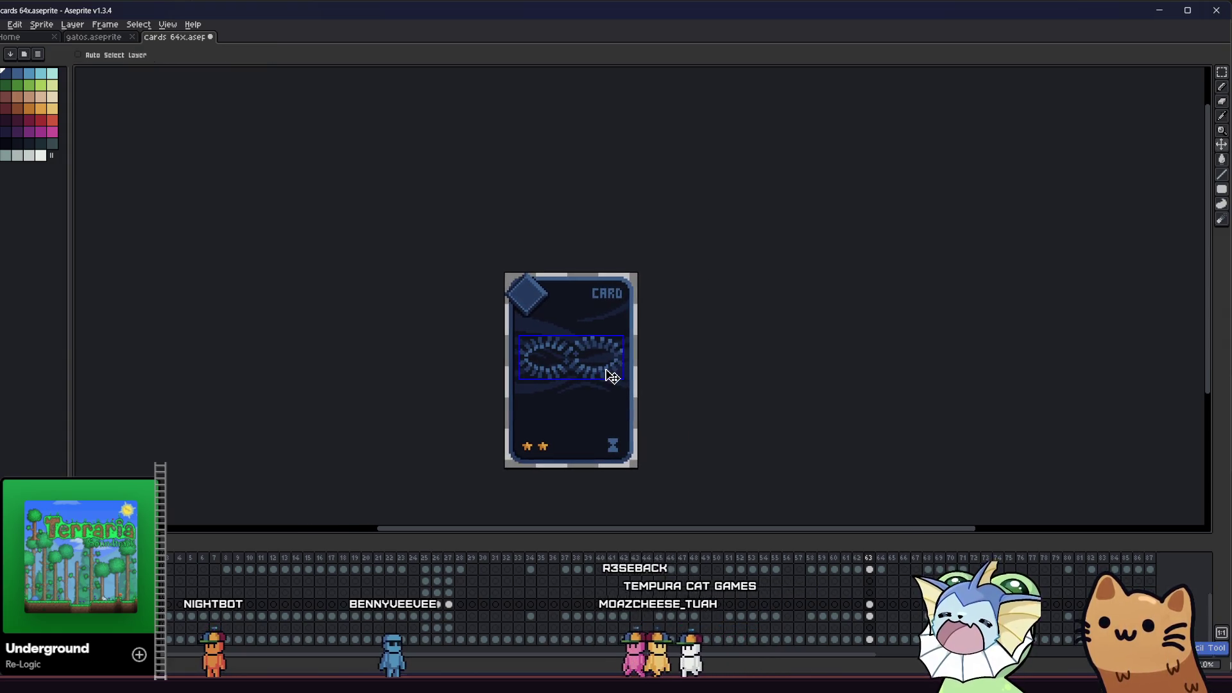
With the Pencil active, pick the lighter blue from the artwork
{"action": "scroll", "coordinate": [607, 375], "scroll_direction": "up", "scroll_amount": 3}
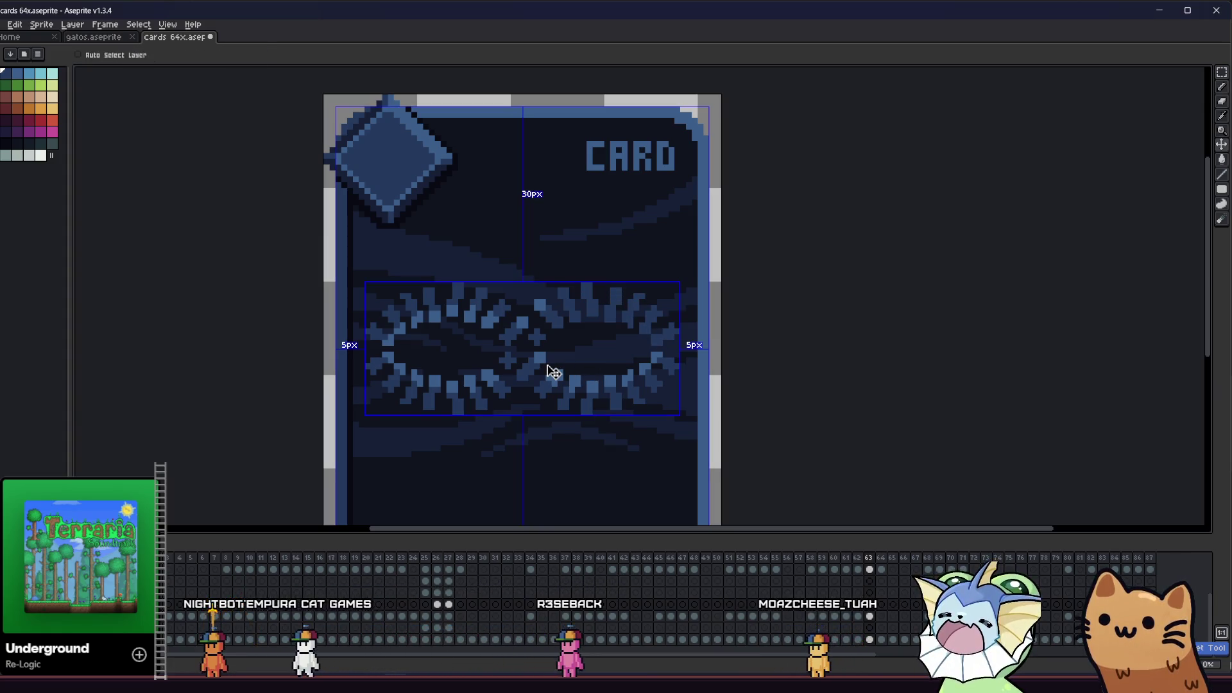
{"action": "scroll", "coordinate": [577, 329], "scroll_direction": "up", "scroll_amount": 4}
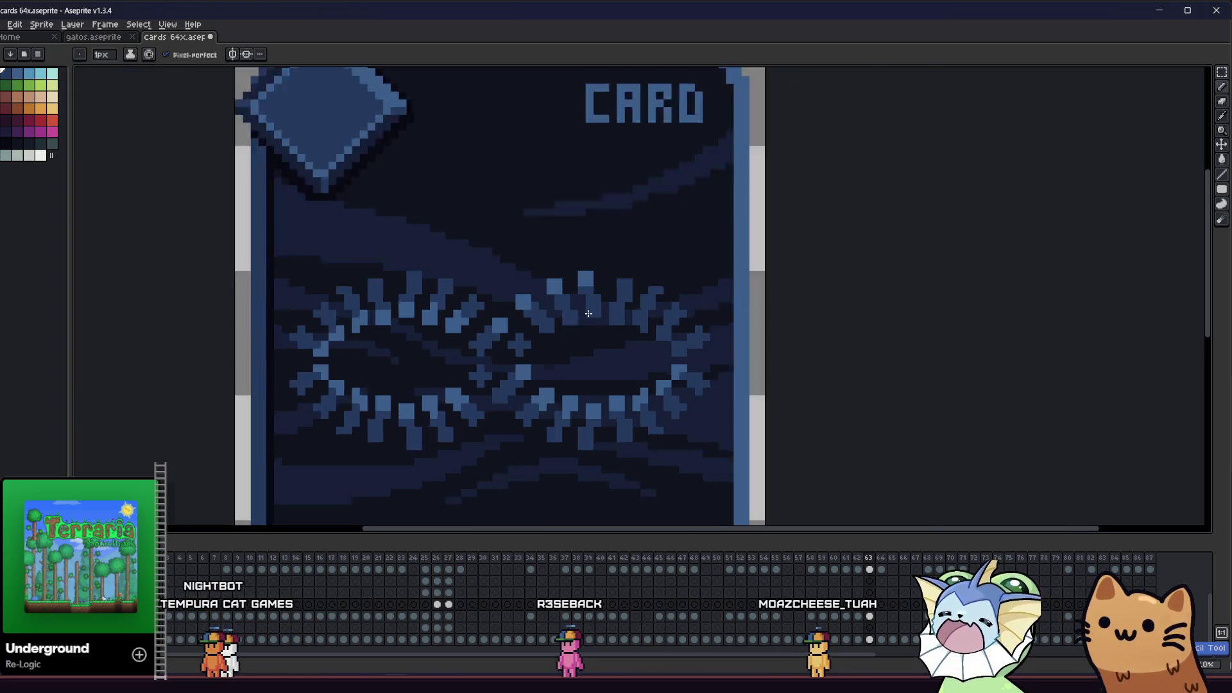
{"action": "key", "text": "b"}
{"action": "scroll", "coordinate": [586, 325], "scroll_direction": "left", "scroll_amount": 1}
{"action": "left_click", "coordinate": [648, 252], "text": "alt"}
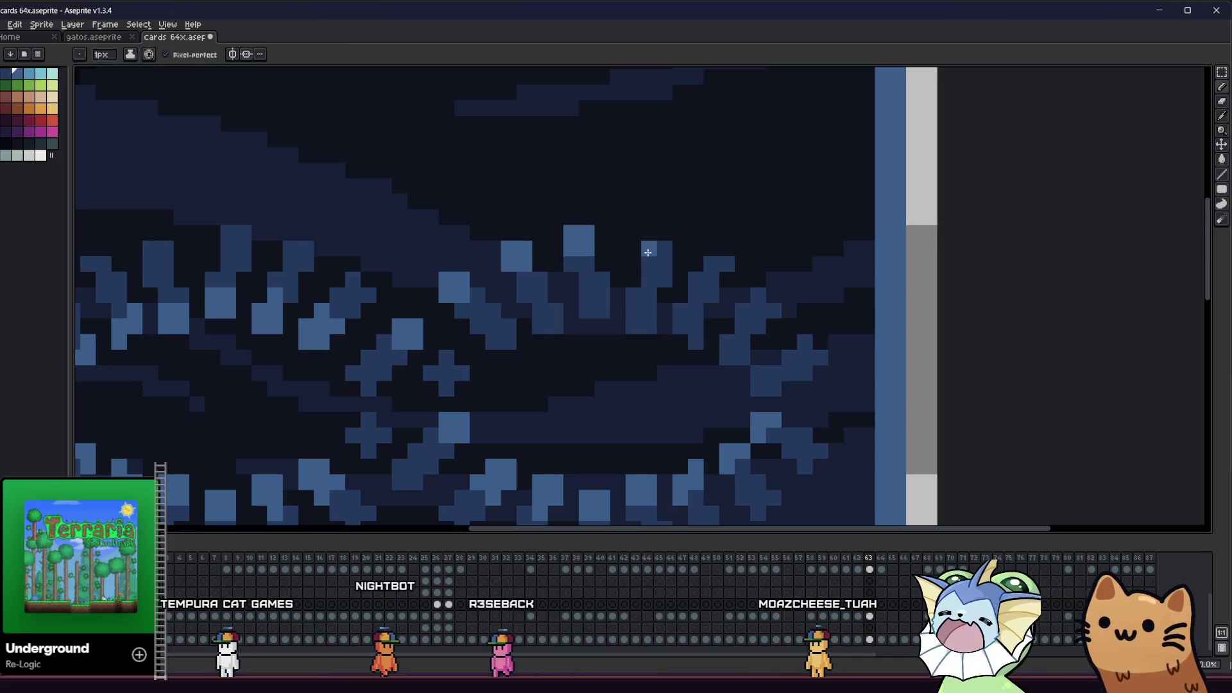
Paint light-blue pixels forming a small cross on the right side of the weave
{"action": "scroll", "coordinate": [655, 276], "scroll_direction": "right", "scroll_amount": 1}
{"action": "scroll", "coordinate": [675, 252], "scroll_direction": "down", "scroll_amount": 1}
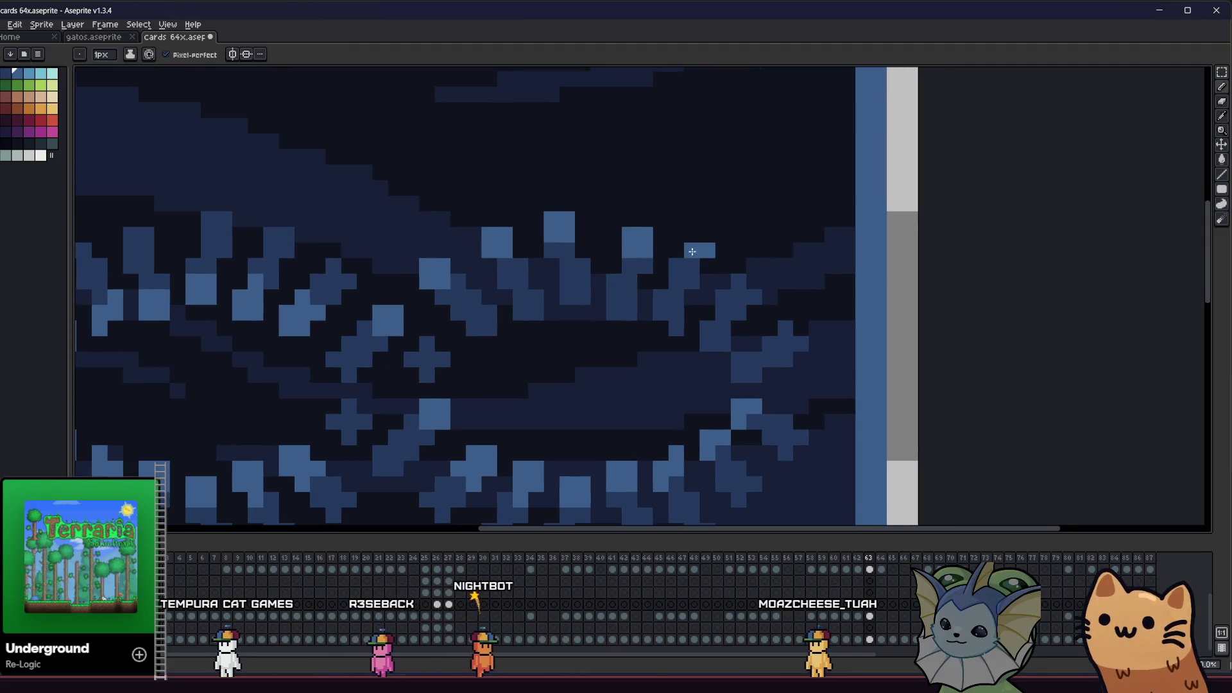
{"action": "scroll", "coordinate": [691, 278], "scroll_direction": "right", "scroll_amount": 1}
{"action": "scroll", "coordinate": [681, 289], "scroll_direction": "down", "scroll_amount": 1}
{"action": "left_click", "coordinate": [664, 307]}
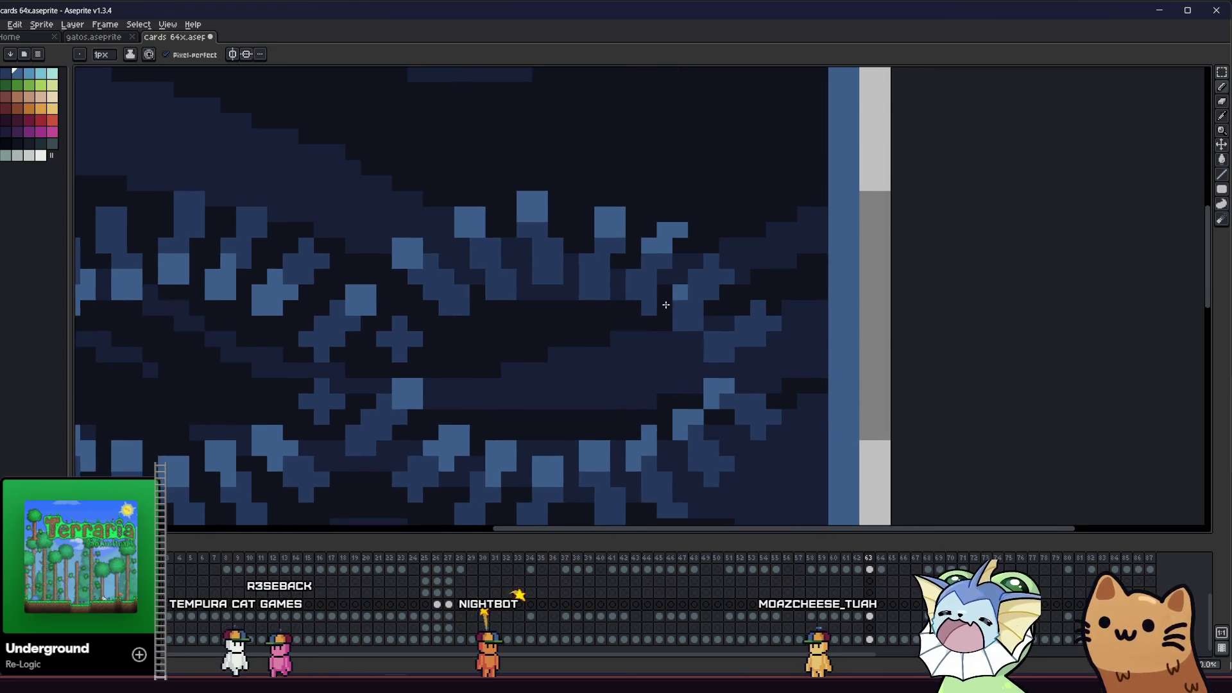
{"action": "scroll", "coordinate": [706, 294], "scroll_direction": "left", "scroll_amount": 1}
{"action": "scroll", "coordinate": [680, 307], "scroll_direction": "down", "scroll_amount": 1}
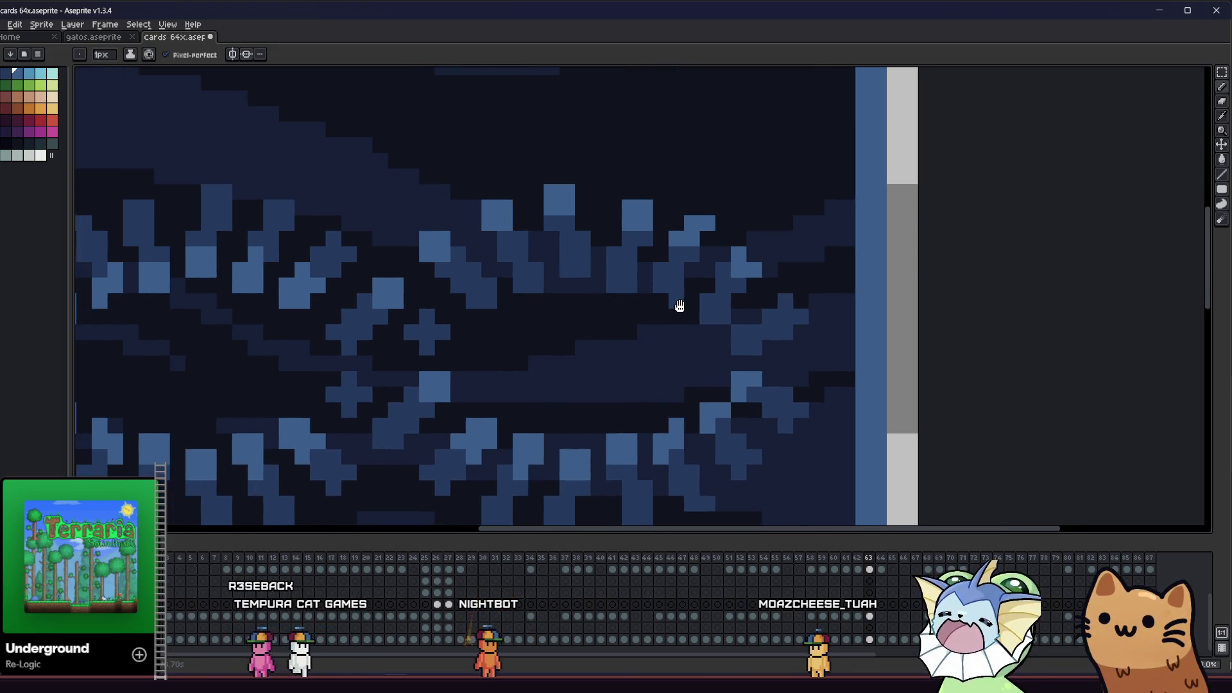
{"action": "left_click", "coordinate": [770, 317]}
{"action": "left_click", "coordinate": [786, 332]}
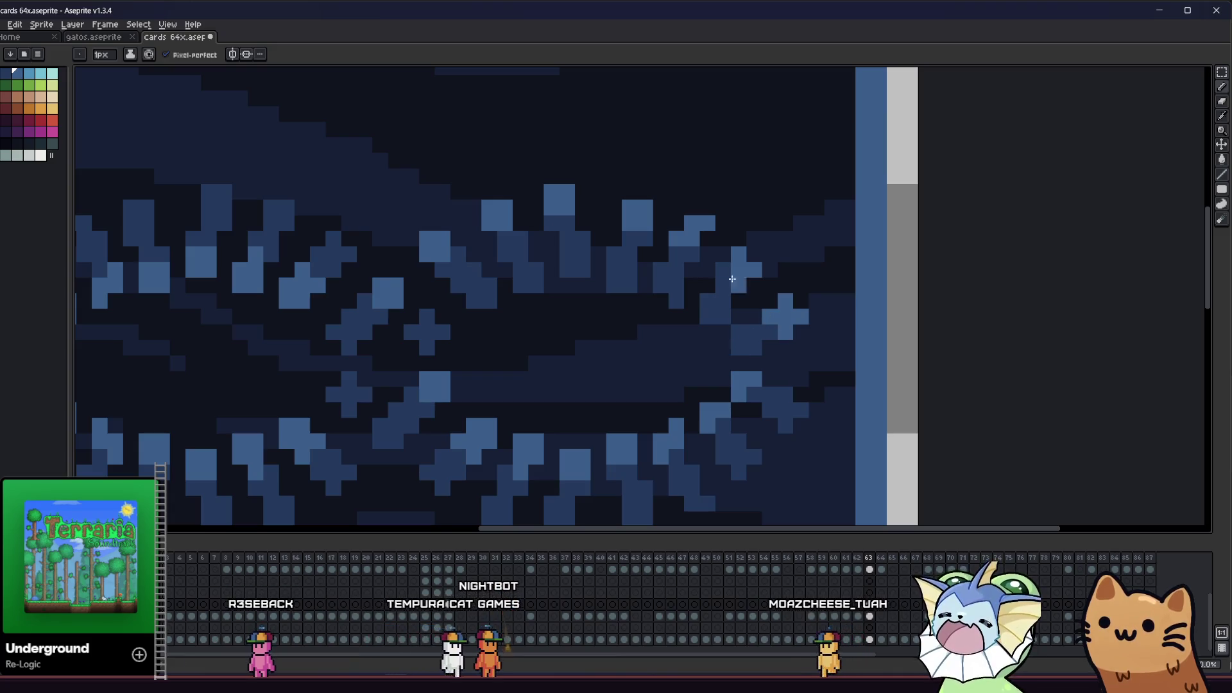
{"action": "scroll", "coordinate": [674, 325], "scroll_direction": "down", "scroll_amount": 3}
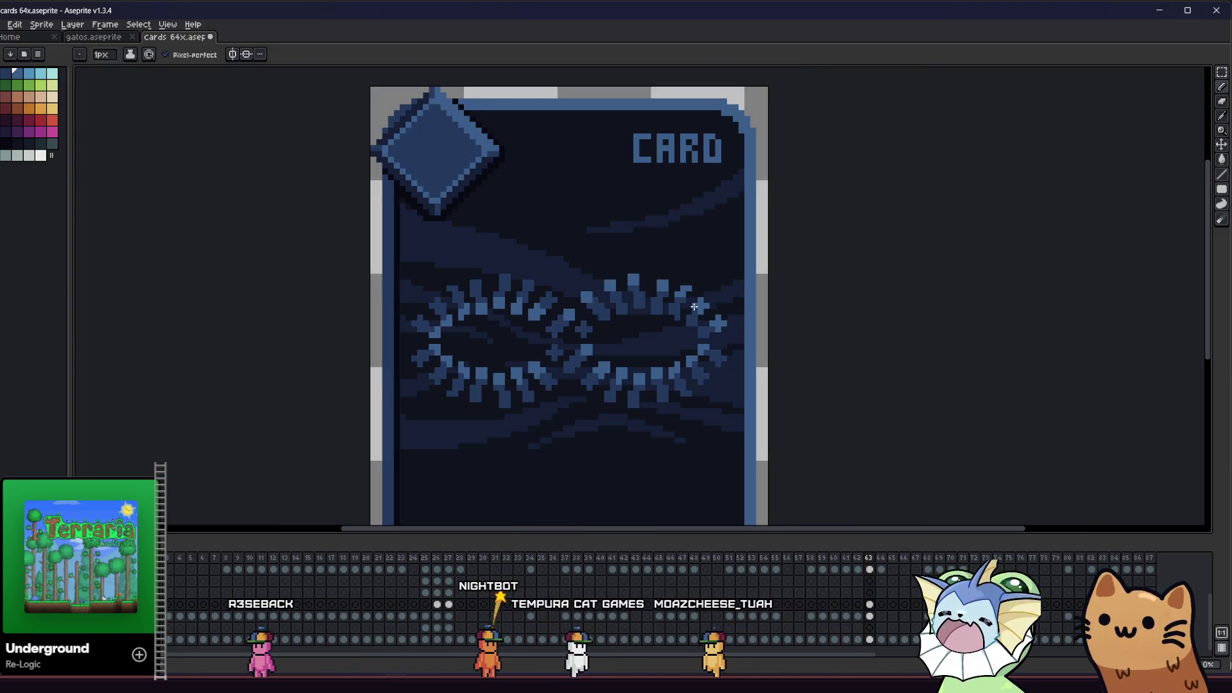
{"action": "scroll", "coordinate": [638, 357], "scroll_direction": "up", "scroll_amount": 1}
{"action": "scroll", "coordinate": [638, 366], "scroll_direction": "down", "scroll_amount": 3}
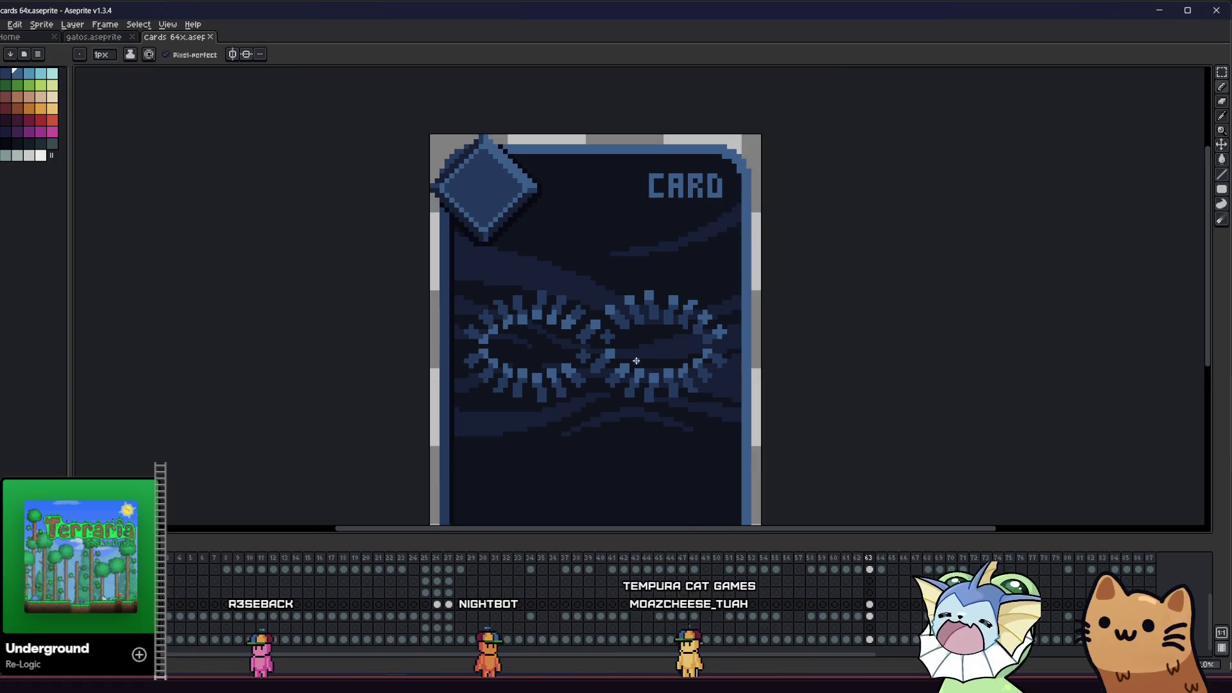
{"action": "scroll", "coordinate": [618, 367], "scroll_direction": "down", "scroll_amount": 1}
{"action": "scroll", "coordinate": [615, 369], "scroll_direction": "up", "scroll_amount": 2}
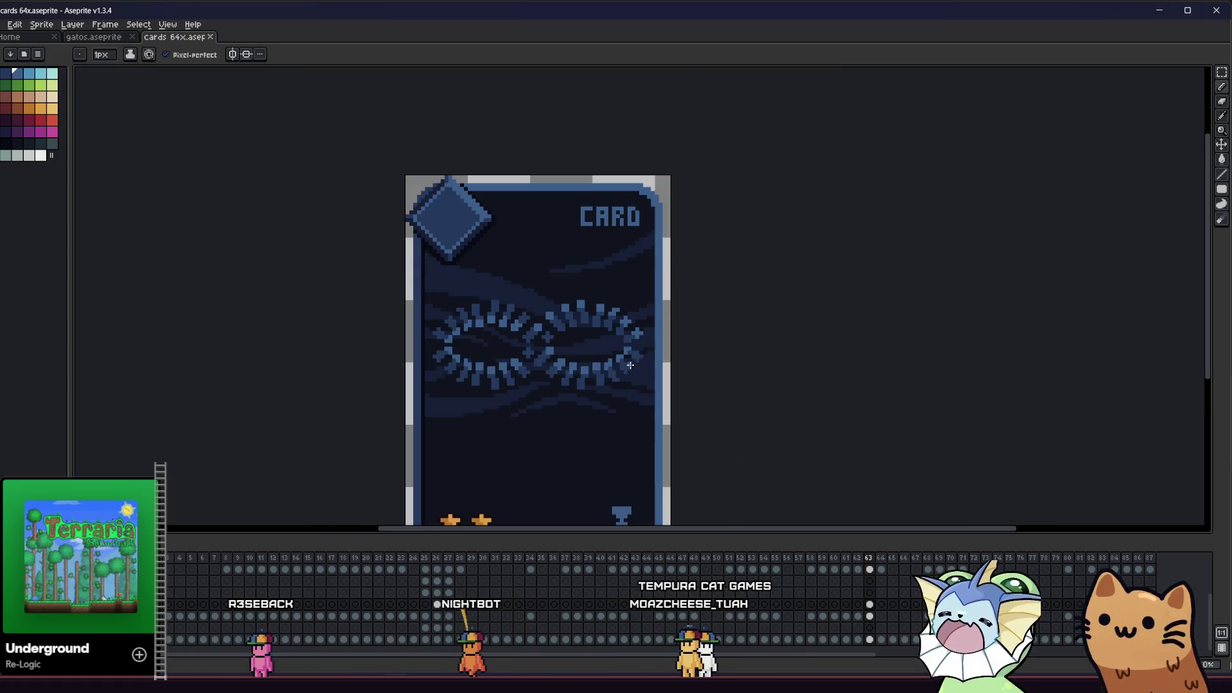
{"action": "scroll", "coordinate": [615, 369], "scroll_direction": "down", "scroll_amount": 1}
{"action": "scroll", "coordinate": [492, 349], "scroll_direction": "up", "scroll_amount": 3}
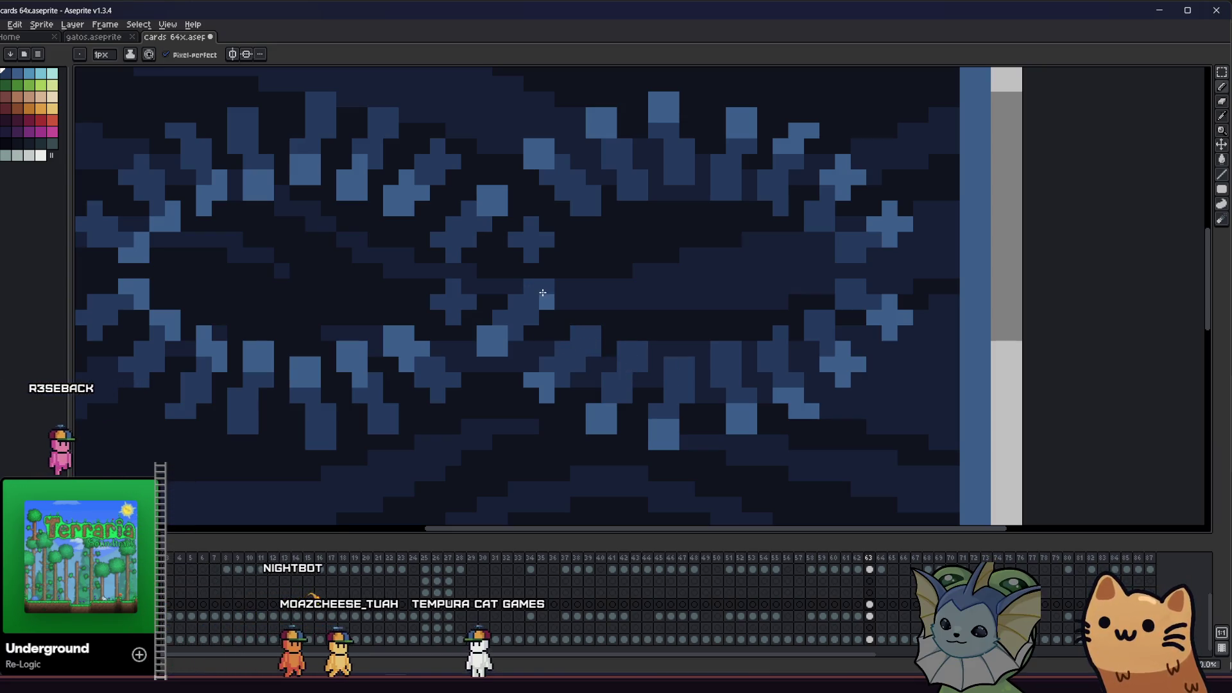
Sample the weave's blues and the dark background colour to make pencil pixel fixes
{"action": "key", "text": "i"}
{"action": "left_click", "coordinate": [495, 203]}
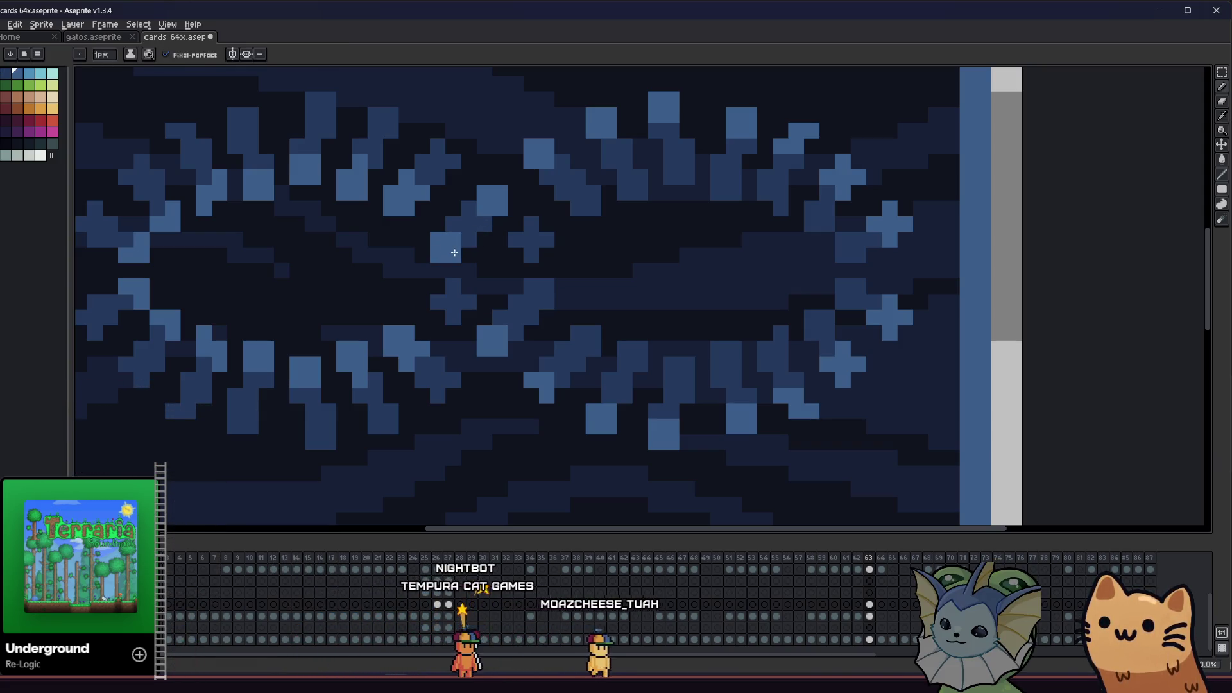
{"action": "left_click", "coordinate": [467, 225]}
{"action": "key", "text": "b"}
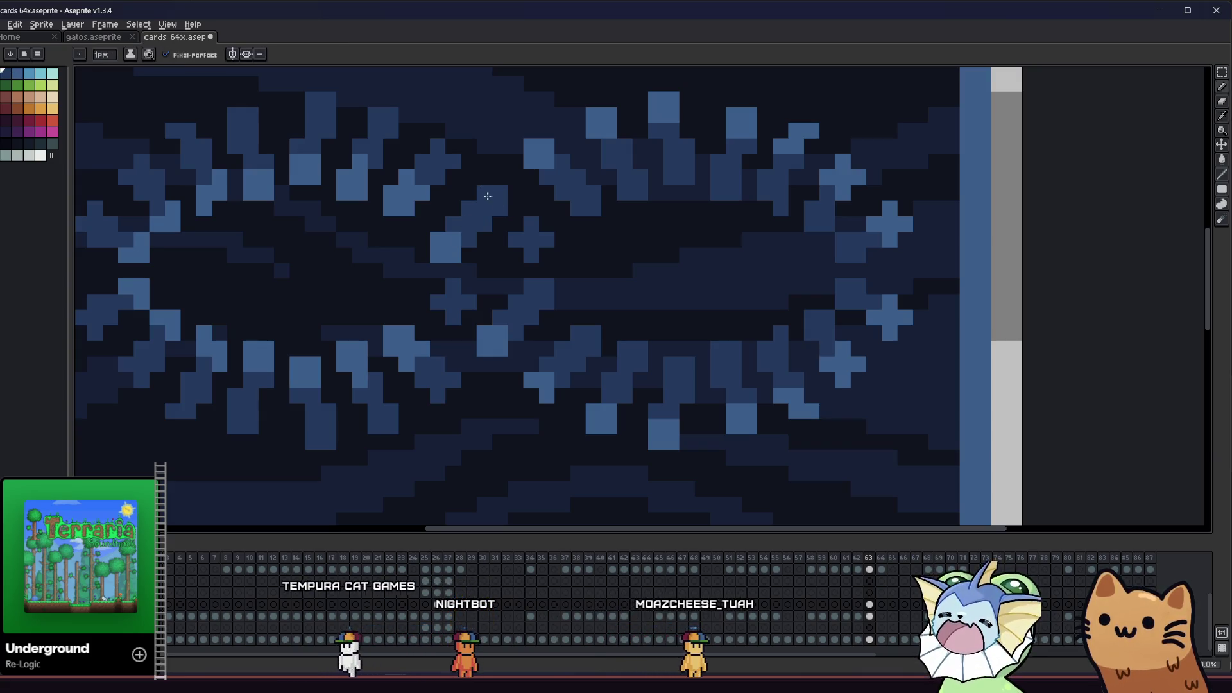
{"action": "left_click", "coordinate": [456, 302], "text": "alt"}
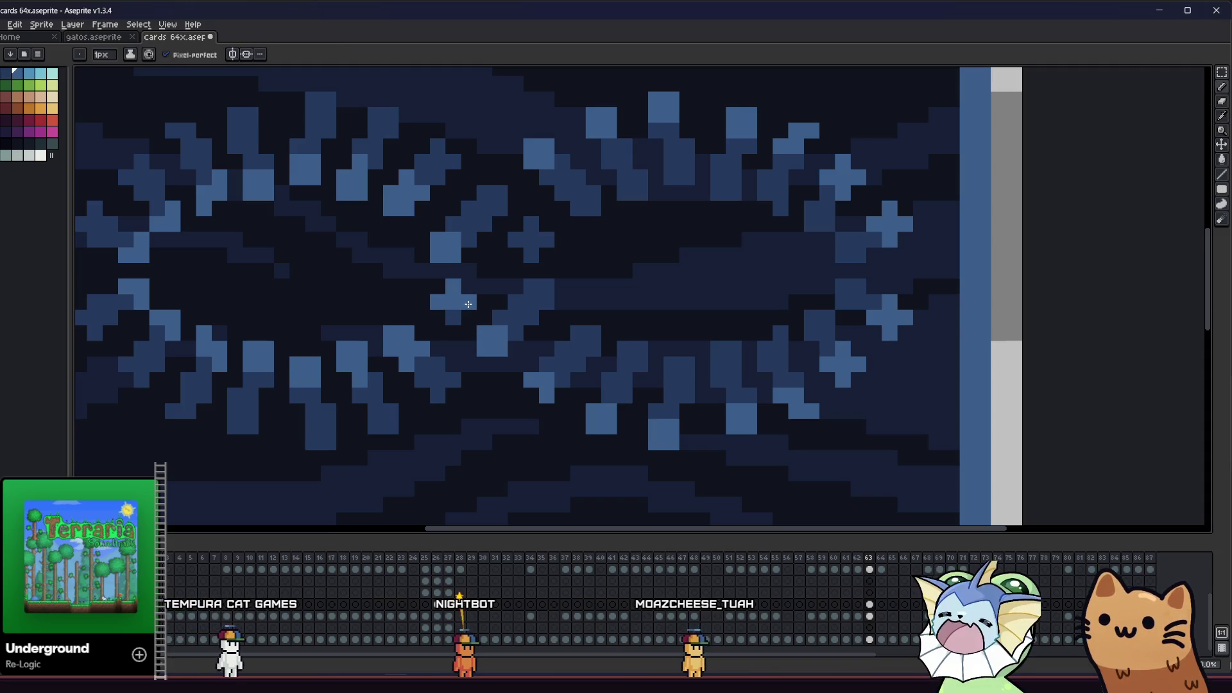
{"action": "scroll", "coordinate": [457, 313], "scroll_direction": "down", "scroll_amount": 4}
{"action": "scroll", "coordinate": [464, 346], "scroll_direction": "up", "scroll_amount": 4}
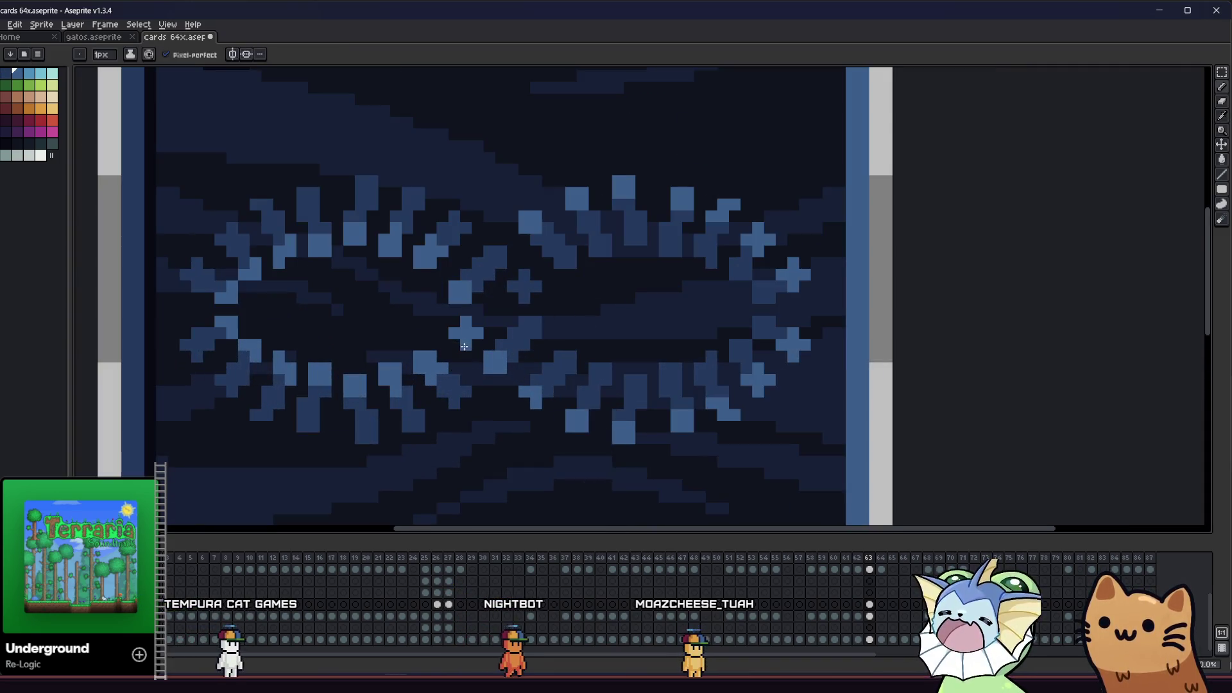
{"action": "scroll", "coordinate": [450, 328], "scroll_direction": "down", "scroll_amount": 4}
{"action": "scroll", "coordinate": [431, 418], "scroll_direction": "up", "scroll_amount": 1}
Save cards 64x.aseprite and centre the whole card in the view
{"action": "key", "text": "ctrl+s"}
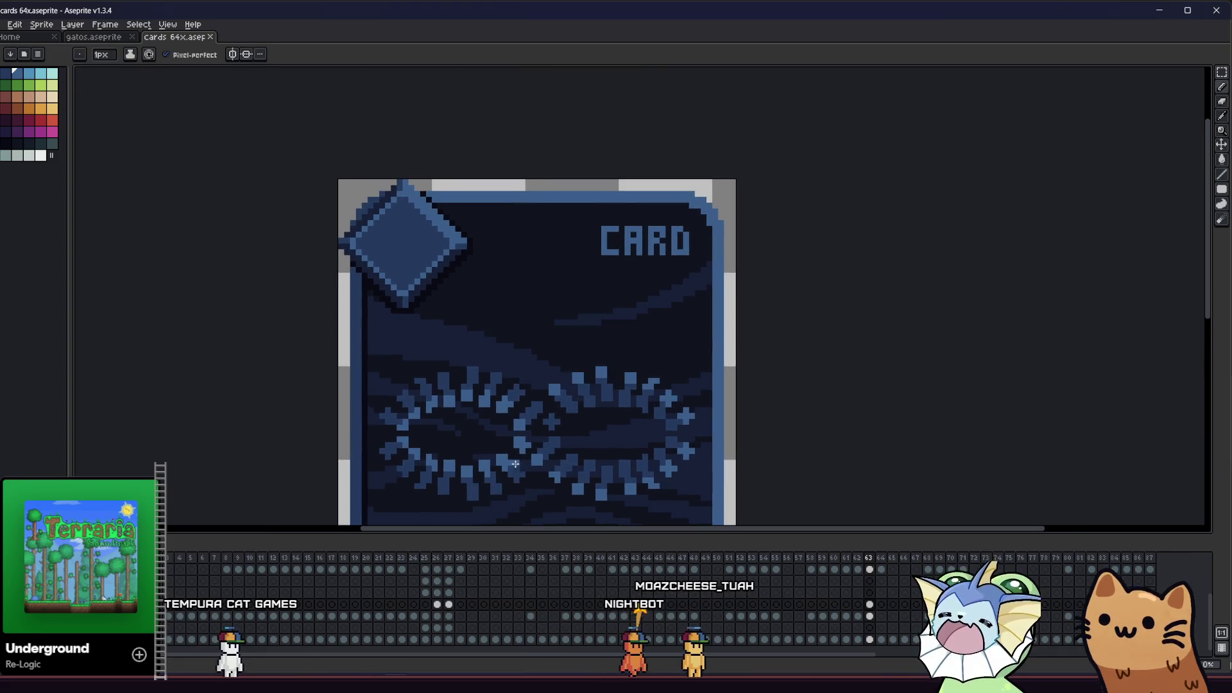
{"action": "scroll", "coordinate": [531, 443], "scroll_direction": "up", "scroll_amount": 4}
{"action": "scroll", "coordinate": [568, 379], "scroll_direction": "down", "scroll_amount": 4}
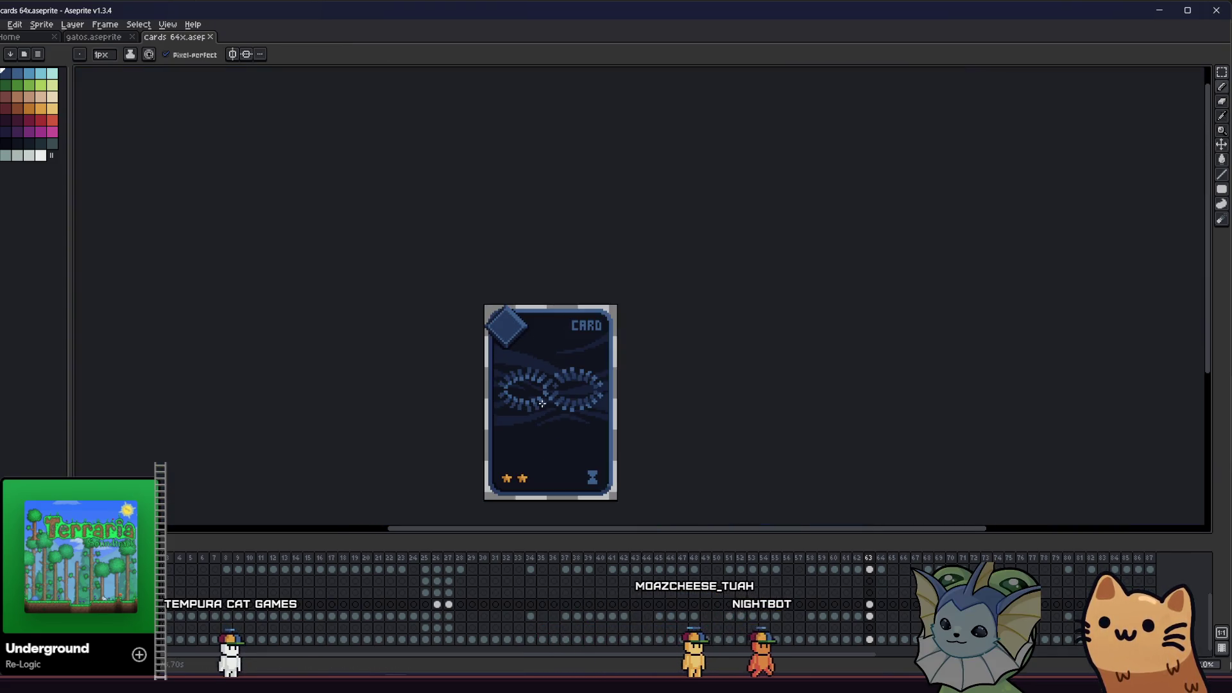
{"action": "left_click_drag", "start_coordinate": [483, 415], "coordinate": [472, 444]}
{"action": "scroll", "coordinate": [529, 447], "scroll_direction": "up", "scroll_amount": 3}
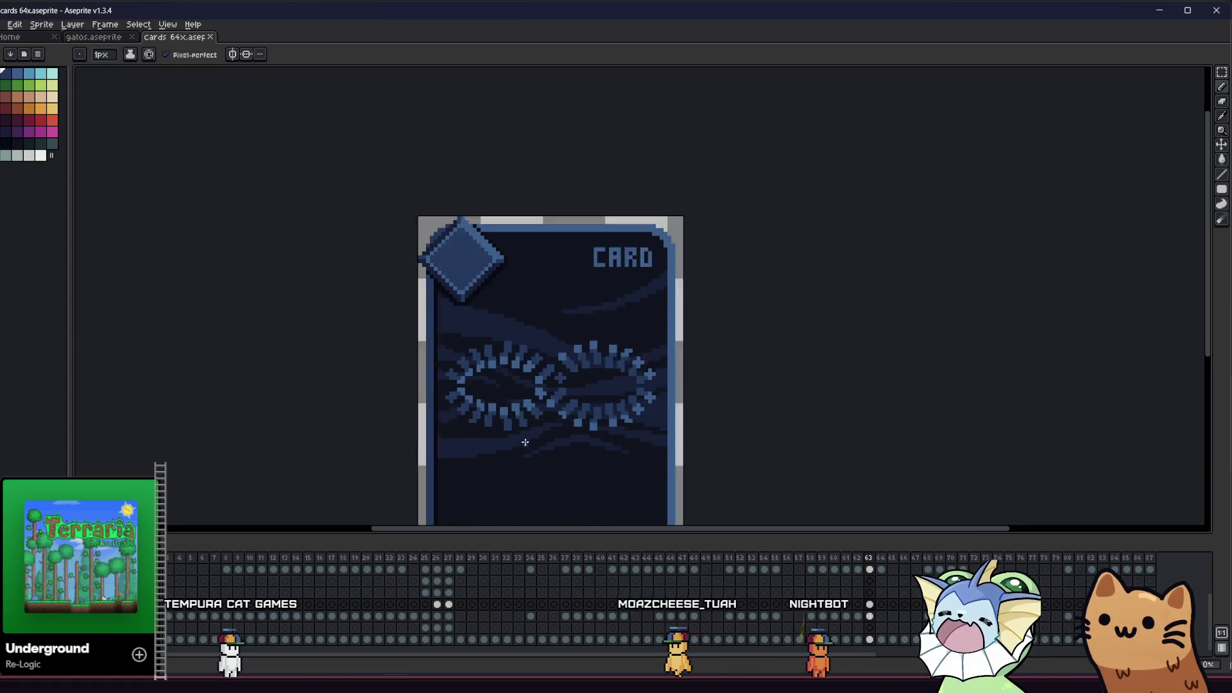
{"action": "key", "text": "i"}
{"action": "scroll", "coordinate": [516, 397], "scroll_direction": "up", "scroll_amount": 2}
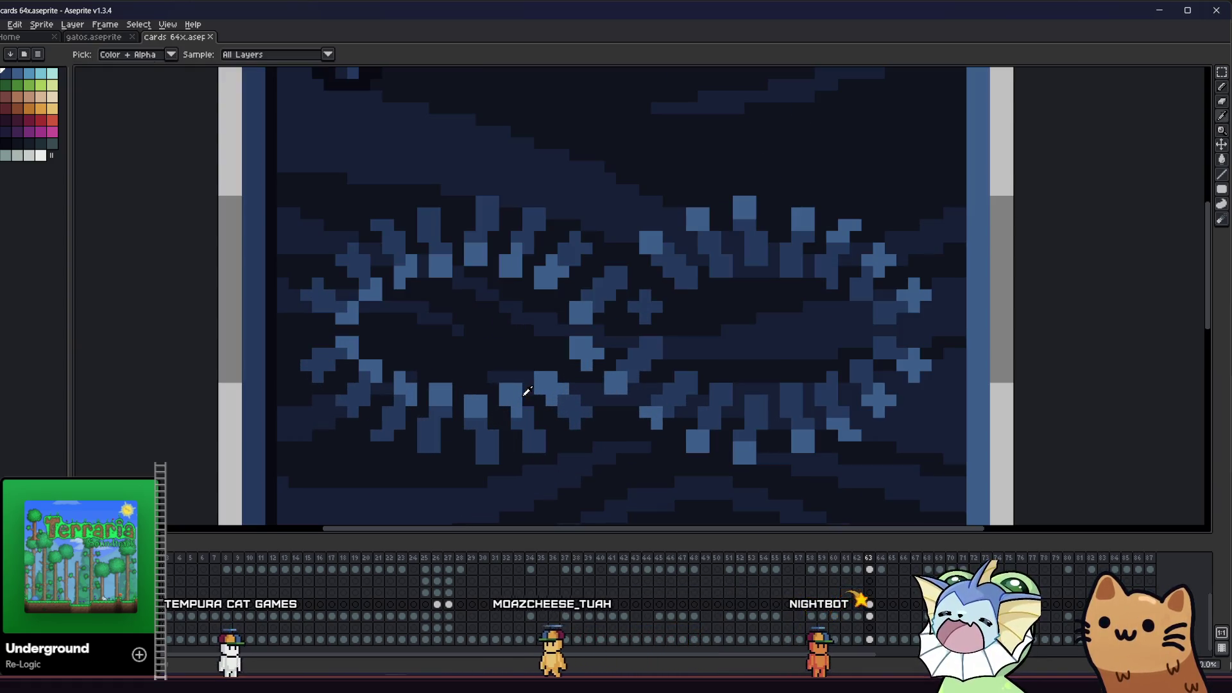
Marquee-select the band across the card's middle that holds the woven infinity rings
{"action": "scroll", "coordinate": [455, 442], "scroll_direction": "down", "scroll_amount": 5}
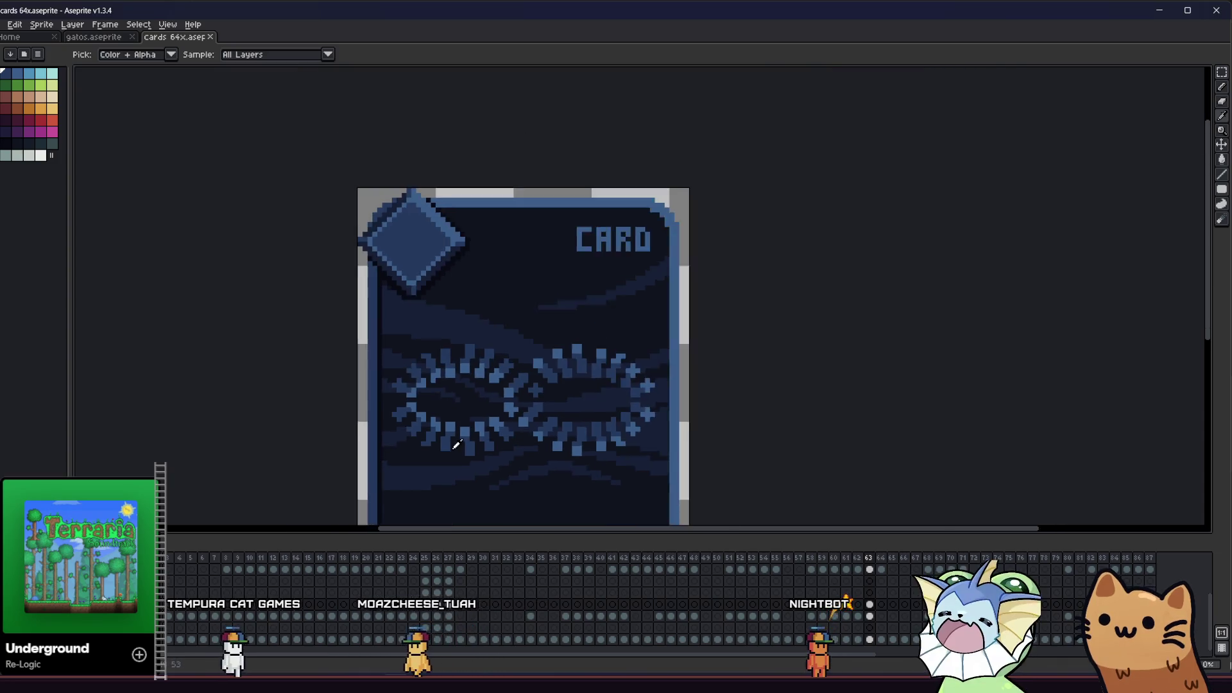
{"action": "left_click_drag", "start_coordinate": [412, 467], "coordinate": [384, 458]}
{"action": "key", "text": "m"}
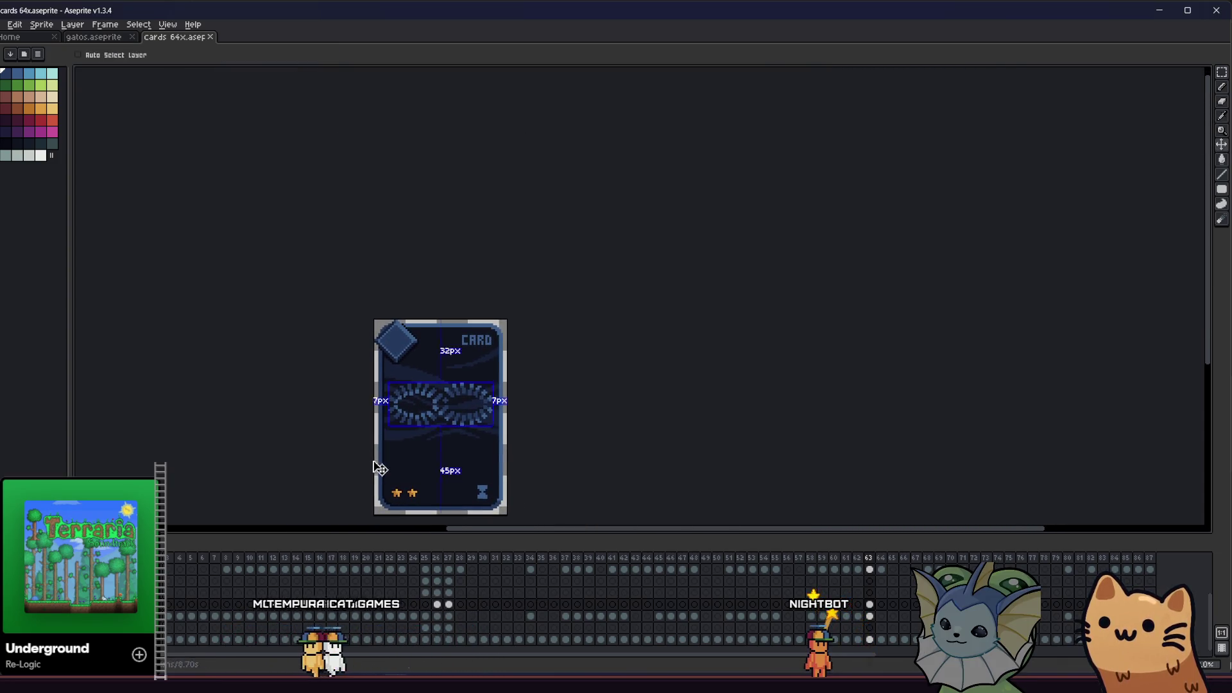
{"action": "scroll", "coordinate": [402, 443], "scroll_direction": "up", "scroll_amount": 2}
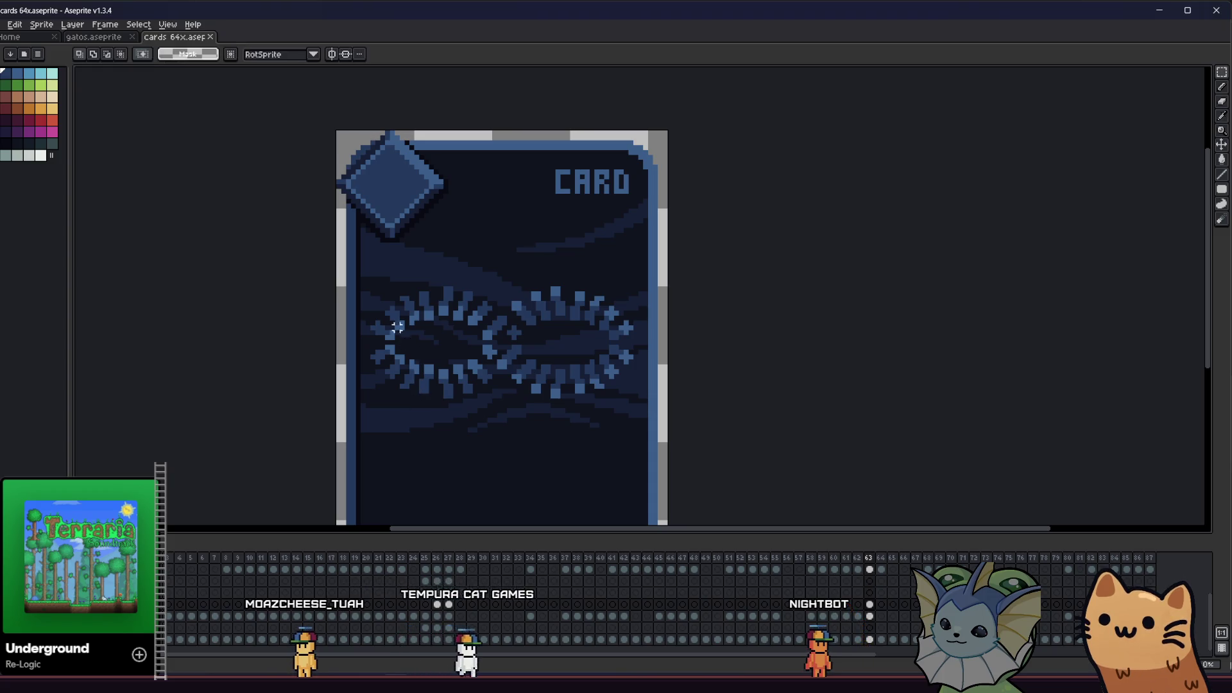
{"action": "key", "text": "b"}
{"action": "scroll", "coordinate": [411, 324], "scroll_direction": "up", "scroll_amount": 1}
{"action": "scroll", "coordinate": [407, 322], "scroll_direction": "down", "scroll_amount": 1}
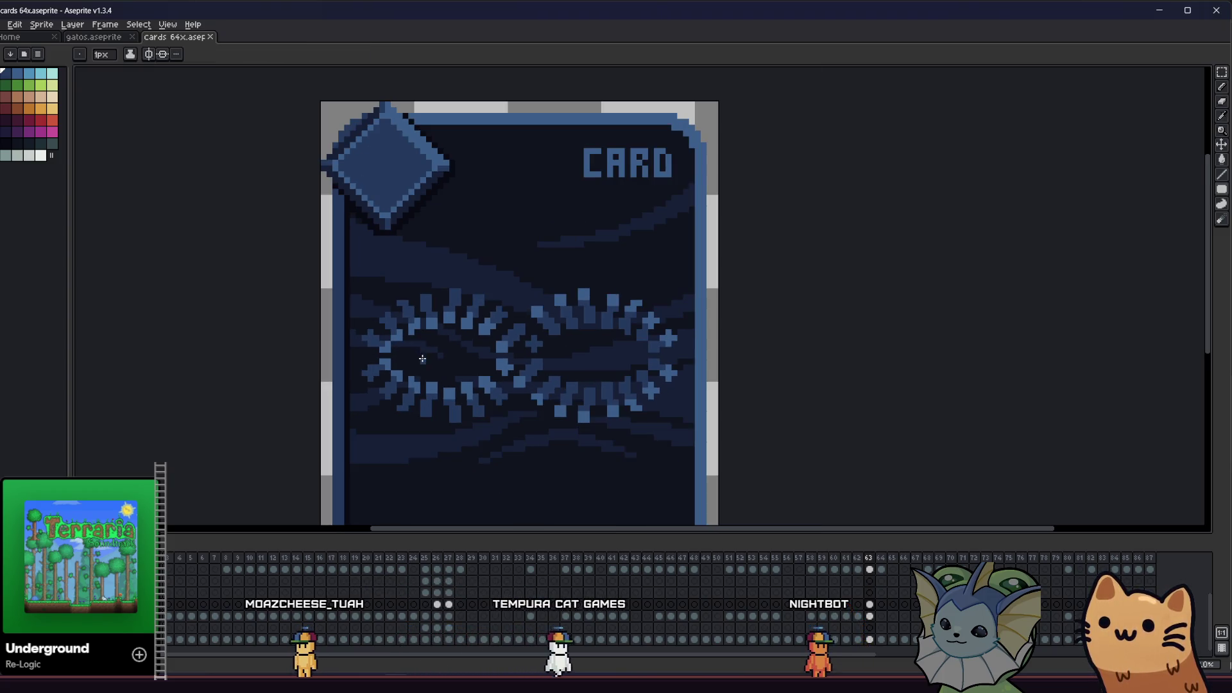
{"action": "key", "text": "m"}
{"action": "left_click_drag", "start_coordinate": [332, 280], "coordinate": [602, 415]}
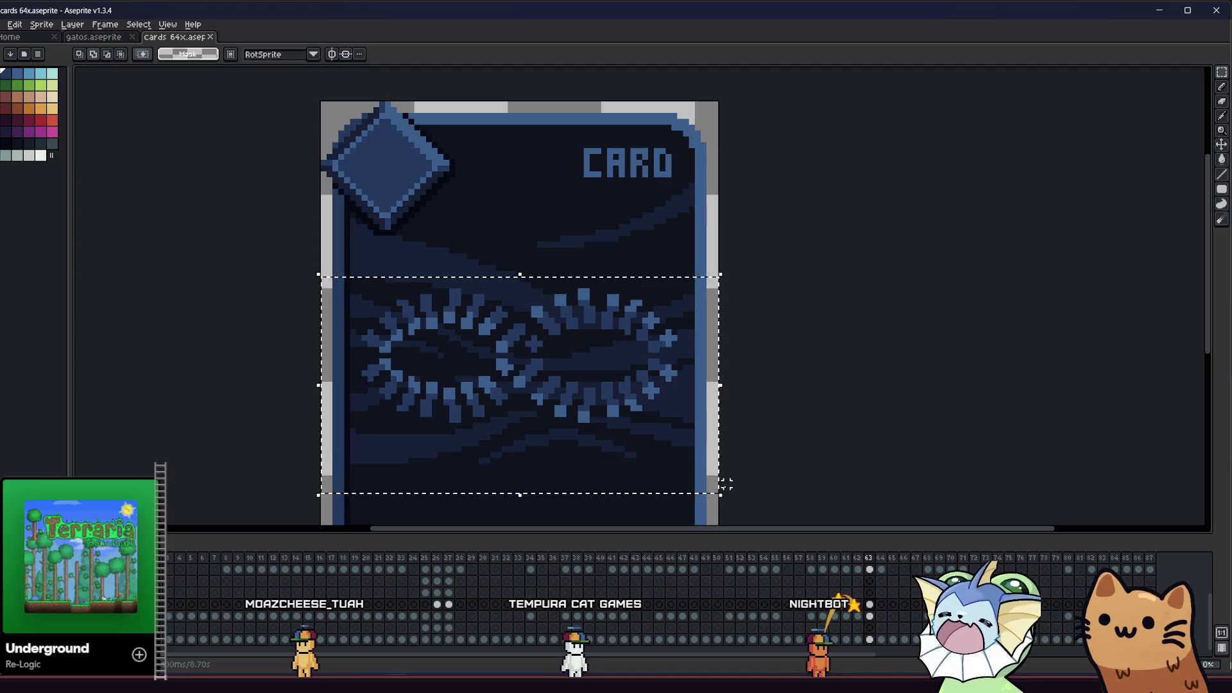
Outline the selected infinity pattern with a dark palette colour, then deselect
{"action": "key", "text": "shift+o"}
{"action": "left_click", "coordinate": [801, 233]}
{"action": "left_click", "coordinate": [784, 253]}
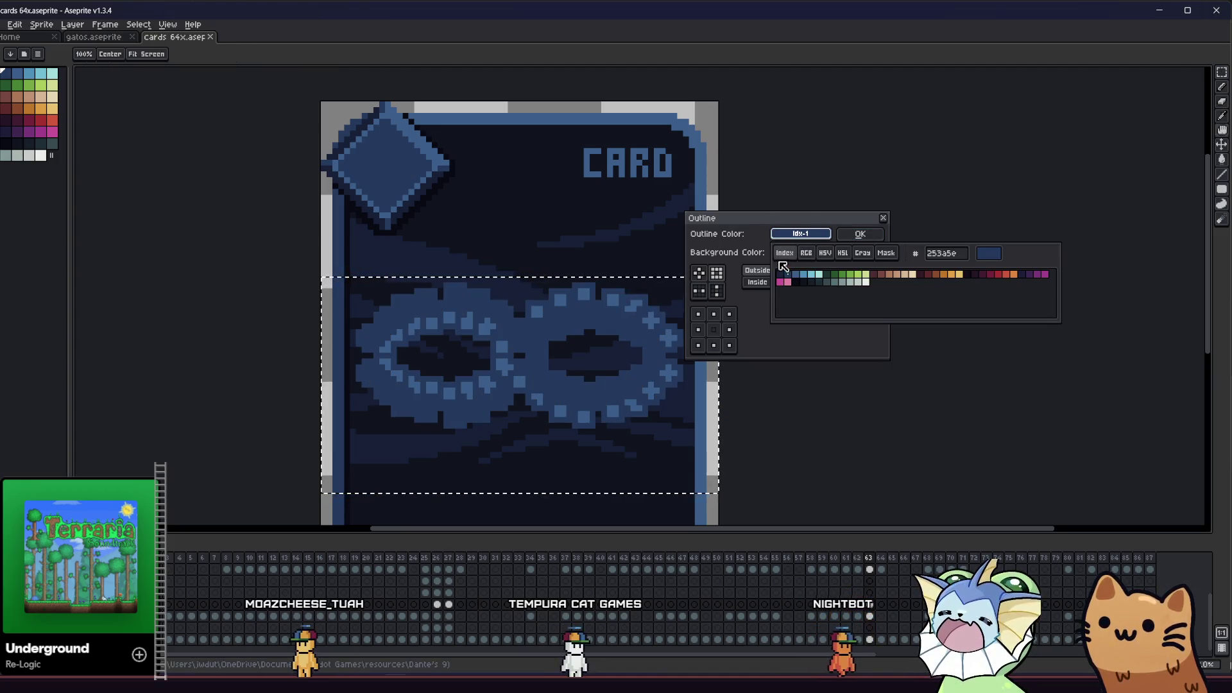
{"action": "left_click", "coordinate": [809, 284]}
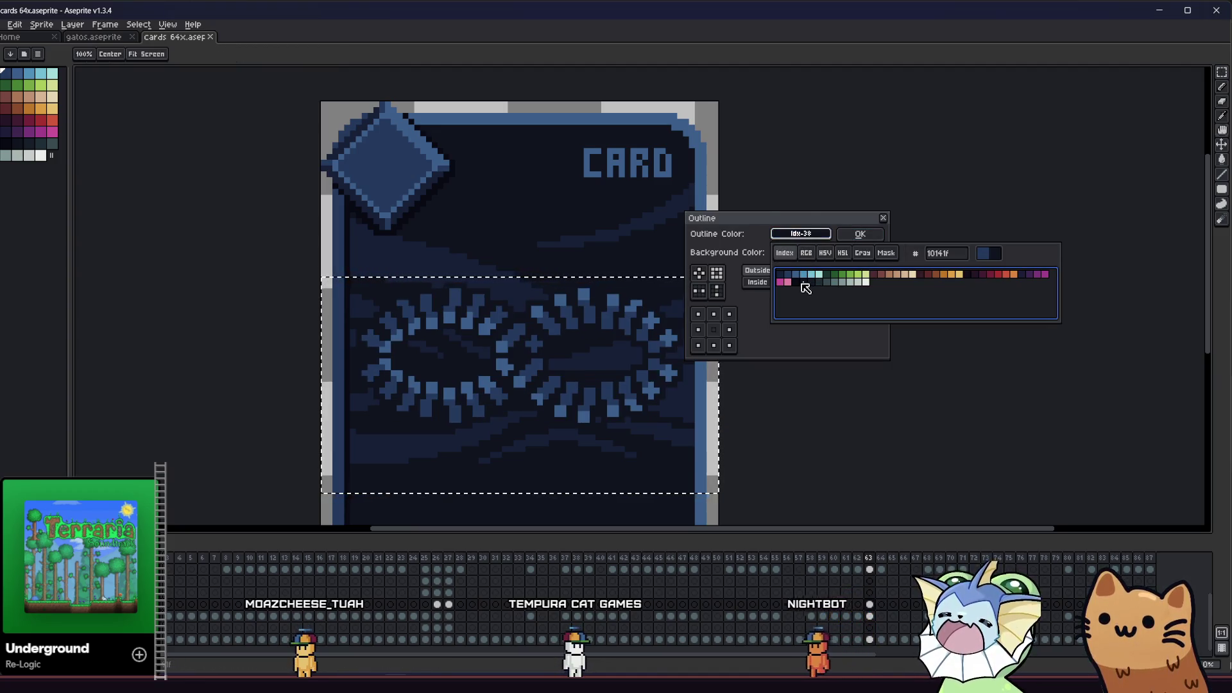
{"action": "left_click", "coordinate": [860, 234]}
{"action": "key", "text": "ctrl+d"}
Look over the outlined card and save cards 64x.aseprite
{"action": "scroll", "coordinate": [861, 302], "scroll_direction": "up", "scroll_amount": 1}
{"action": "scroll", "coordinate": [784, 352], "scroll_direction": "down", "scroll_amount": 2}
{"action": "left_click_drag", "start_coordinate": [771, 360], "coordinate": [1001, 347]}
{"action": "scroll", "coordinate": [1001, 347], "scroll_direction": "down", "scroll_amount": 2}
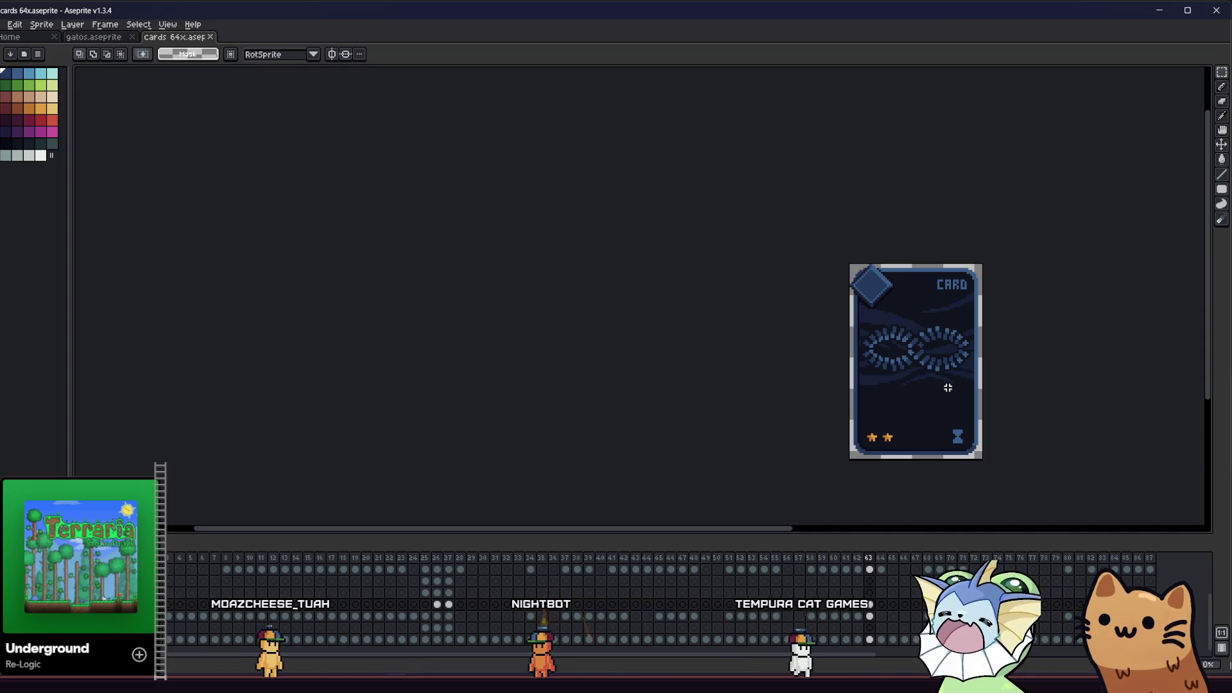
{"action": "scroll", "coordinate": [945, 385], "scroll_direction": "down", "scroll_amount": 2}
{"action": "mouse_move", "coordinate": [879, 391]}
{"action": "left_mouse_down"}
{"action": "mouse_move", "coordinate": [811, 405]}
{"action": "mouse_move", "coordinate": [616, 402]}
{"action": "left_mouse_up"}
{"action": "scroll", "coordinate": [650, 394], "scroll_direction": "up", "scroll_amount": 5}
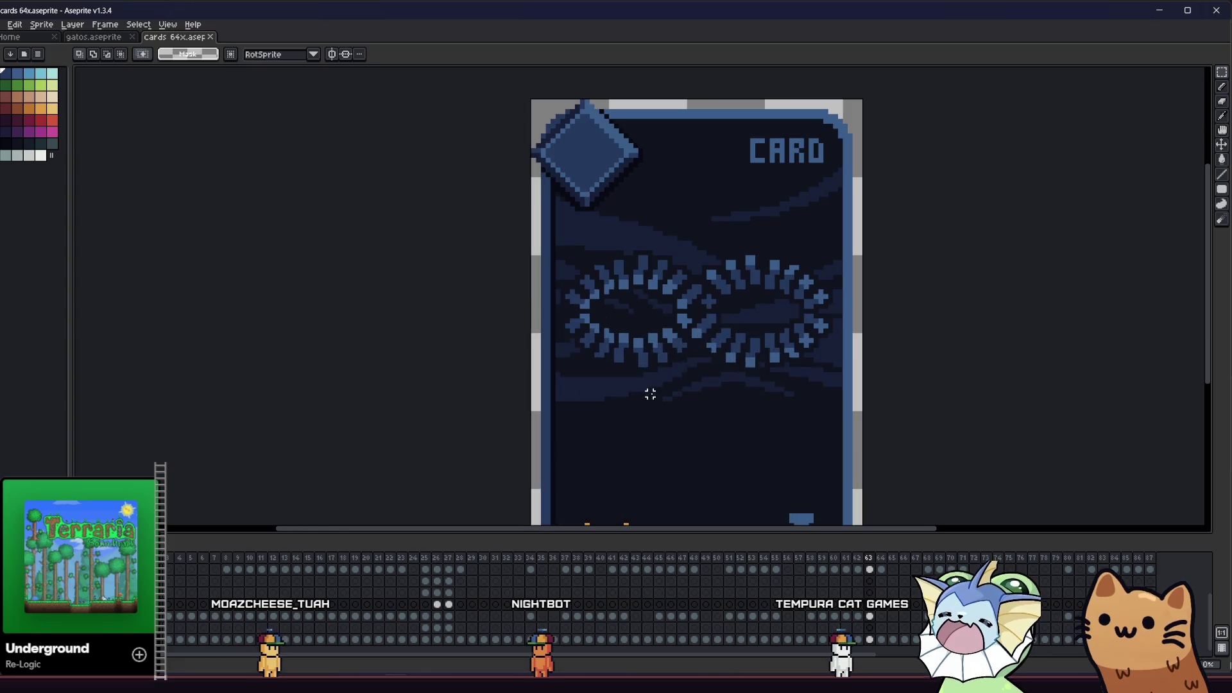
{"action": "scroll", "coordinate": [597, 316], "scroll_direction": "up", "scroll_amount": 4}
{"action": "key", "text": "b"}
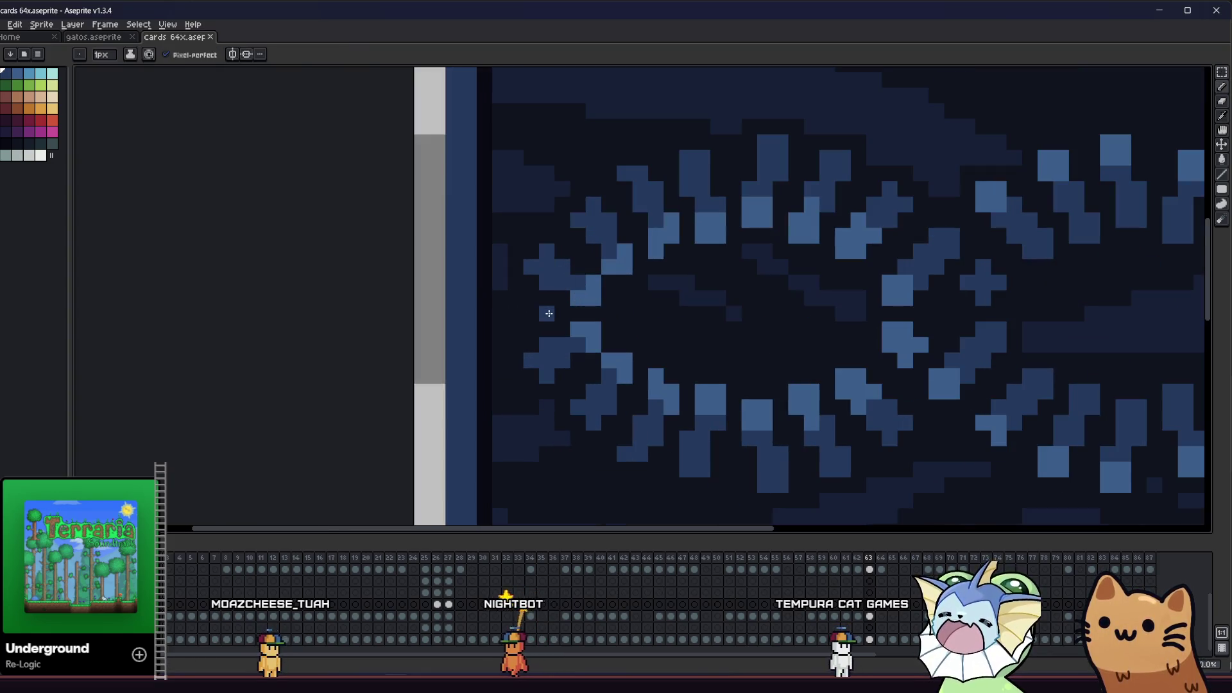
{"action": "scroll", "coordinate": [336, 366], "scroll_direction": "right", "scroll_amount": 5}
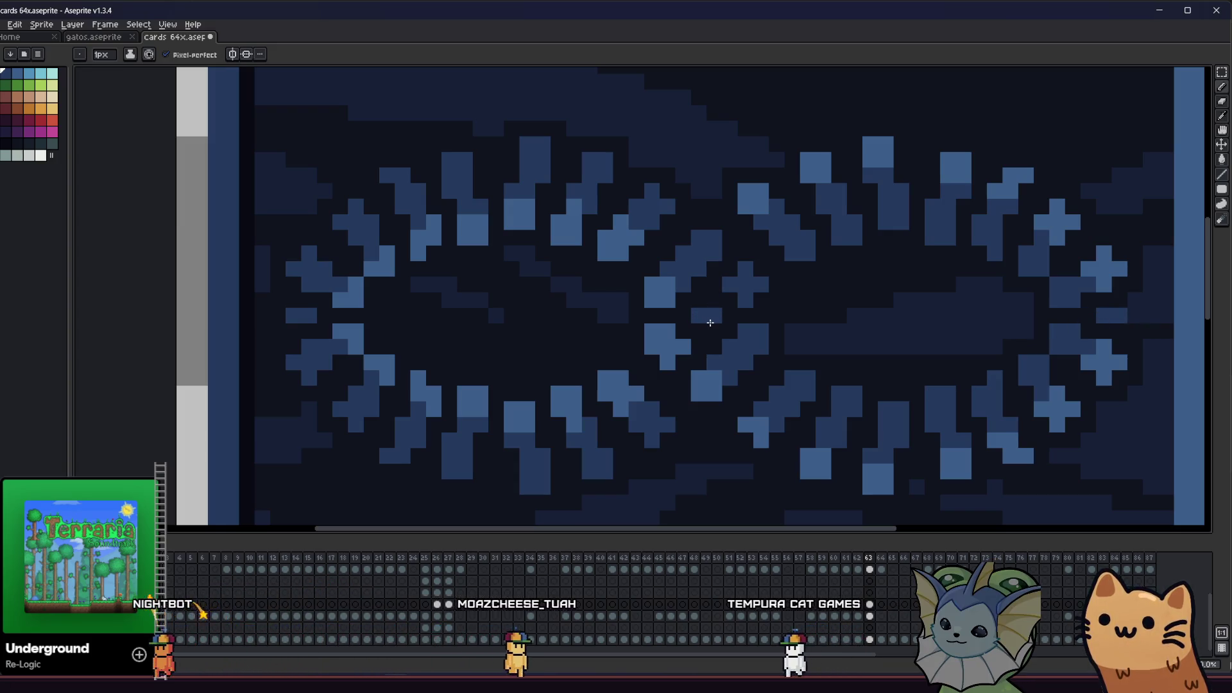
{"action": "scroll", "coordinate": [709, 327], "scroll_direction": "down", "scroll_amount": 2}
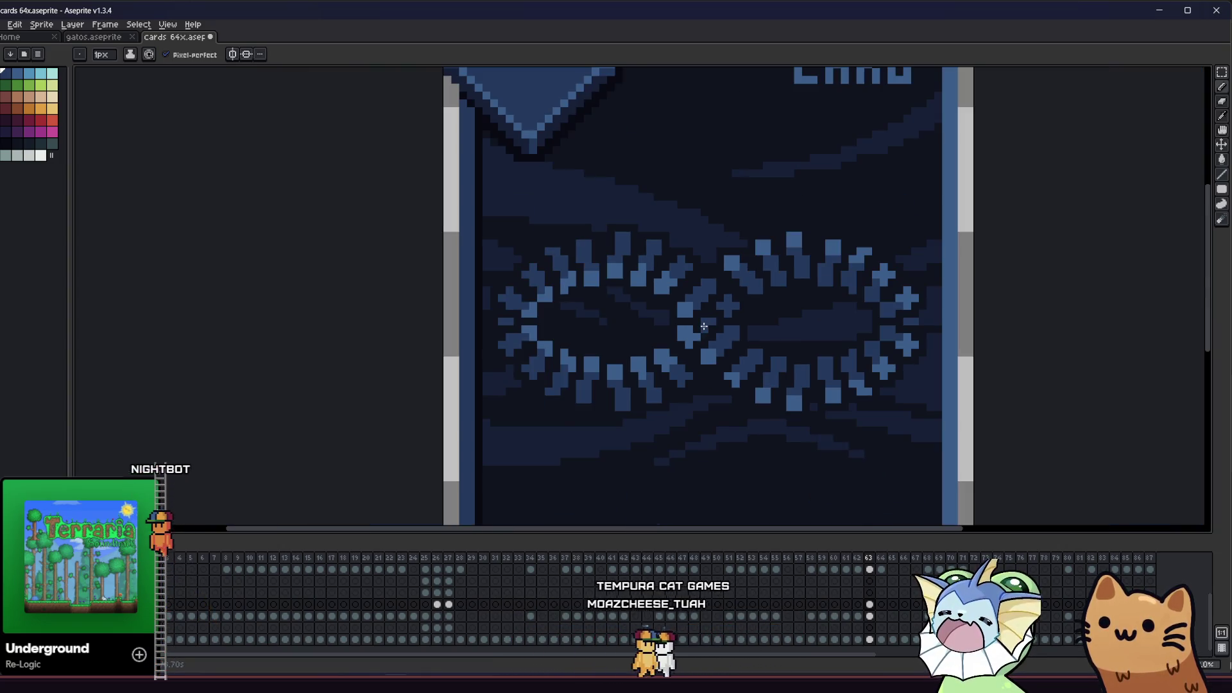
{"action": "scroll", "coordinate": [710, 328], "scroll_direction": "down", "scroll_amount": 3}
{"action": "key", "text": "ctrl+s"}
Check colours with the Eyedropper and Pencil, save again, and bring the card's top into view
{"action": "scroll", "coordinate": [651, 363], "scroll_direction": "up", "scroll_amount": 1}
{"action": "key", "text": "i"}
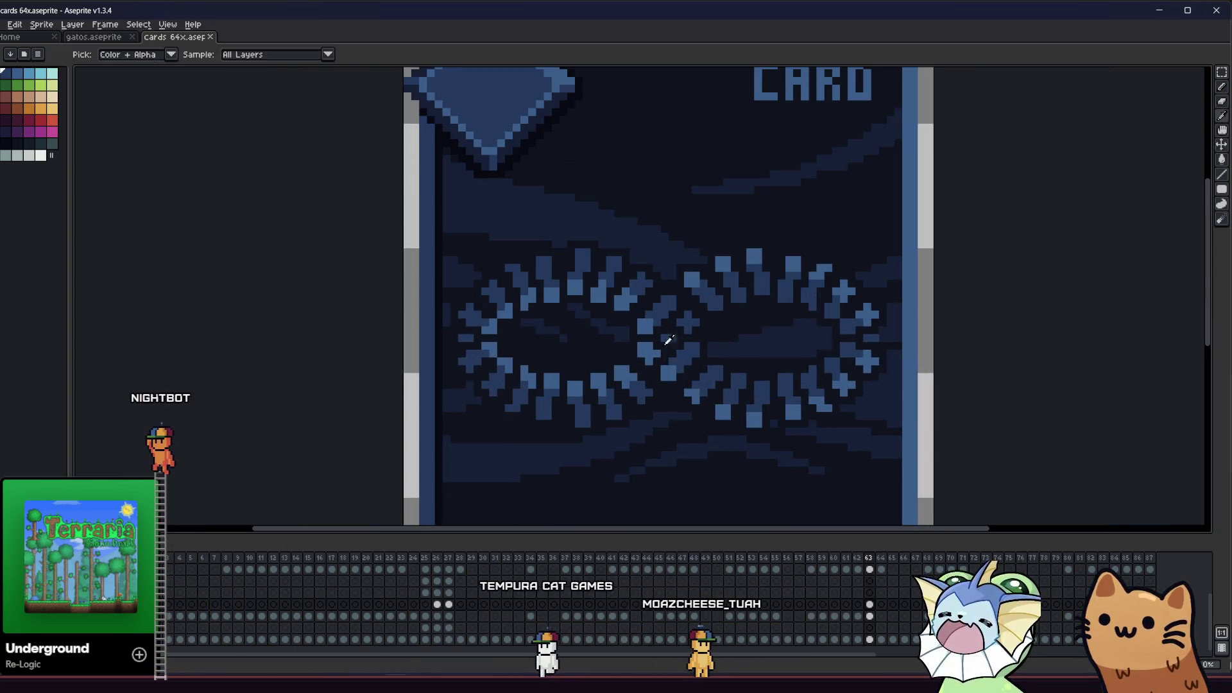
{"action": "key", "text": "b"}
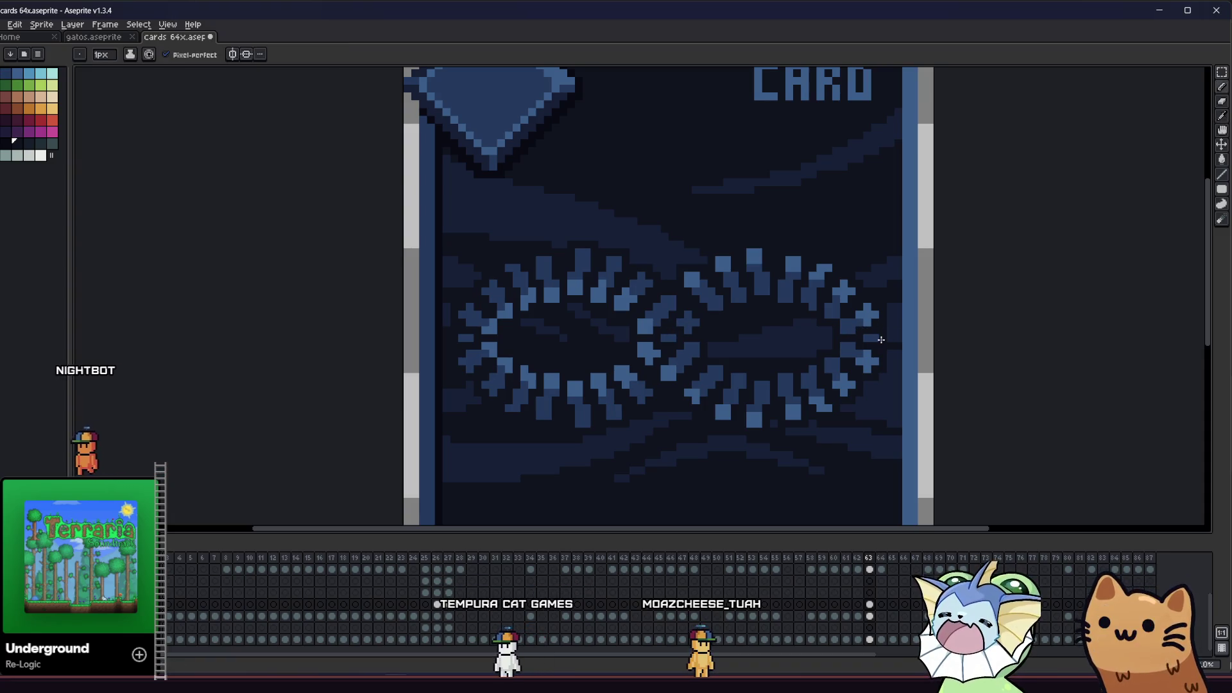
{"action": "scroll", "coordinate": [455, 347], "scroll_direction": "down", "scroll_amount": 4}
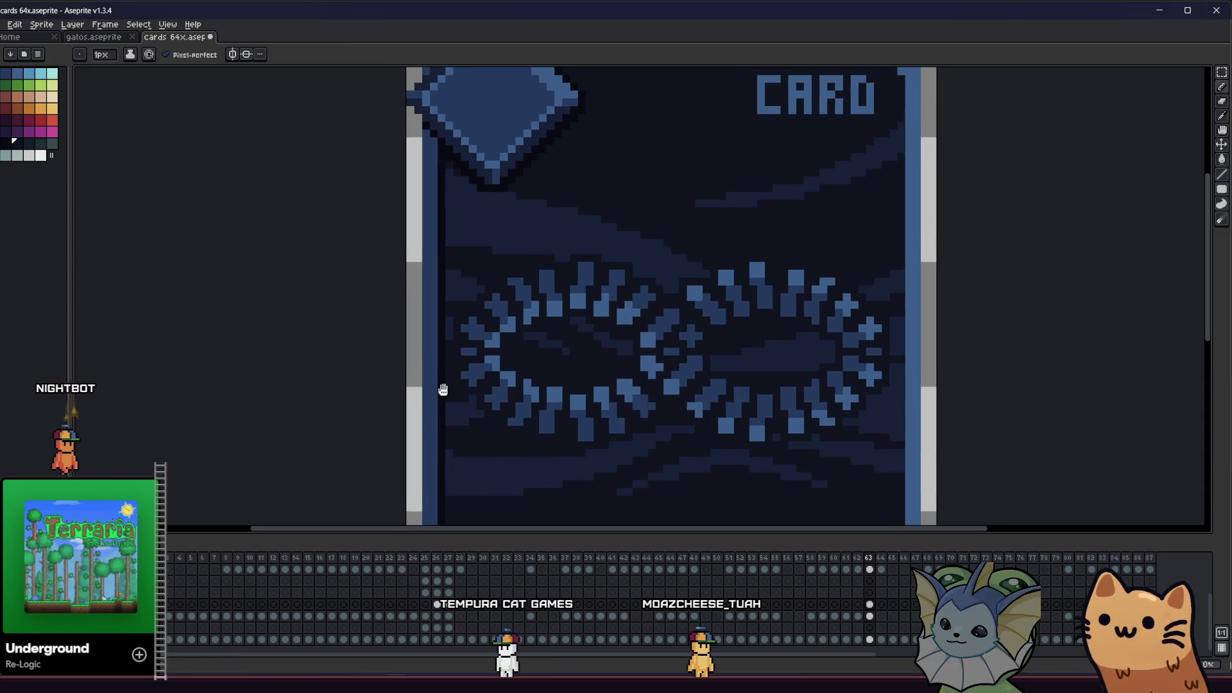
{"action": "key", "text": "ctrl+s"}
{"action": "left_click_drag", "start_coordinate": [490, 401], "coordinate": [331, 388]}
{"action": "key", "text": "i"}
{"action": "scroll", "coordinate": [337, 397], "scroll_direction": "down", "scroll_amount": 1}
{"action": "mouse_move", "coordinate": [293, 436]}
{"action": "left_mouse_down"}
{"action": "mouse_move", "coordinate": [342, 423]}
{"action": "mouse_move", "coordinate": [391, 388]}
{"action": "mouse_move", "coordinate": [396, 360]}
{"action": "left_mouse_up"}
{"action": "scroll", "coordinate": [416, 315], "scroll_direction": "up", "scroll_amount": 3}
{"action": "mouse_move", "coordinate": [415, 315]}
{"action": "left_mouse_down"}
{"action": "mouse_move", "coordinate": [327, 418]}
{"action": "mouse_move", "coordinate": [322, 381]}
{"action": "left_mouse_up"}
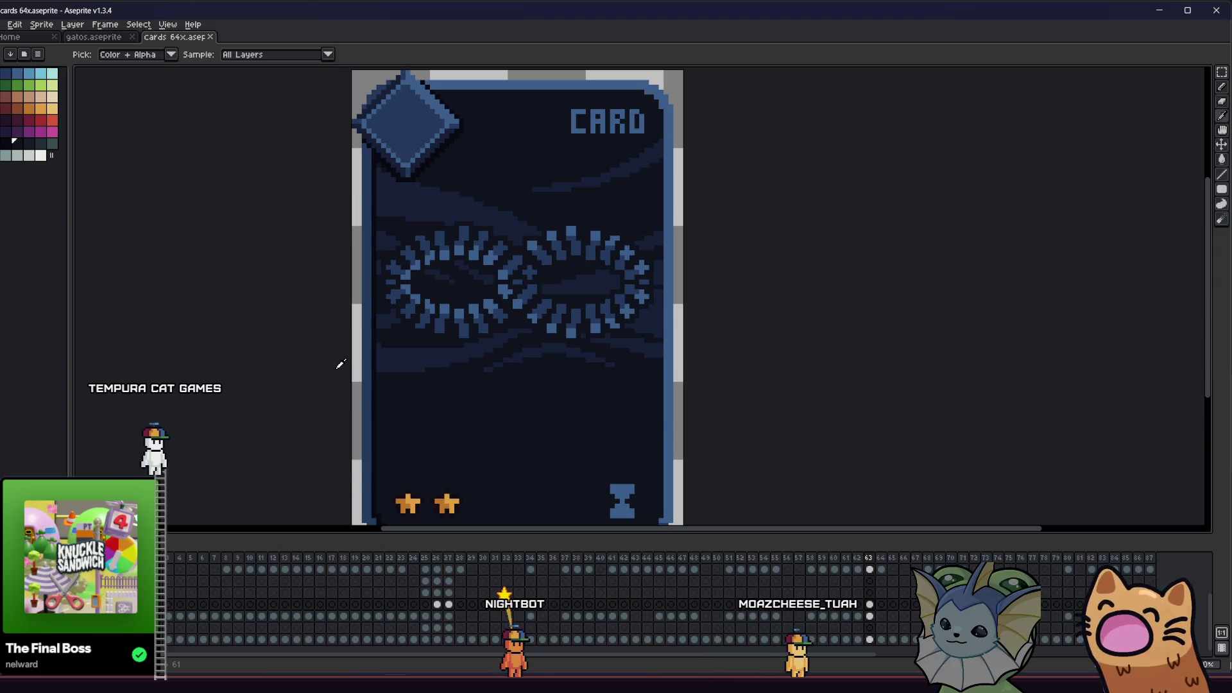
{"action": "key", "text": "alt+Tab"}
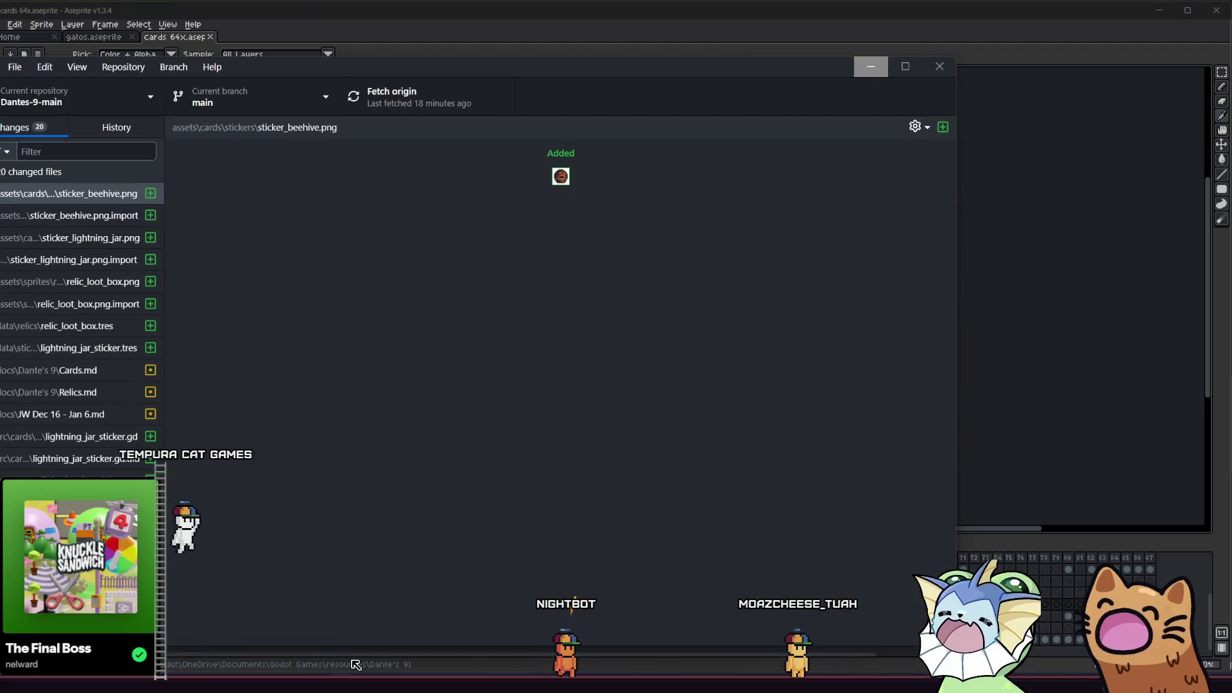
Review and commit the 20 changed Dante-9-main files, push to origin, and close GitHub Desktop
{"action": "scroll", "coordinate": [129, 287], "scroll_direction": "down", "scroll_amount": 3}
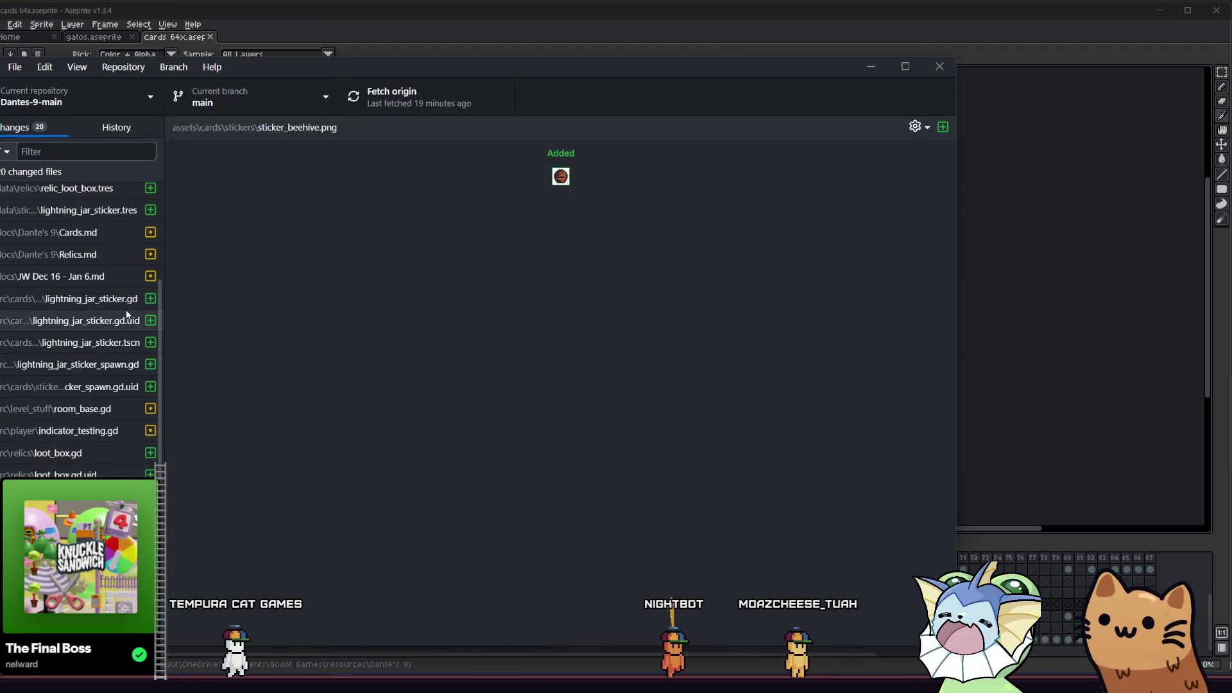
{"action": "scroll", "coordinate": [92, 217], "scroll_direction": "up", "scroll_amount": 3}
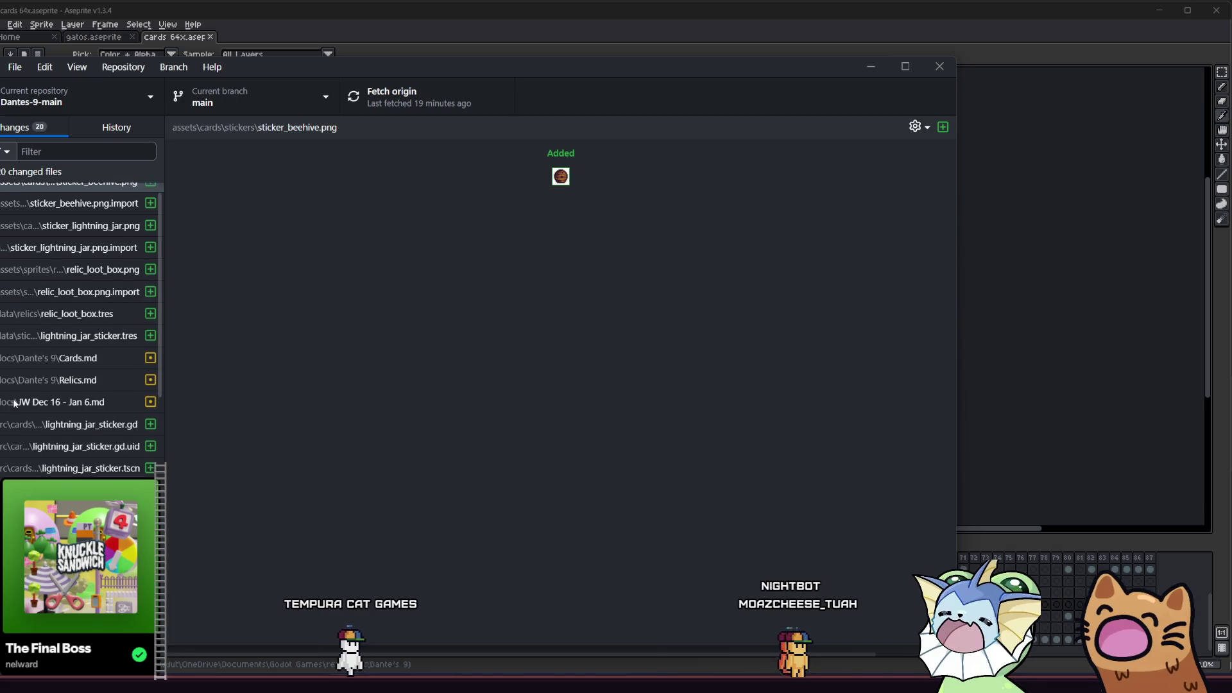
{"action": "scroll", "coordinate": [91, 217], "scroll_direction": "down", "scroll_amount": 3}
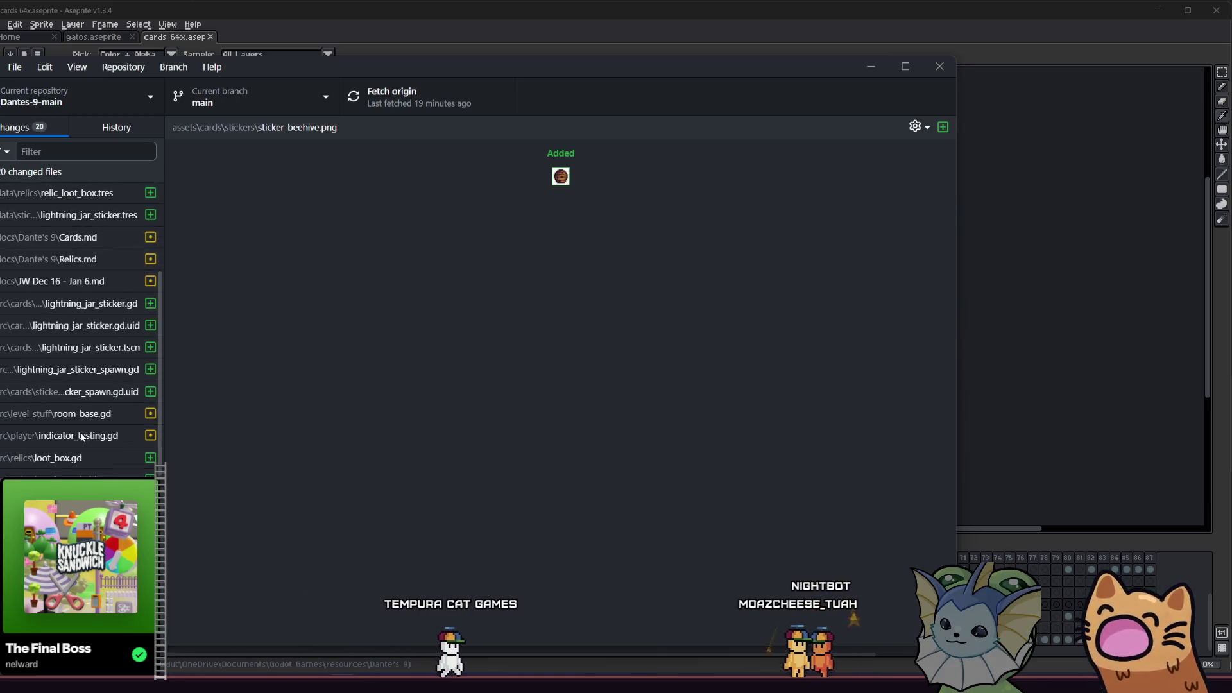
{"action": "scroll", "coordinate": [79, 443], "scroll_direction": "up", "scroll_amount": 3}
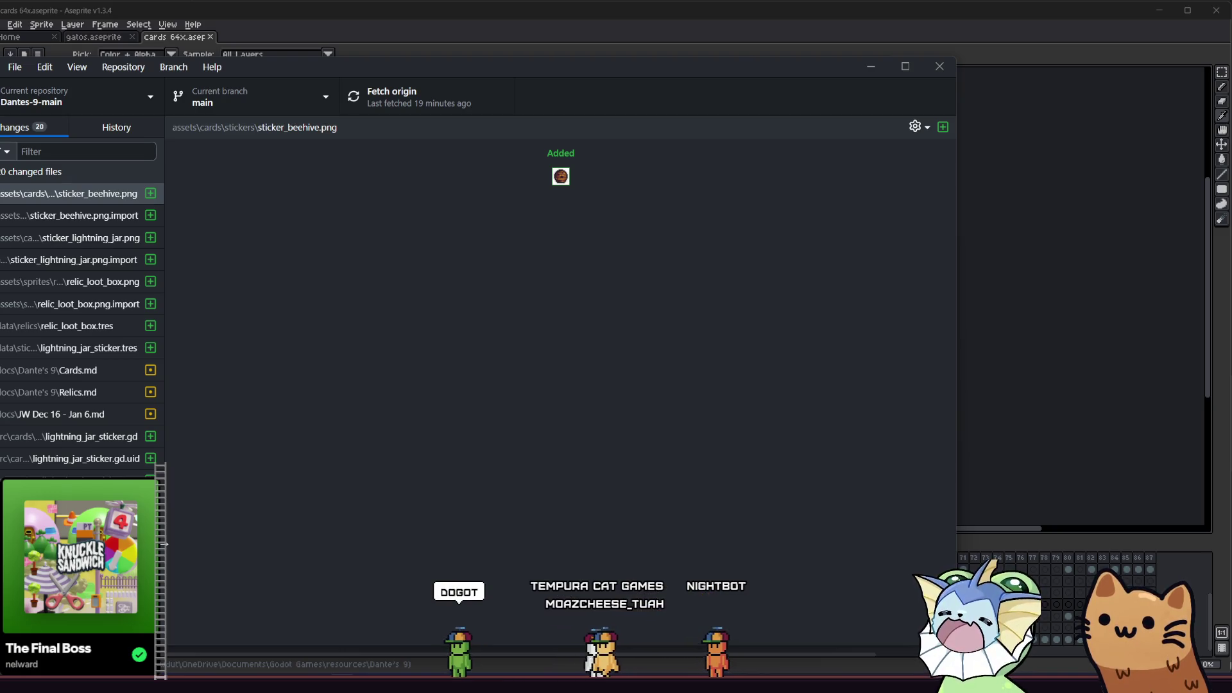
{"action": "key", "text": "ctrl+Return"}
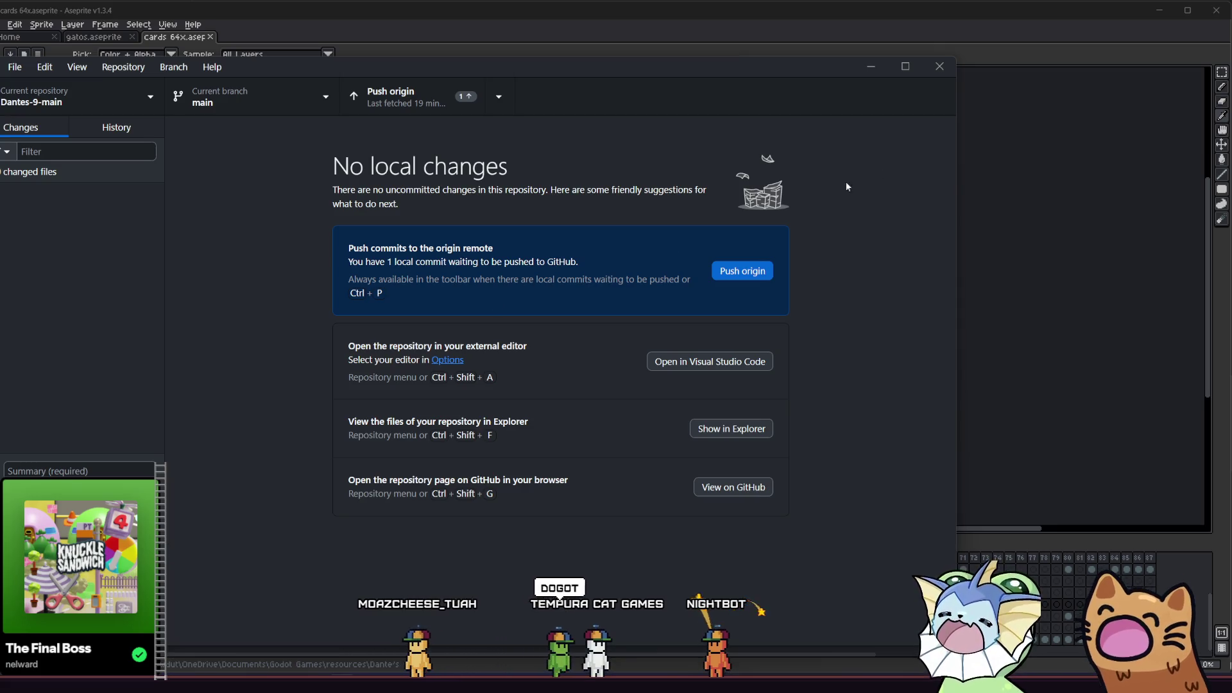
{"action": "left_click", "coordinate": [388, 111]}
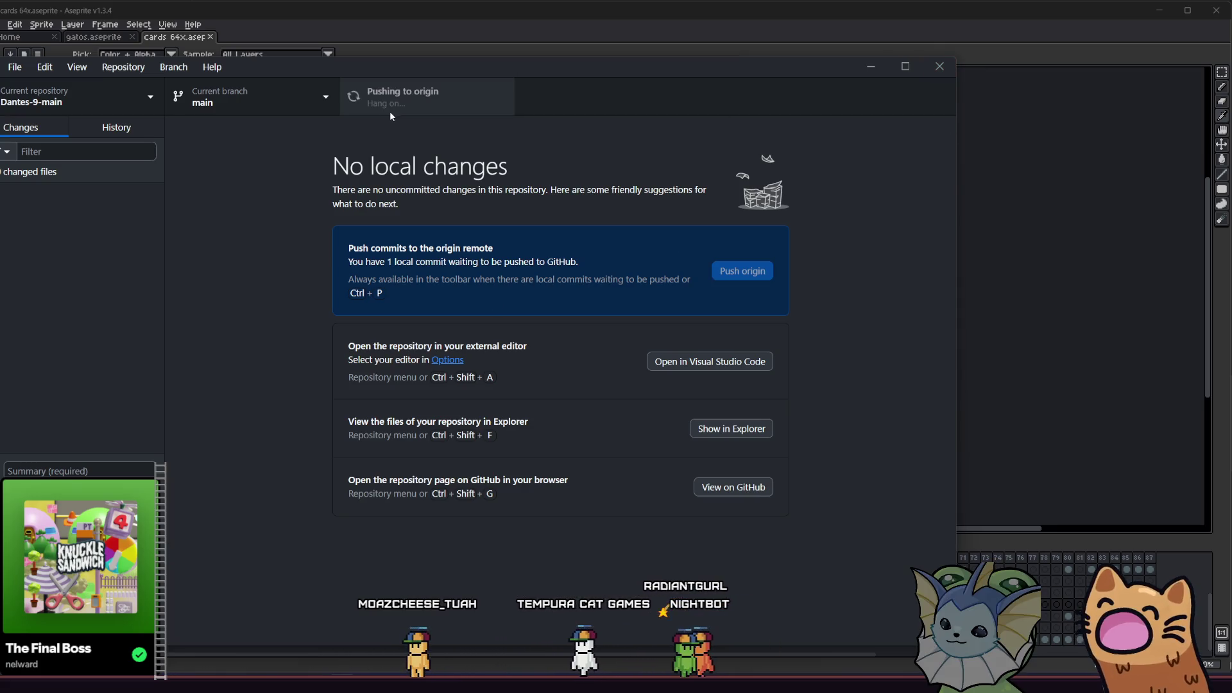
{"action": "left_click", "coordinate": [939, 72]}
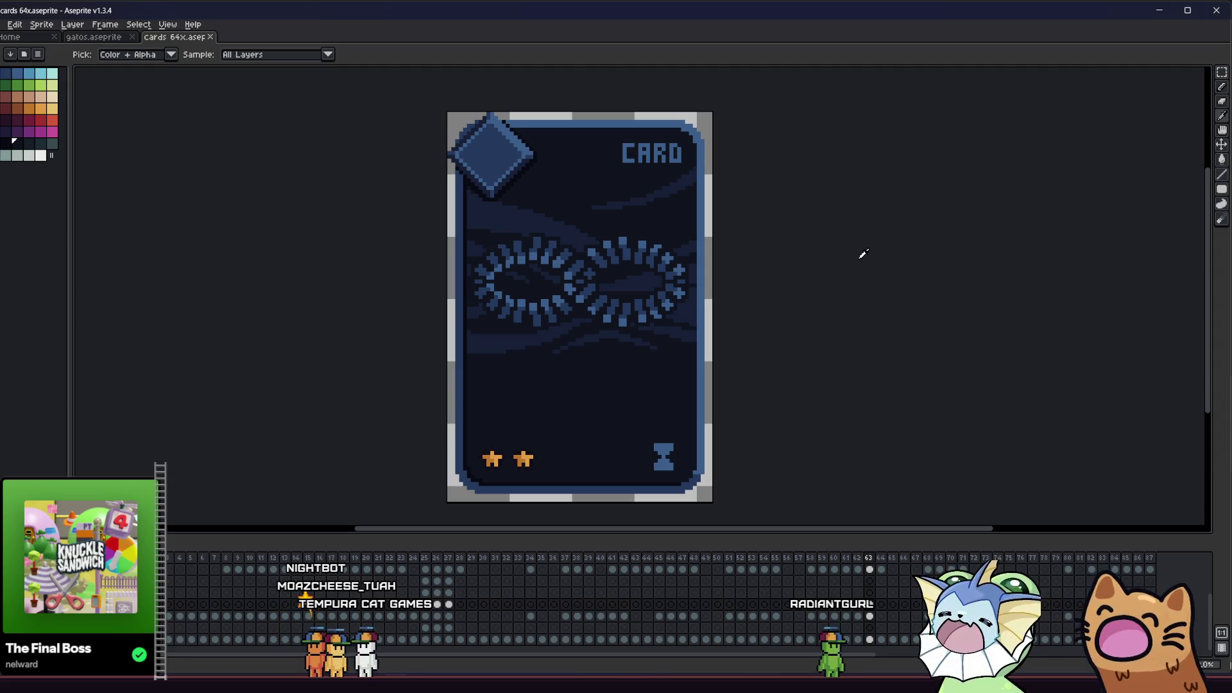
Select the knot's upper strands and move them up one pixel
{"action": "scroll", "coordinate": [760, 297], "scroll_direction": "down", "scroll_amount": 4}
{"action": "scroll", "coordinate": [679, 342], "scroll_direction": "up", "scroll_amount": 2}
{"action": "left_click_drag", "start_coordinate": [679, 342], "coordinate": [587, 385]}
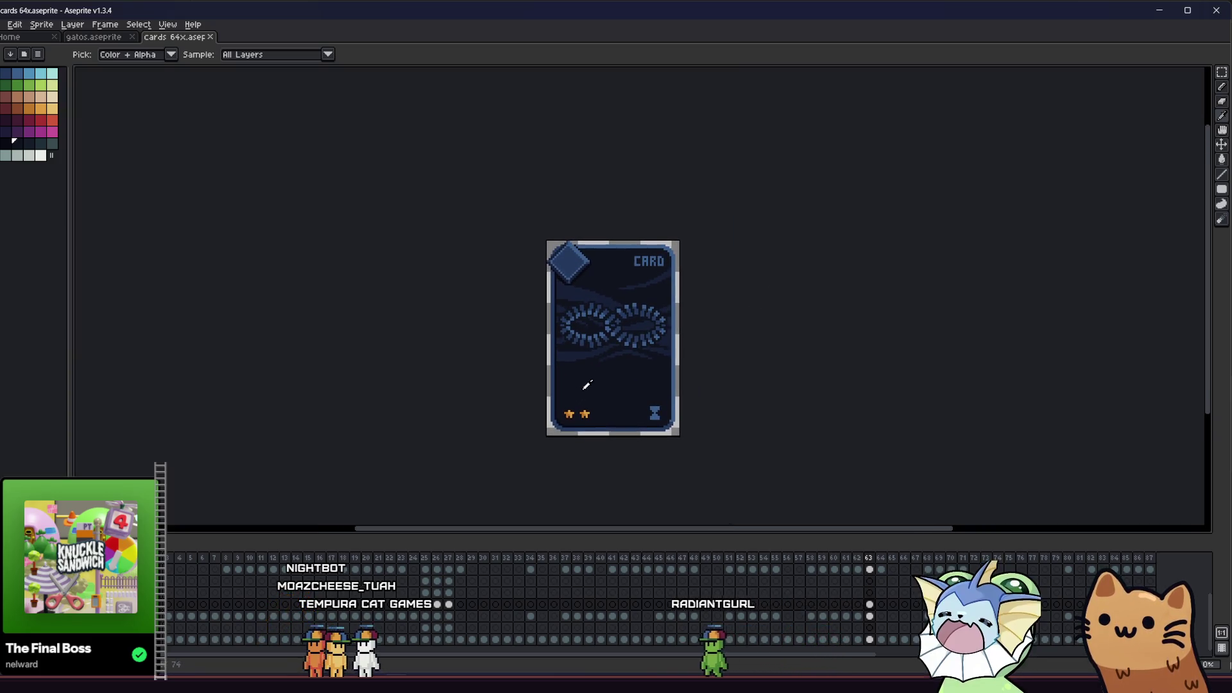
{"action": "scroll", "coordinate": [686, 339], "scroll_direction": "up", "scroll_amount": 2}
{"action": "scroll", "coordinate": [558, 311], "scroll_direction": "up", "scroll_amount": 2}
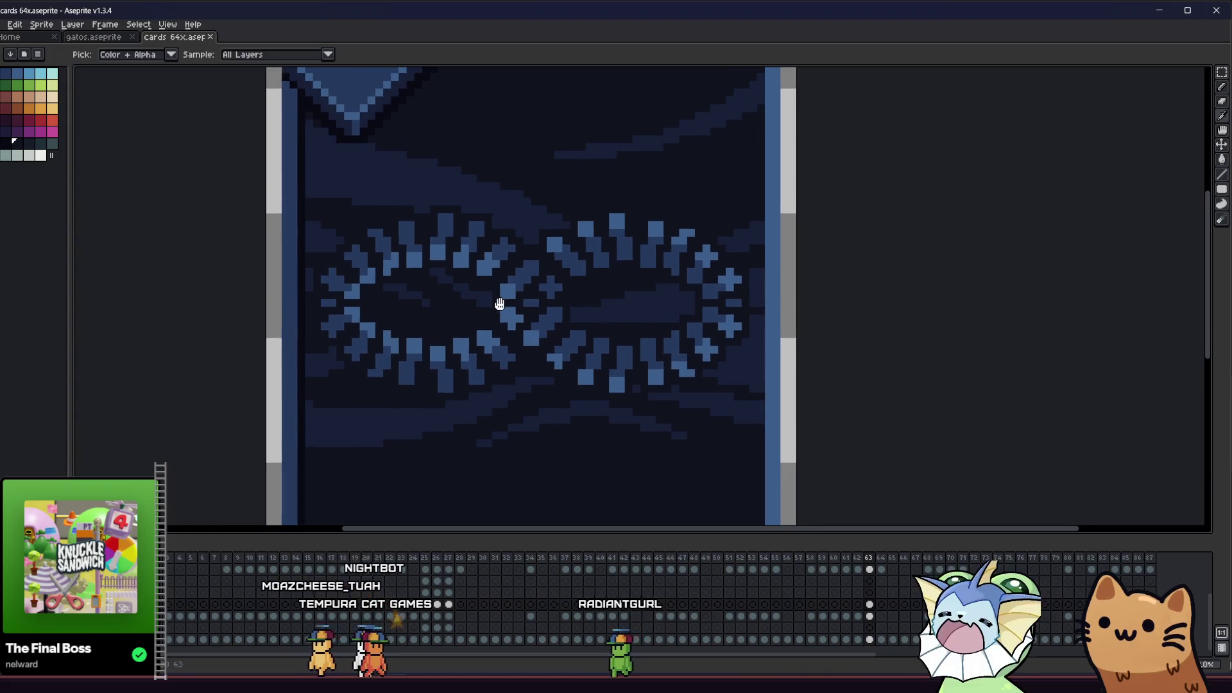
{"action": "scroll", "coordinate": [533, 306], "scroll_direction": "up", "scroll_amount": 1}
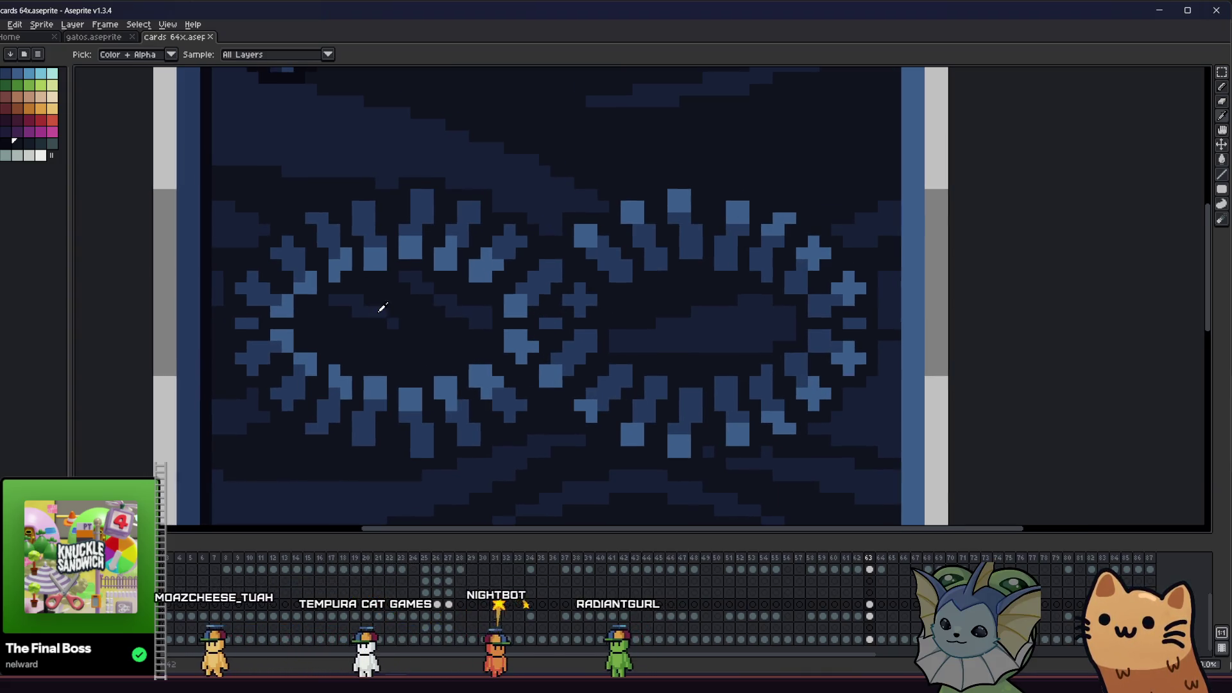
{"action": "key", "text": "m"}
{"action": "mouse_move", "coordinate": [217, 172]}
{"action": "left_mouse_down"}
{"action": "mouse_move", "coordinate": [713, 329]}
{"action": "mouse_move", "coordinate": [891, 330]}
{"action": "left_mouse_up"}
{"action": "left_click_drag", "start_coordinate": [762, 284], "coordinate": [765, 274]}
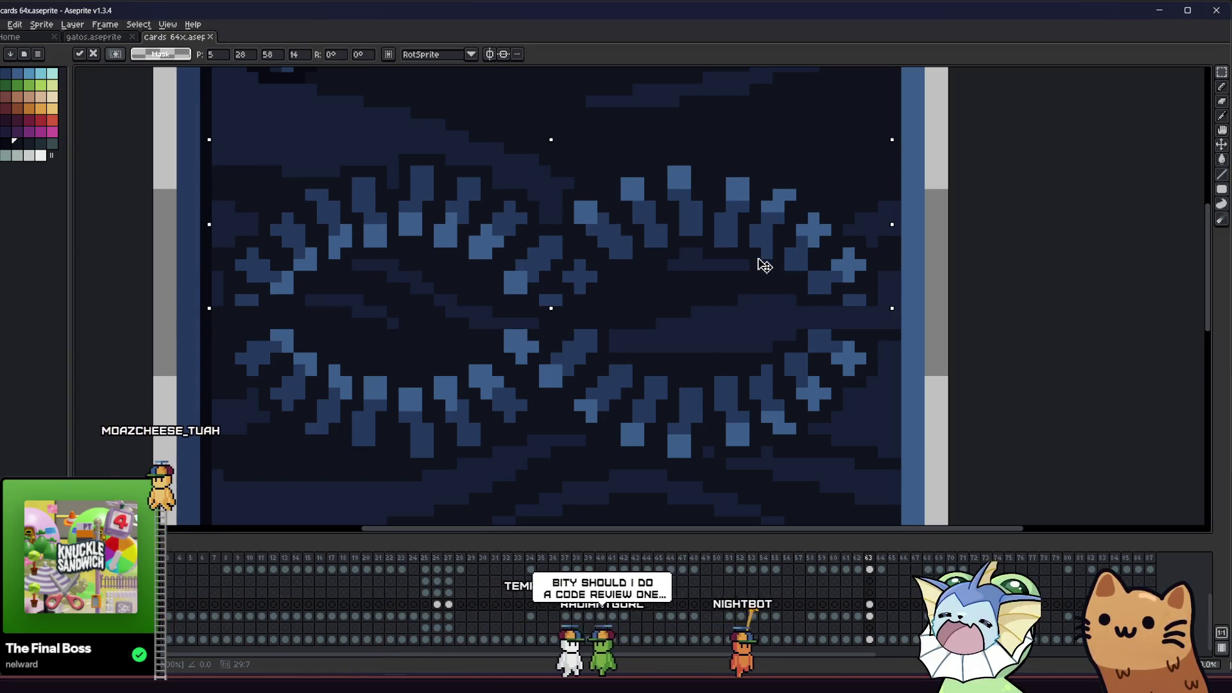
{"action": "key", "text": "b"}
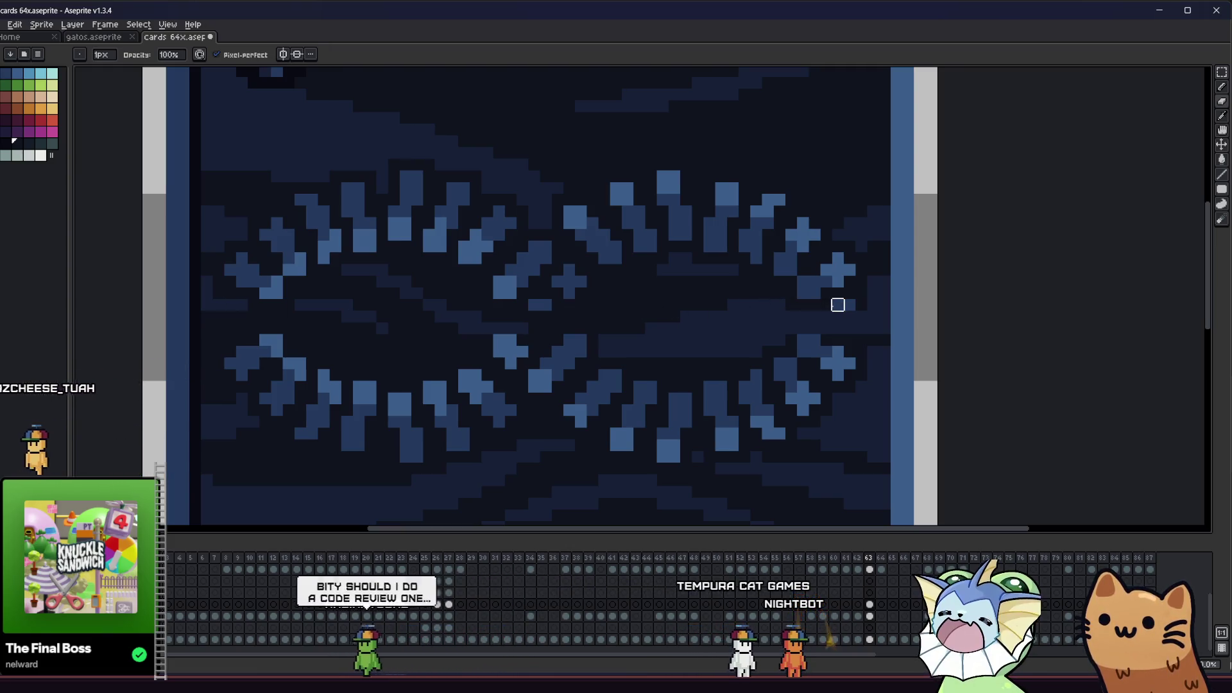
Sample a card colour and pencil a short horizontal run on the knot's right side
{"action": "scroll", "coordinate": [600, 336], "scroll_direction": "left", "scroll_amount": 1}
{"action": "key", "text": "i"}
{"action": "left_click", "coordinate": [811, 337]}
{"action": "key", "text": "b"}
{"action": "scroll", "coordinate": [833, 317], "scroll_direction": "up", "scroll_amount": 1}
{"action": "left_click_drag", "start_coordinate": [833, 318], "coordinate": [877, 318]}
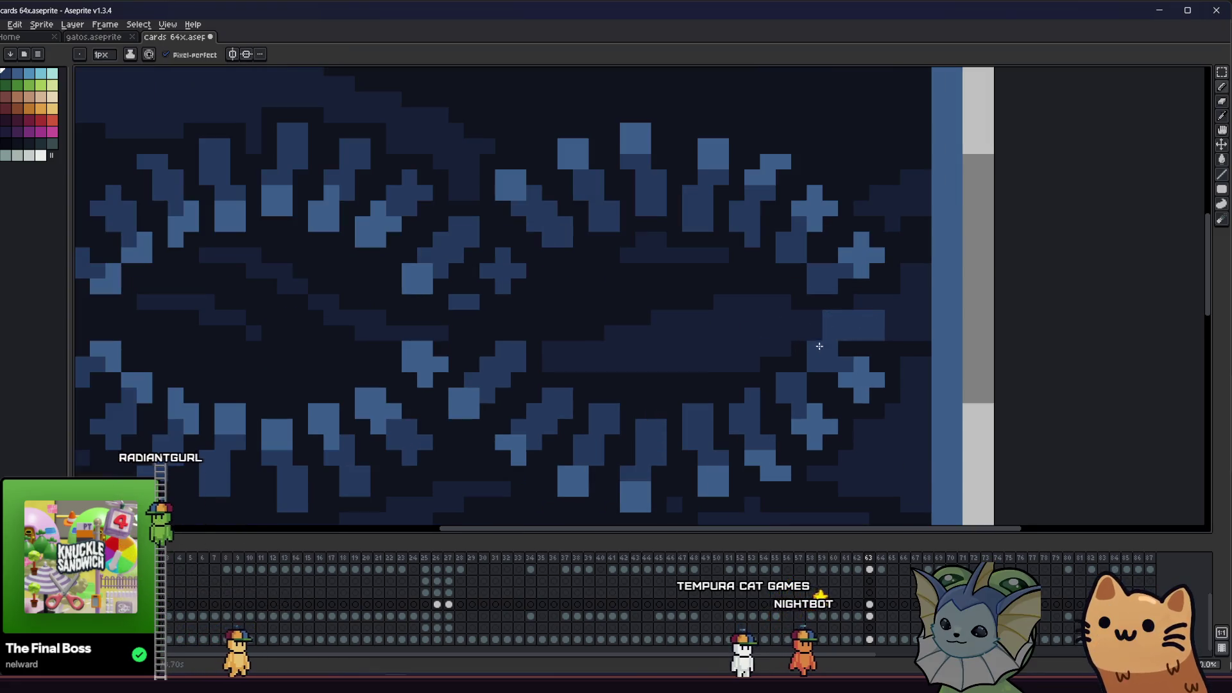
Select the knot's middle band, nudge it up a pixel, and deselect
{"action": "key", "text": "m"}
{"action": "scroll", "coordinate": [789, 344], "scroll_direction": "down", "scroll_amount": 2}
{"action": "mouse_move", "coordinate": [294, 192]}
{"action": "left_mouse_down"}
{"action": "mouse_move", "coordinate": [869, 308]}
{"action": "mouse_move", "coordinate": [860, 323]}
{"action": "left_mouse_up"}
{"action": "key", "text": "Up"}
{"action": "key", "text": "ctrl+d"}
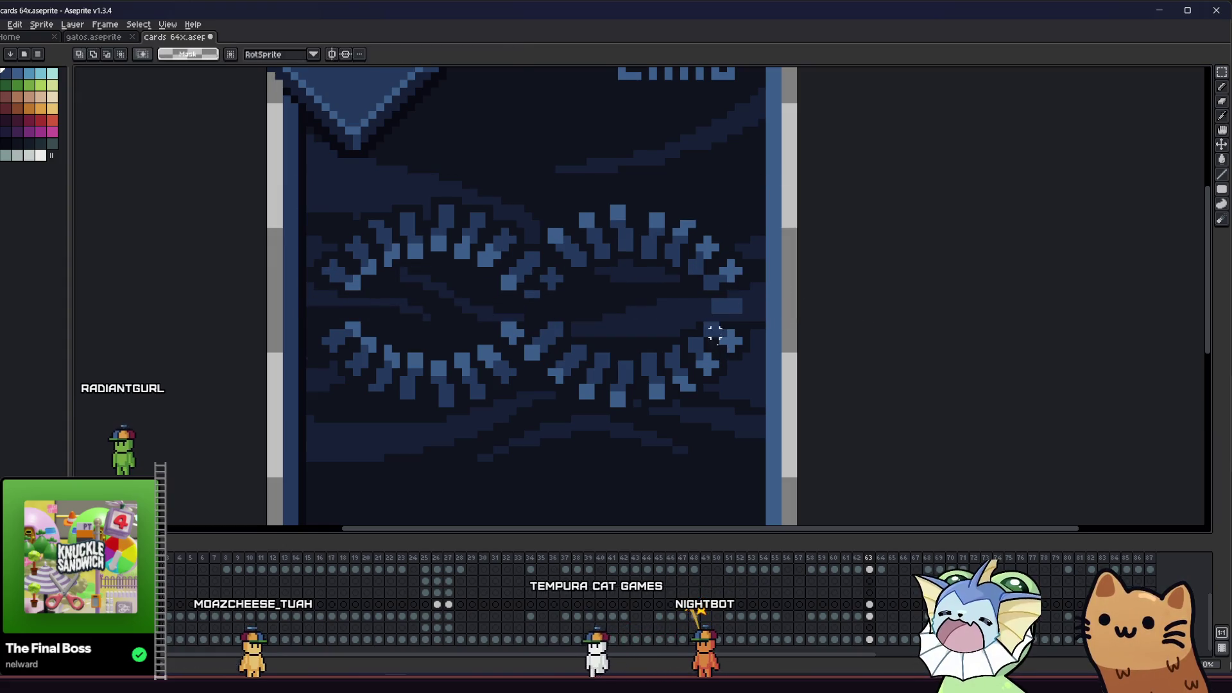
{"action": "key", "text": "b"}
{"action": "scroll", "coordinate": [715, 348], "scroll_direction": "up", "scroll_amount": 3}
{"action": "scroll", "coordinate": [681, 341], "scroll_direction": "down", "scroll_amount": 3}
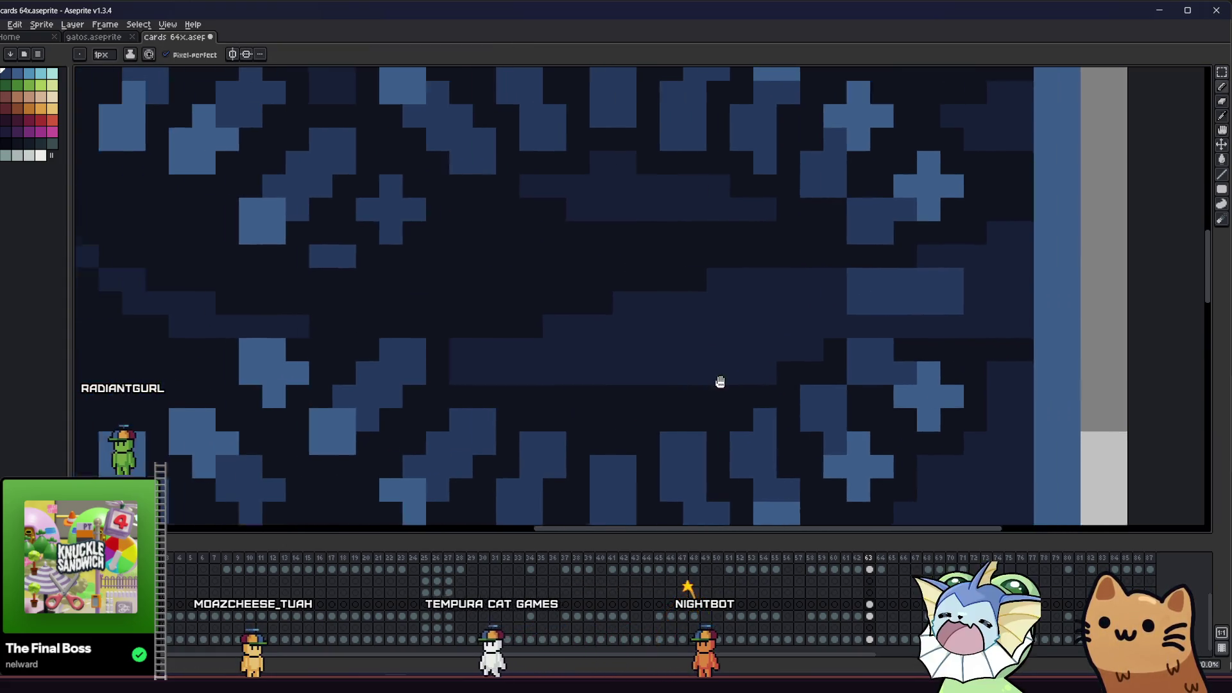
{"action": "scroll", "coordinate": [606, 393], "scroll_direction": "up", "scroll_amount": 3}
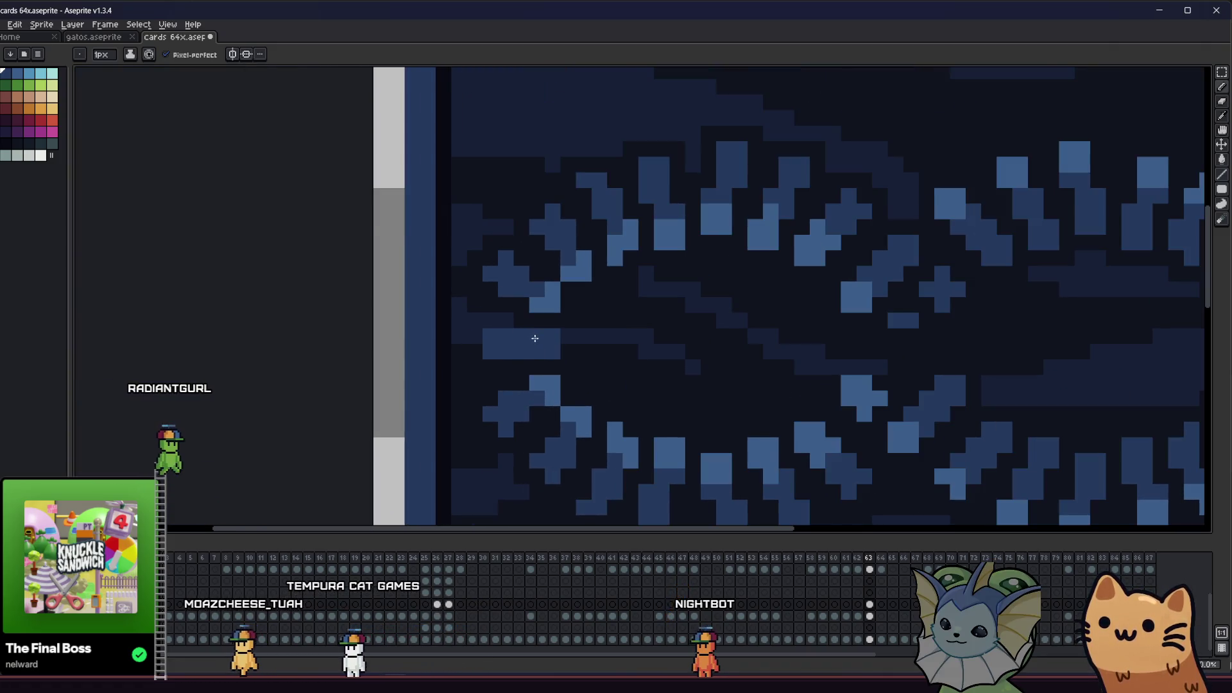
{"action": "scroll", "coordinate": [534, 339], "scroll_direction": "down", "scroll_amount": 2}
{"action": "scroll", "coordinate": [462, 385], "scroll_direction": "up", "scroll_amount": 2}
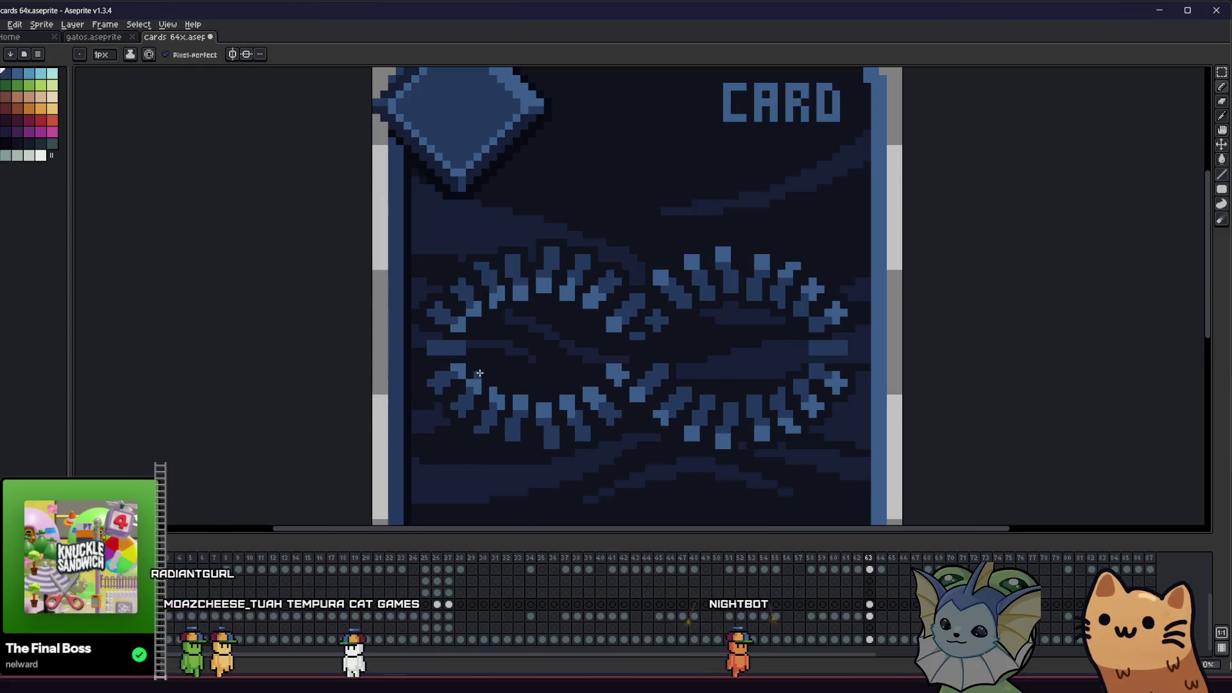
{"action": "scroll", "coordinate": [480, 373], "scroll_direction": "up", "scroll_amount": 1}
{"action": "left_click_drag", "start_coordinate": [557, 354], "coordinate": [518, 361]}
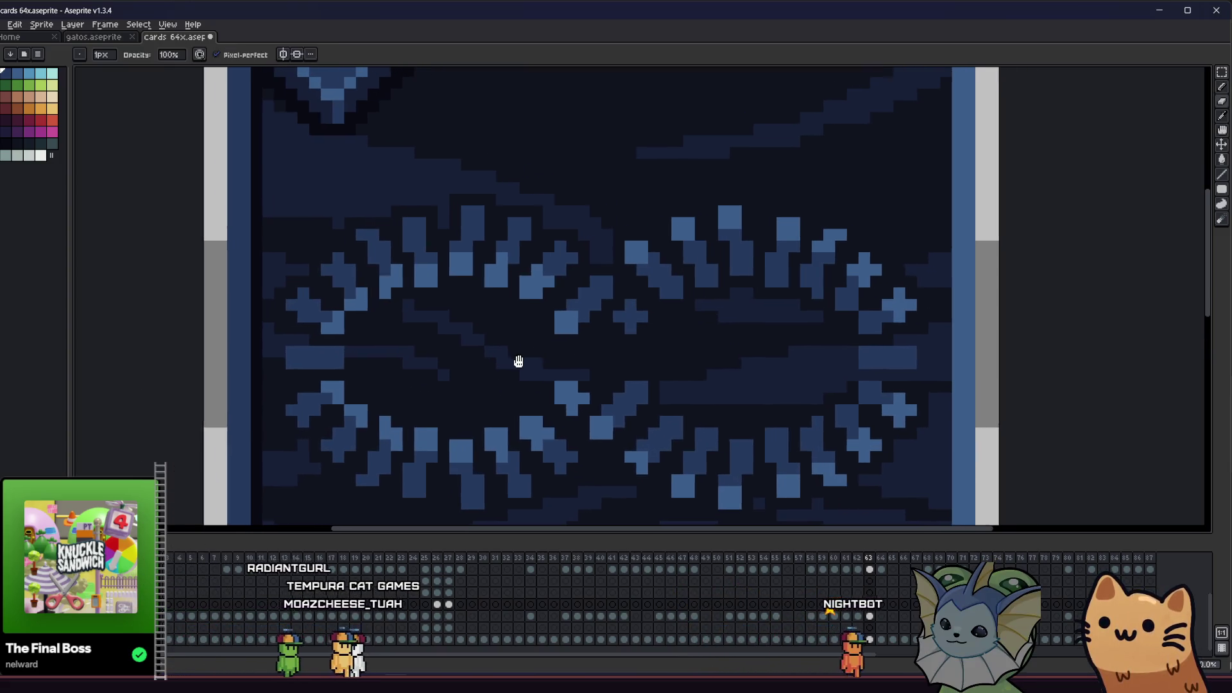
{"action": "scroll", "coordinate": [519, 362], "scroll_direction": "down", "scroll_amount": 6}
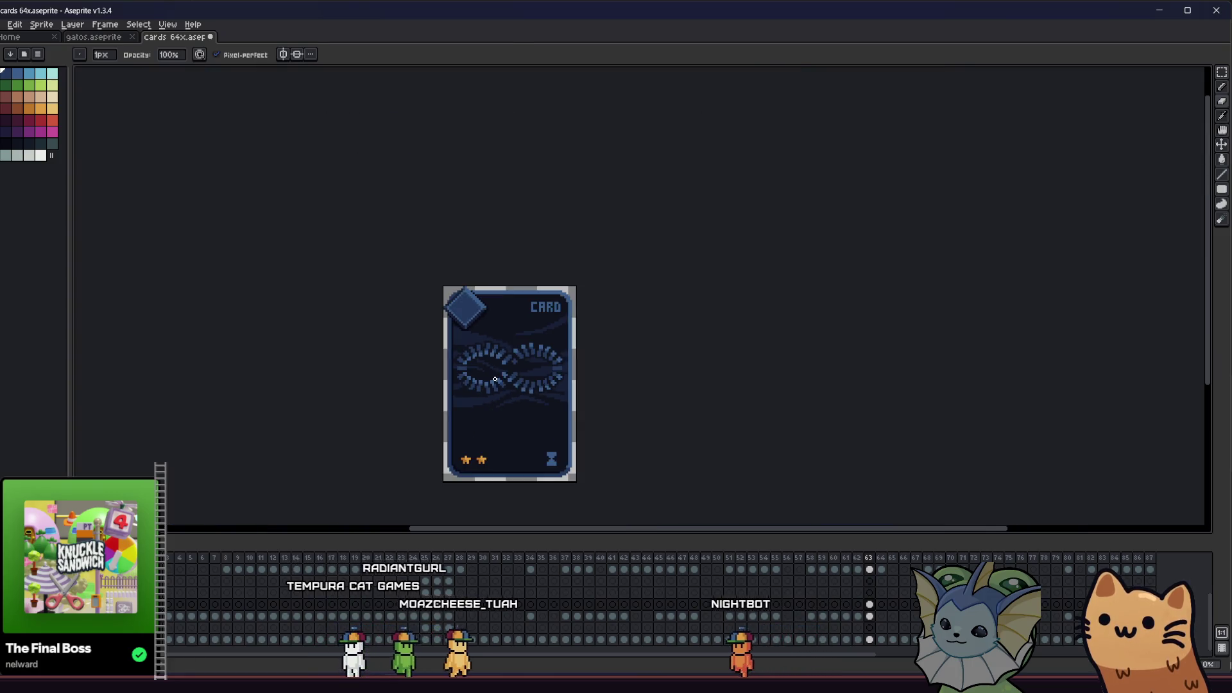
Extend the knot's dark-blue diagonal strand and pan to its right side
{"action": "scroll", "coordinate": [495, 379], "scroll_direction": "up", "scroll_amount": 6}
{"action": "left_click_drag", "start_coordinate": [536, 348], "coordinate": [513, 385]}
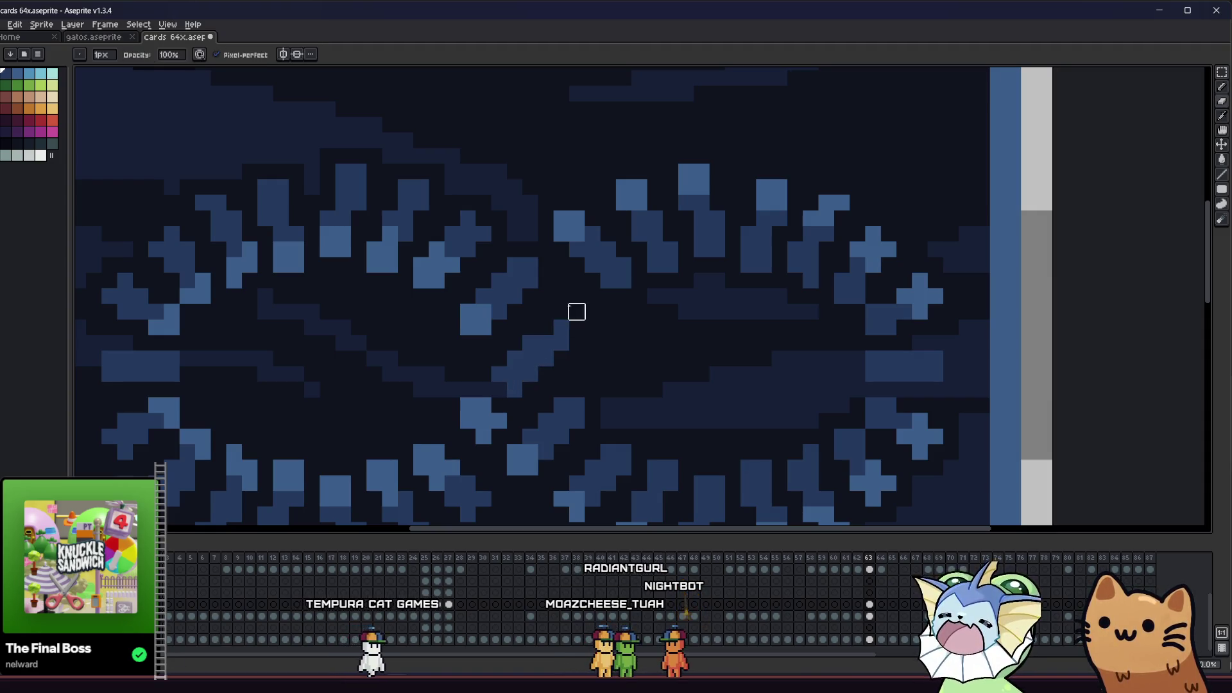
{"action": "key", "text": "e"}
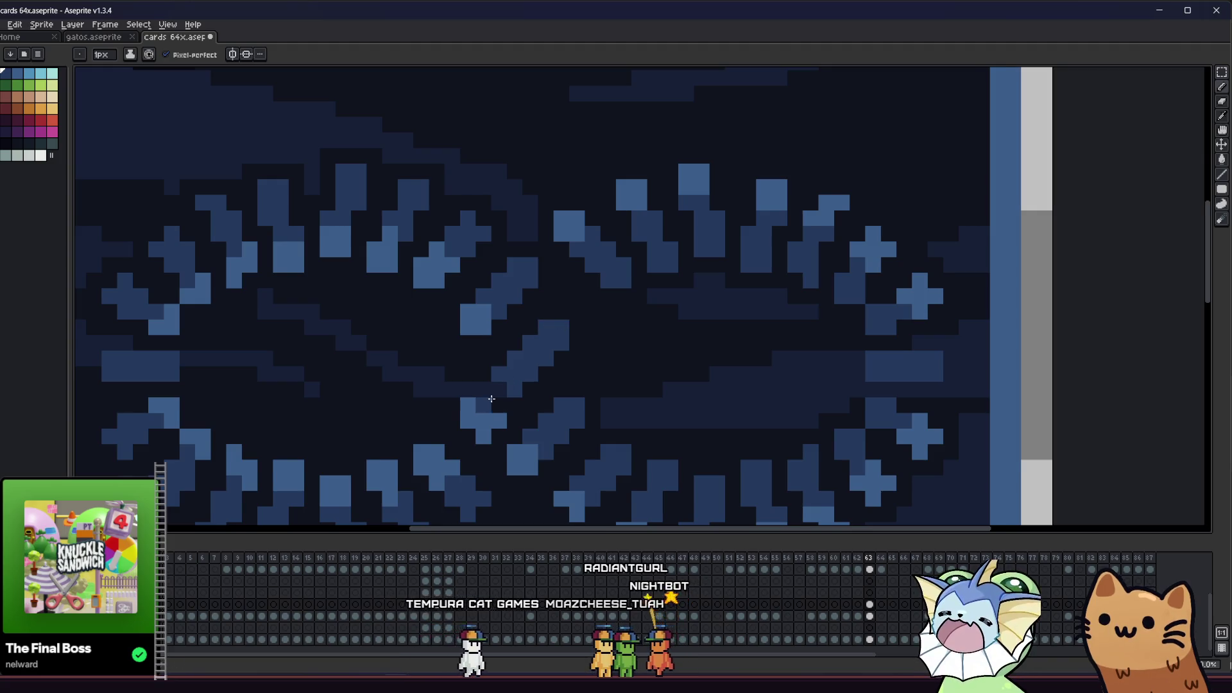
{"action": "left_click_drag", "start_coordinate": [491, 398], "coordinate": [461, 391]}
{"action": "key", "text": "b"}
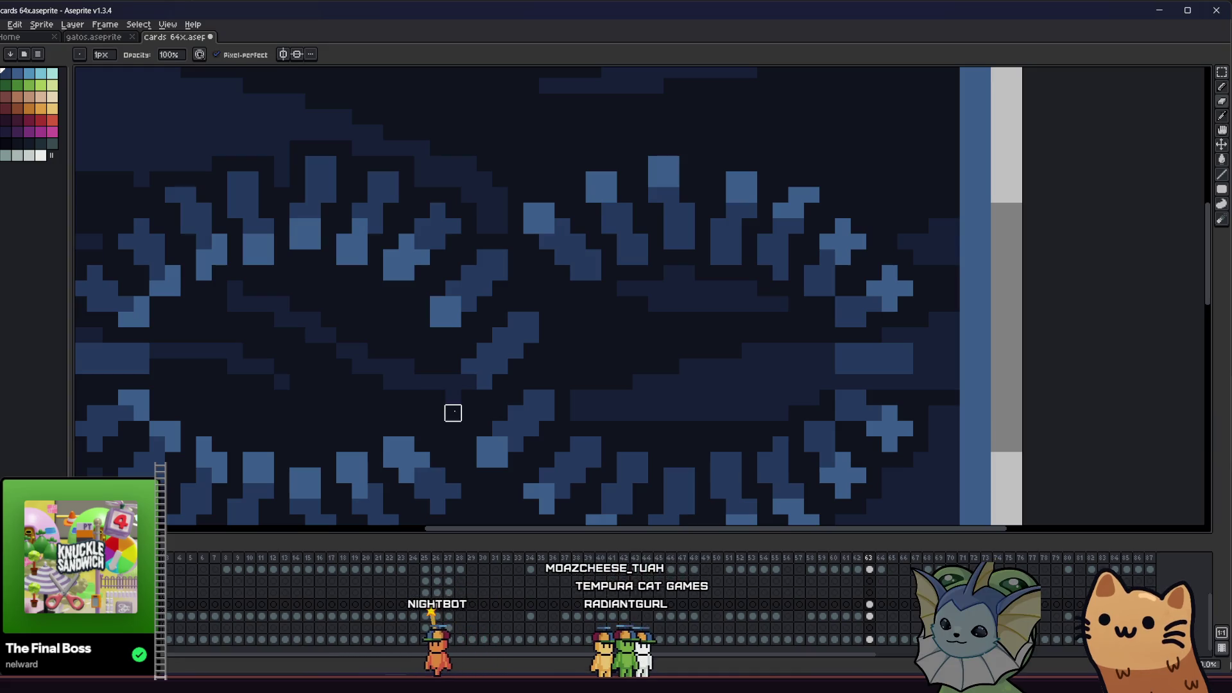
{"action": "scroll", "coordinate": [391, 415], "scroll_direction": "down", "scroll_amount": 3}
{"action": "mouse_move", "coordinate": [341, 416]}
{"action": "left_mouse_down"}
{"action": "mouse_move", "coordinate": [301, 429]}
{"action": "mouse_move", "coordinate": [330, 407]}
{"action": "left_mouse_up"}
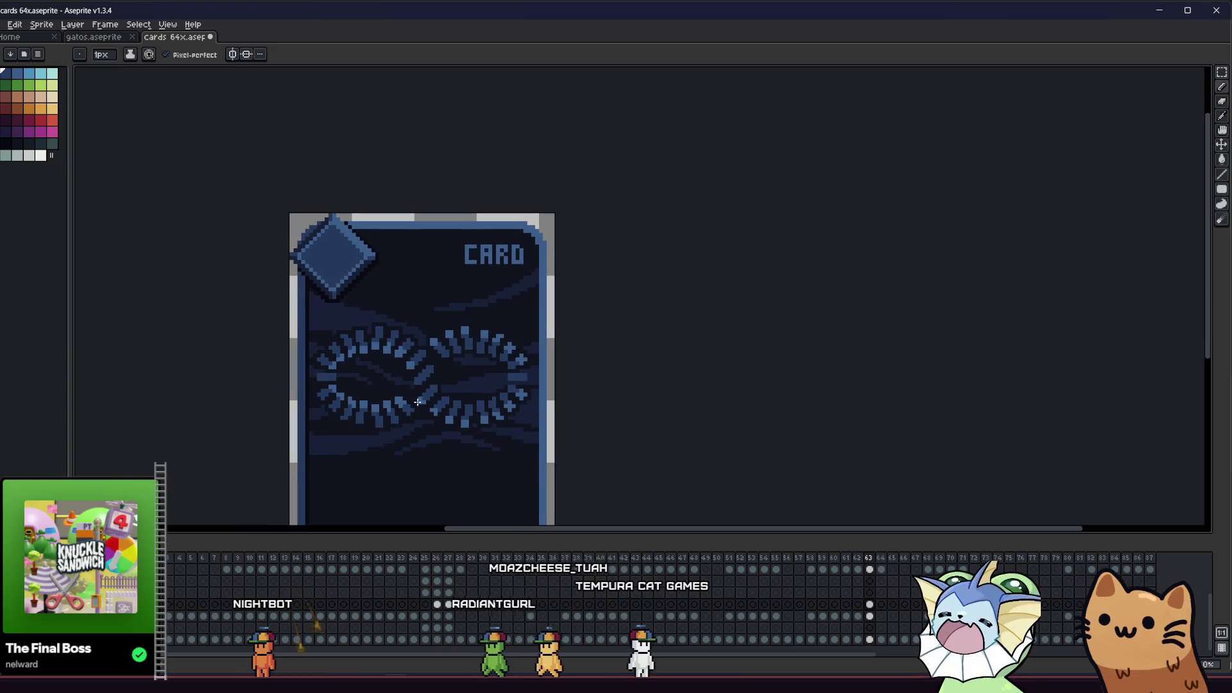
{"action": "scroll", "coordinate": [413, 336], "scroll_direction": "up", "scroll_amount": 4}
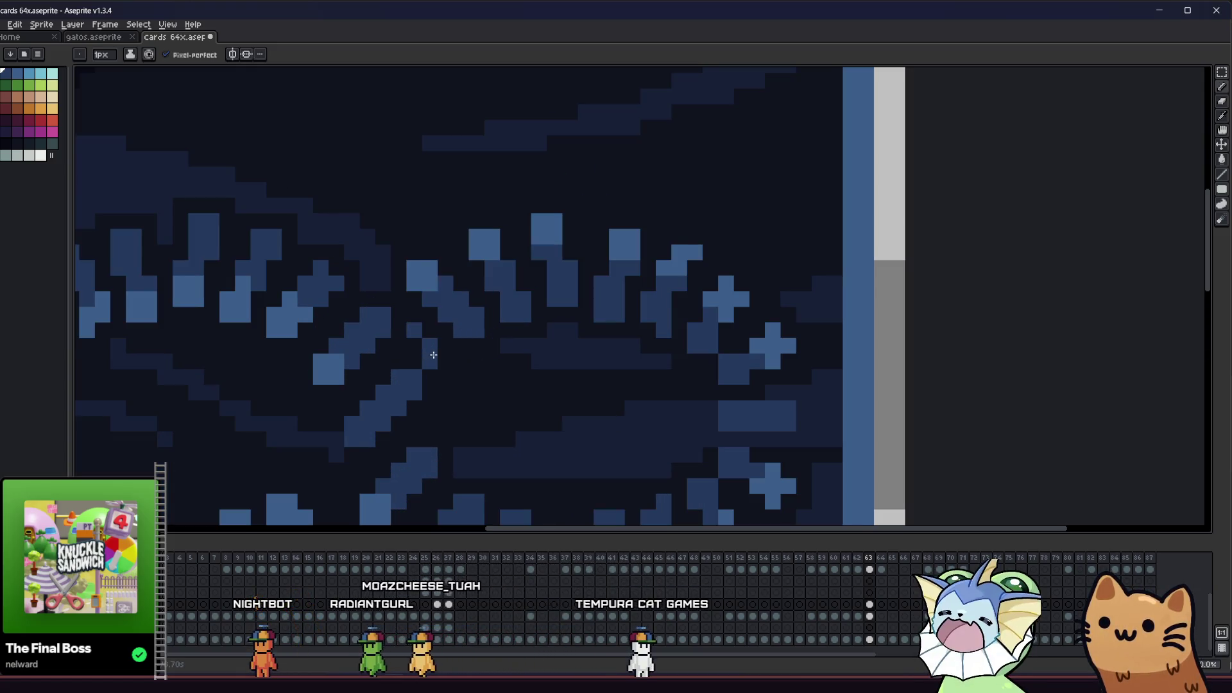
{"action": "scroll", "coordinate": [431, 349], "scroll_direction": "down", "scroll_amount": 1}
{"action": "scroll", "coordinate": [336, 432], "scroll_direction": "up", "scroll_amount": 1}
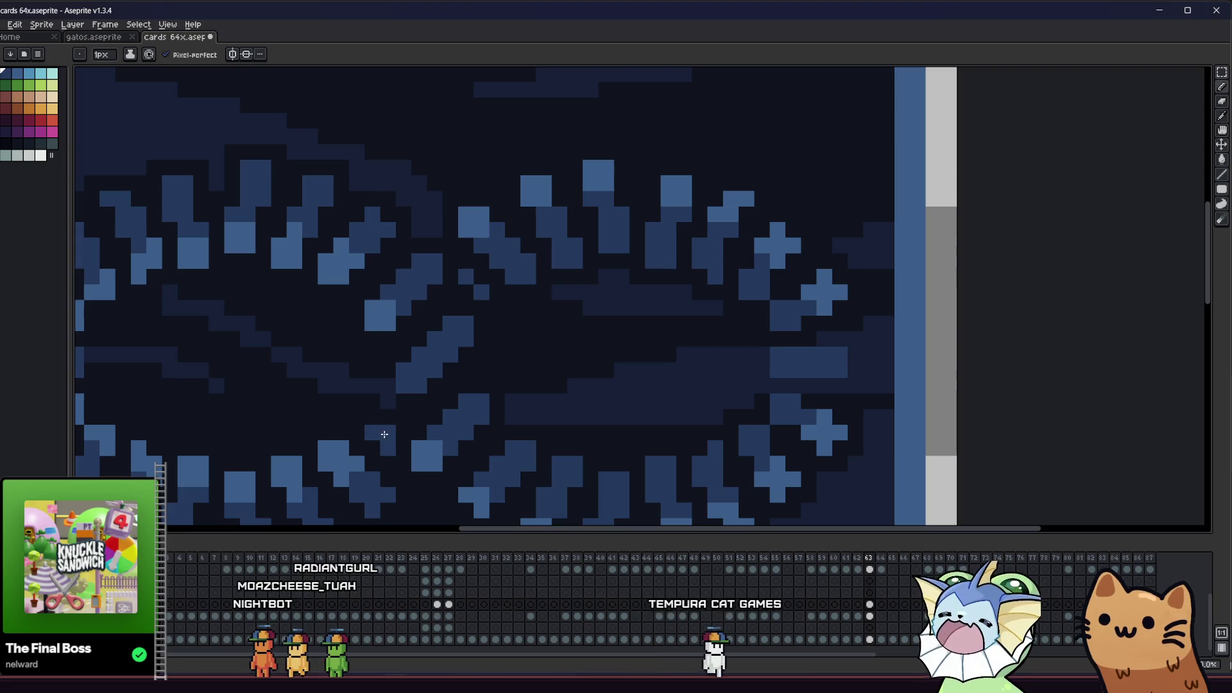
{"action": "left_click_drag", "start_coordinate": [374, 413], "coordinate": [379, 410]}
{"action": "scroll", "coordinate": [379, 411], "scroll_direction": "down", "scroll_amount": 3}
{"action": "scroll", "coordinate": [372, 414], "scroll_direction": "up", "scroll_amount": 2}
Pick the dark outline colour from the card and paint a dark strip over the gap
{"action": "key", "text": "i"}
{"action": "key", "text": "b"}
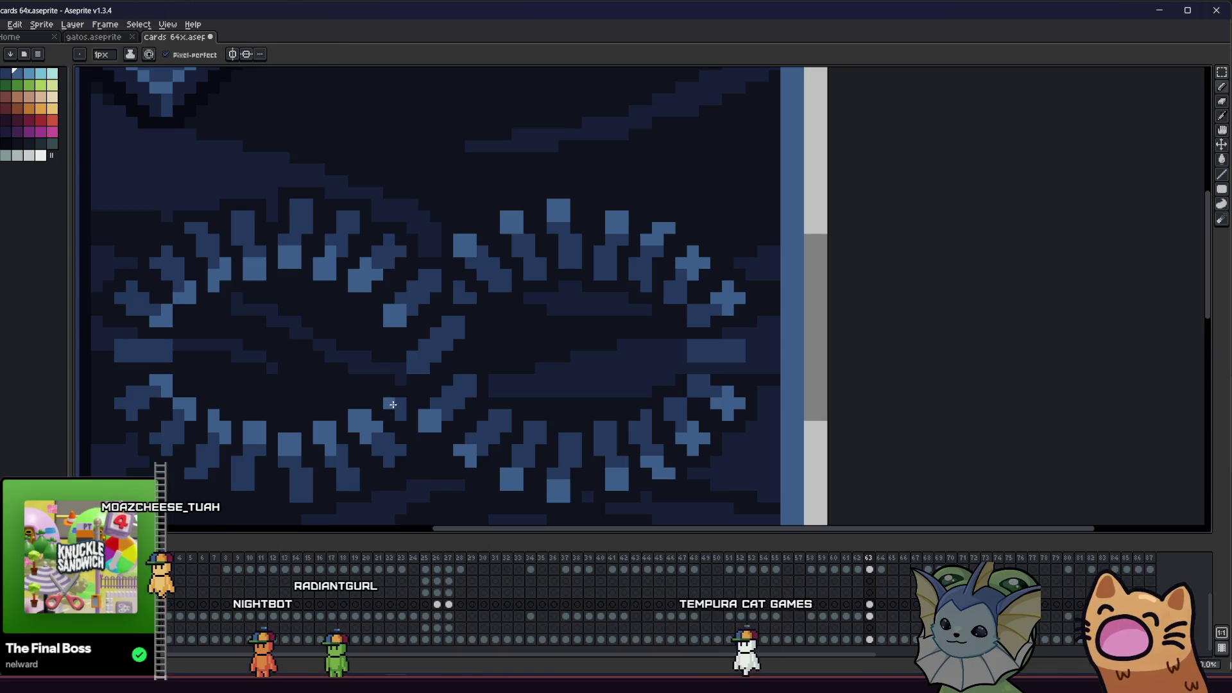
{"action": "scroll", "coordinate": [399, 357], "scroll_direction": "down", "scroll_amount": 1}
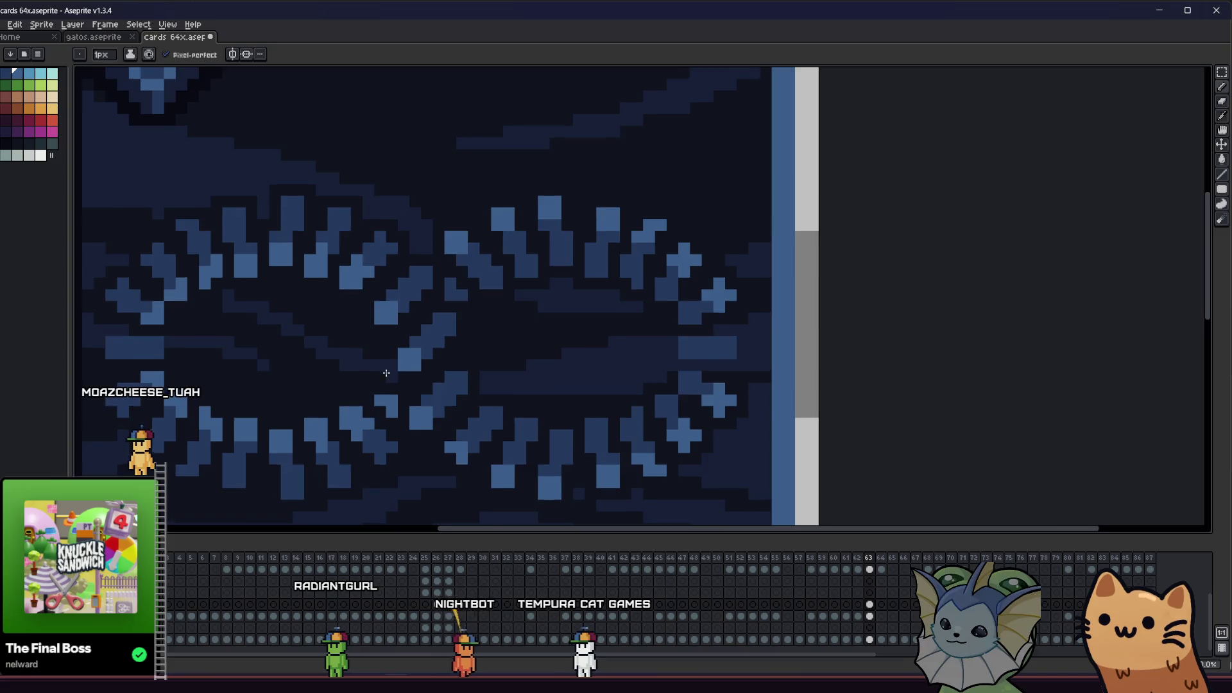
{"action": "scroll", "coordinate": [321, 350], "scroll_direction": "left", "scroll_amount": 2}
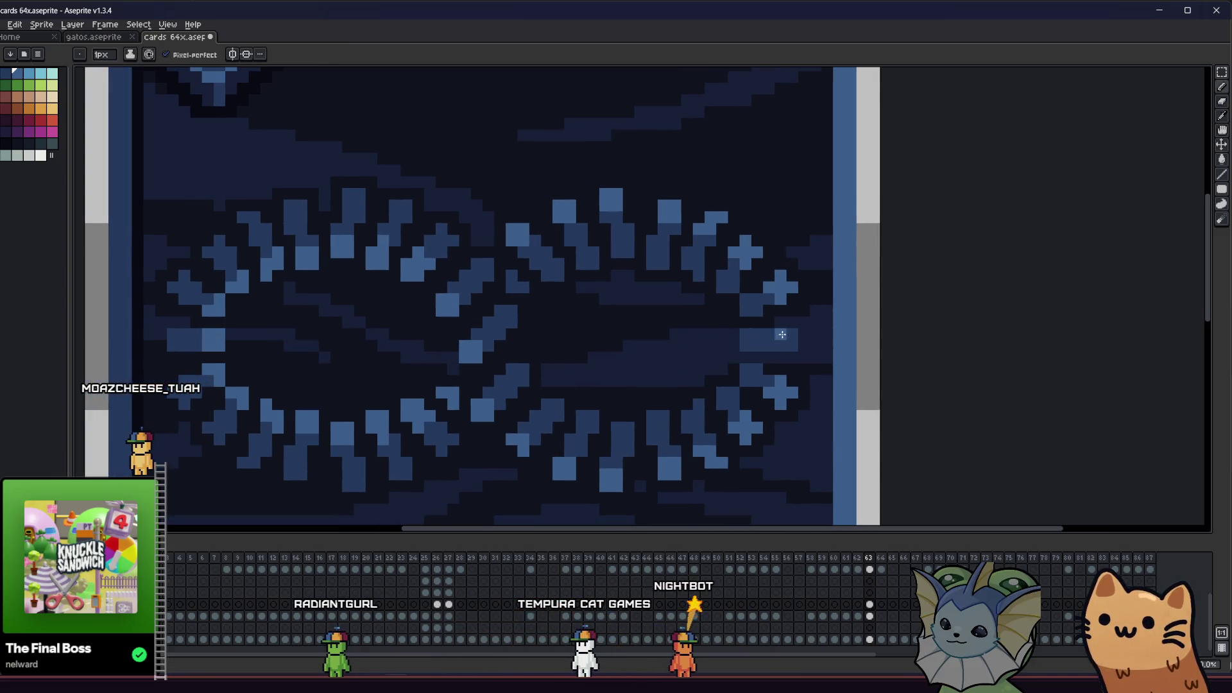
{"action": "scroll", "coordinate": [791, 336], "scroll_direction": "down", "scroll_amount": 1}
{"action": "left_click_drag", "start_coordinate": [489, 393], "coordinate": [421, 402]}
{"action": "scroll", "coordinate": [418, 401], "scroll_direction": "down", "scroll_amount": 3}
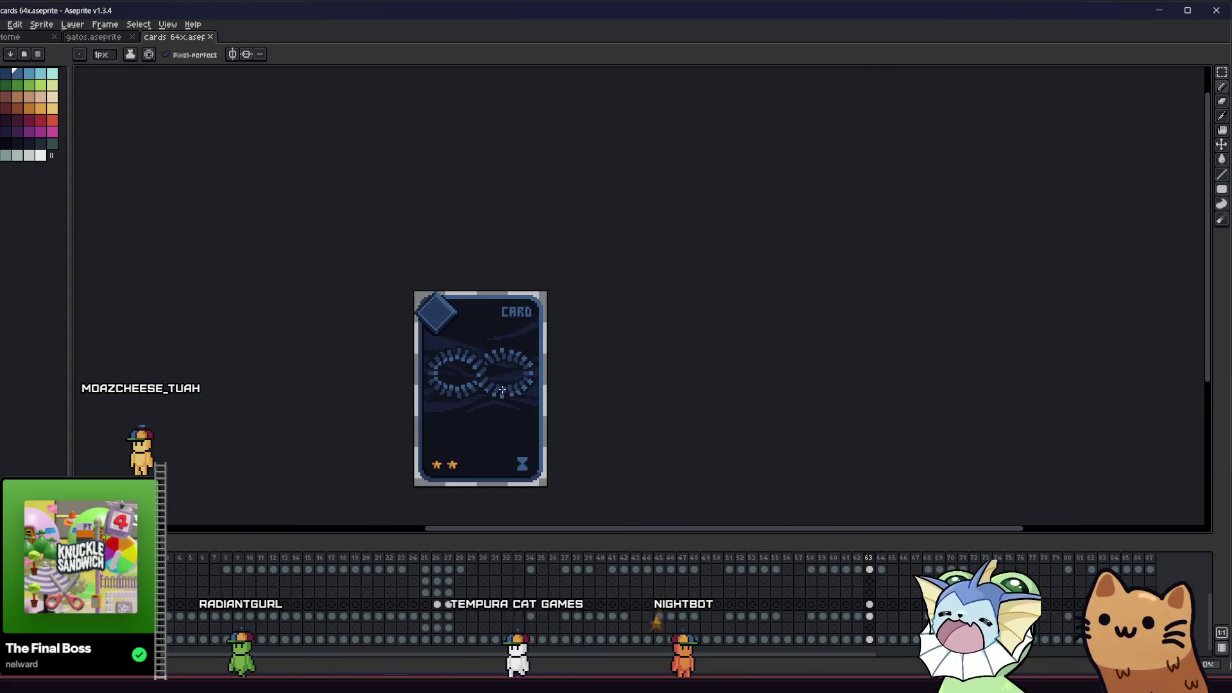
{"action": "scroll", "coordinate": [418, 401], "scroll_direction": "up", "scroll_amount": 6}
{"action": "key", "text": "i"}
{"action": "left_click", "coordinate": [584, 316]}
{"action": "key", "text": "b"}
{"action": "left_click_drag", "start_coordinate": [550, 389], "coordinate": [647, 389]}
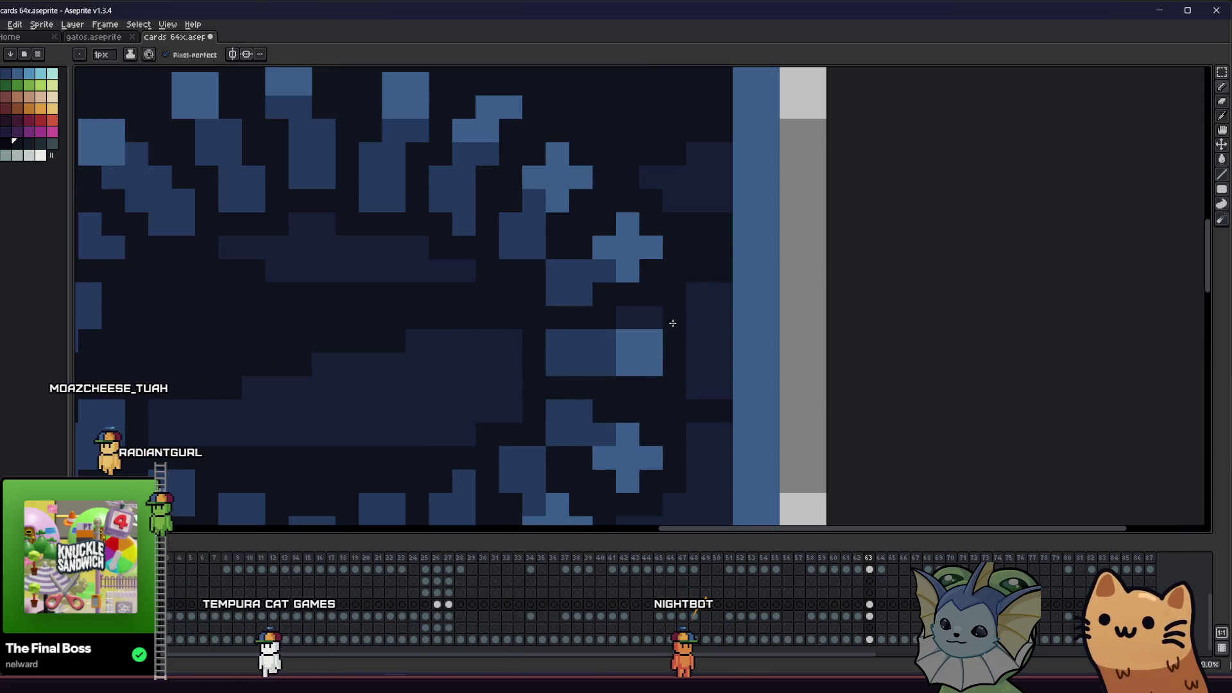
Hide the card background behind the ring and fill the exposed transparent gap with dark pixels
{"action": "scroll", "coordinate": [678, 334], "scroll_direction": "down", "scroll_amount": 4}
{"action": "scroll", "coordinate": [557, 342], "scroll_direction": "up", "scroll_amount": 4}
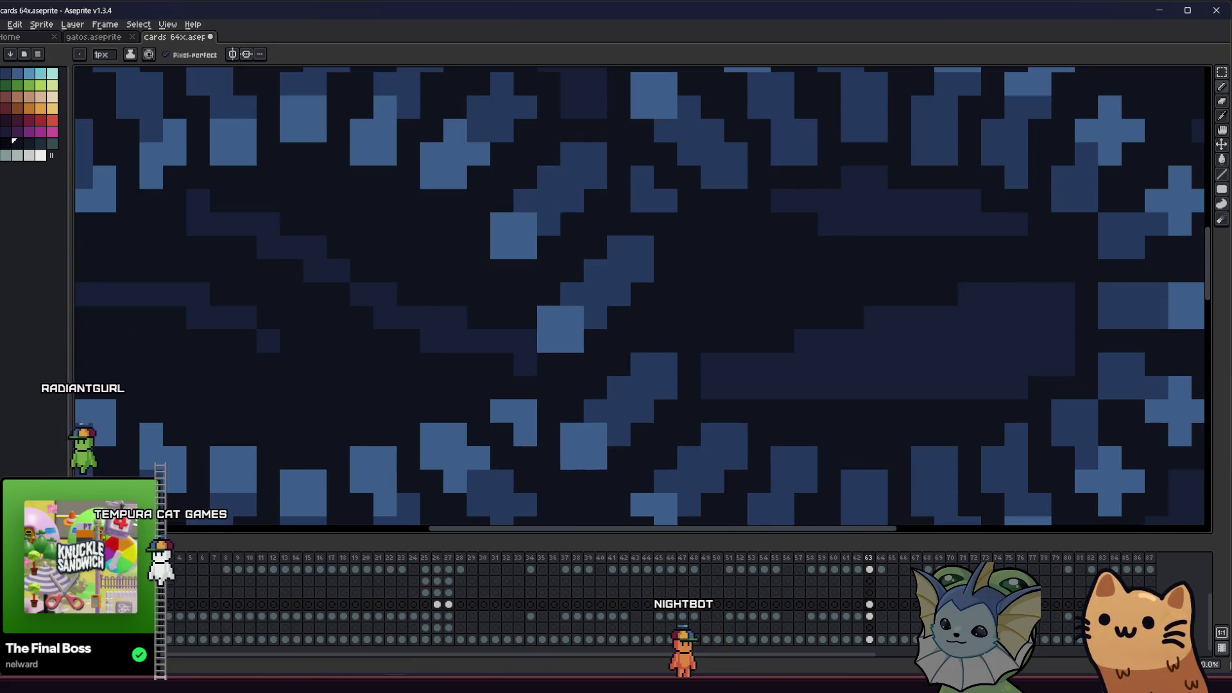
{"action": "key", "text": "ctrl+z"}
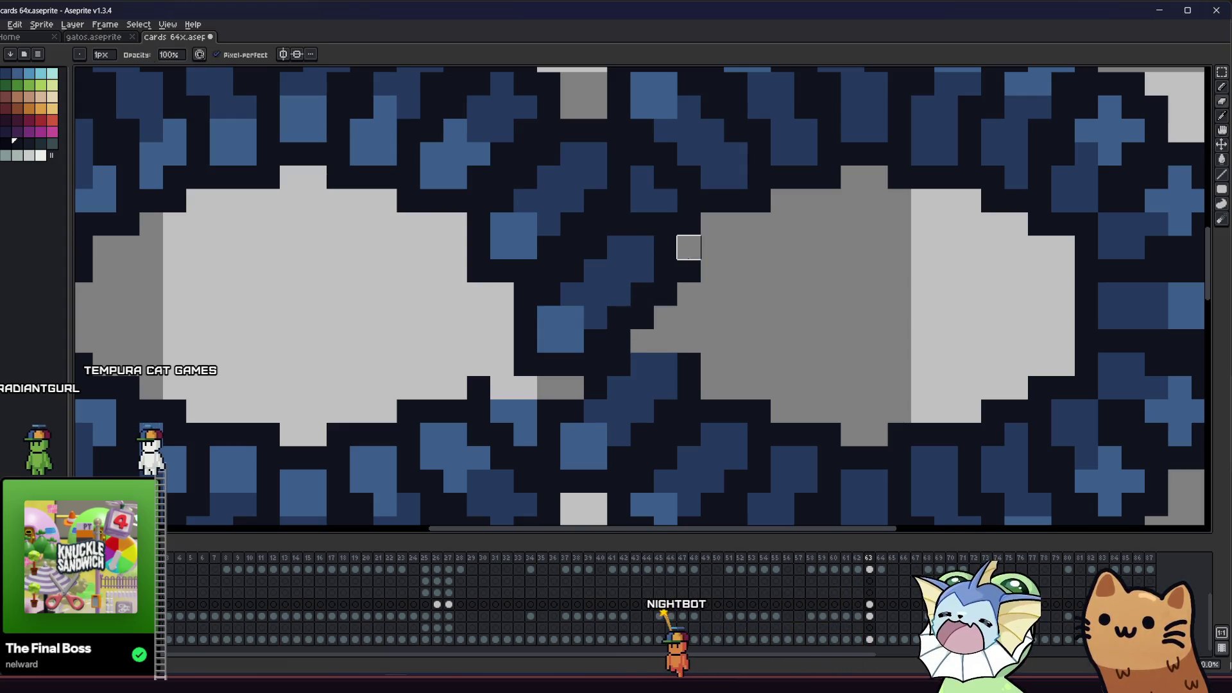
{"action": "scroll", "coordinate": [576, 367], "scroll_direction": "left", "scroll_amount": 1}
{"action": "key", "text": "e"}
{"action": "left_click_drag", "start_coordinate": [601, 391], "coordinate": [535, 396]}
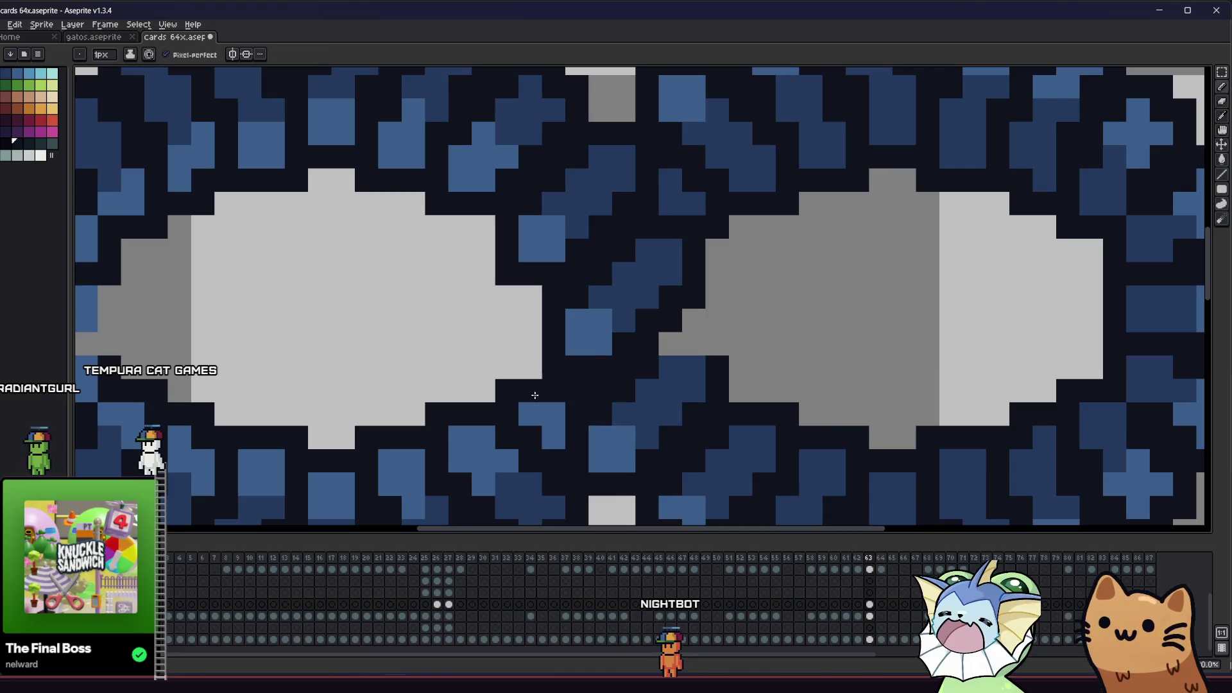
Paint the gap on the ring's left edge dark and bring the bottom stars into view
{"action": "scroll", "coordinate": [710, 350], "scroll_direction": "down", "scroll_amount": 3}
{"action": "scroll", "coordinate": [541, 334], "scroll_direction": "up", "scroll_amount": 3}
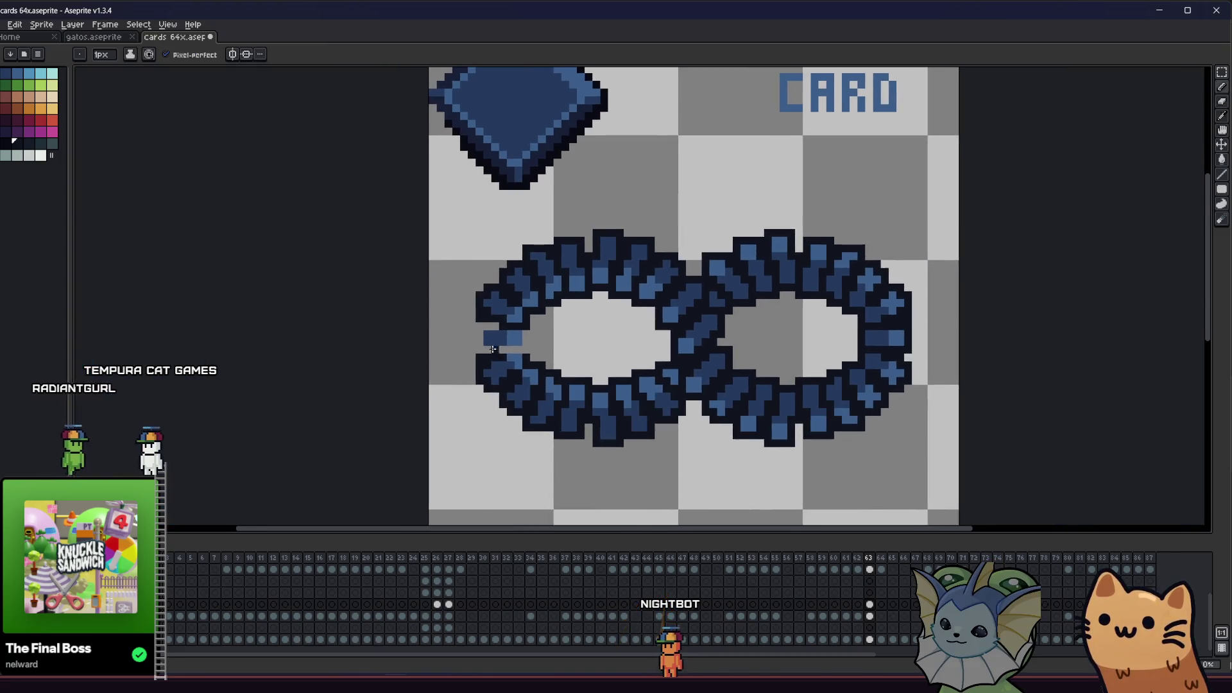
{"action": "key", "text": "b"}
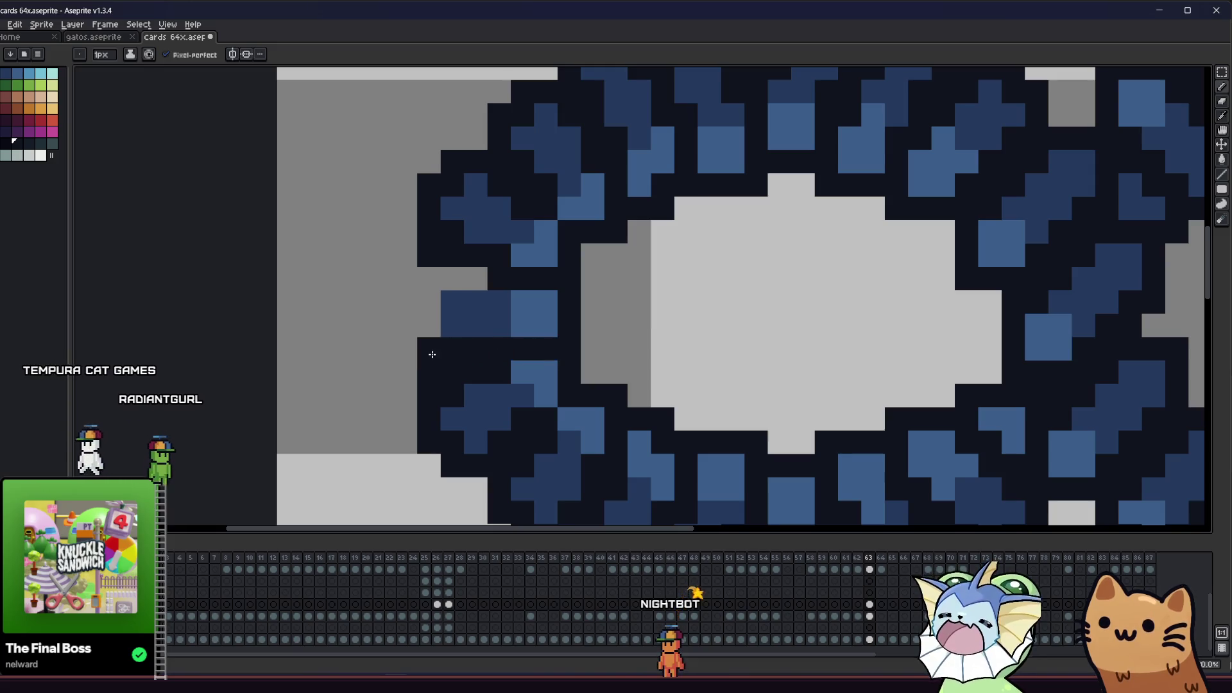
{"action": "left_click_drag", "start_coordinate": [429, 327], "coordinate": [428, 273]}
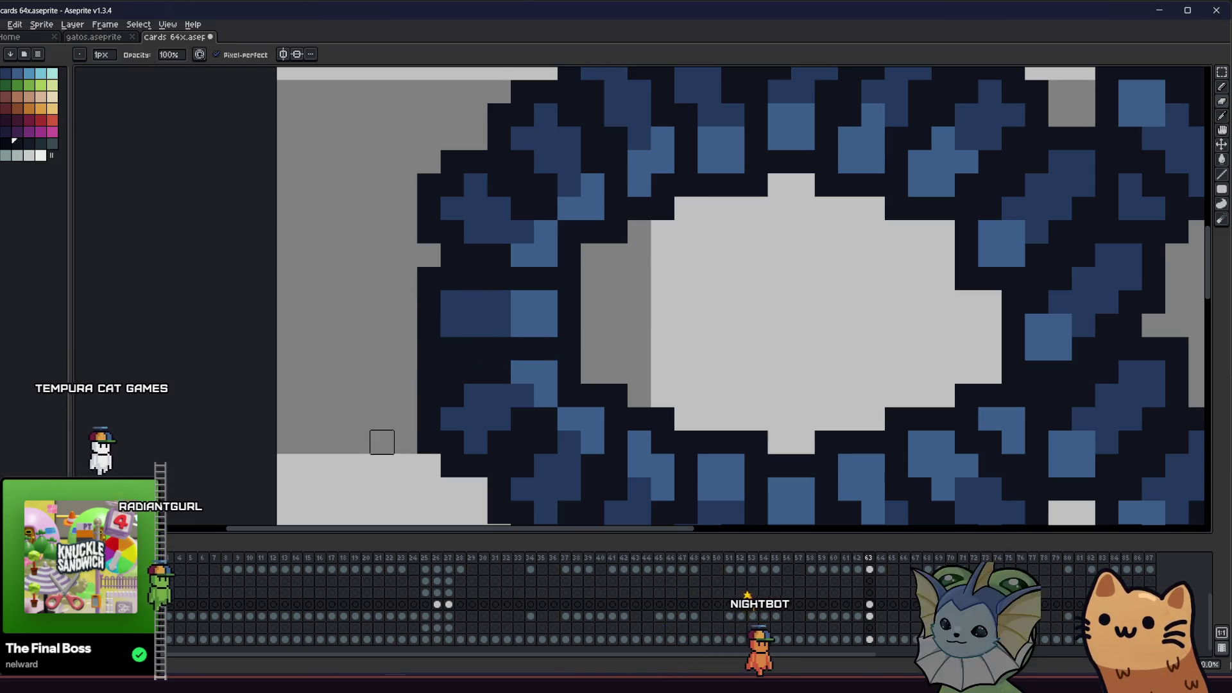
{"action": "scroll", "coordinate": [434, 398], "scroll_direction": "down", "scroll_amount": 2}
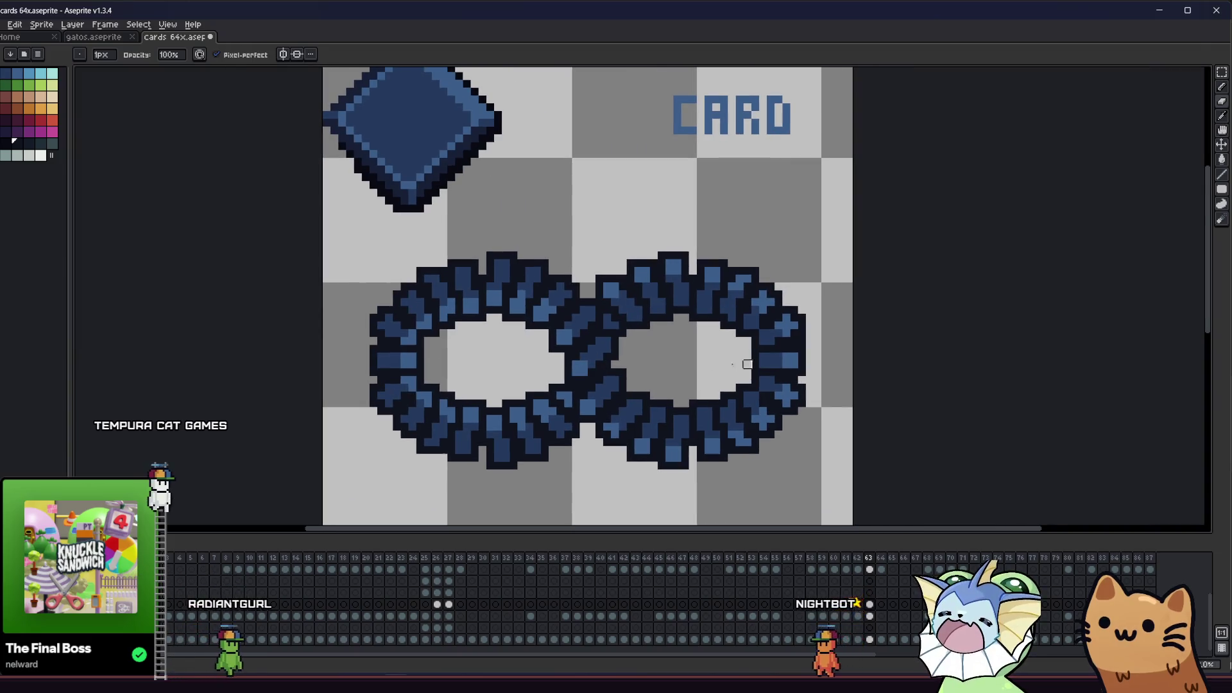
{"action": "scroll", "coordinate": [742, 353], "scroll_direction": "up", "scroll_amount": 2}
{"action": "scroll", "coordinate": [828, 323], "scroll_direction": "down", "scroll_amount": 3}
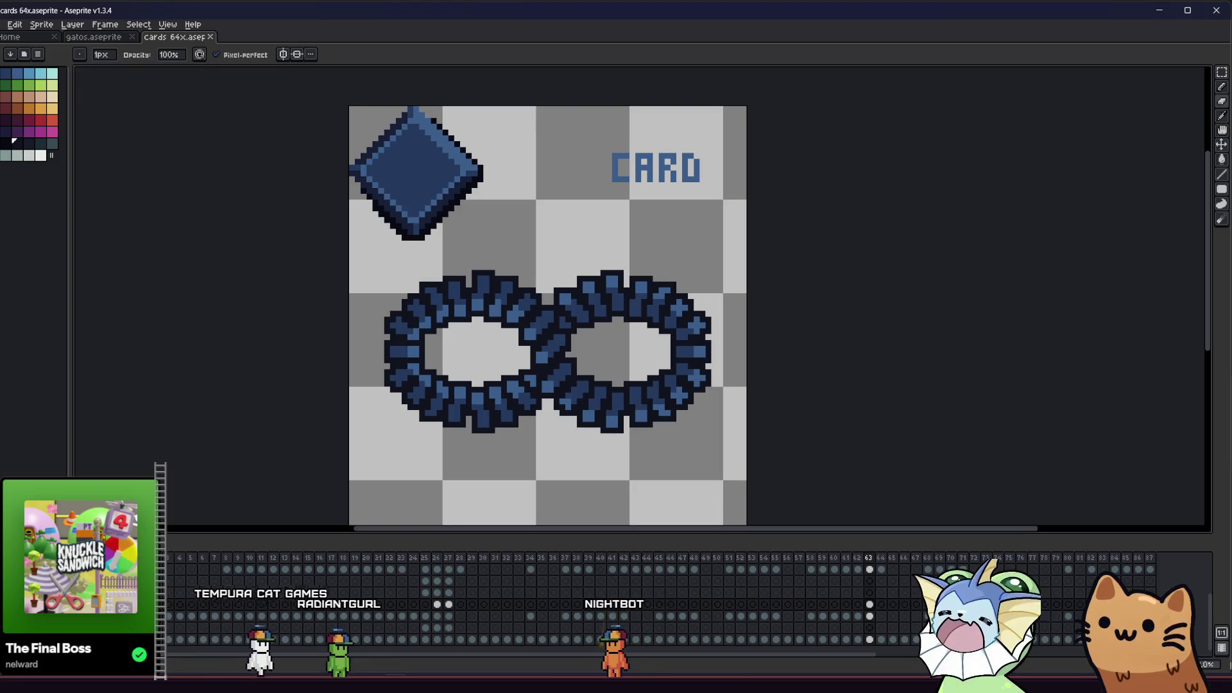
{"action": "scroll", "coordinate": [350, 401], "scroll_direction": "down", "scroll_amount": 1}
{"action": "left_click_drag", "start_coordinate": [306, 412], "coordinate": [348, 363]}
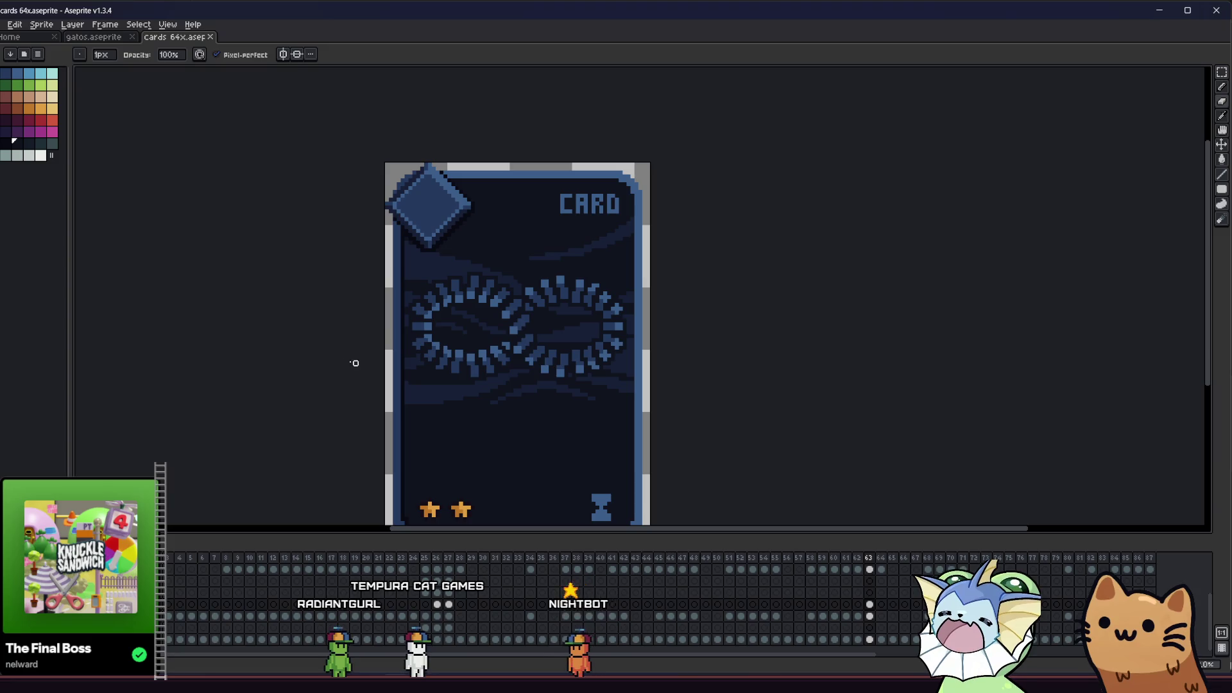
{"action": "scroll", "coordinate": [333, 367], "scroll_direction": "down", "scroll_amount": 2}
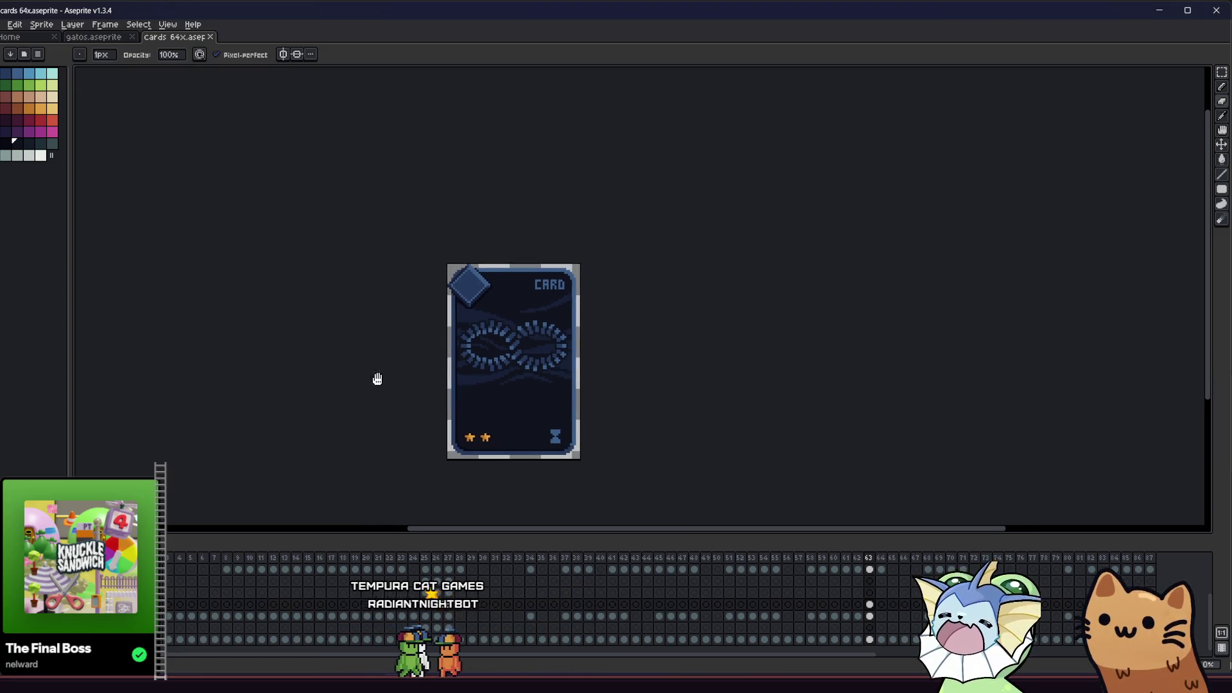
{"action": "scroll", "coordinate": [370, 379], "scroll_direction": "up", "scroll_amount": 2}
{"action": "mouse_move", "coordinate": [379, 377]}
{"action": "left_mouse_down"}
{"action": "mouse_move", "coordinate": [306, 407]}
{"action": "mouse_move", "coordinate": [296, 454]}
{"action": "mouse_move", "coordinate": [294, 390]}
{"action": "mouse_move", "coordinate": [377, 379]}
{"action": "mouse_move", "coordinate": [382, 406]}
{"action": "left_mouse_up"}
{"action": "scroll", "coordinate": [296, 395], "scroll_direction": "down", "scroll_amount": 1}
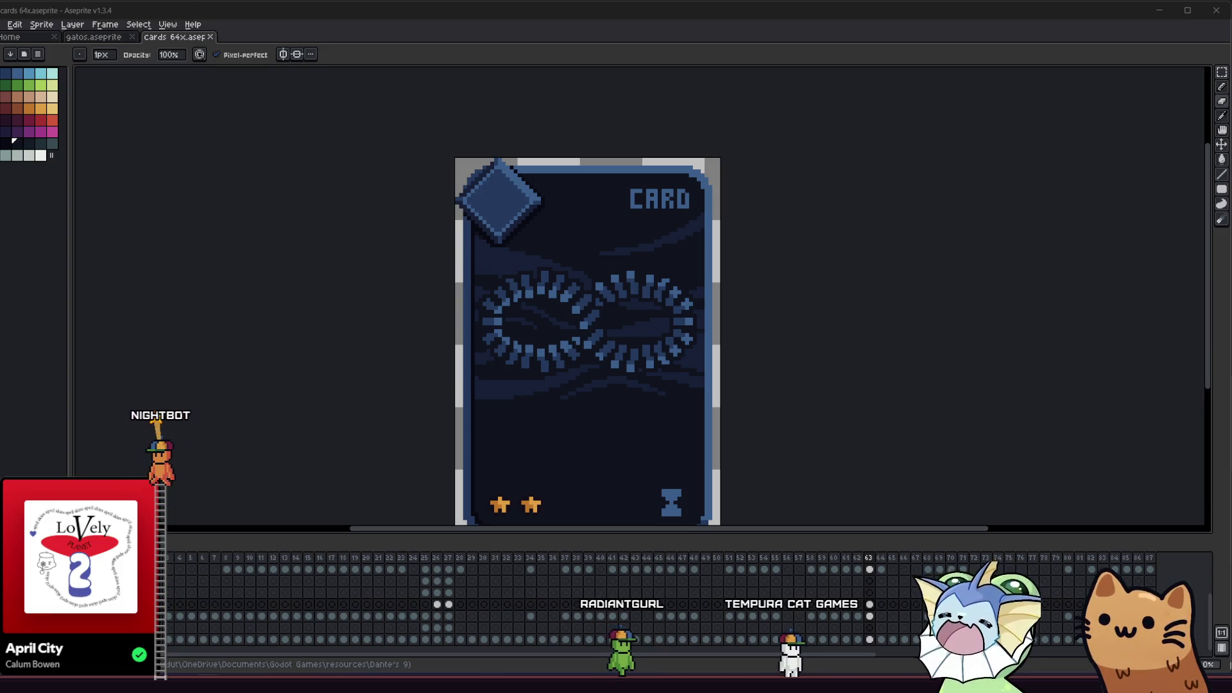
{"action": "mouse_move", "coordinate": [445, 366]}
{"action": "left_mouse_down"}
{"action": "mouse_move", "coordinate": [446, 349]}
{"action": "mouse_move", "coordinate": [473, 350]}
{"action": "left_mouse_up"}
{"action": "scroll", "coordinate": [446, 350], "scroll_direction": "down", "scroll_amount": 1}
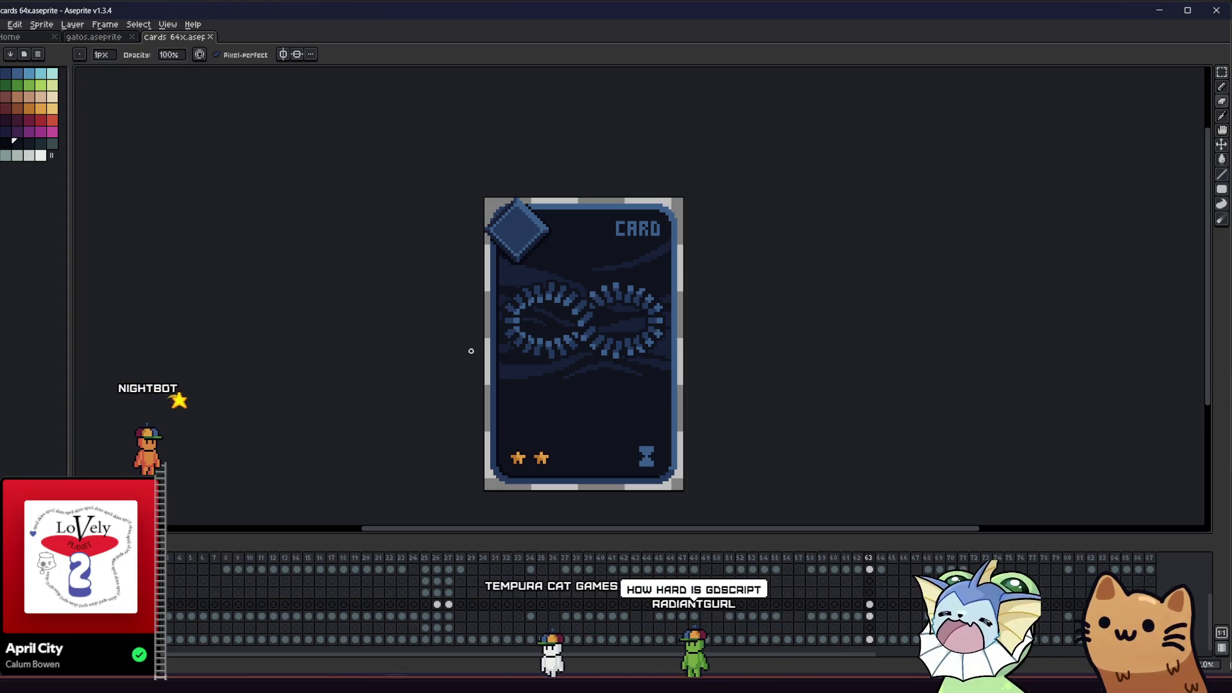
{"action": "left_click_drag", "start_coordinate": [471, 351], "coordinate": [470, 345]}
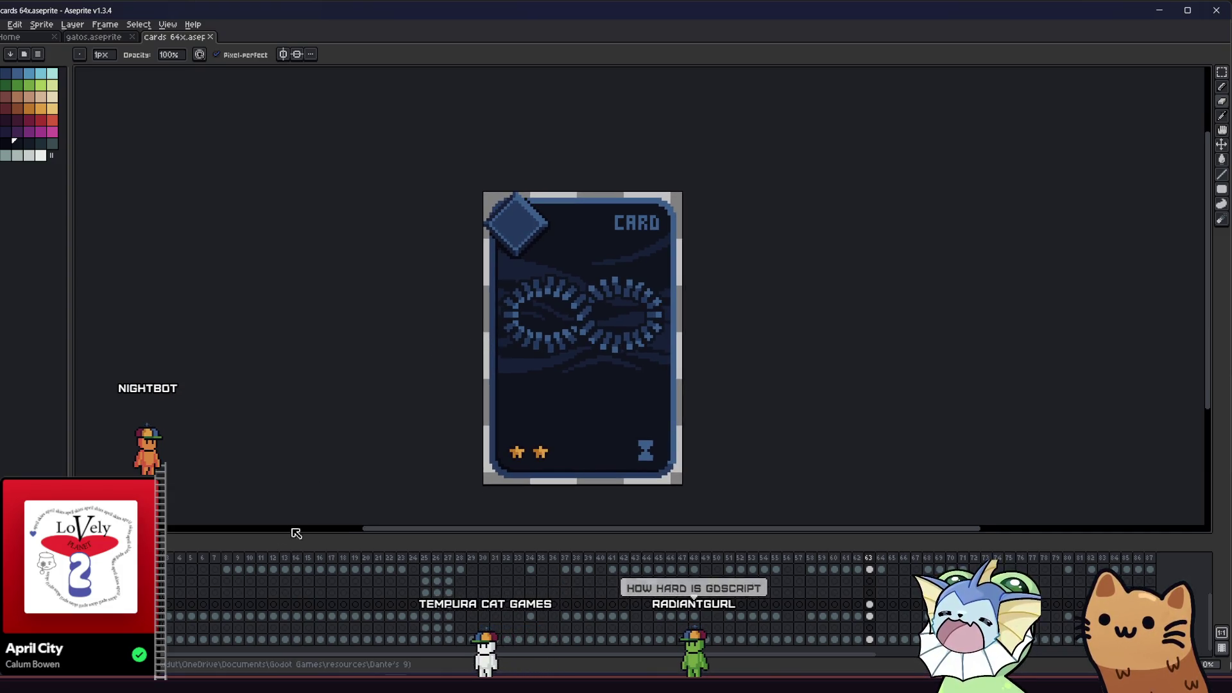
{"action": "scroll", "coordinate": [321, 385], "scroll_direction": "down", "scroll_amount": 2}
{"action": "scroll", "coordinate": [421, 369], "scroll_direction": "up", "scroll_amount": 3}
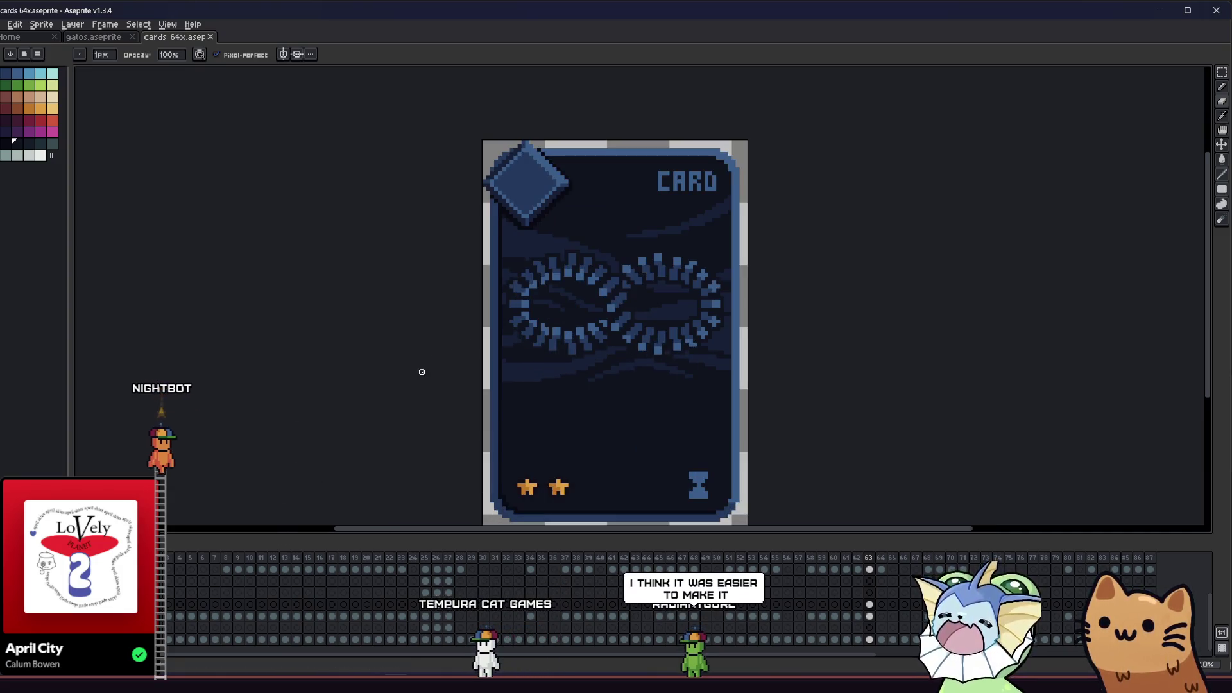
{"action": "scroll", "coordinate": [421, 368], "scroll_direction": "down", "scroll_amount": 2}
{"action": "scroll", "coordinate": [434, 343], "scroll_direction": "up", "scroll_amount": 1}
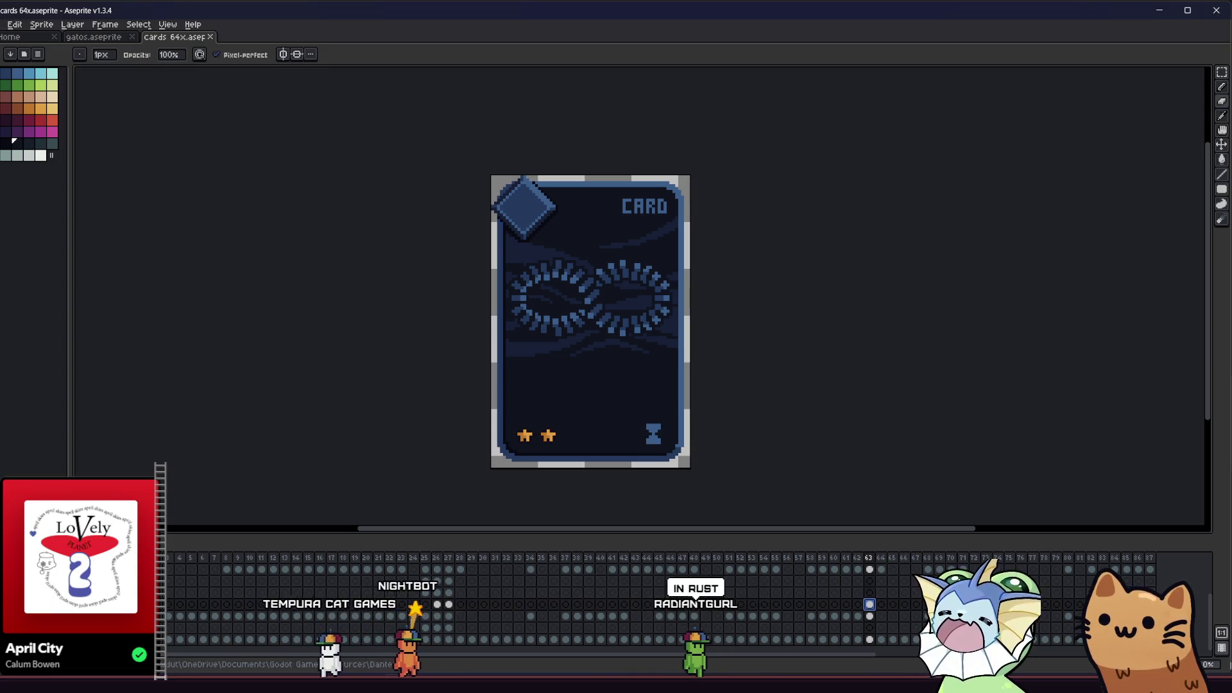
Start File > Export As and browse for the card art save location
{"action": "left_click", "coordinate": [2, 25]}
{"action": "mouse_move", "coordinate": [13, 121]}
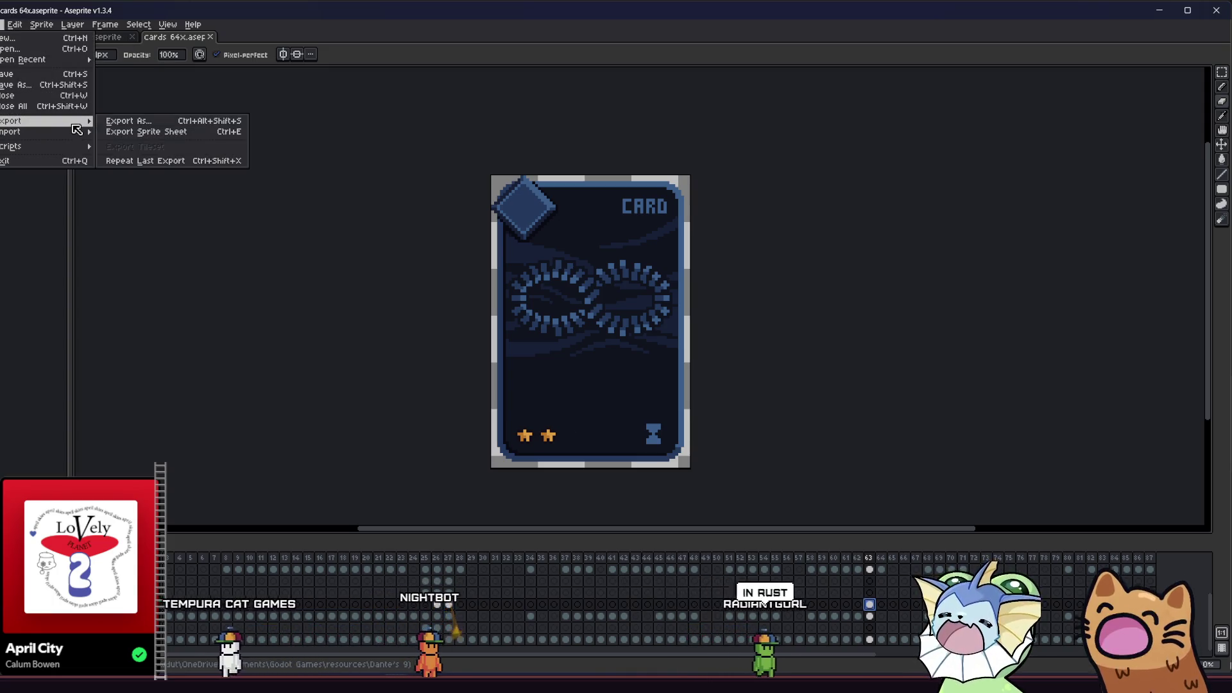
{"action": "left_click", "coordinate": [122, 125]}
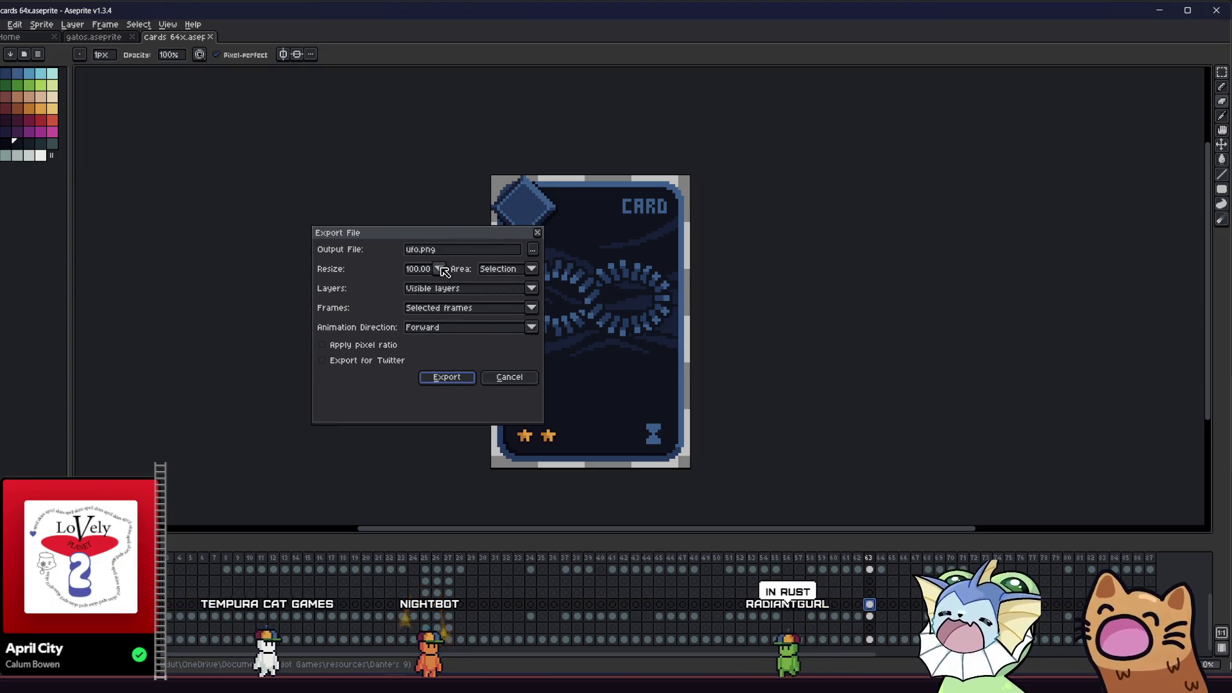
{"action": "left_click", "coordinate": [533, 252]}
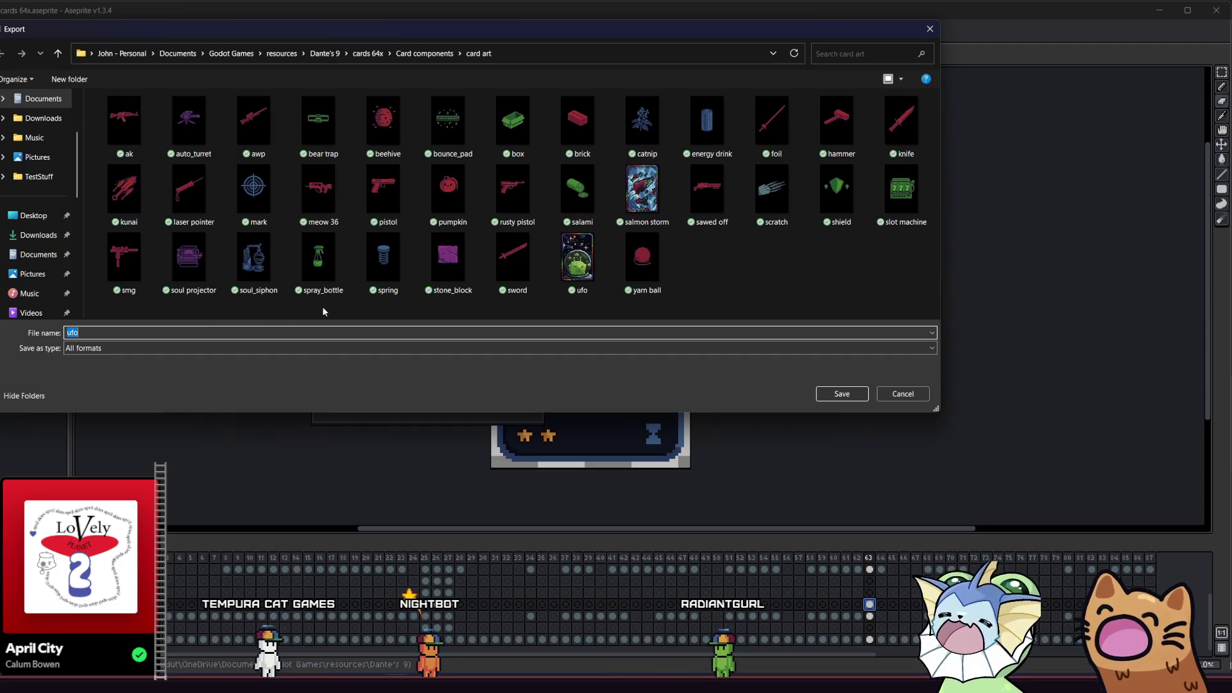
Name the output file infinite_ammo and confirm it in the card art folder
{"action": "key", "text": "BackSpace"}
{"action": "key", "text": "BackSpace"}
{"action": "type", "text": "in"}
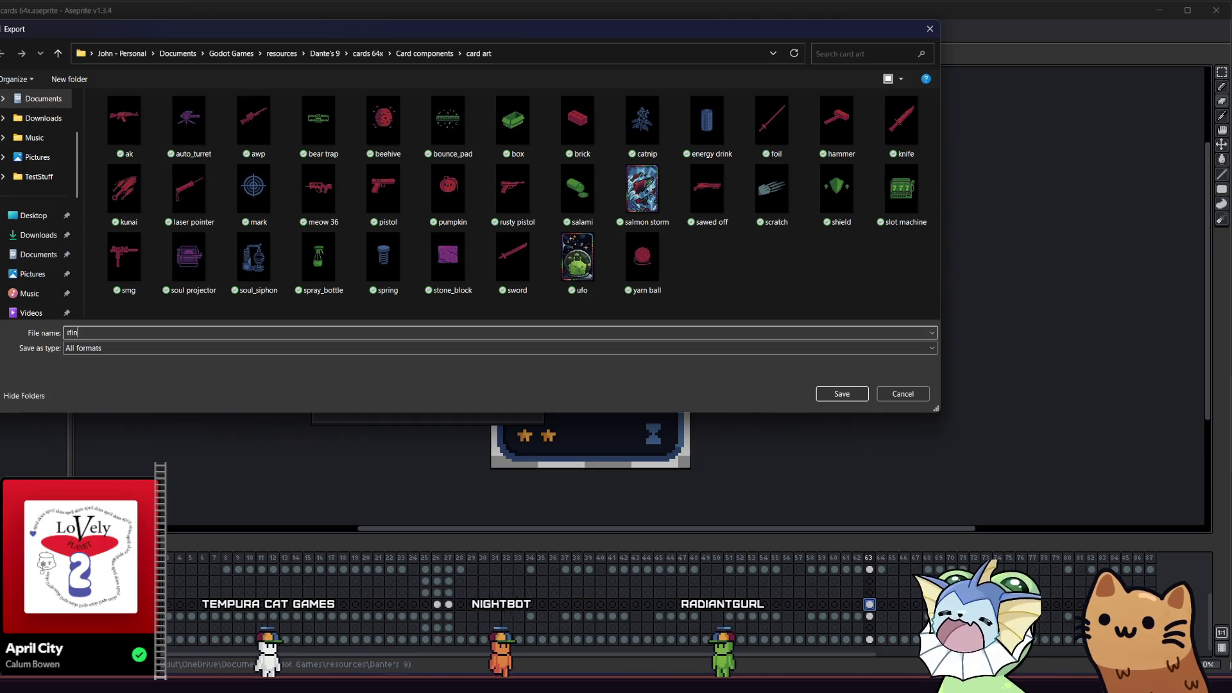
{"action": "type", "text": "ite_amm"}
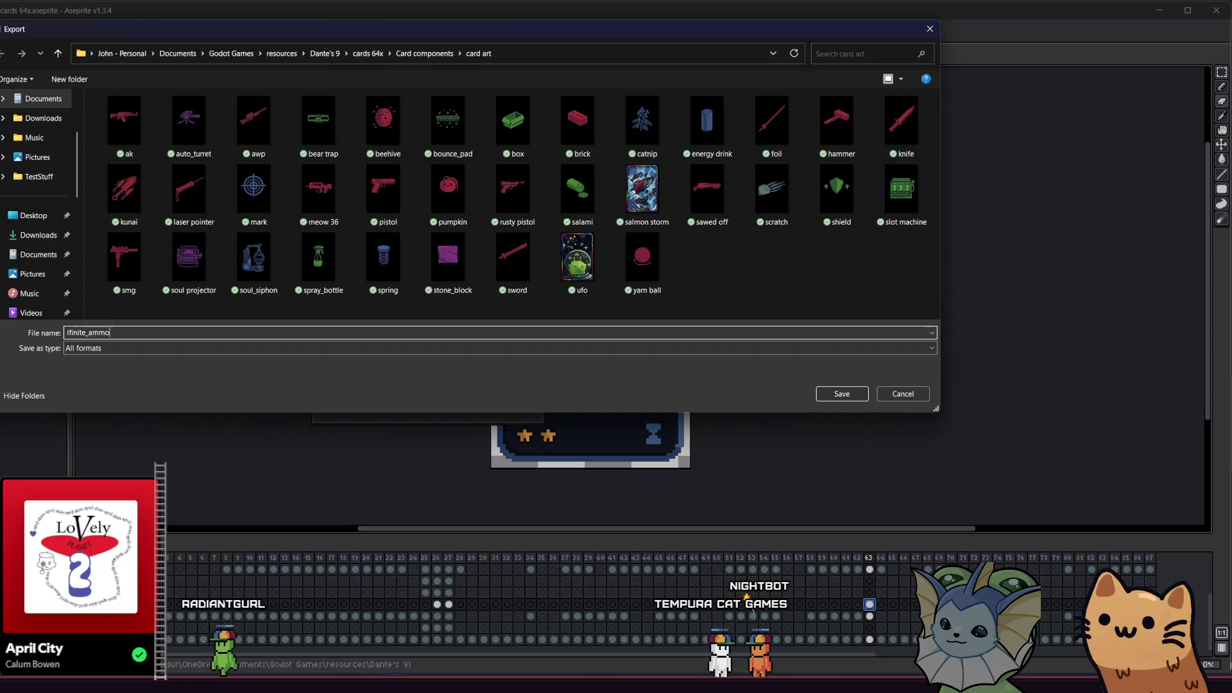
{"action": "type", "text": "o"}
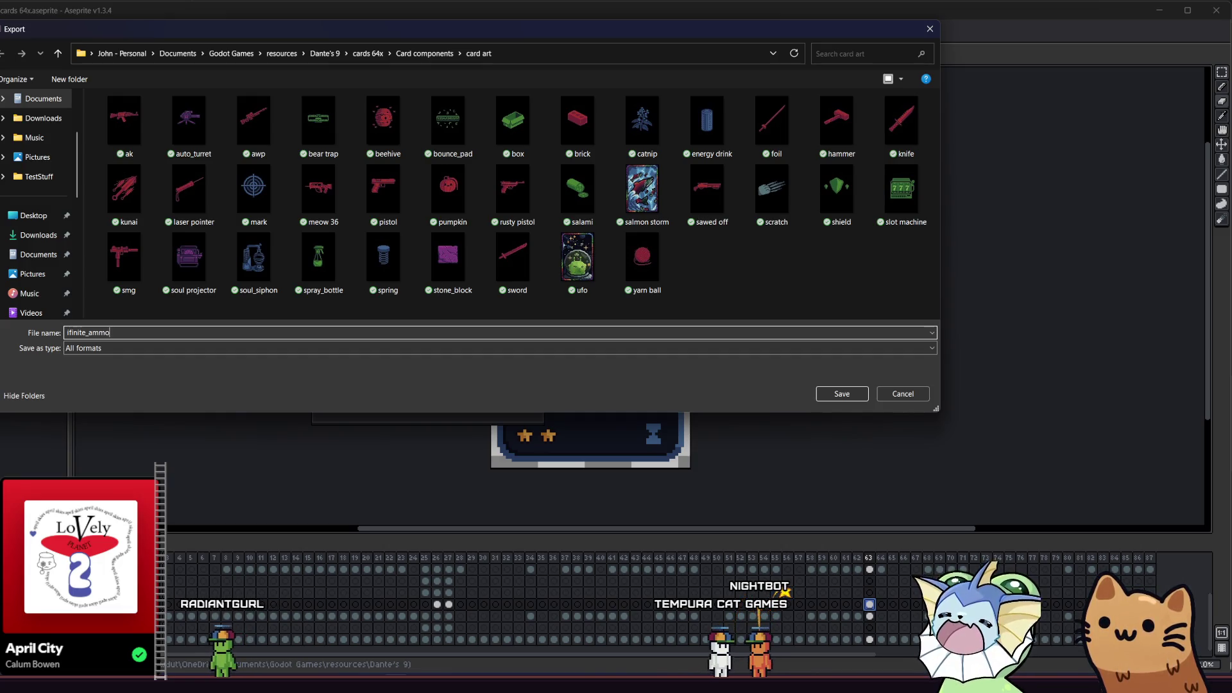
{"action": "left_click", "coordinate": [70, 333]}
{"action": "type", "text": "n"}
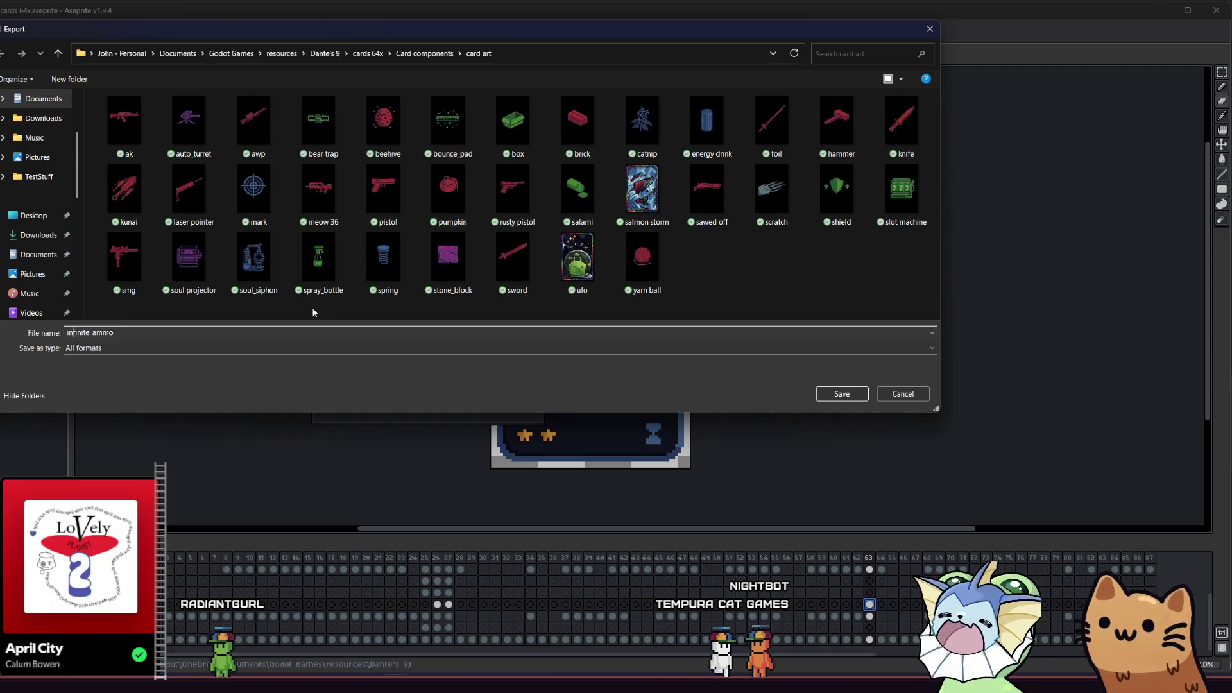
{"action": "left_click", "coordinate": [176, 333]}
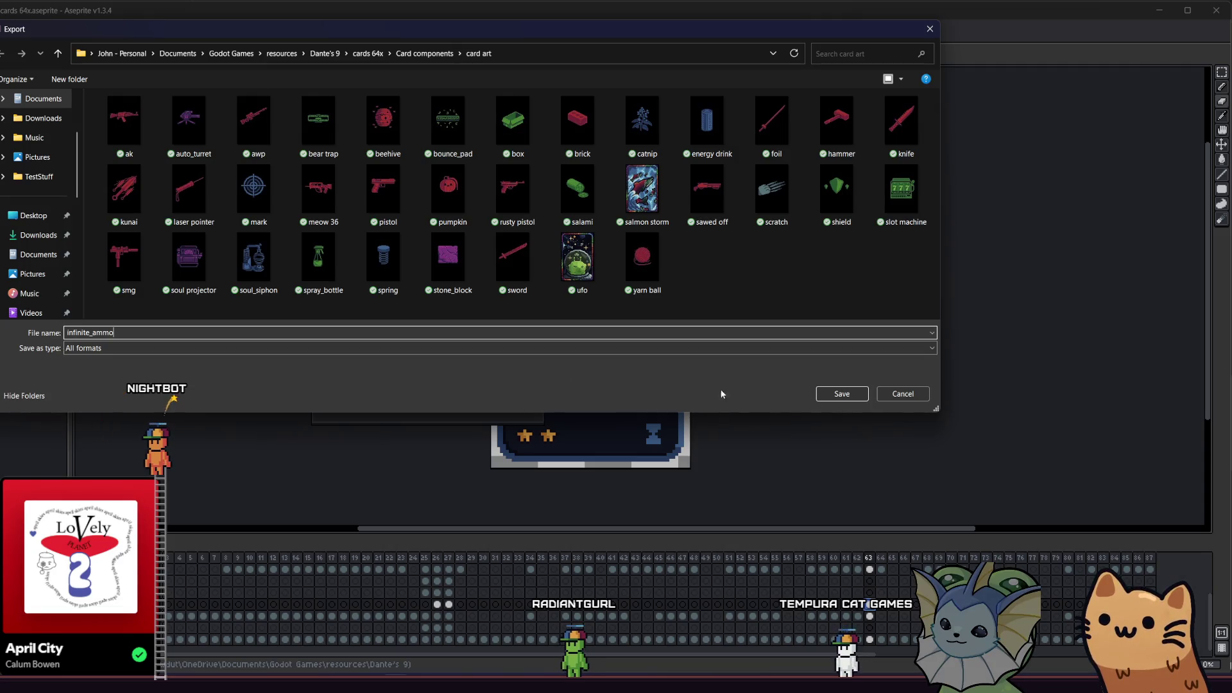
{"action": "left_click", "coordinate": [829, 394]}
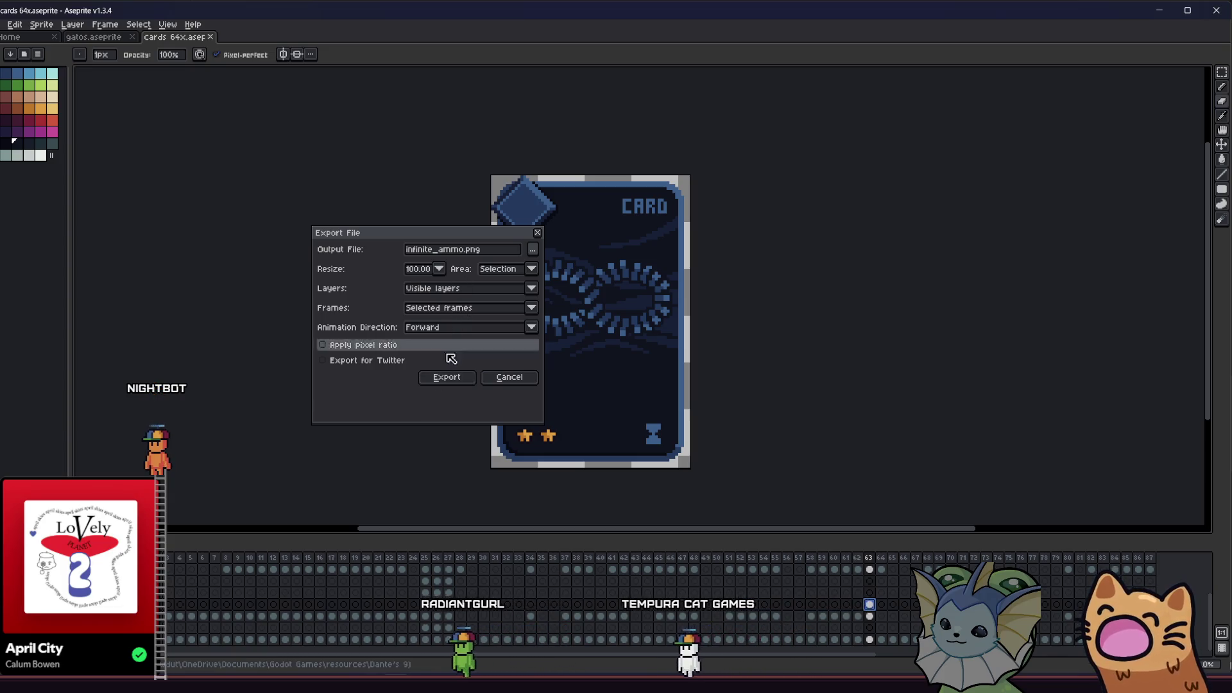
Export infinite_ammo.png with Selected layers only, then switch to Godot
{"action": "left_click", "coordinate": [461, 292]}
{"action": "left_click", "coordinate": [459, 312]}
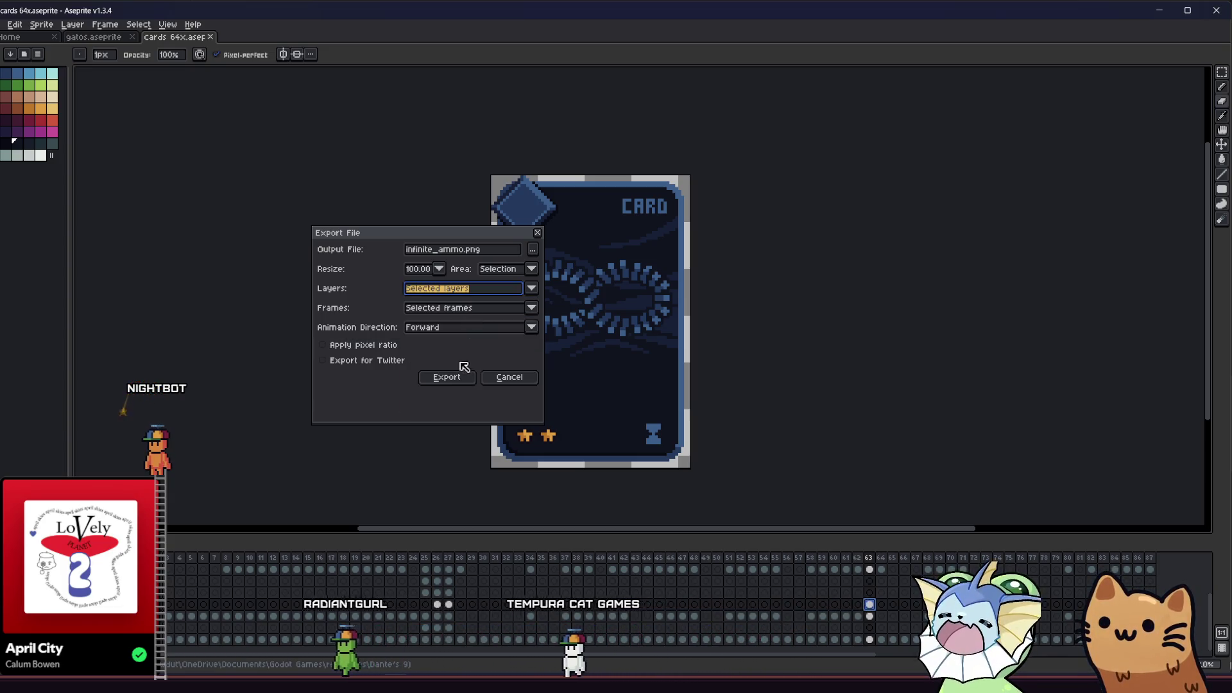
{"action": "left_click", "coordinate": [458, 378]}
{"action": "key", "text": "alt+Tab"}
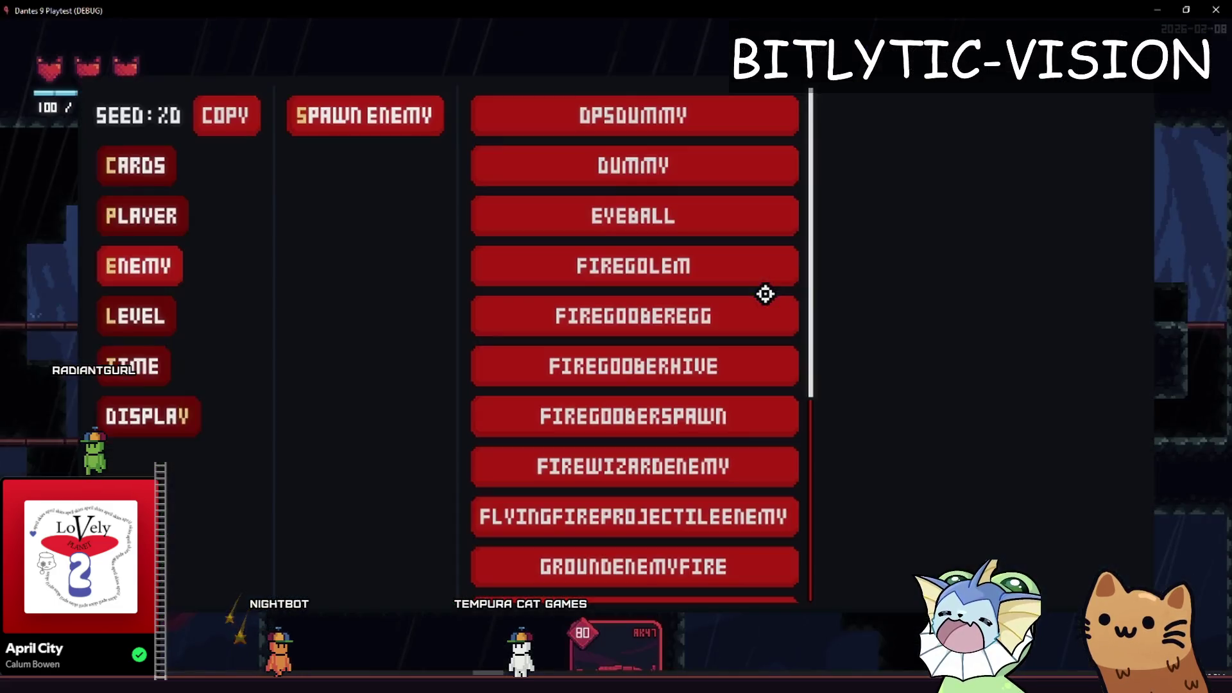
Add the Lightning Jar sticker to the AK47 card from the debug Cards menu
{"action": "left_click", "coordinate": [135, 167]}
{"action": "left_click", "coordinate": [297, 164]}
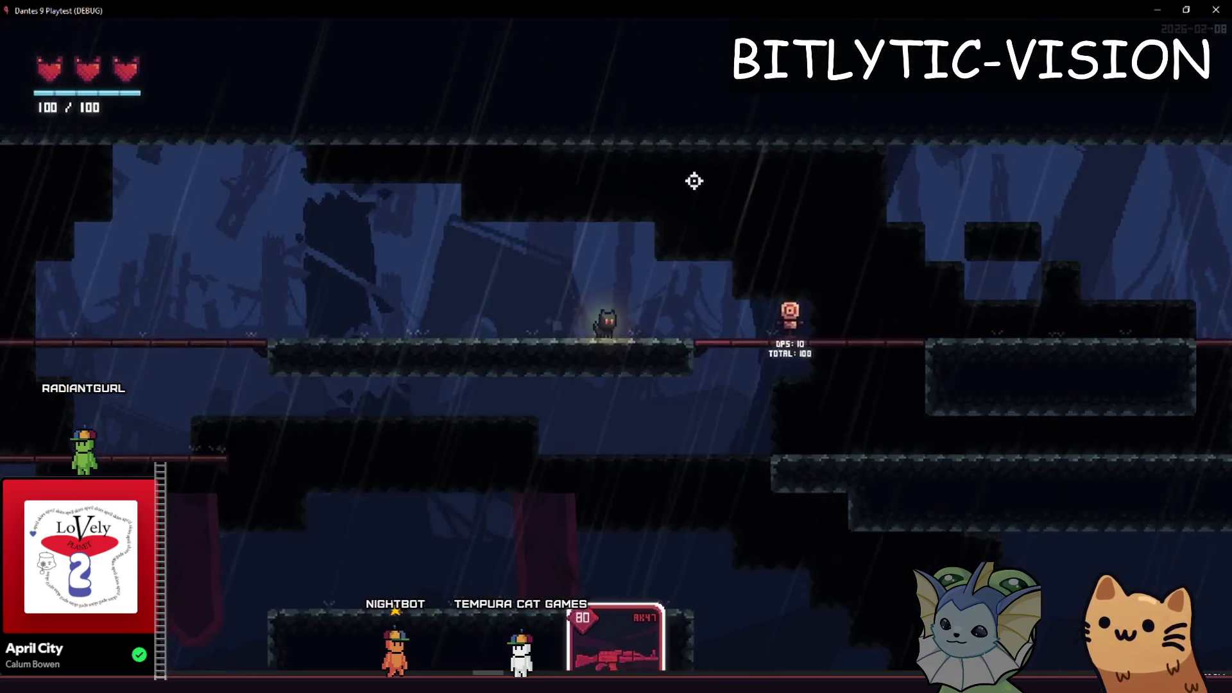
{"action": "left_click", "coordinate": [184, 167]}
{"action": "left_click", "coordinate": [448, 167]}
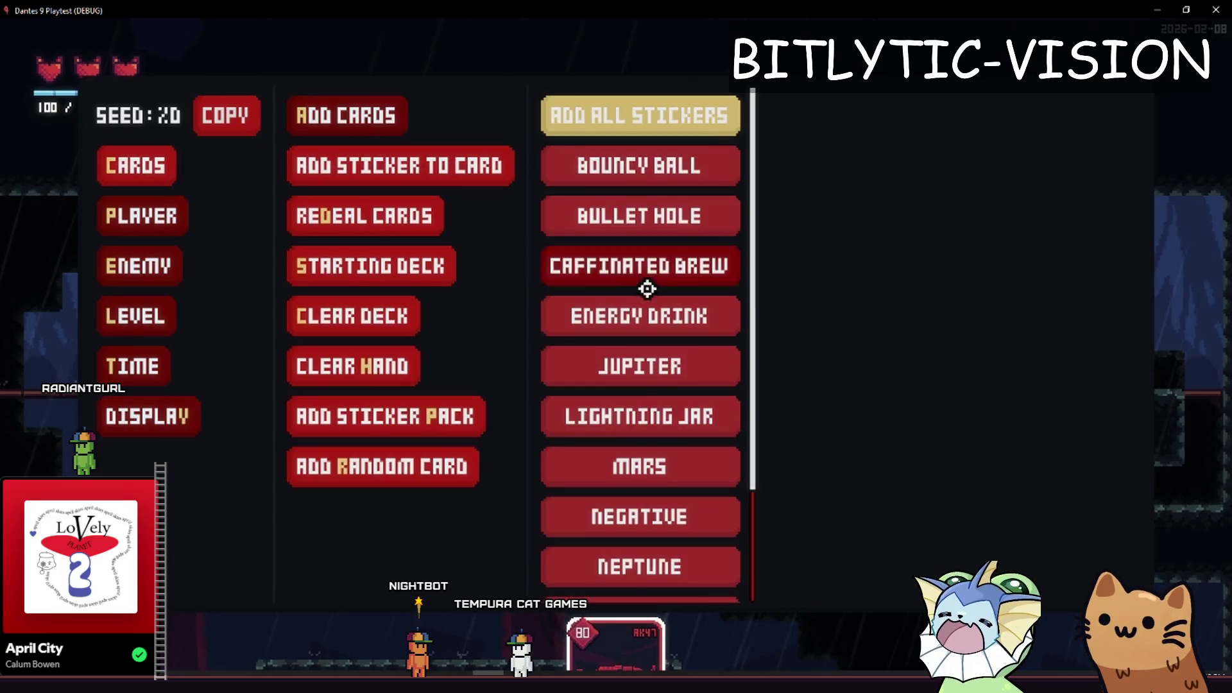
{"action": "left_click", "coordinate": [646, 405]}
Walk to the target dummy, shoot it with the AK47, then close the game
{"action": "key", "text": "d"}
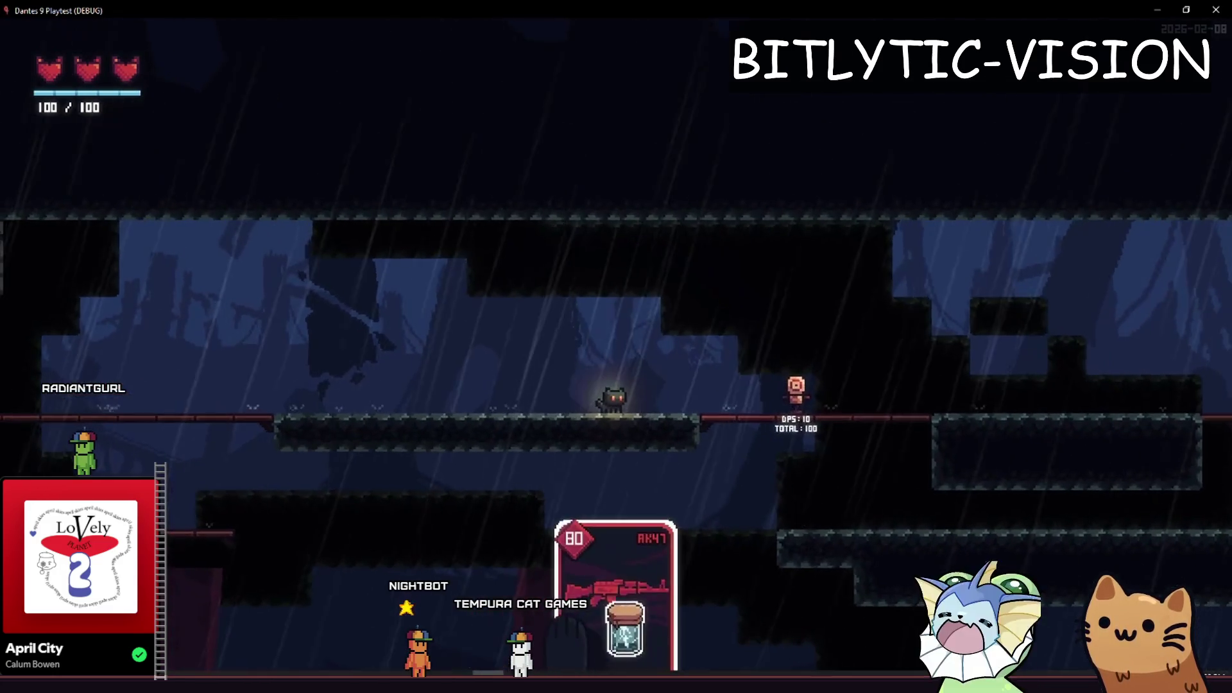
{"action": "left_click", "coordinate": [976, 349]}
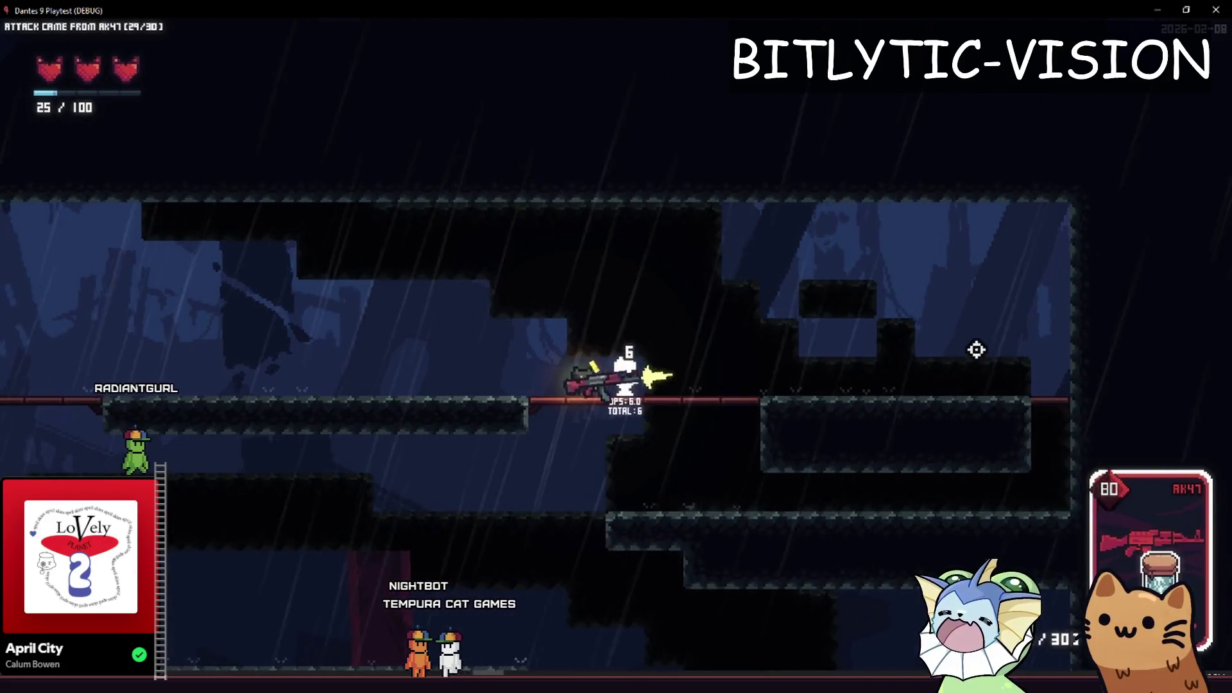
{"action": "key", "text": "F1"}
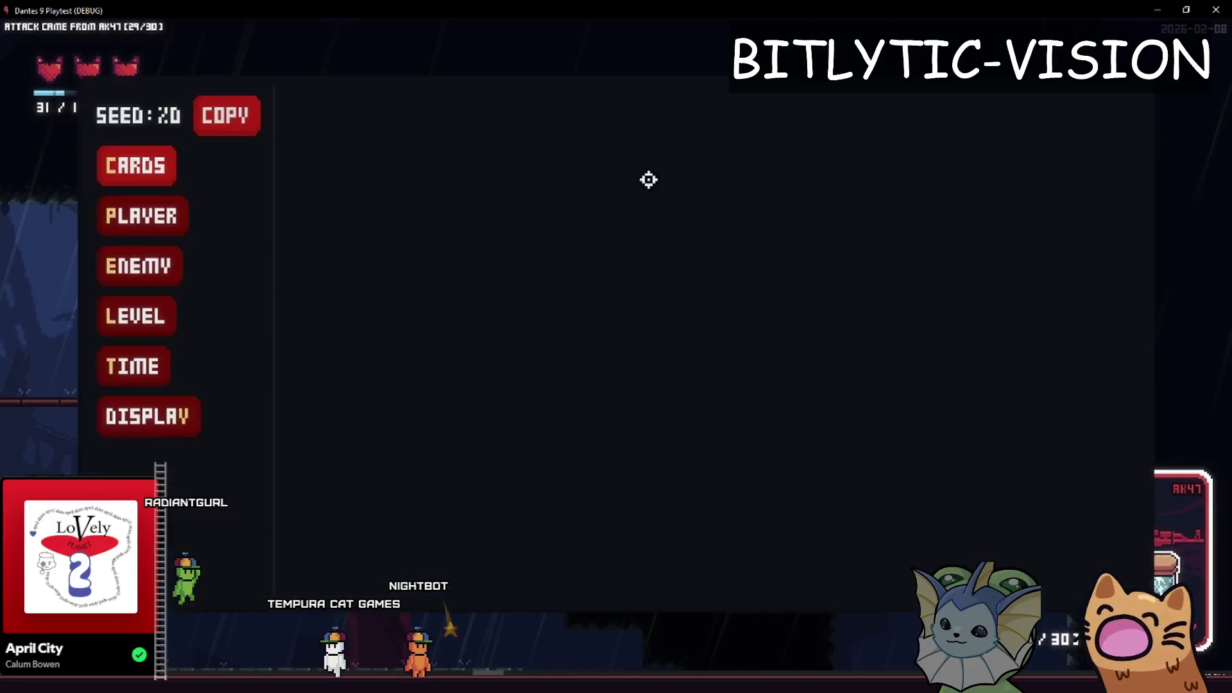
{"action": "key", "text": "F1"}
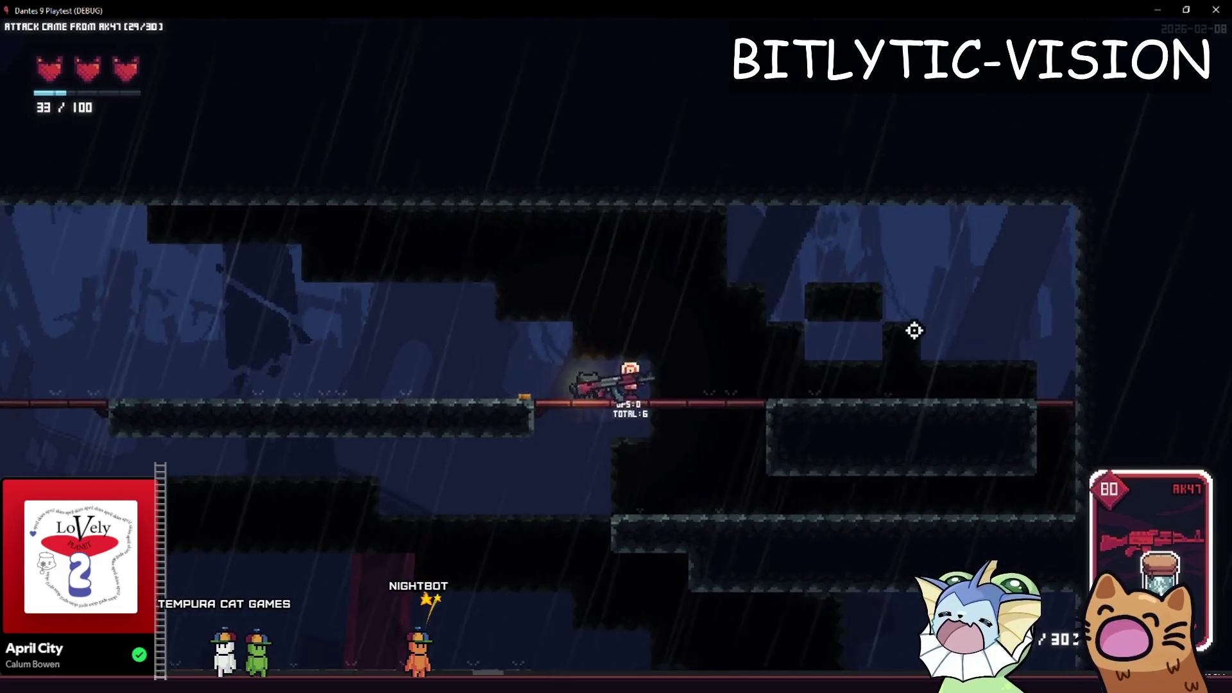
{"action": "left_click", "coordinate": [914, 330]}
{"action": "left_click_drag", "start_coordinate": [914, 330], "coordinate": [937, 346]}
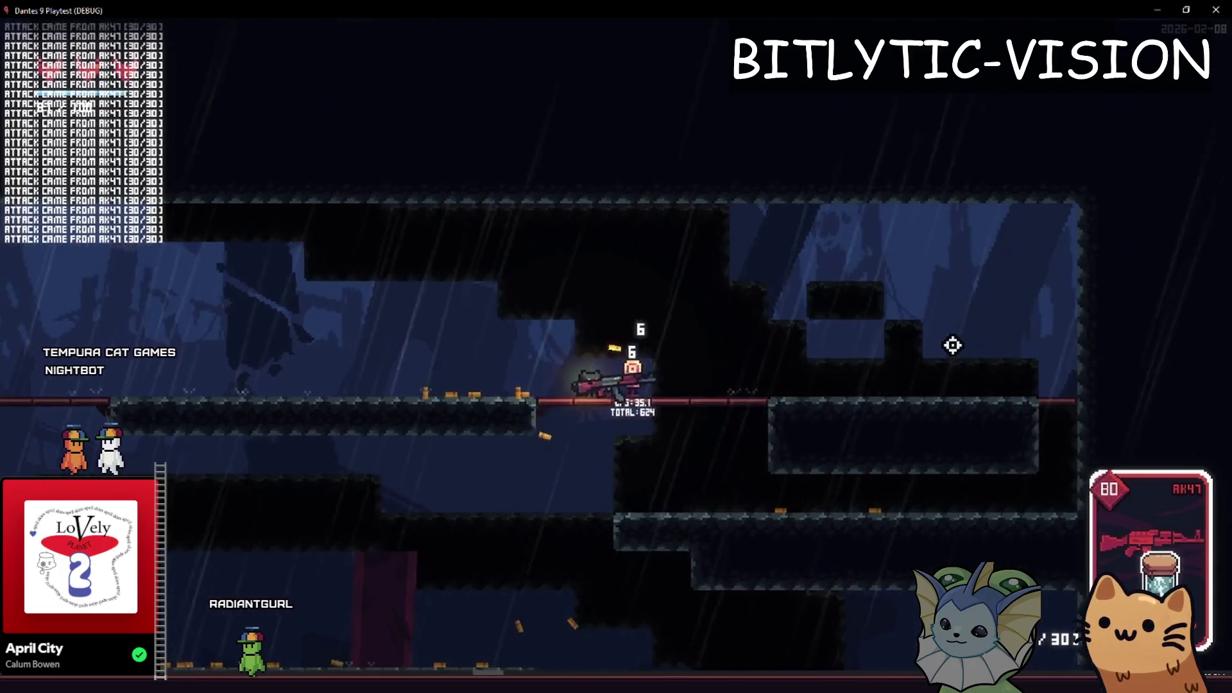
{"action": "key", "text": "F8"}
{"action": "key", "text": "alt+shift+o"}
Quick-open lightning_jar_sticker_spawn.gd and add a Console.print line after line 15
{"action": "type", "text": "lightning"}
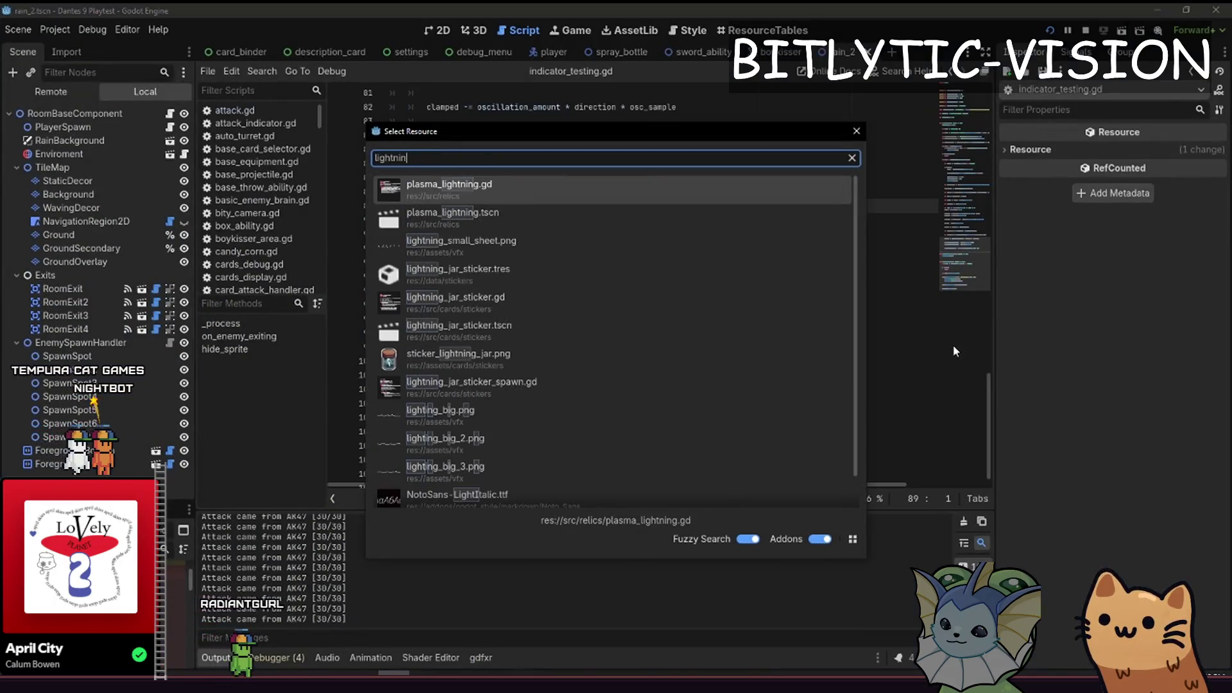
{"action": "key", "text": "Down"}
{"action": "key", "text": "Down"}
{"action": "key", "text": "Down"}
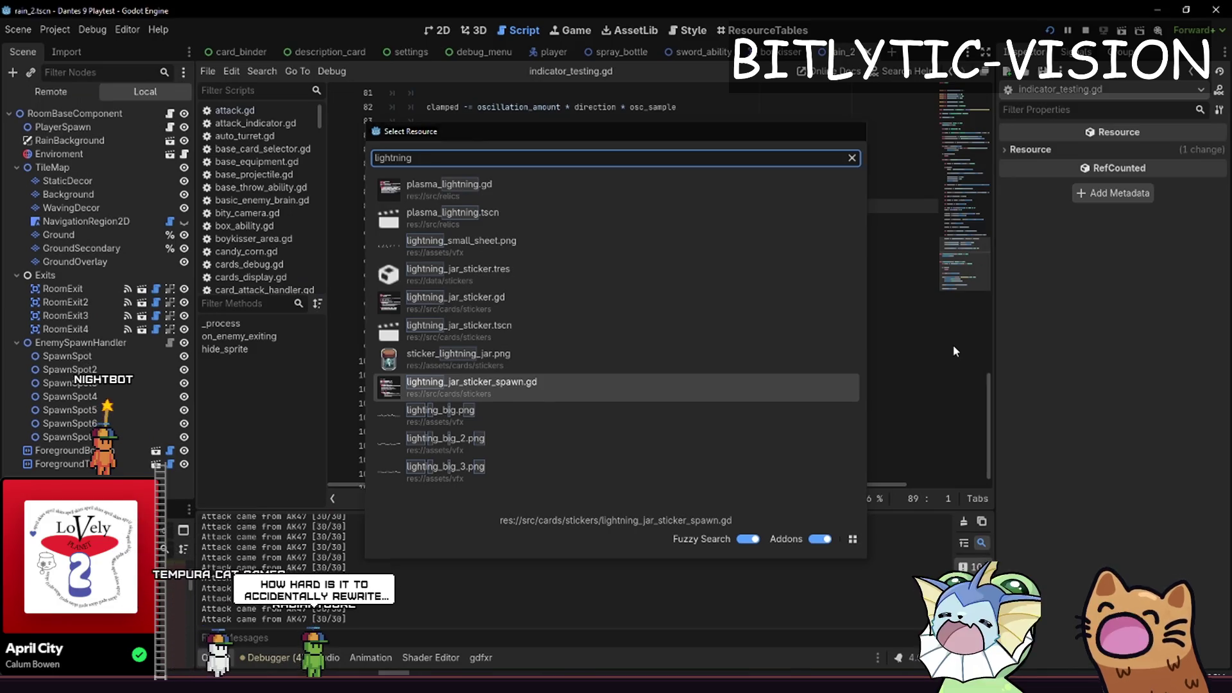
{"action": "key", "text": "Return"}
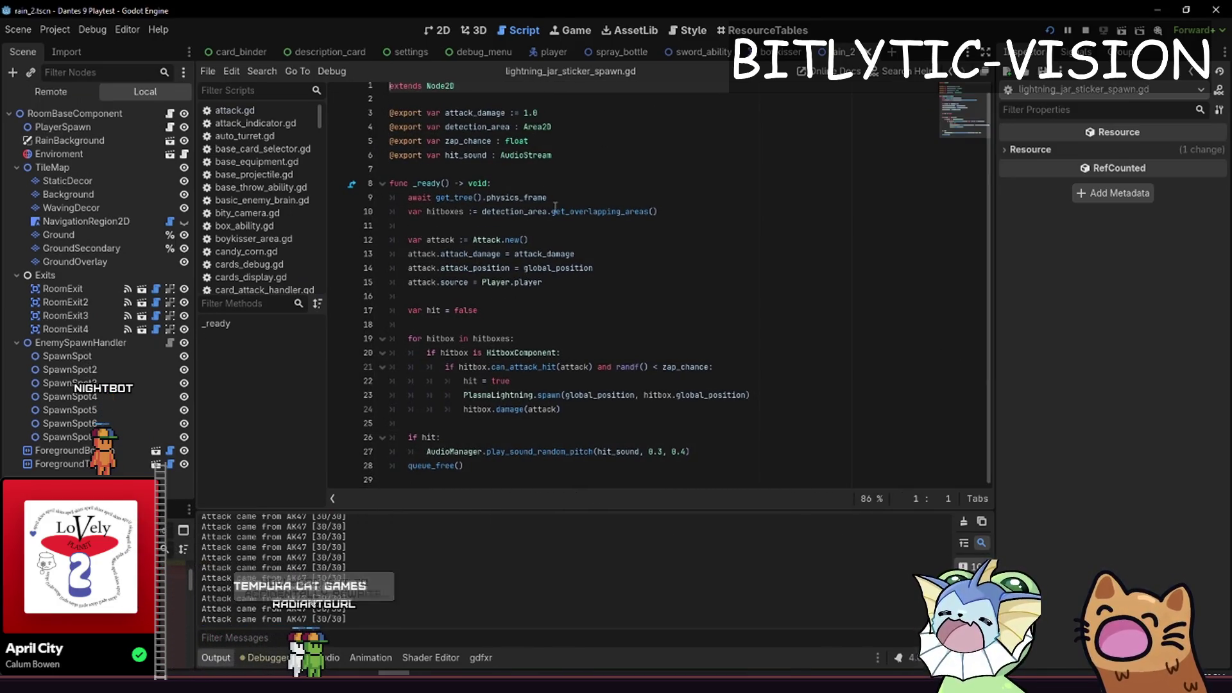
{"action": "left_click", "coordinate": [632, 272]}
{"action": "left_click", "coordinate": [619, 288]}
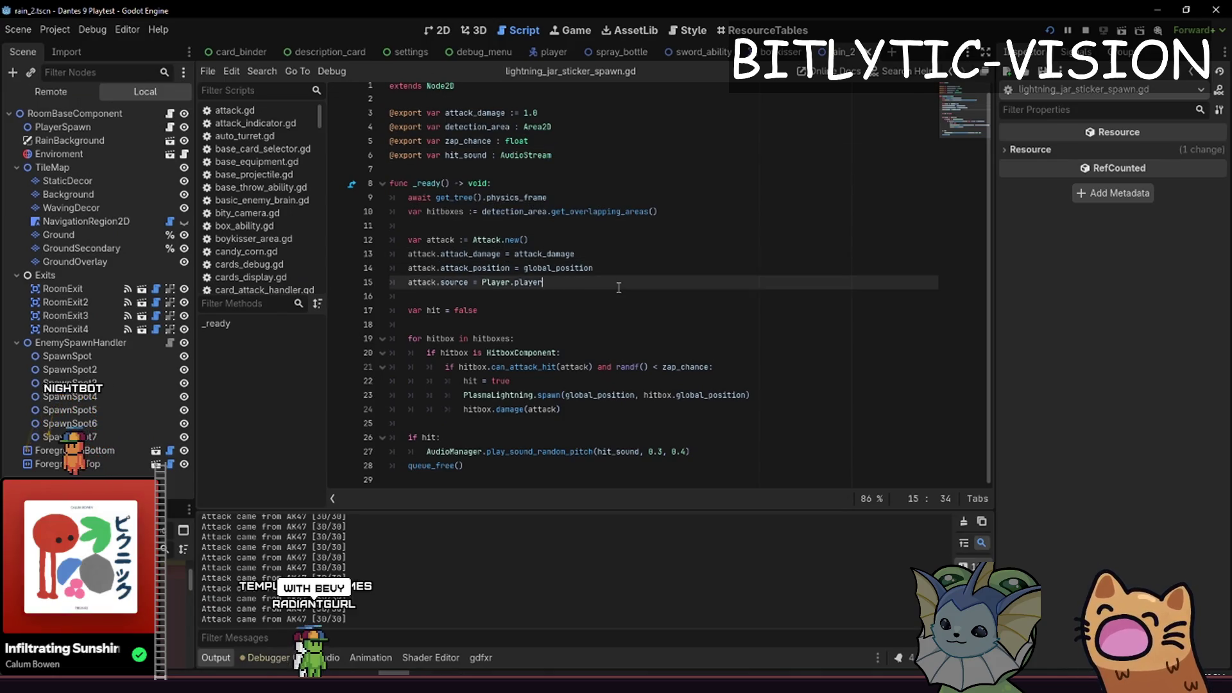
{"action": "key", "text": "Return"}
{"action": "key", "text": "Return"}
{"action": "type", "text": "Console.print(attac"}
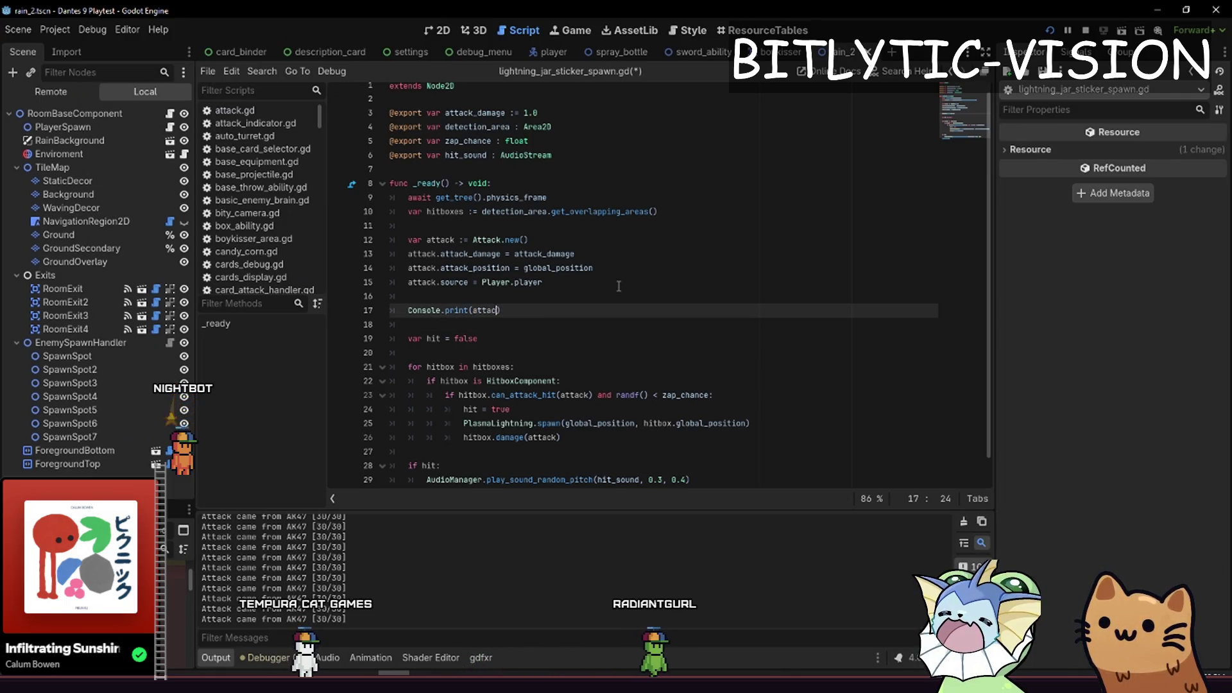
{"action": "type", "text": "k"}
Test-run the game, then change the print to log global_position and run again
{"action": "key", "text": "F6"}
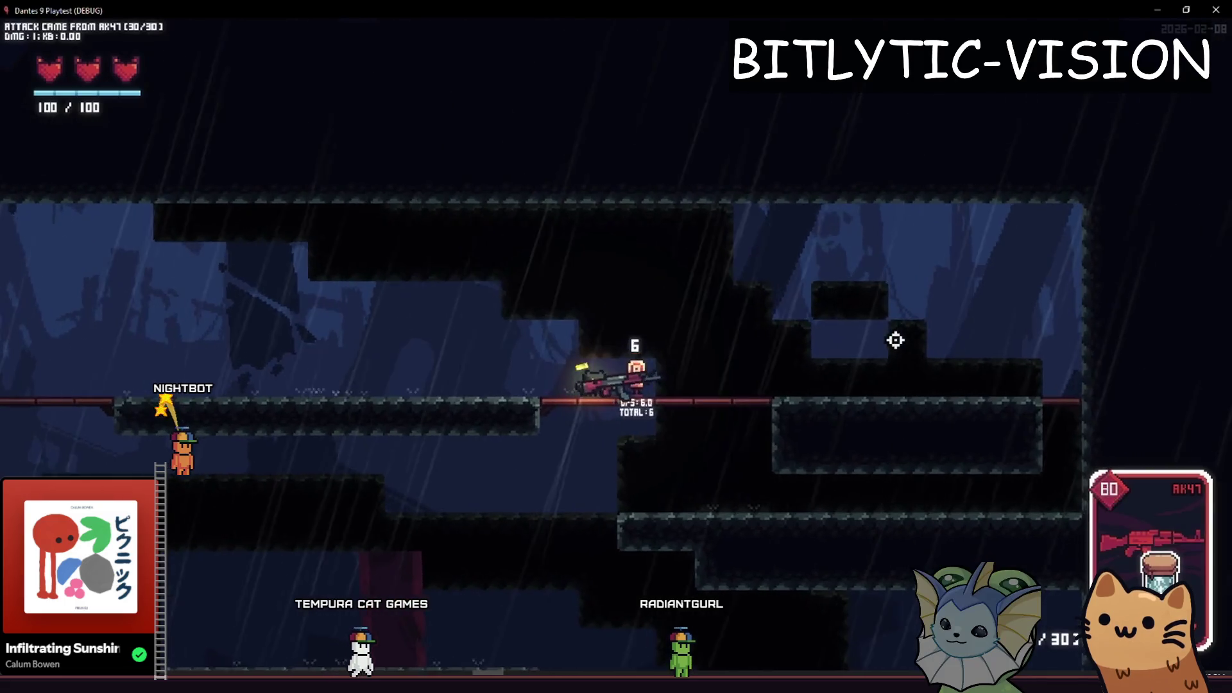
{"action": "key", "text": "F8"}
{"action": "key", "text": "BackSpace"}
{"action": "key", "text": "BackSpace"}
{"action": "key", "text": "BackSpace"}
{"action": "type", "text": "global_position)"}
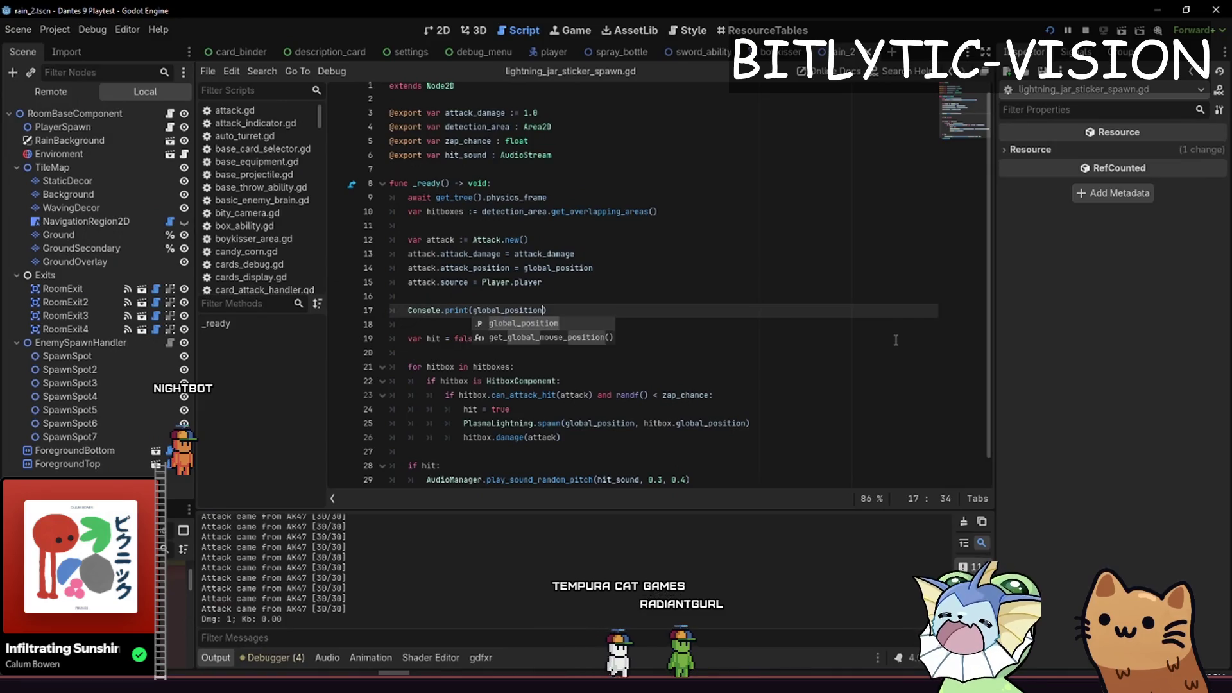
{"action": "key", "text": "F5"}
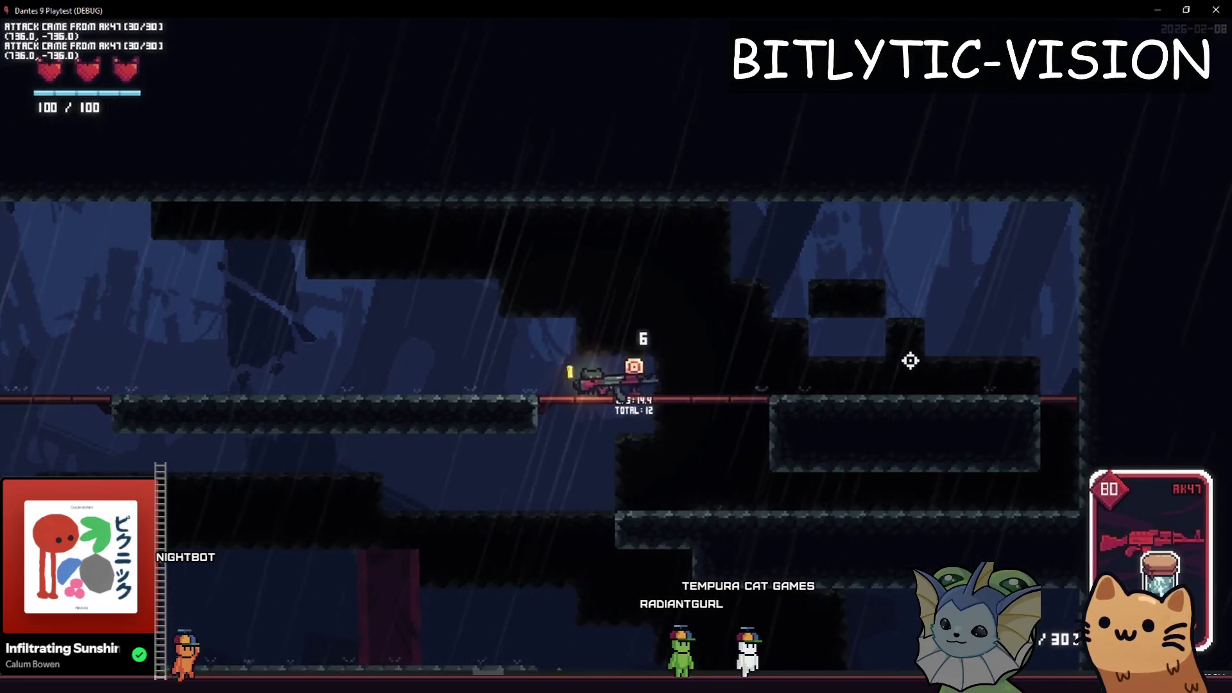
Walk left and shoot the dummy with the AK47
{"action": "key", "text": "a"}
{"action": "left_click", "coordinate": [928, 359]}
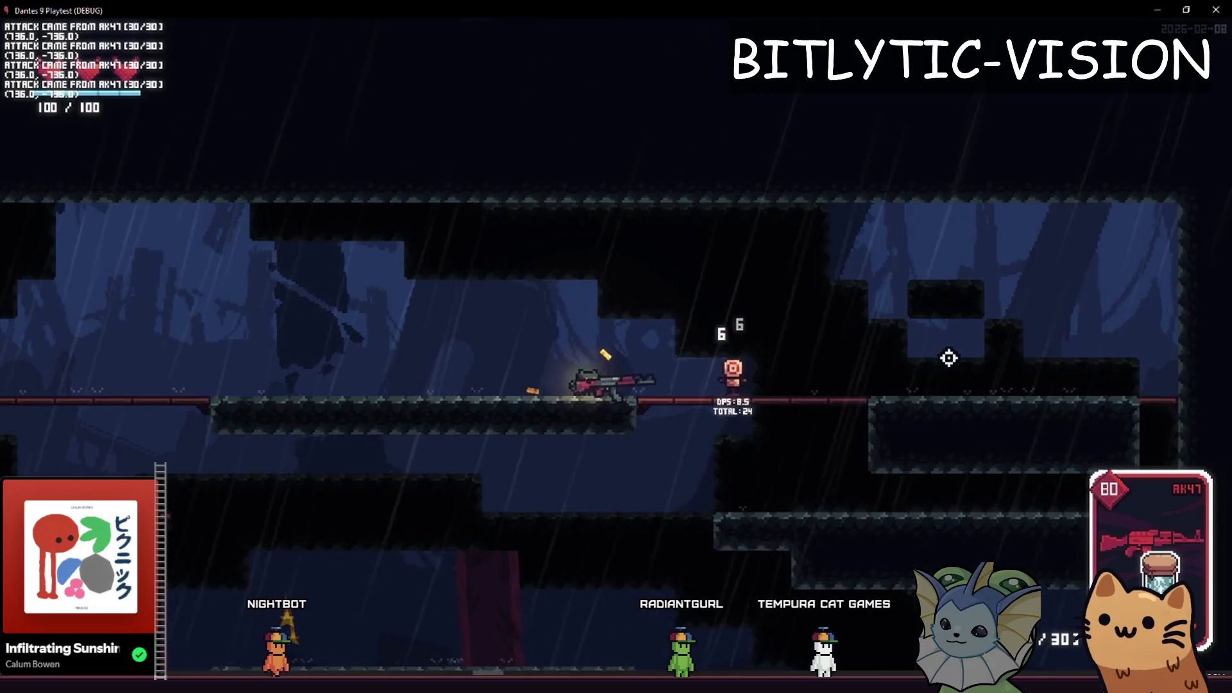
{"action": "key", "text": "a"}
{"action": "left_click", "coordinate": [949, 358]}
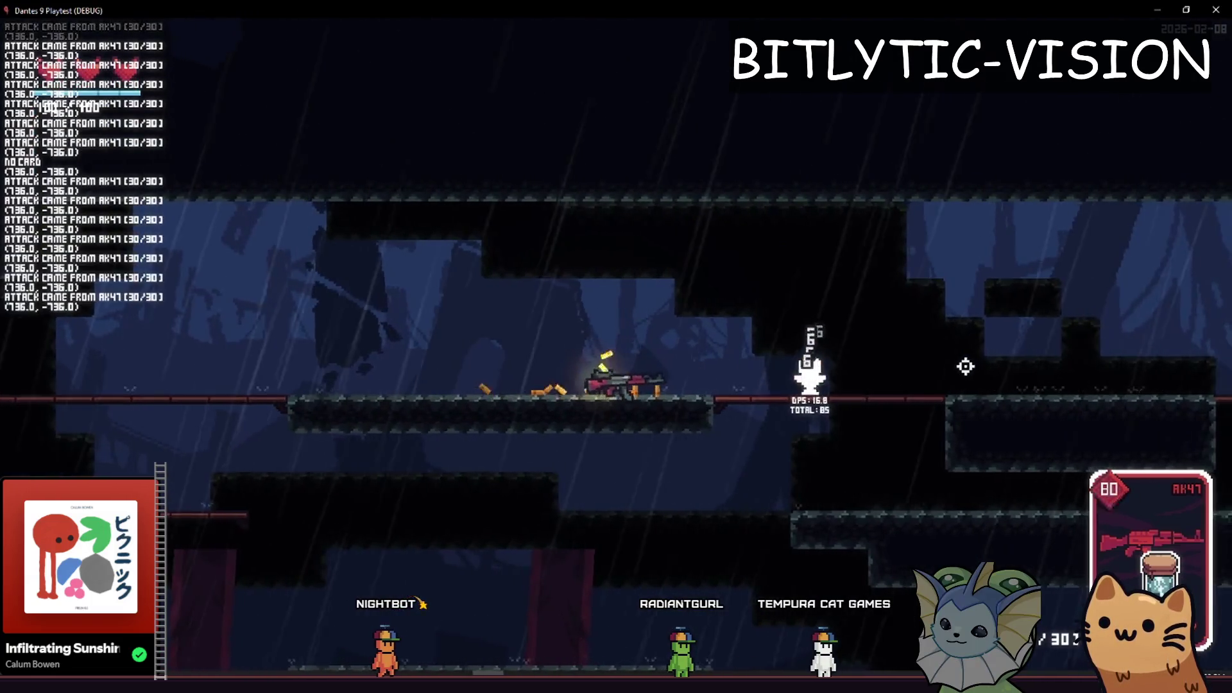
Spawn an extra DPS dummy from the debug Enemies menu, shoot the dummies, and close the game
{"action": "key", "text": "F1"}
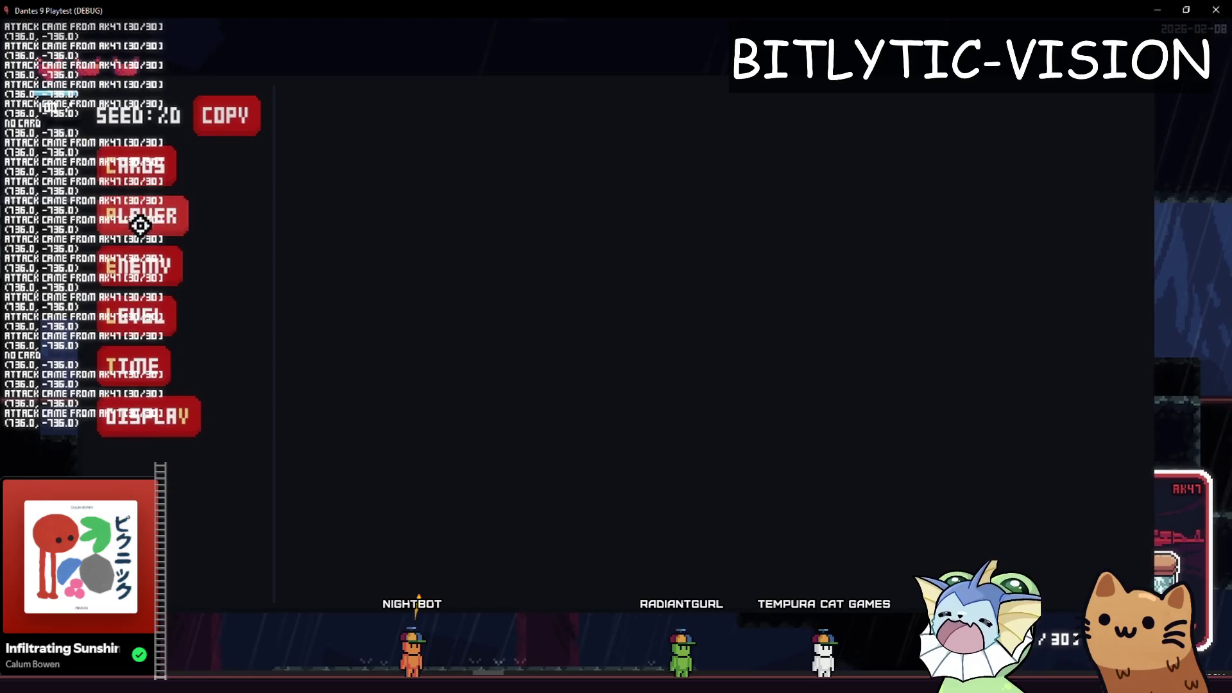
{"action": "left_click", "coordinate": [140, 266]}
{"action": "left_click", "coordinate": [364, 115]}
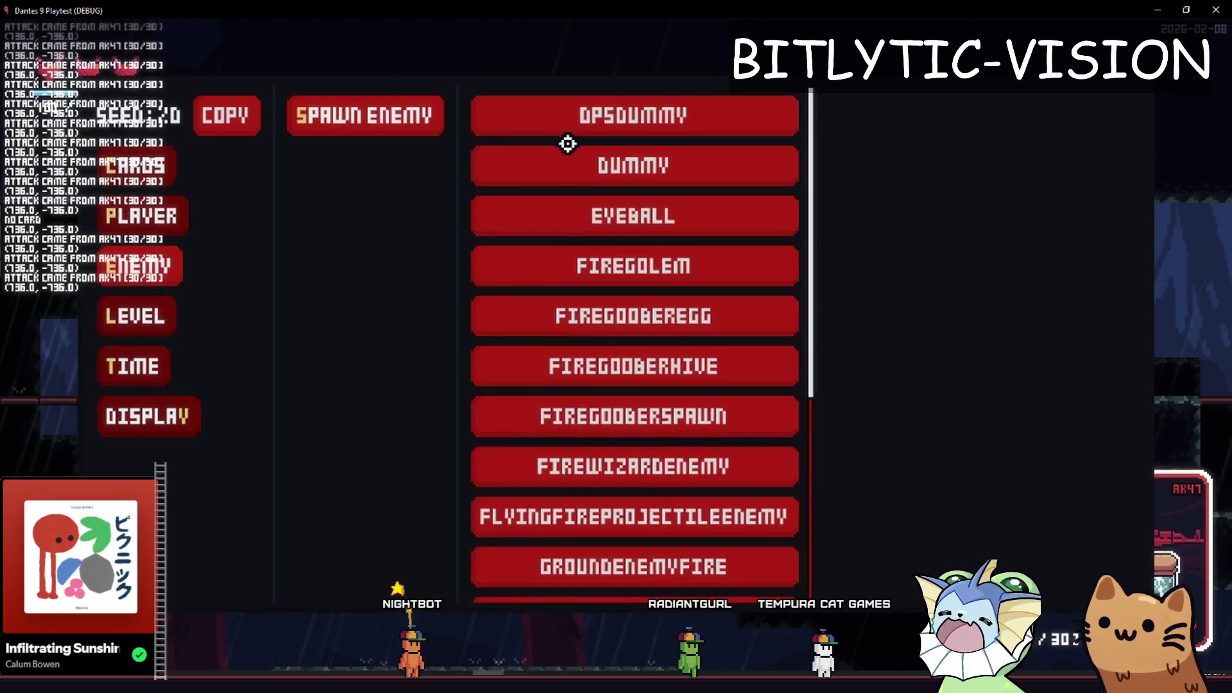
{"action": "left_click", "coordinate": [567, 132]}
{"action": "left_click", "coordinate": [853, 298]}
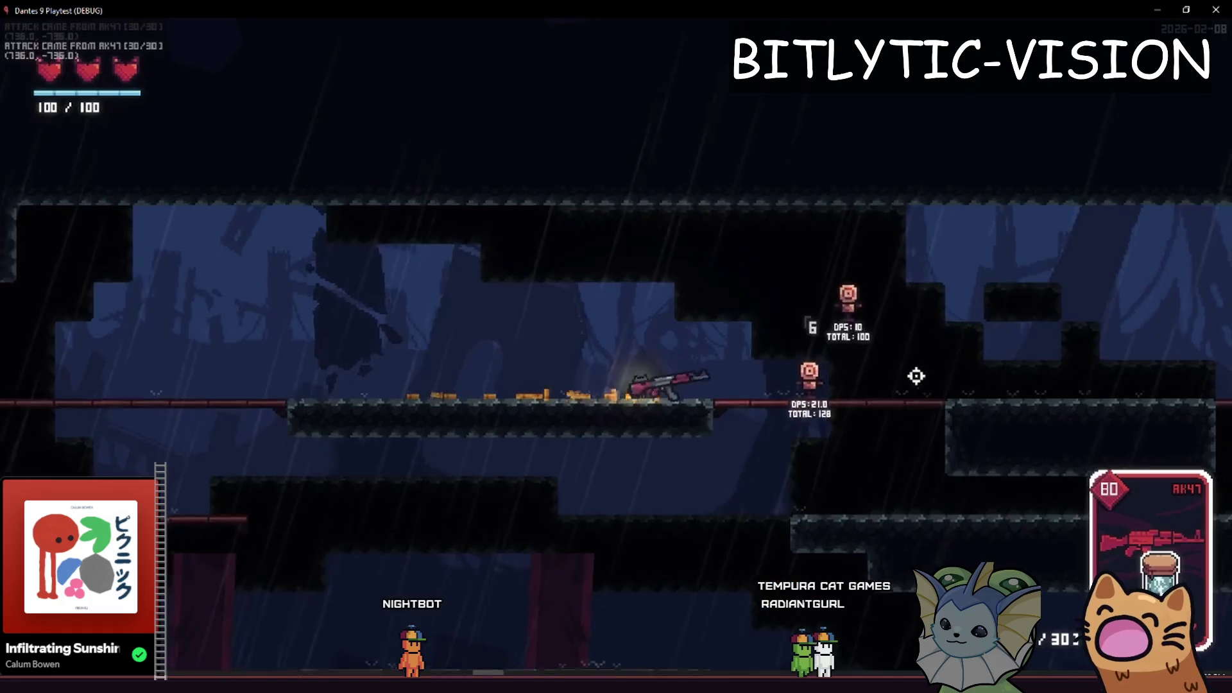
{"action": "key", "text": "d"}
{"action": "left_click", "coordinate": [907, 364]}
{"action": "left_click_drag", "start_coordinate": [948, 349], "coordinate": [960, 331]}
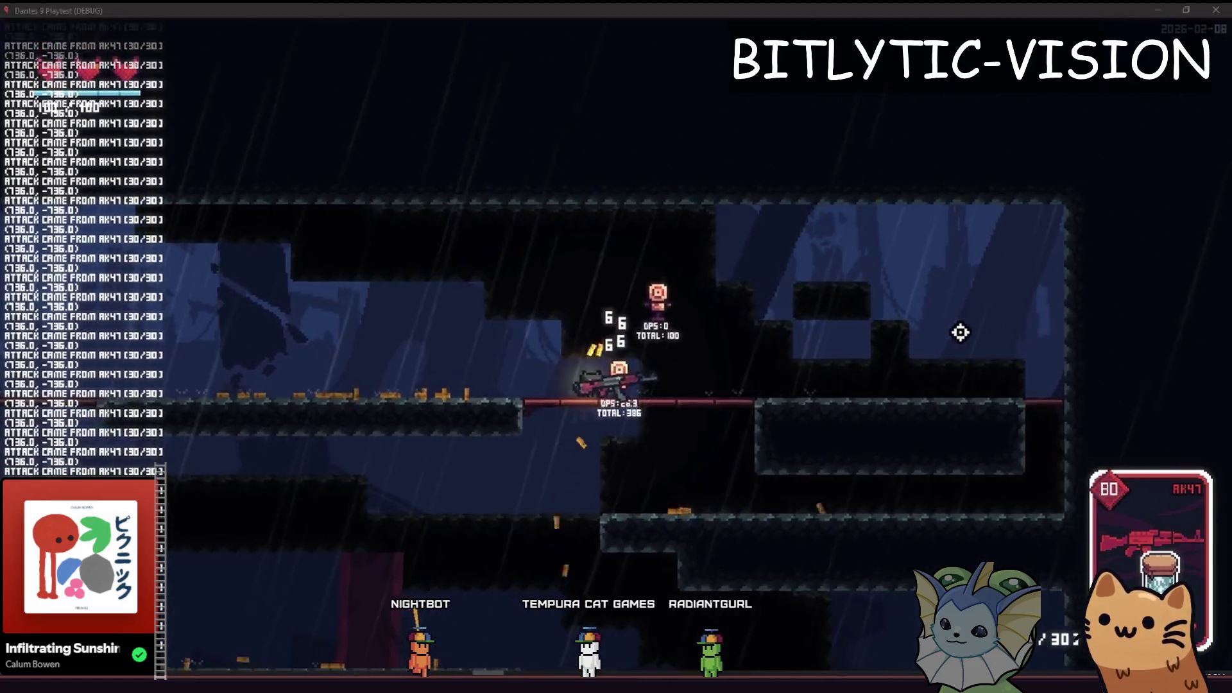
{"action": "key", "text": "F8"}
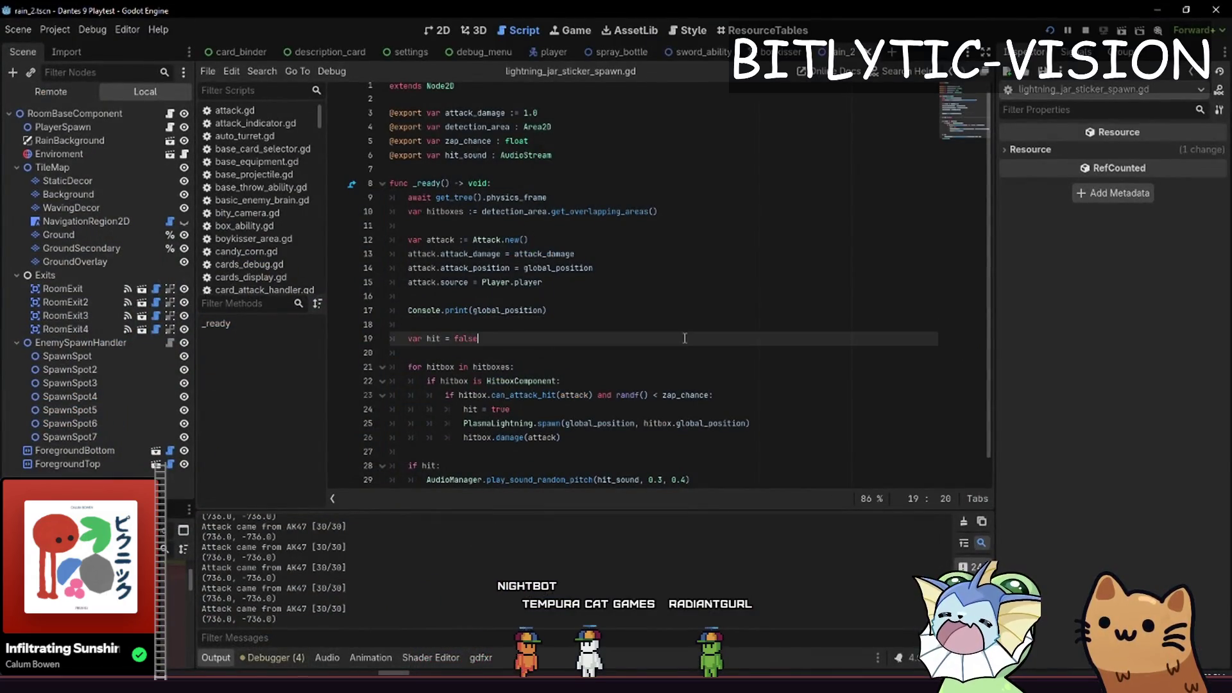
Quick-open base_projectile.gd and scroll through its code
{"action": "key", "text": "alt+shift+o"}
{"action": "type", "text": "base_projectile"}
{"action": "key", "text": "Return"}
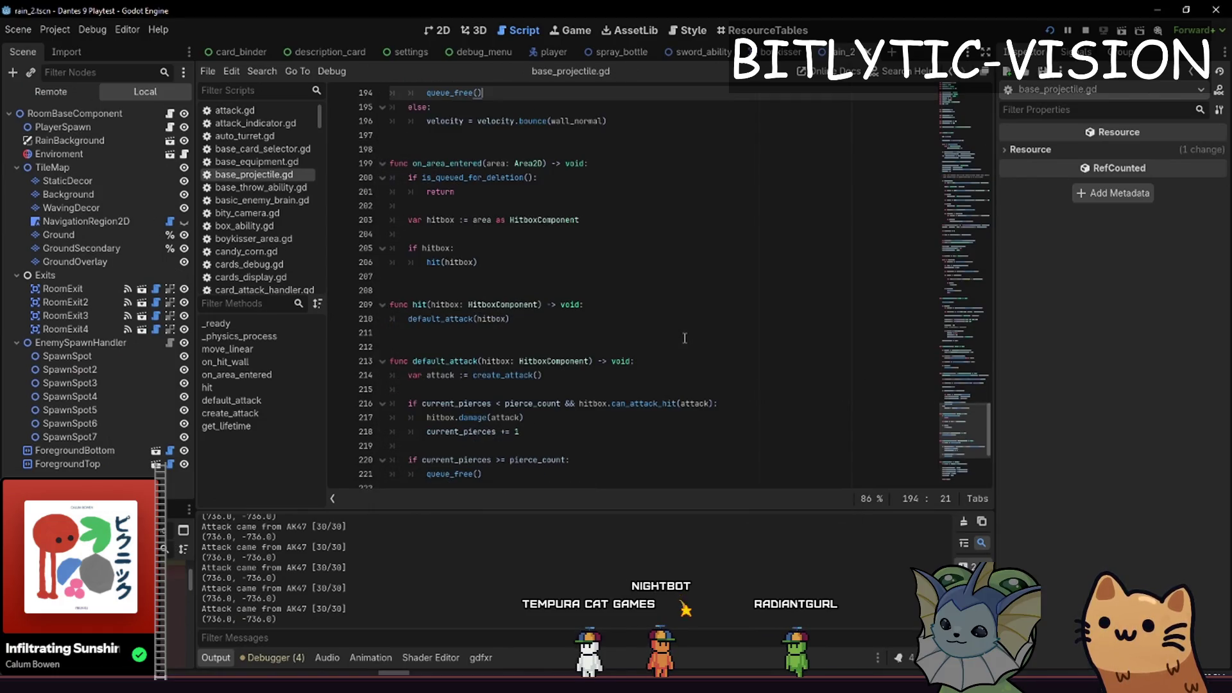
{"action": "scroll", "coordinate": [650, 321], "scroll_direction": "up", "scroll_amount": 3}
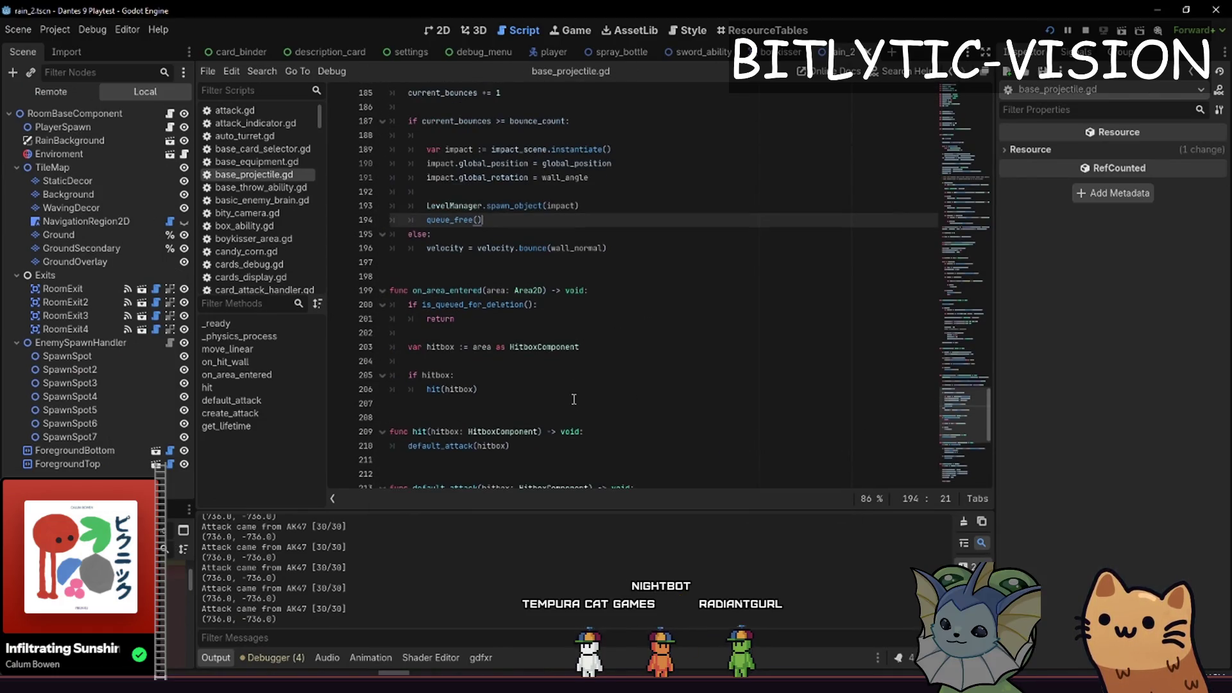
{"action": "scroll", "coordinate": [573, 399], "scroll_direction": "up", "scroll_amount": 20}
{"action": "scroll", "coordinate": [555, 373], "scroll_direction": "down", "scroll_amount": 10}
{"action": "scroll", "coordinate": [555, 373], "scroll_direction": "up", "scroll_amount": 3}
{"action": "left_click_drag", "start_coordinate": [431, 172], "coordinate": [553, 368]}
{"action": "left_click", "coordinate": [554, 367]}
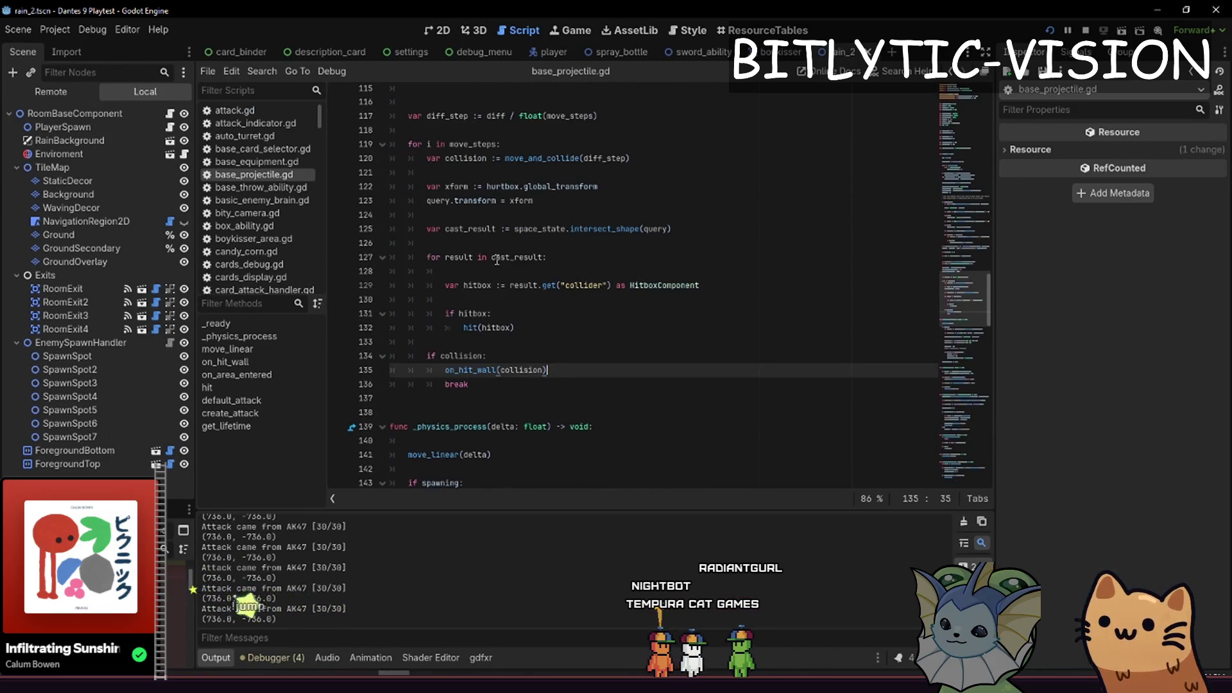
Inspect the hit function's signature and the hit(hitbox) call
{"action": "left_click", "coordinate": [472, 328], "text": "ctrl"}
{"action": "left_click_drag", "start_coordinate": [412, 290], "coordinate": [547, 291]}
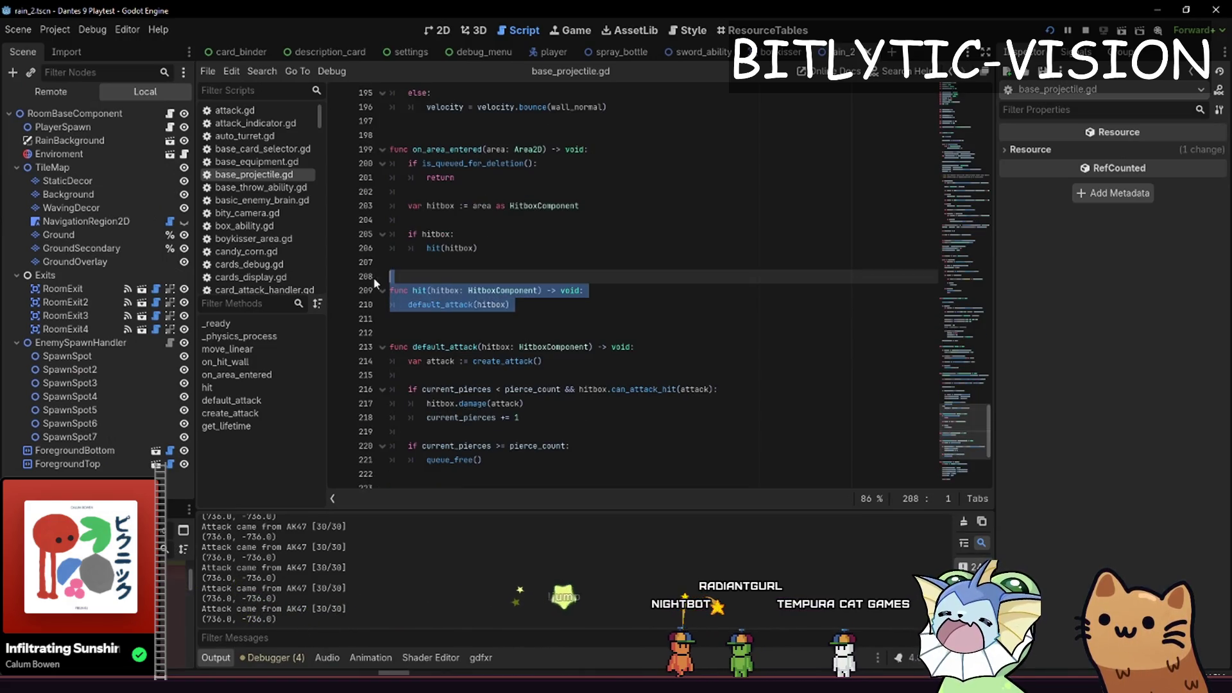
{"action": "left_click_drag", "start_coordinate": [431, 144], "coordinate": [468, 234]}
{"action": "left_click", "coordinate": [490, 249]}
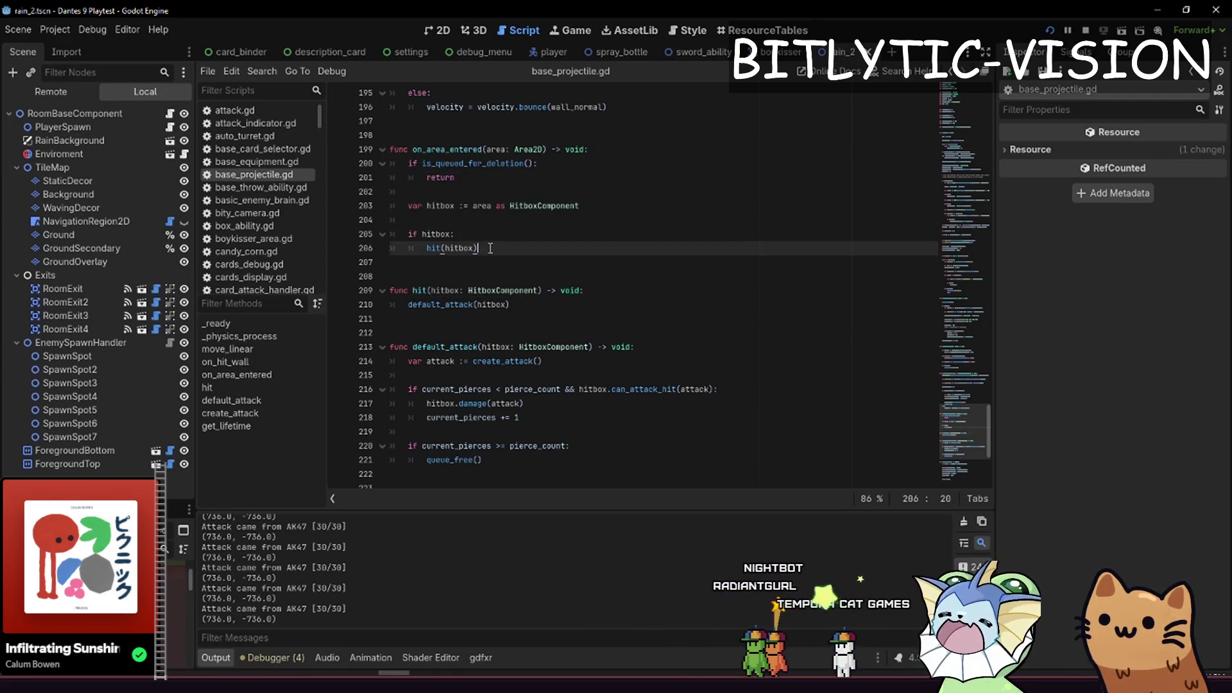
{"action": "key", "text": "Down"}
{"action": "scroll", "coordinate": [412, 319], "scroll_direction": "down", "scroll_amount": 2}
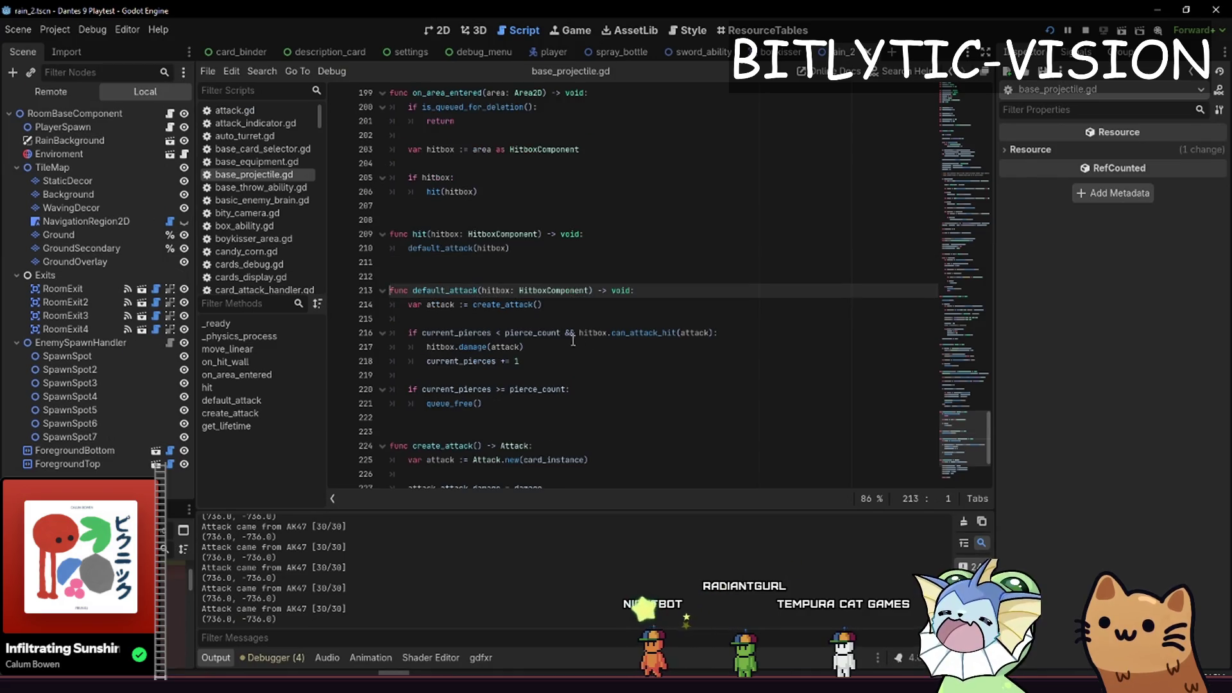
{"action": "mouse_move", "coordinate": [519, 362]}
{"action": "left_mouse_down"}
{"action": "mouse_move", "coordinate": [469, 361]}
{"action": "mouse_move", "coordinate": [417, 326]}
{"action": "left_mouse_up"}
Review create_attack's attack property assignments on lines 228–231
{"action": "left_click", "coordinate": [393, 446]}
{"action": "scroll", "coordinate": [521, 252], "scroll_direction": "down", "scroll_amount": 4}
{"action": "mouse_move", "coordinate": [492, 380]}
{"action": "left_mouse_down"}
{"action": "mouse_move", "coordinate": [546, 347]}
{"action": "mouse_move", "coordinate": [577, 353]}
{"action": "mouse_move", "coordinate": [558, 359]}
{"action": "mouse_move", "coordinate": [567, 339]}
{"action": "mouse_move", "coordinate": [719, 380]}
{"action": "left_mouse_up"}
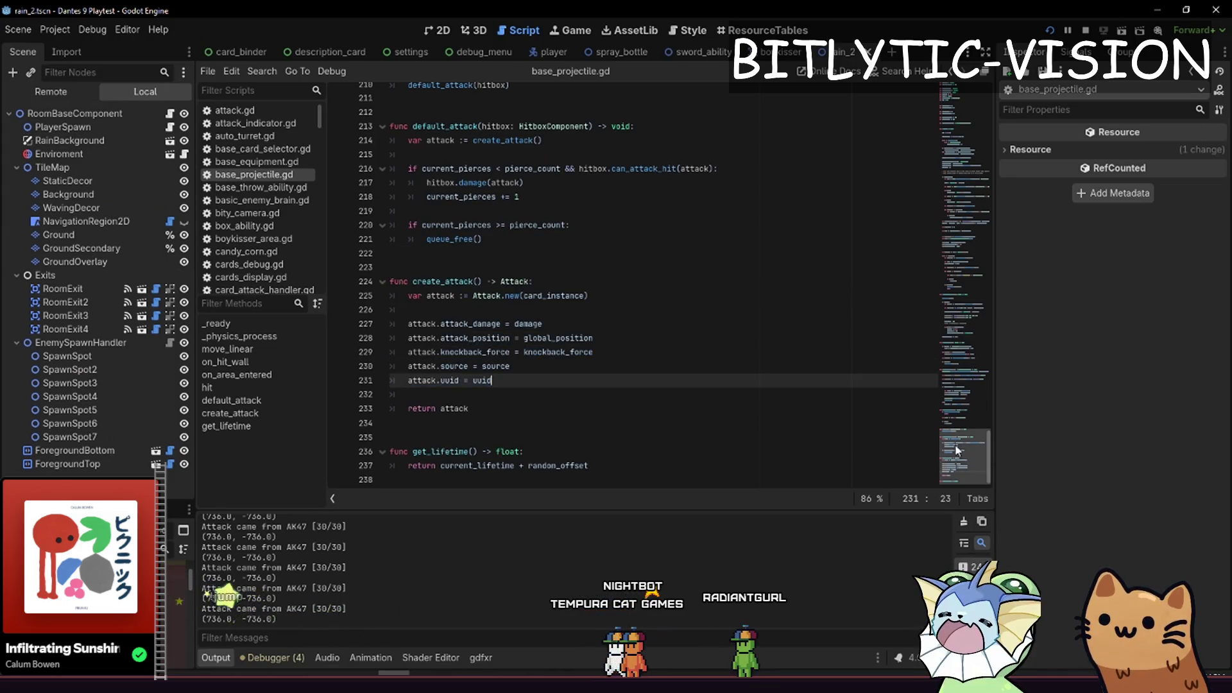
{"action": "mouse_move", "coordinate": [961, 458]}
{"action": "left_mouse_down"}
{"action": "mouse_move", "coordinate": [970, 245]}
{"action": "mouse_move", "coordinate": [973, 444]}
{"action": "left_mouse_up"}
{"action": "left_click", "coordinate": [747, 313]}
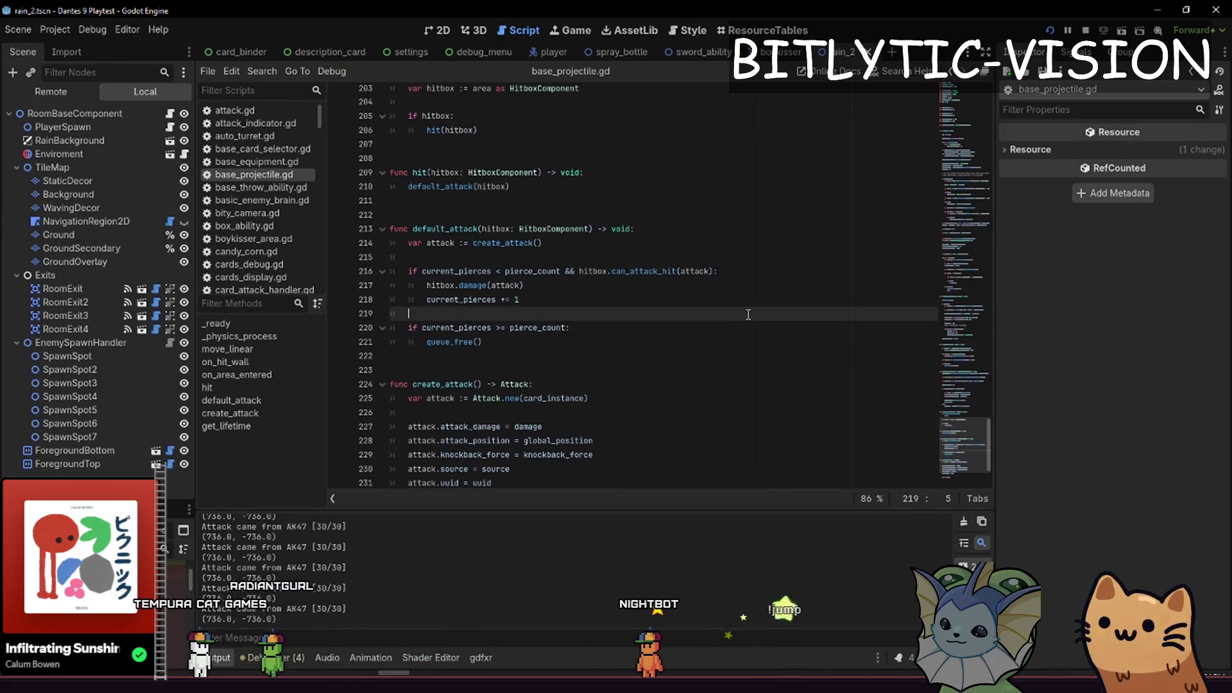
Quick-open the lightning_jar_sticker_spawn.gd script
{"action": "key", "text": "shift+alt+o"}
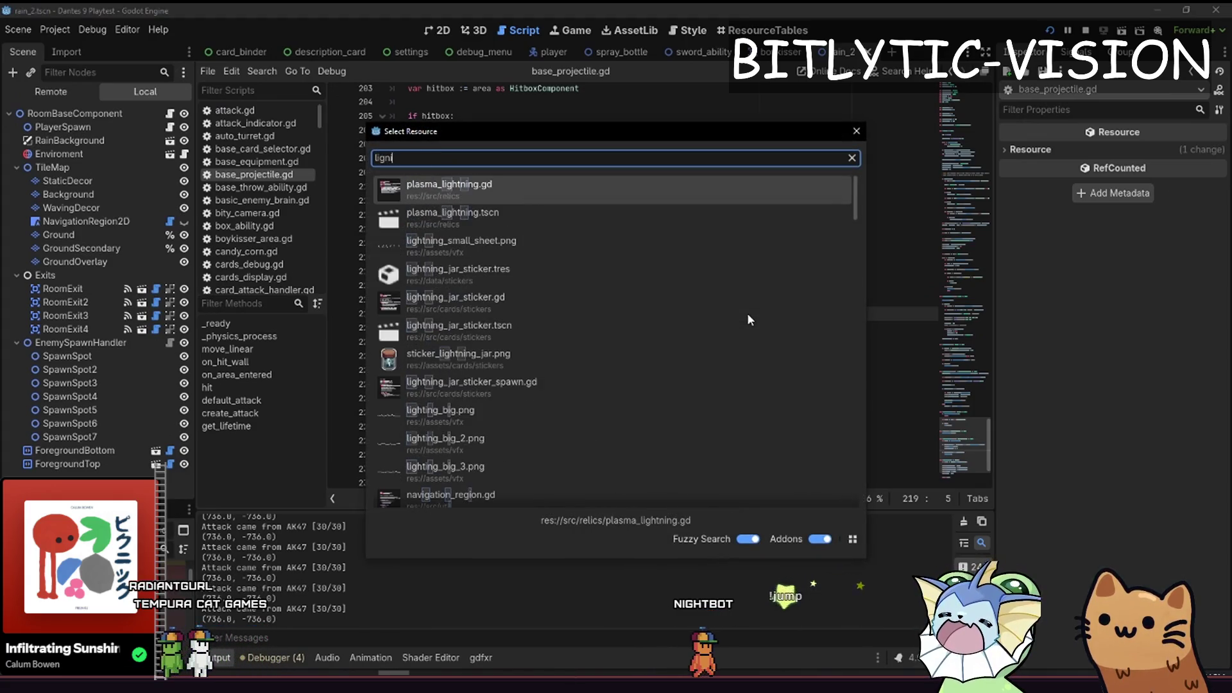
{"action": "type", "text": "lightning_"}
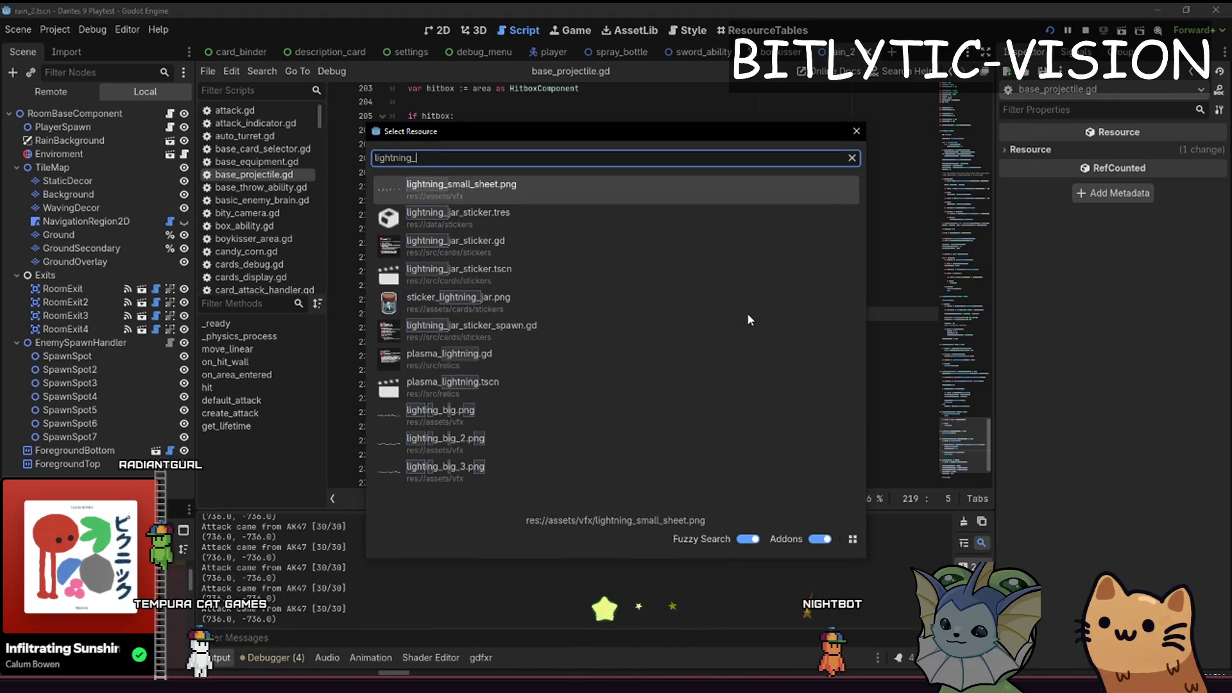
{"action": "key", "text": "Down"}
{"action": "key", "text": "Down"}
{"action": "key", "text": "Down"}
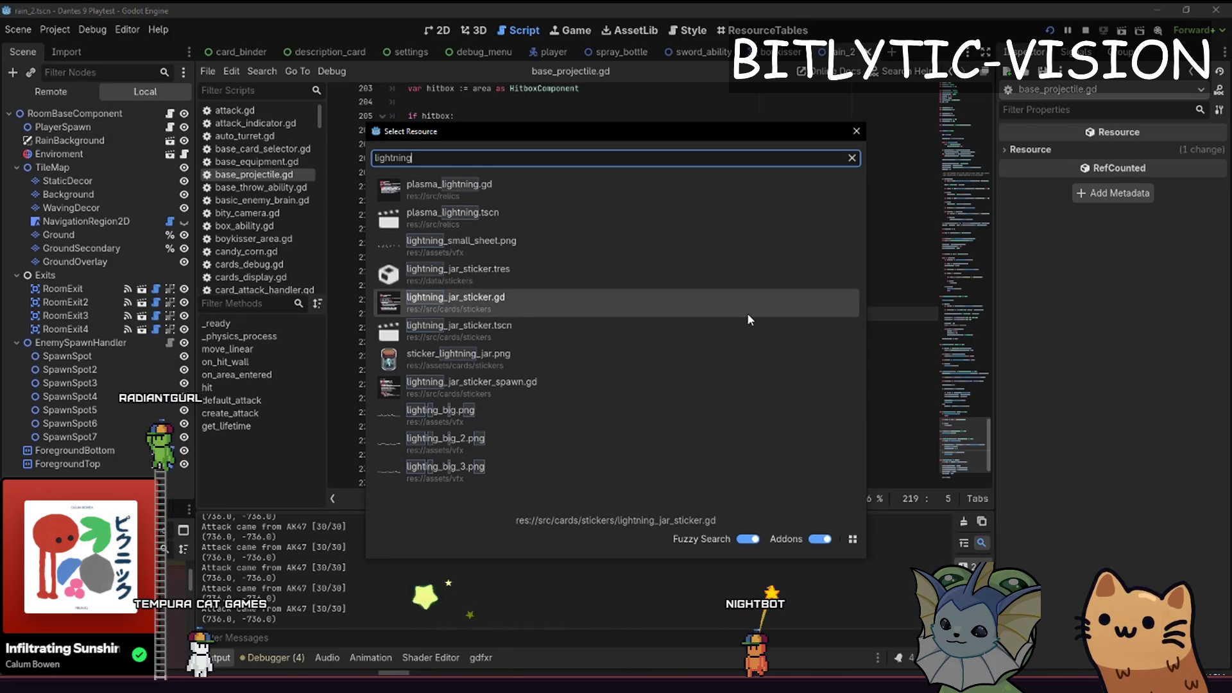
{"action": "key", "text": "Return"}
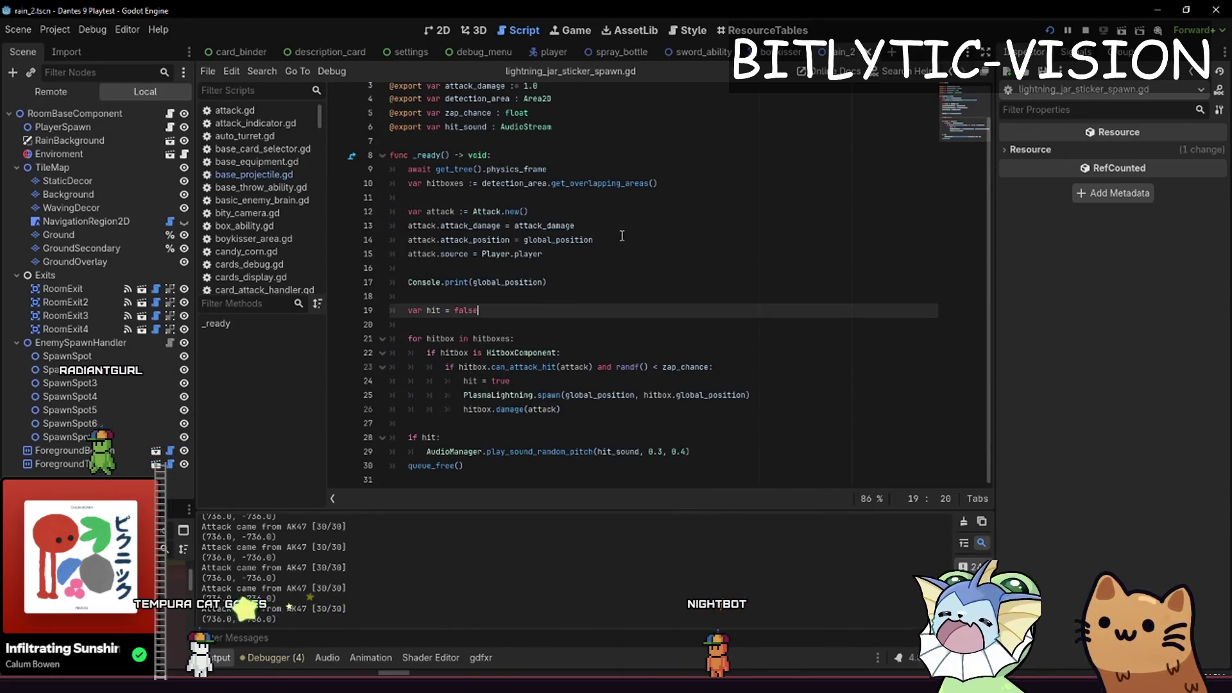
{"action": "left_click", "coordinate": [543, 282]}
Add Console.print("Spawn lightning") inside the zap_chance branch, then save and run the game
{"action": "key", "text": "Down"}
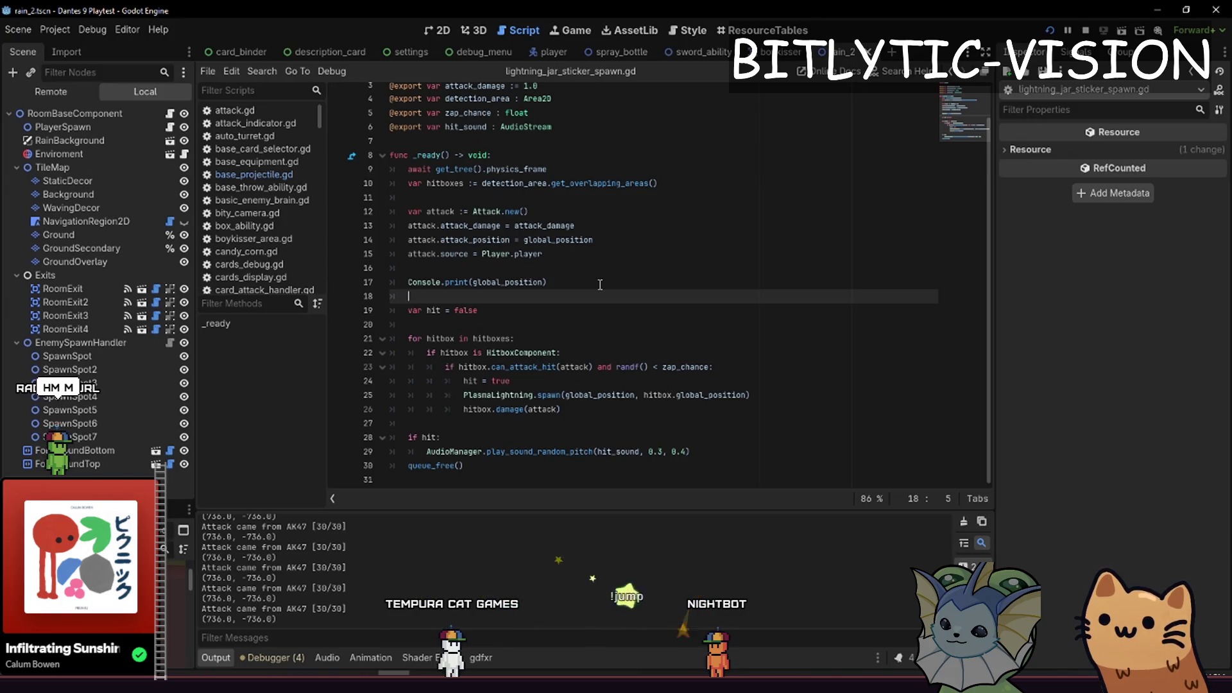
{"action": "key", "text": "Up"}
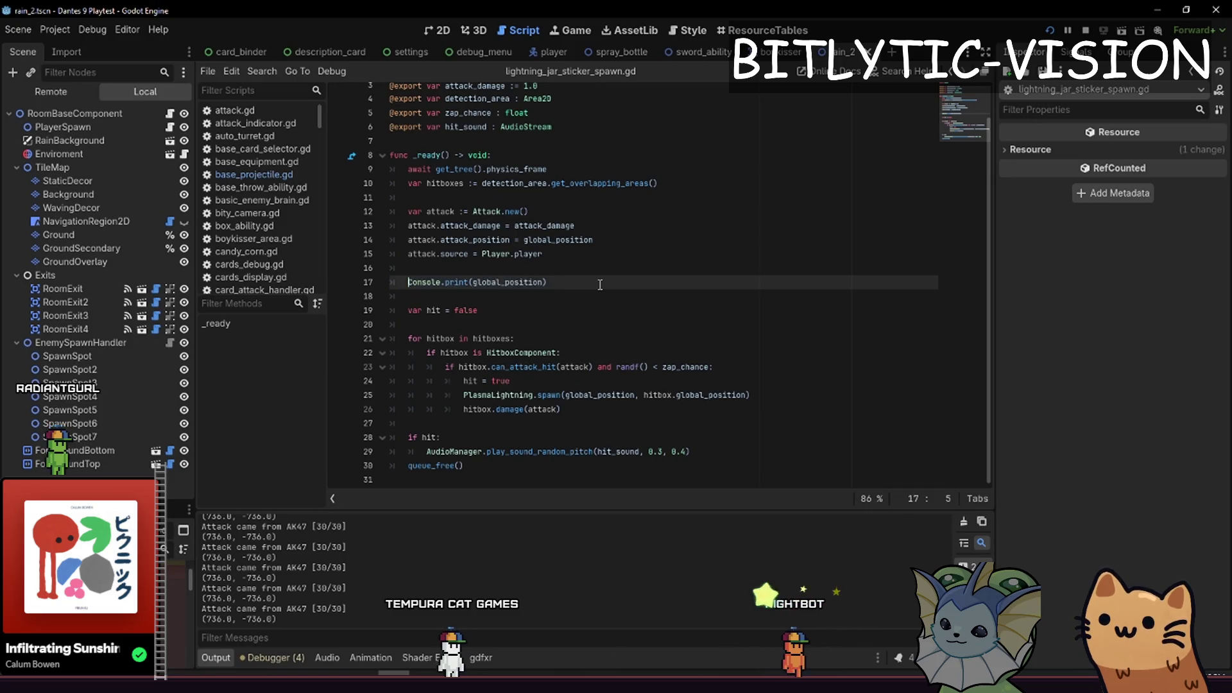
{"action": "key", "text": "Down"}
{"action": "key", "text": "Down"}
{"action": "key", "text": "Down"}
{"action": "key", "text": "Up"}
{"action": "key", "text": "Up"}
{"action": "key", "text": "End"}
{"action": "key", "text": "Return"}
{"action": "key", "text": "Return"}
{"action": "key", "text": "Up"}
{"action": "type", "text": "Console.print(\"Spawn"}
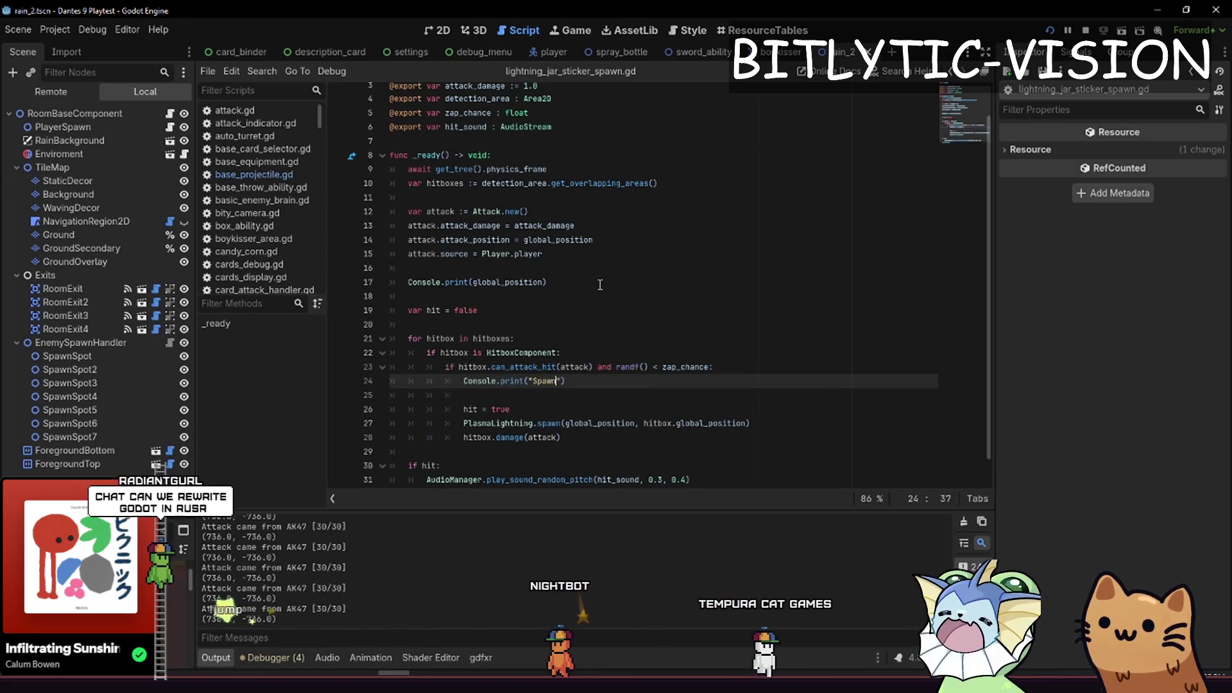
{"action": "type", "text": " lightning\""}
{"action": "key", "text": "ctrl+s"}
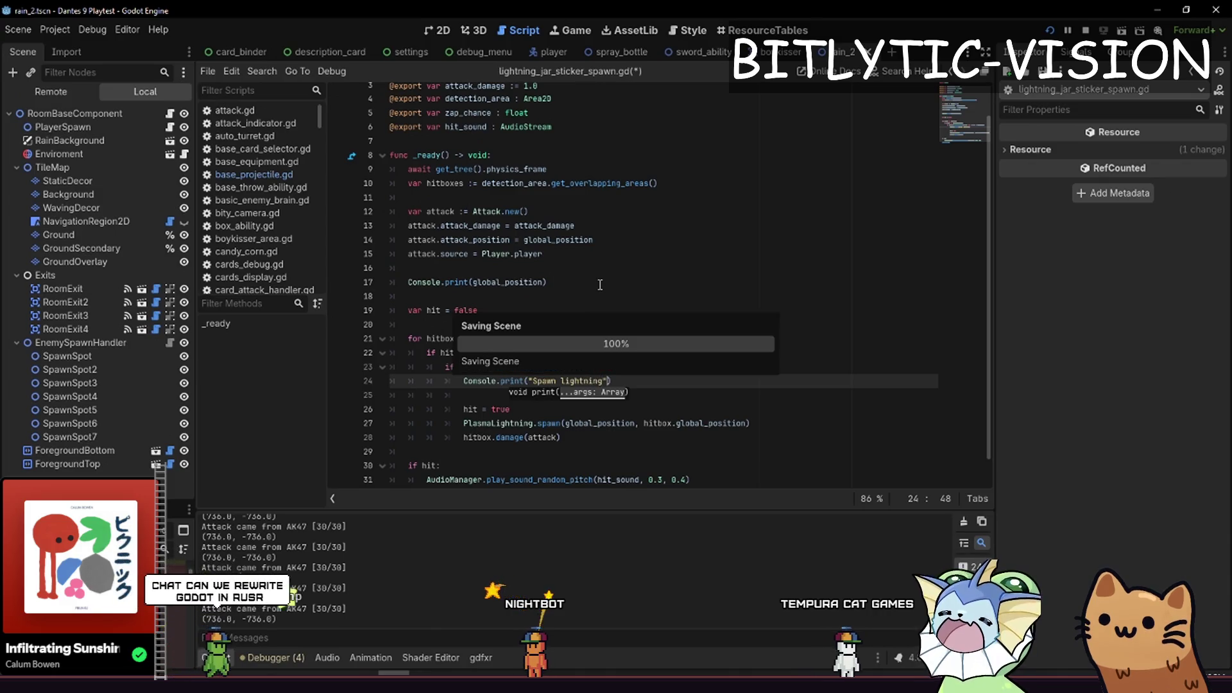
{"action": "mouse_move", "coordinate": [871, 360]}
{"action": "left_mouse_down"}
{"action": "mouse_move", "coordinate": [909, 364]}
{"action": "mouse_move", "coordinate": [923, 345]}
{"action": "left_mouse_up"}
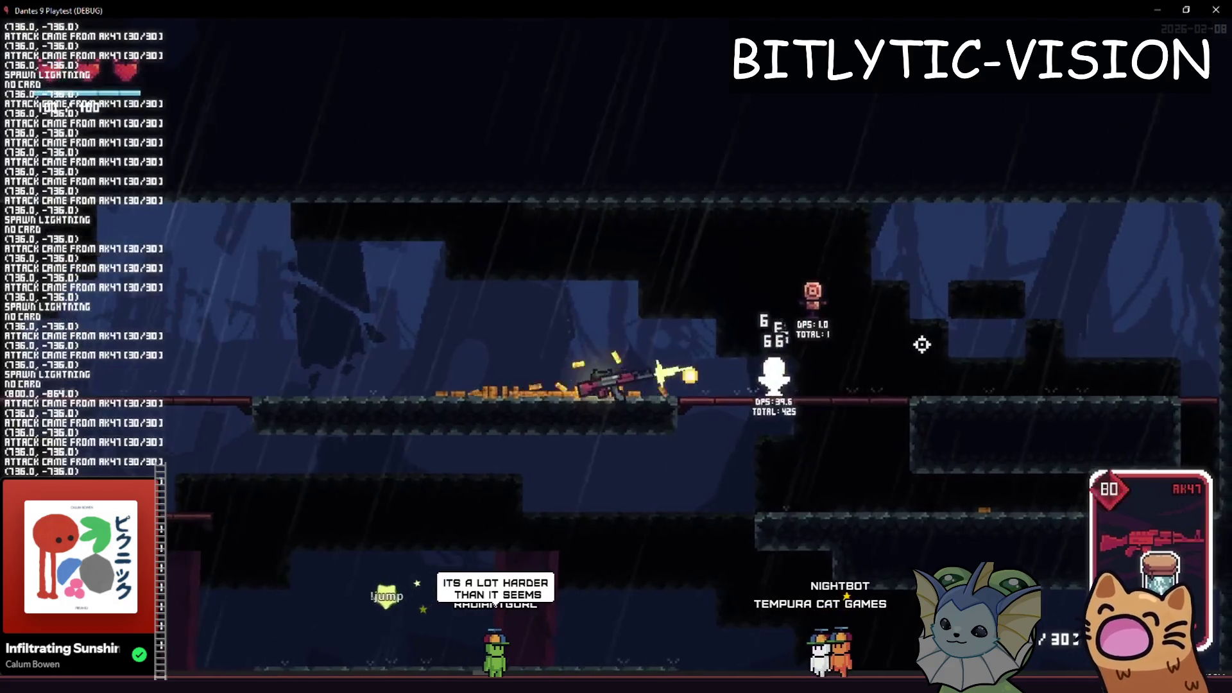
Close the playtest once Spawn lightning messages show in the log
{"action": "key", "text": "F8"}
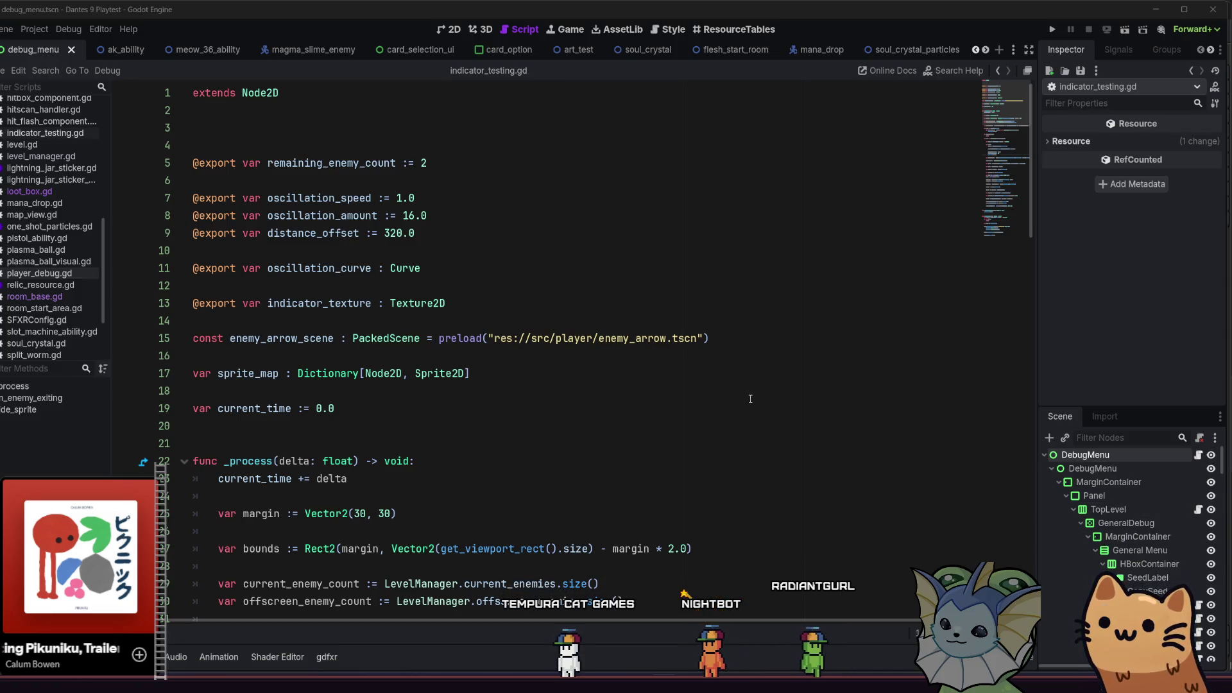
Show the FileSystem dock and navigate to the res://data/cards/ folder
{"action": "left_click", "coordinate": [648, 391]}
{"action": "scroll", "coordinate": [648, 359], "scroll_direction": "down", "scroll_amount": 1}
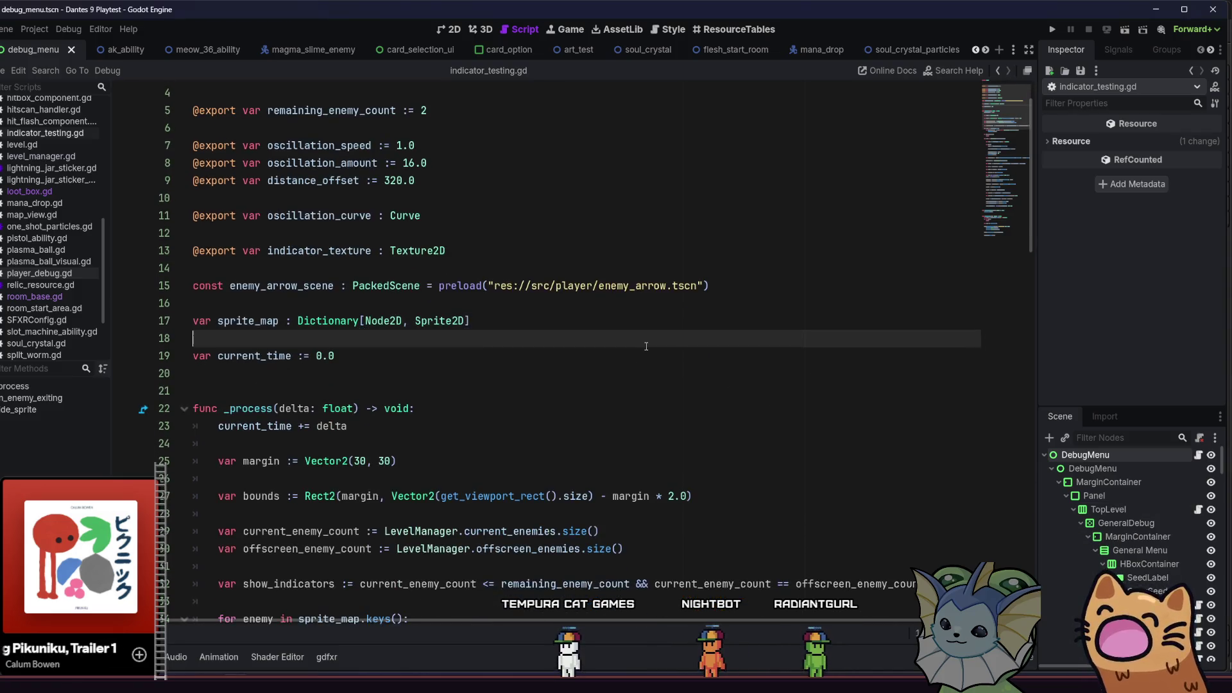
{"action": "scroll", "coordinate": [646, 344], "scroll_direction": "up", "scroll_amount": 1}
{"action": "left_click", "coordinate": [643, 382]}
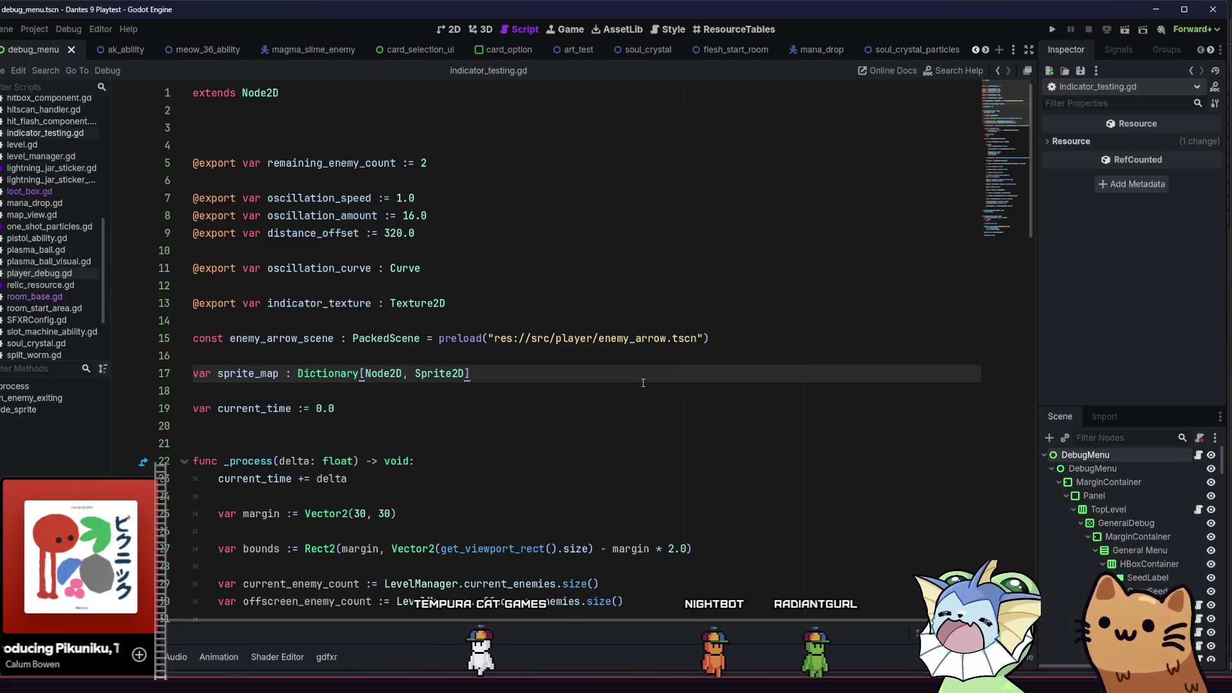
{"action": "key", "text": "alt+f"}
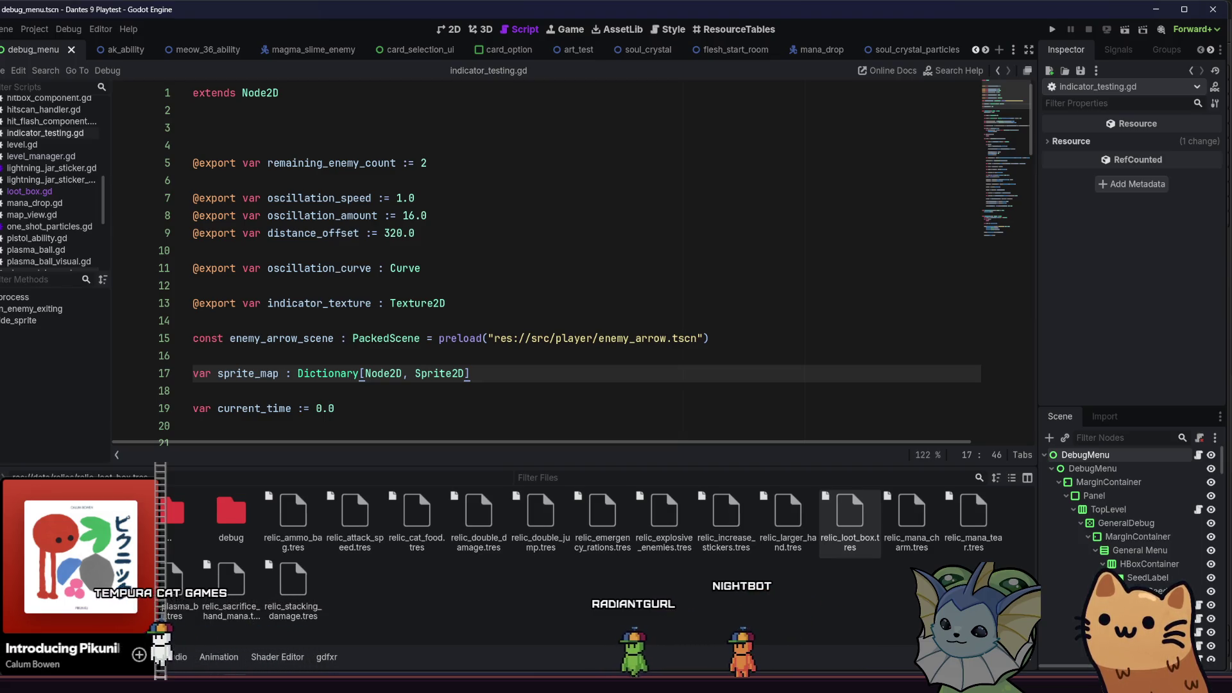
{"action": "key", "text": "alt+Left"}
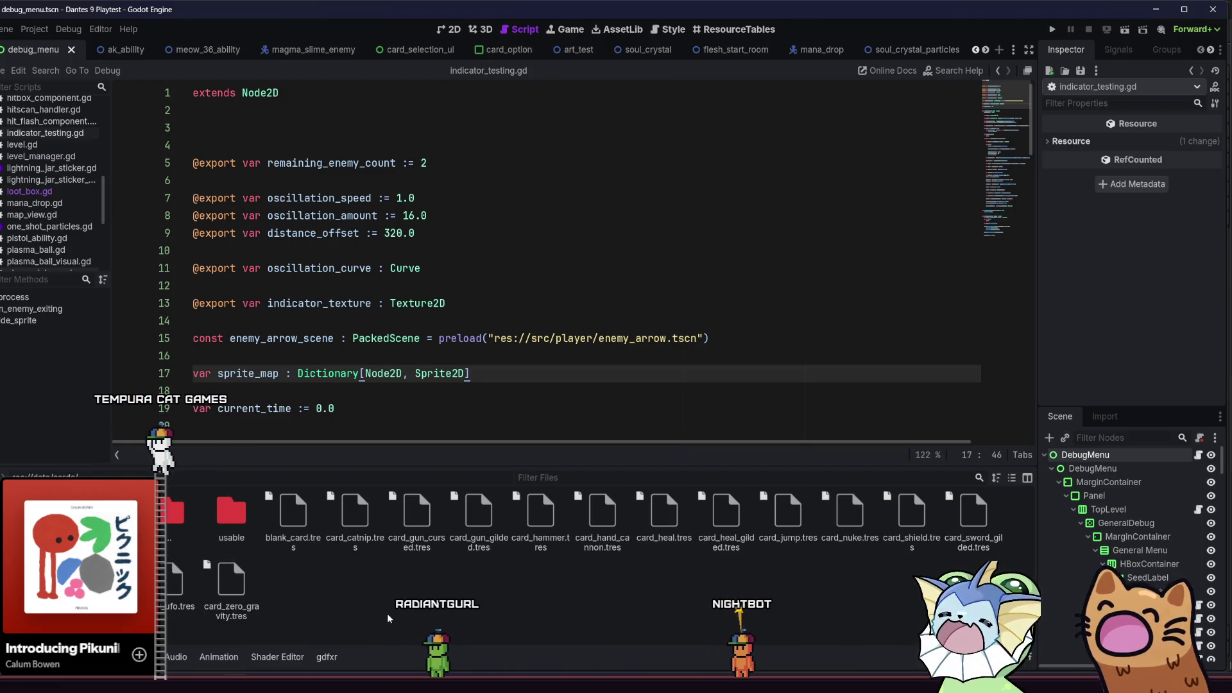
Create a new Card-type resource from the cards folder and save it as card_infinite_ammo.tres
{"action": "right_click", "coordinate": [386, 577]}
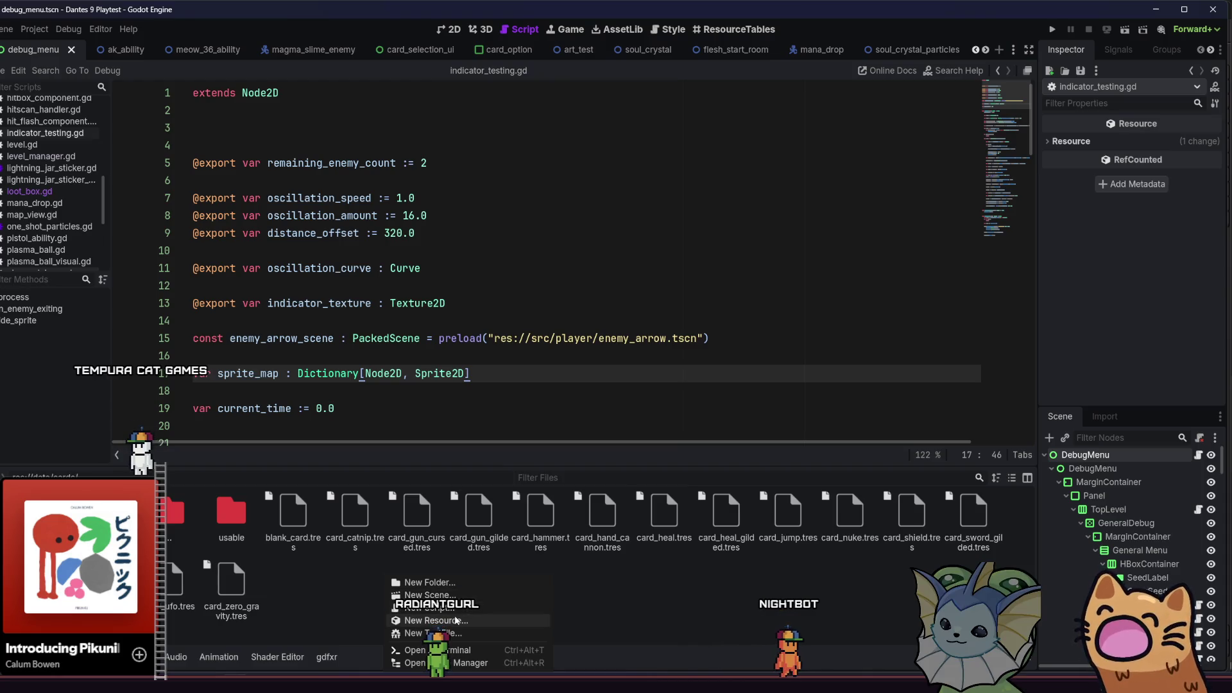
{"action": "left_click", "coordinate": [455, 620]}
{"action": "type", "text": "car"}
{"action": "left_click", "coordinate": [404, 316]}
{"action": "type", "text": "d"}
{"action": "double_click", "coordinate": [393, 240]}
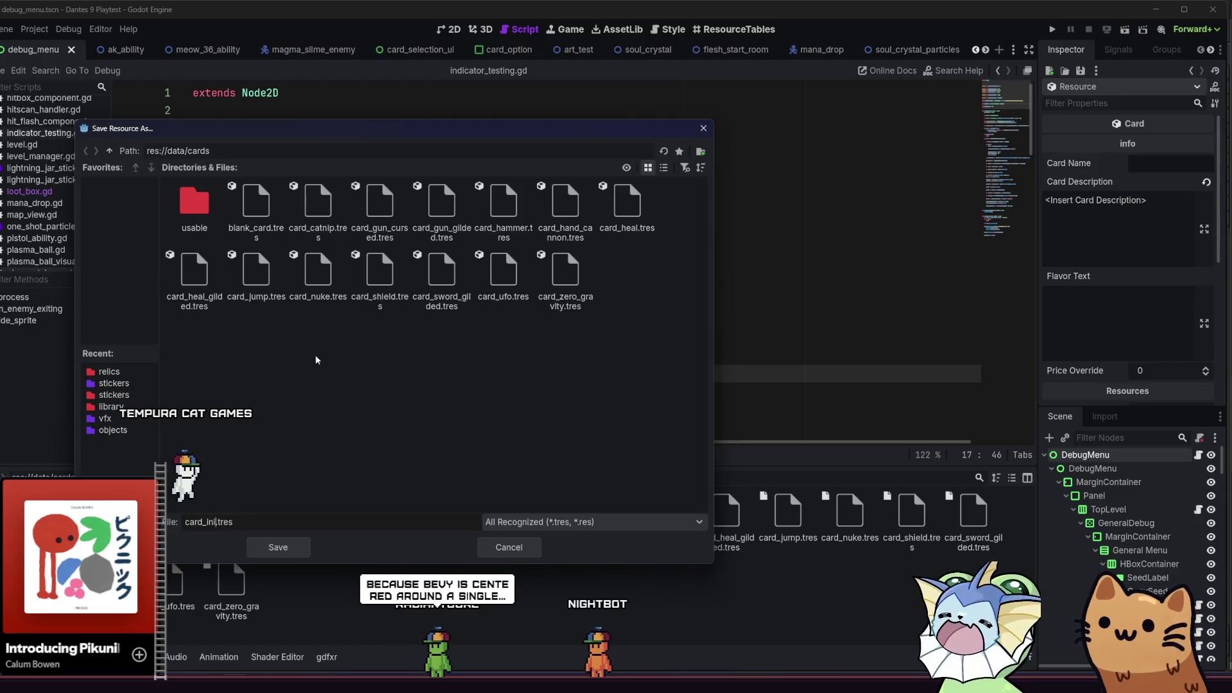
{"action": "type", "text": "finite_"}
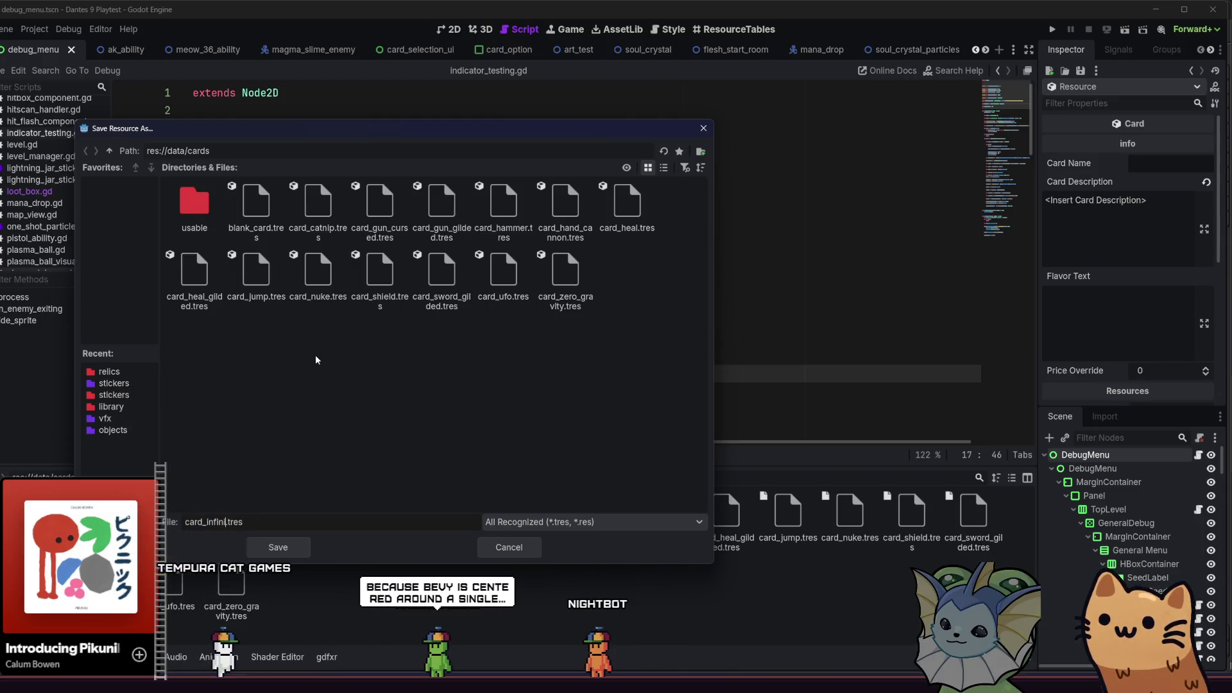
{"action": "type", "text": "ammo"}
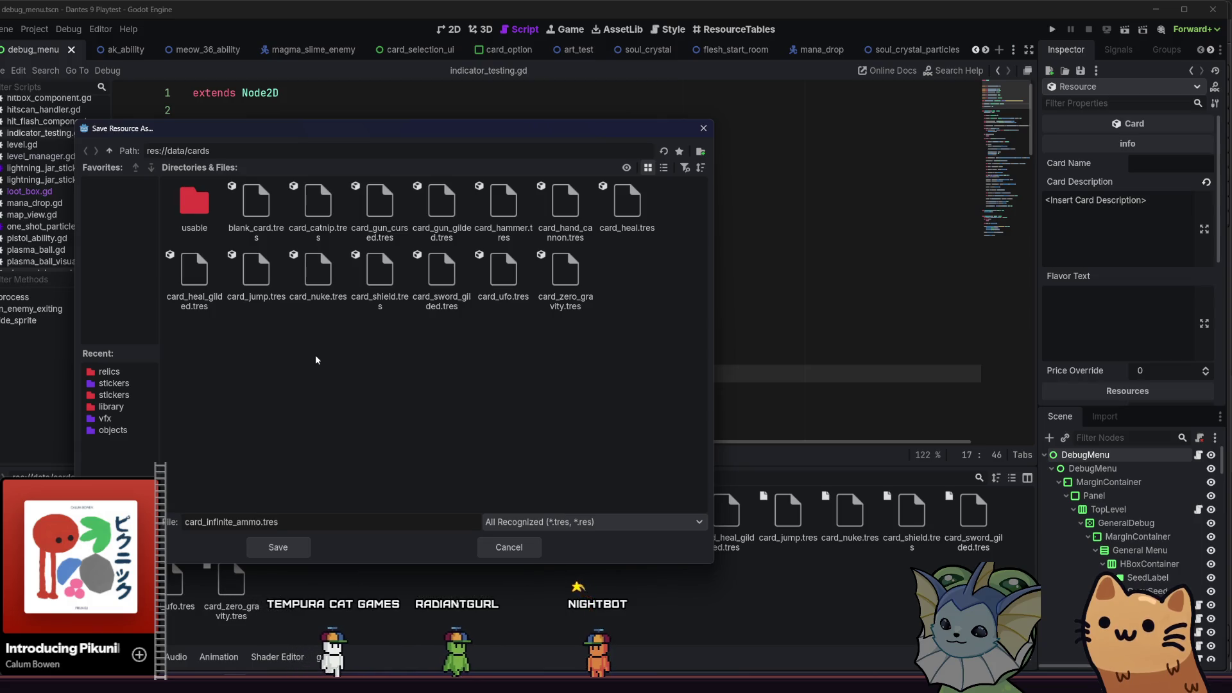
{"action": "key", "text": "Return"}
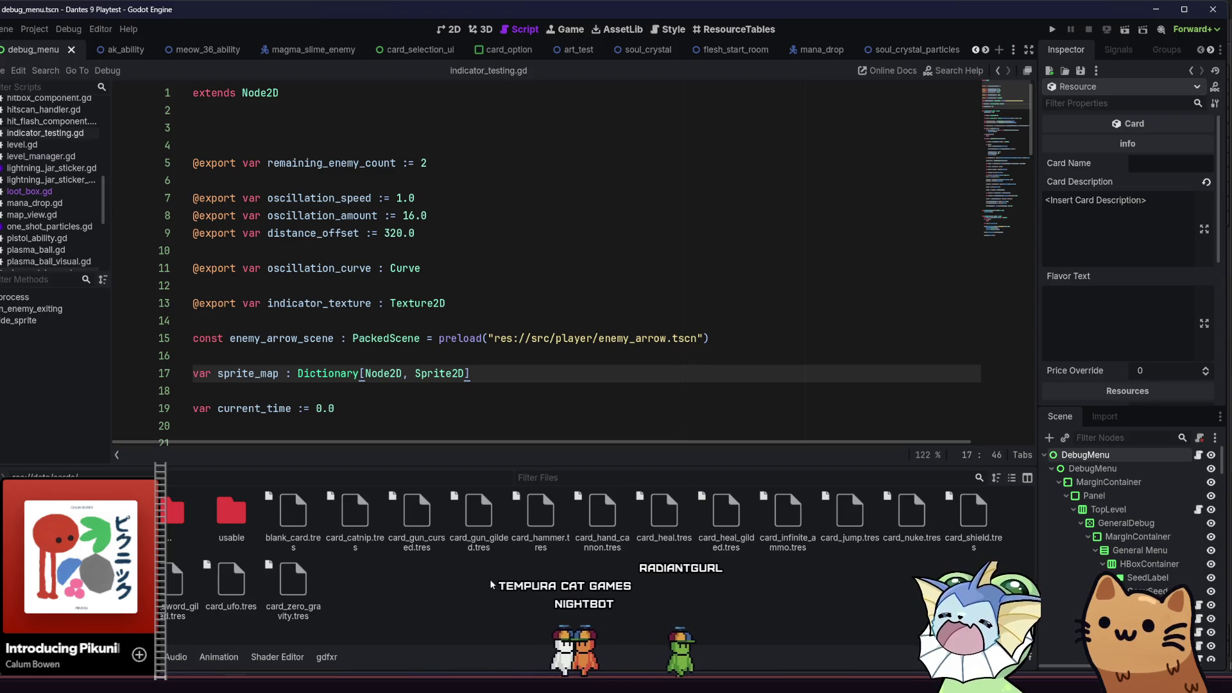
{"action": "left_click", "coordinate": [786, 543]}
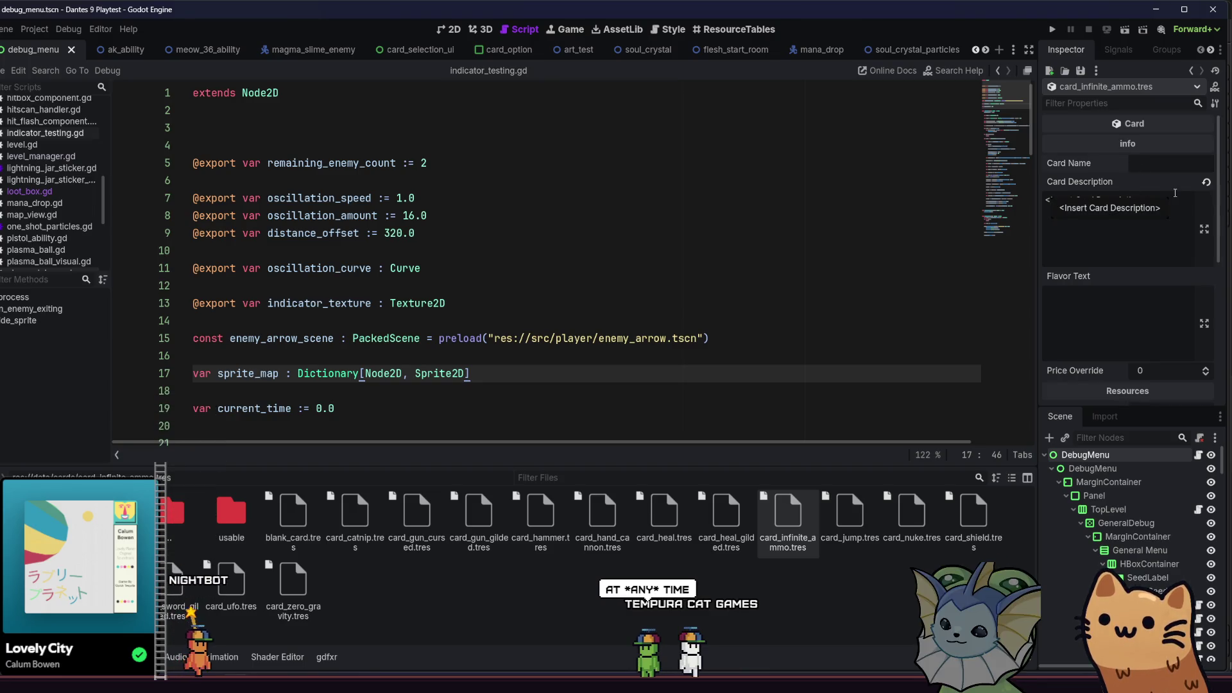
Set Card Name to 'Infinite Ammo' and description to 'Give all cards infinite charges for a period of time'
{"action": "type", "text": "Infinite Ammo"}
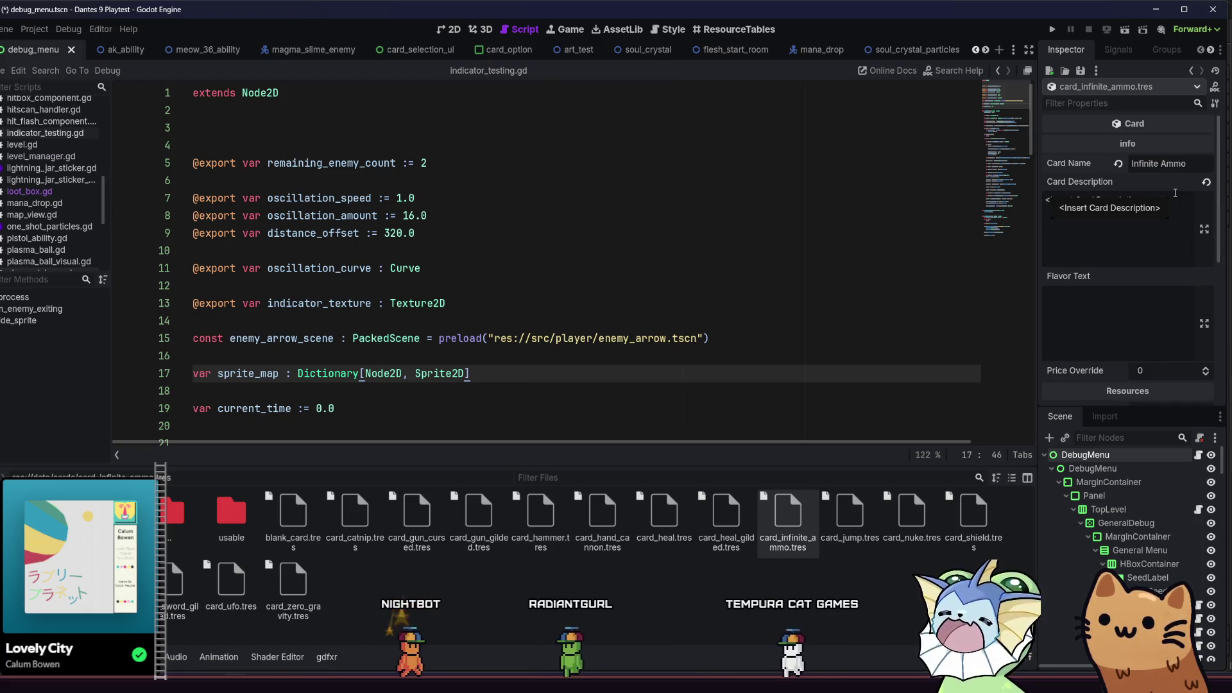
{"action": "triple_click", "coordinate": [1175, 196]}
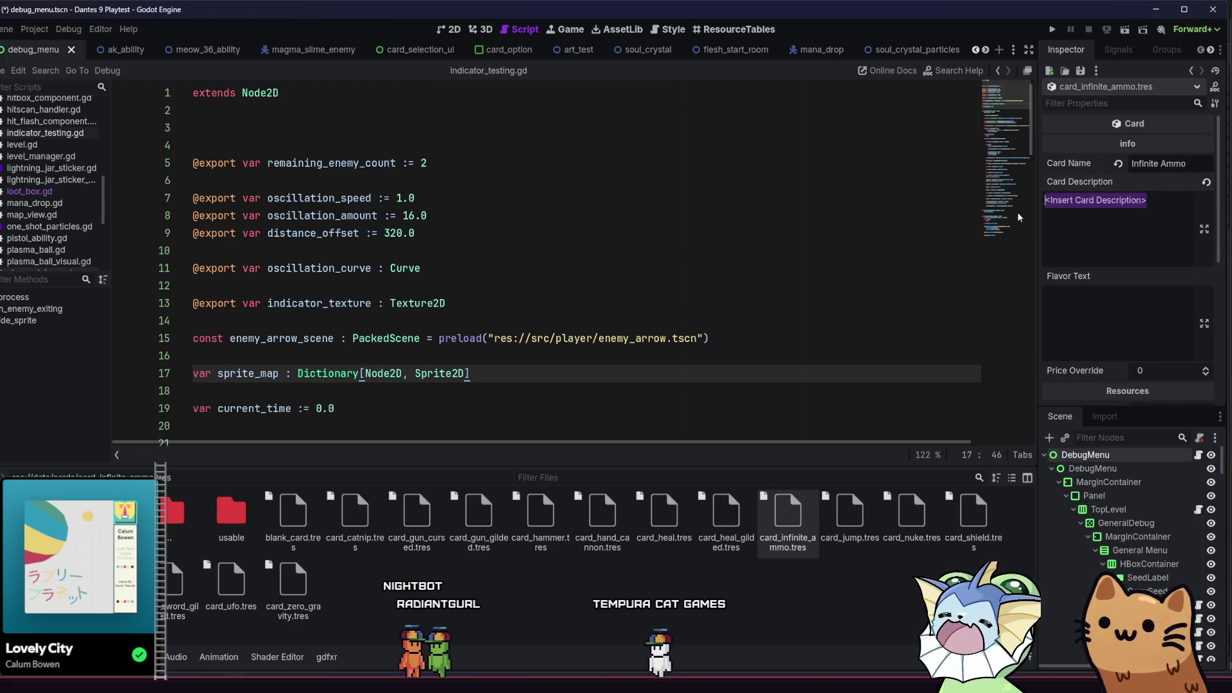
{"action": "type", "text": "Give all cards infinite charges"}
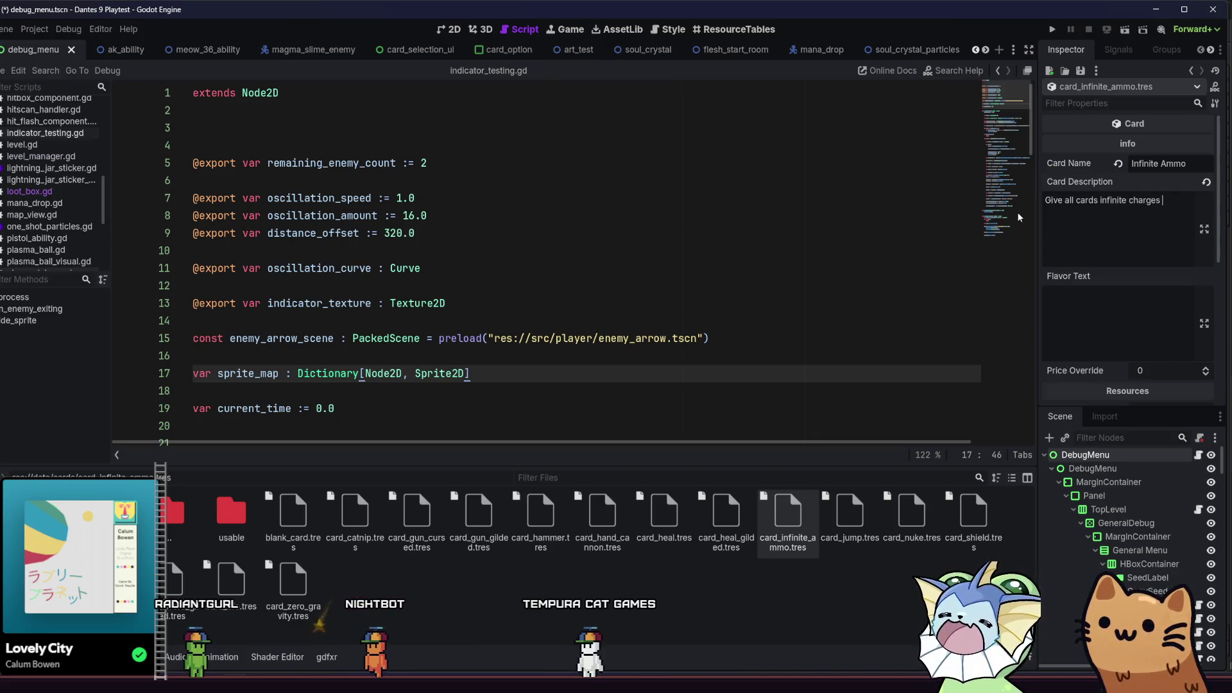
{"action": "type", "text": "iod of time"}
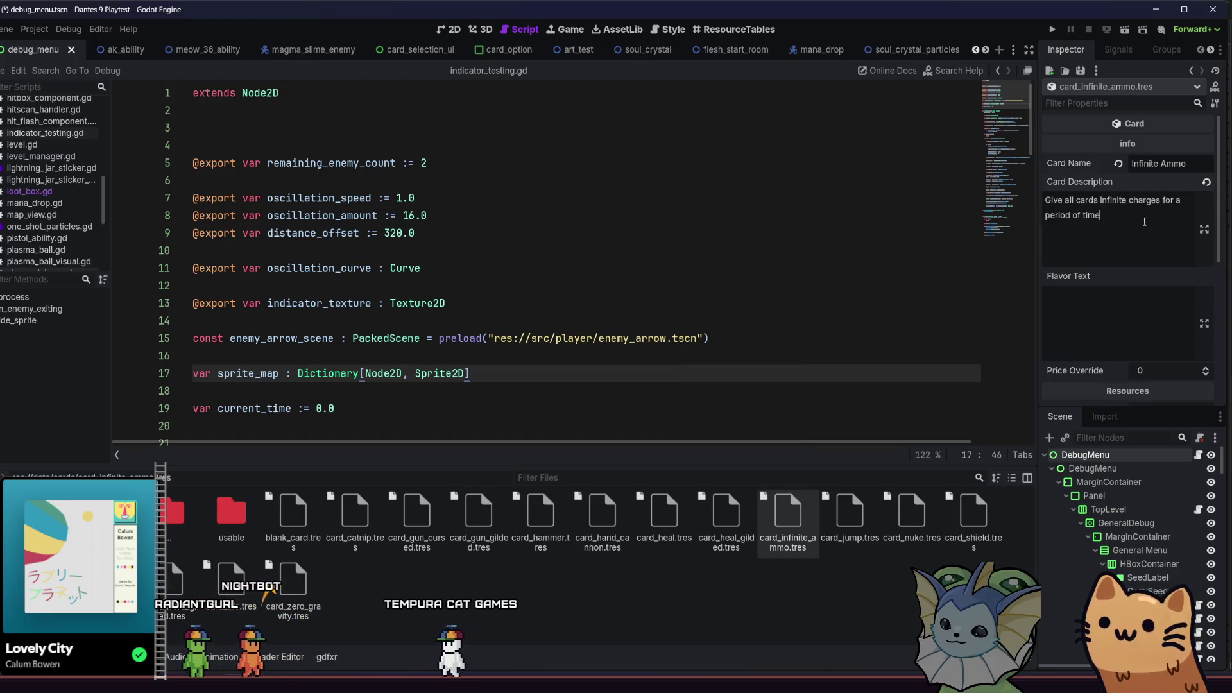
Move to Flavor Text and scroll through the card's Inspector properties
{"action": "left_click", "coordinate": [1129, 299]}
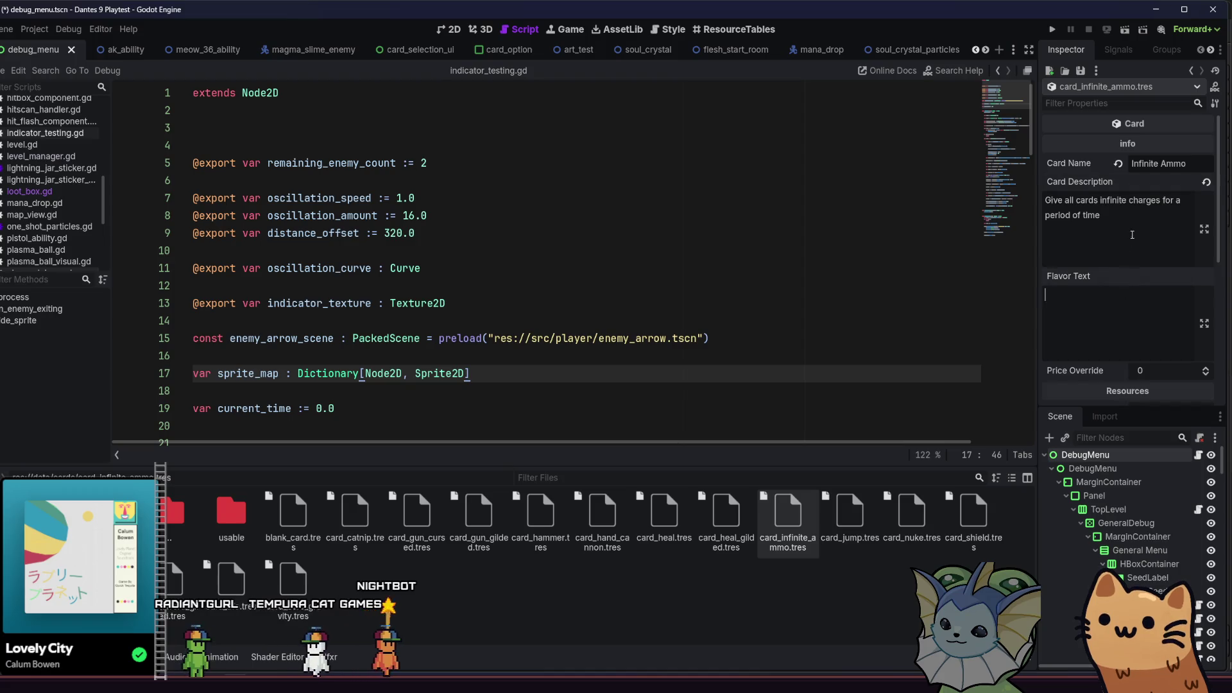
{"action": "scroll", "coordinate": [1185, 296], "scroll_direction": "down", "scroll_amount": 2}
{"action": "scroll", "coordinate": [1112, 286], "scroll_direction": "up", "scroll_amount": 2}
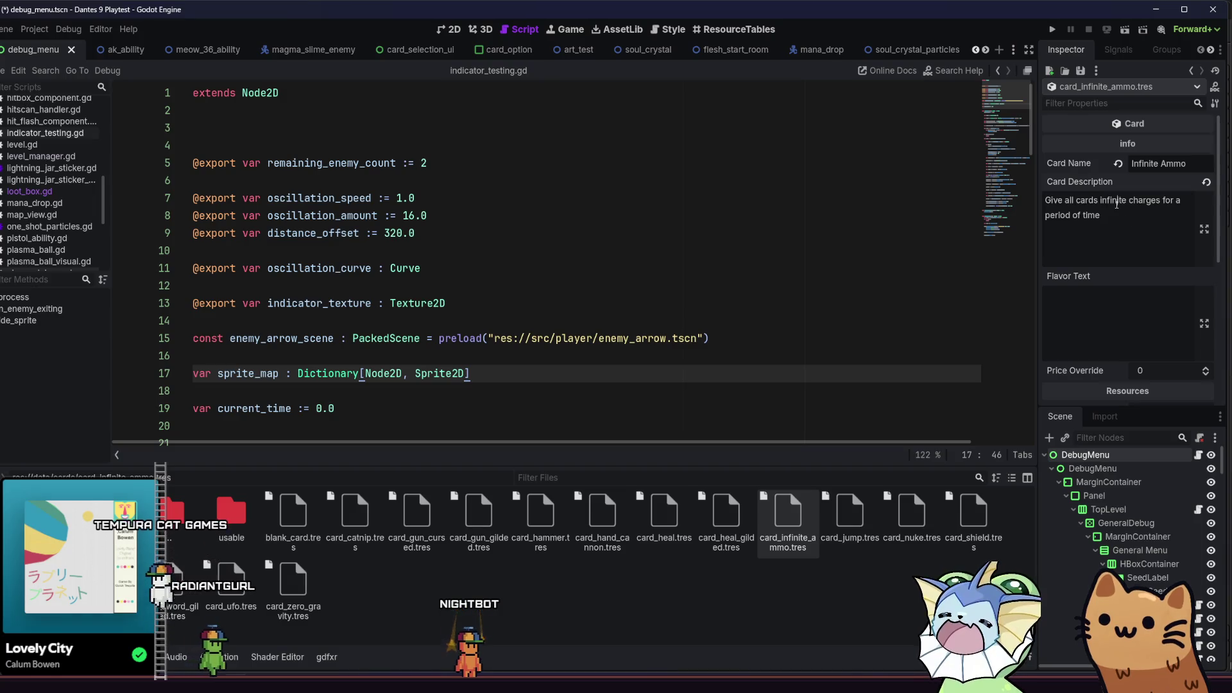
{"action": "scroll", "coordinate": [1133, 222], "scroll_direction": "down", "scroll_amount": 3}
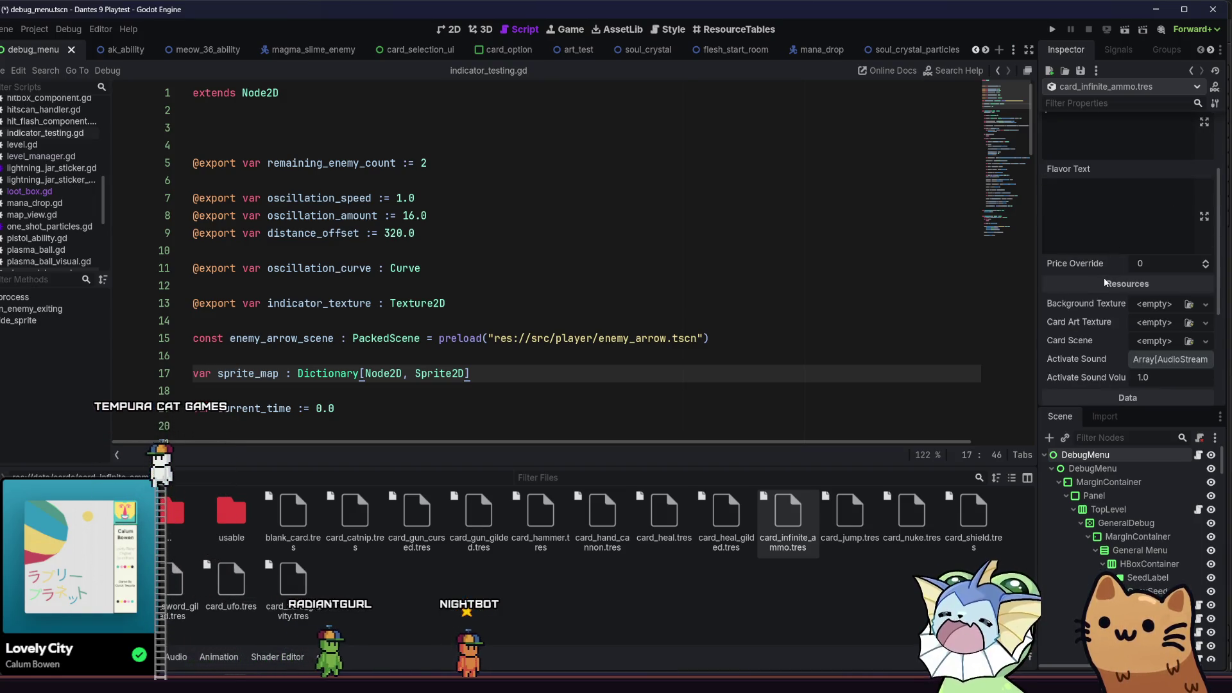
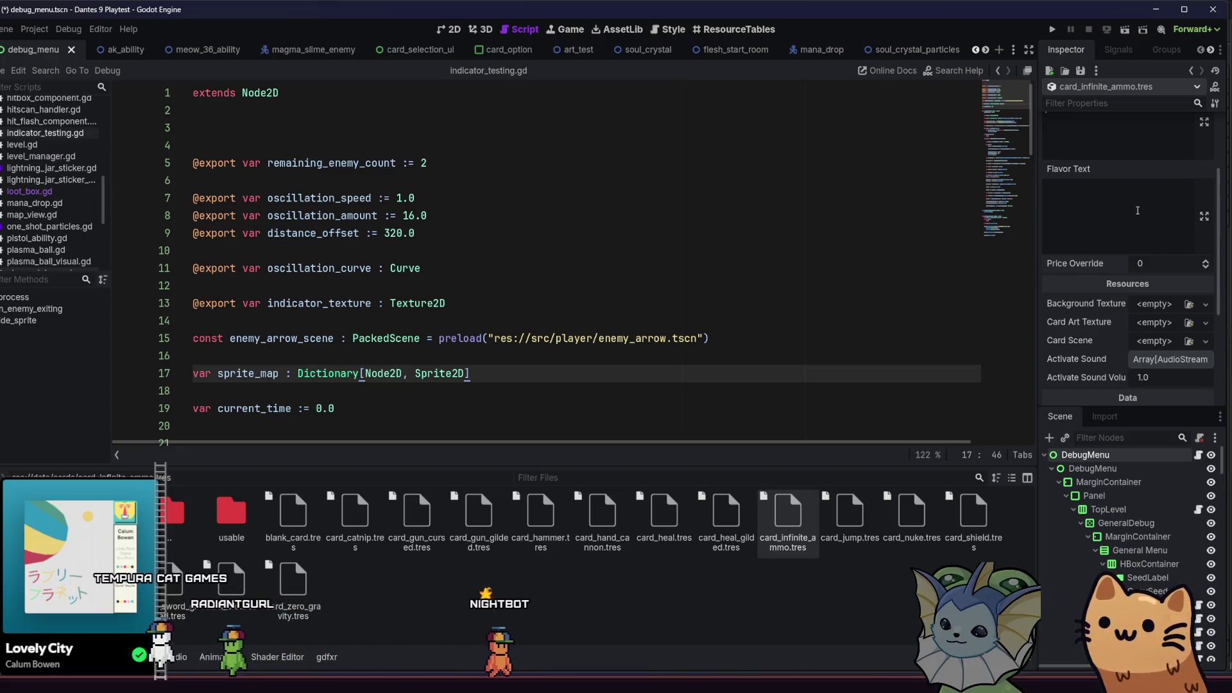
Set the card's Background Texture to the card blue background texture
{"action": "scroll", "coordinate": [1142, 232], "scroll_direction": "up", "scroll_amount": 3}
{"action": "scroll", "coordinate": [1142, 231], "scroll_direction": "down", "scroll_amount": 5}
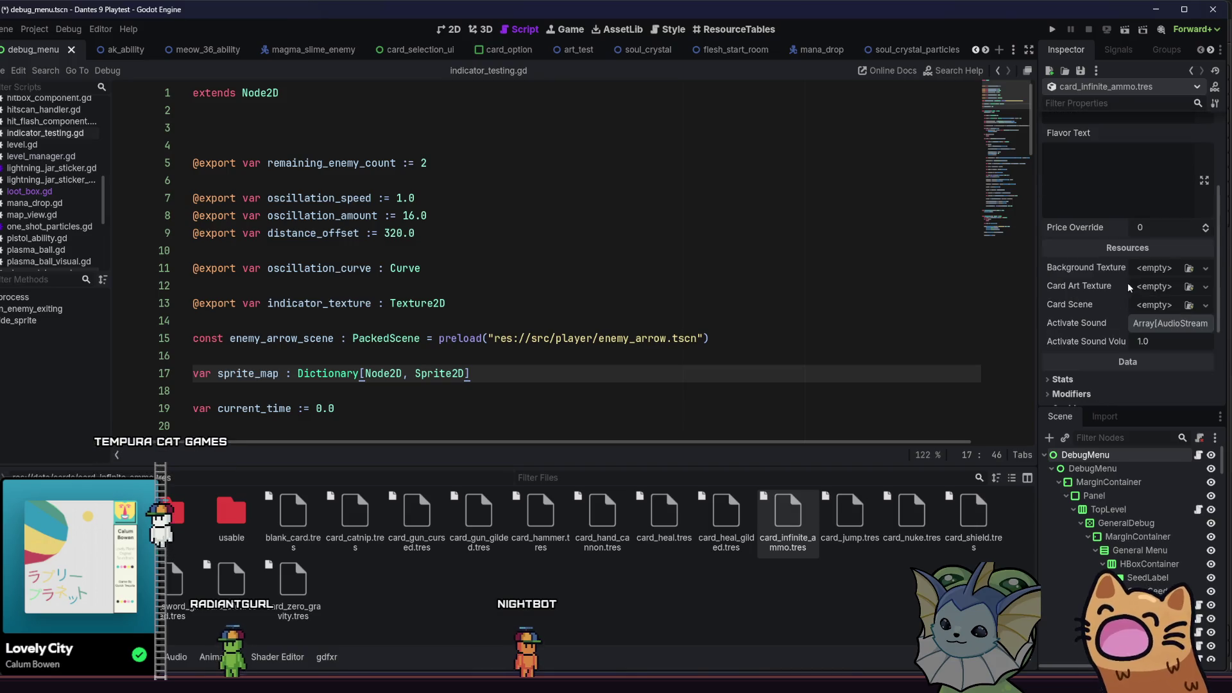
{"action": "left_click", "coordinate": [1189, 232]}
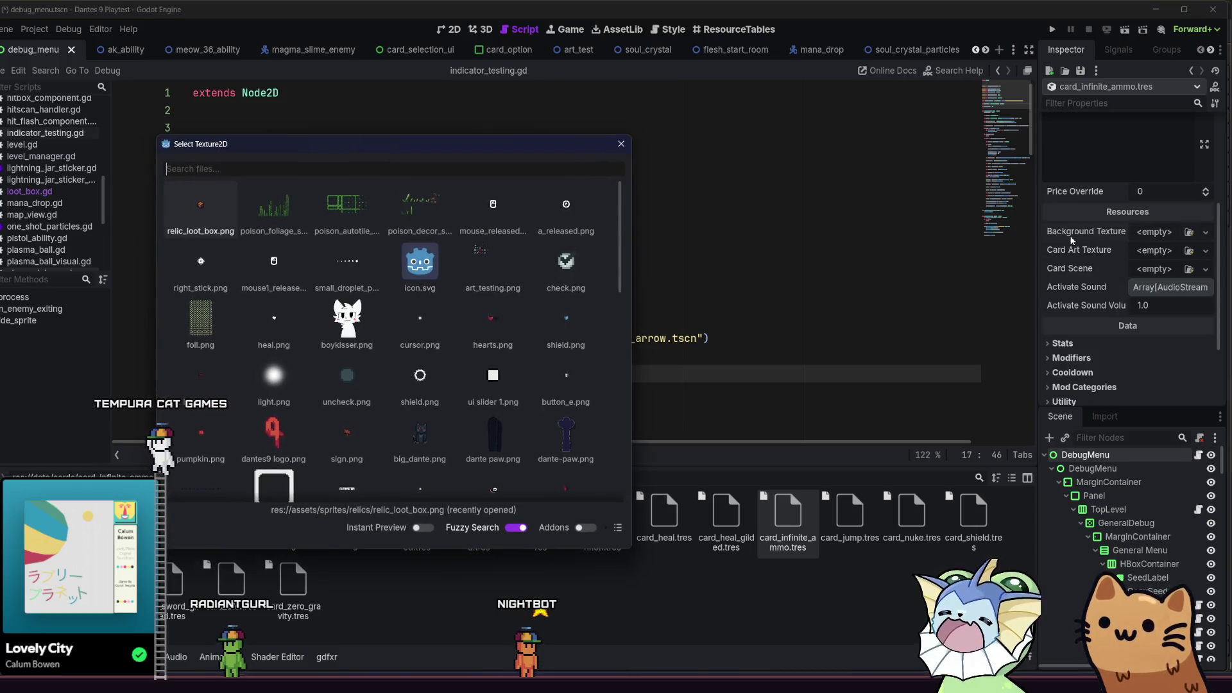
{"action": "type", "text": "blue"}
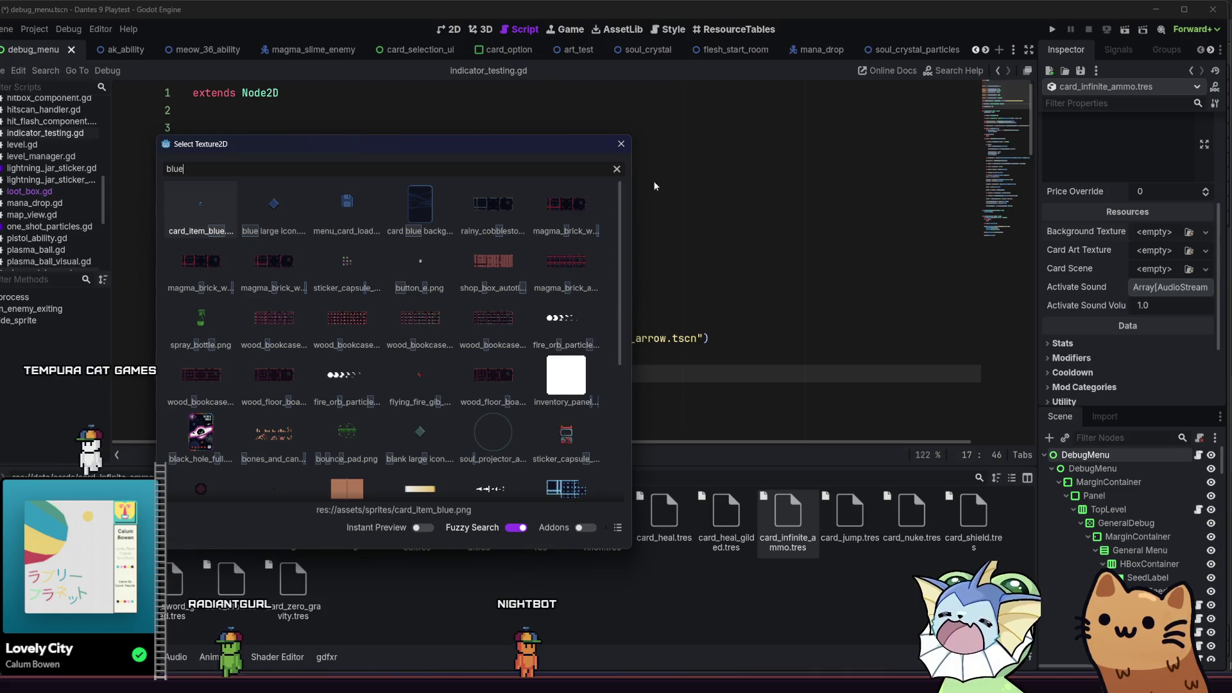
{"action": "left_click", "coordinate": [424, 189]}
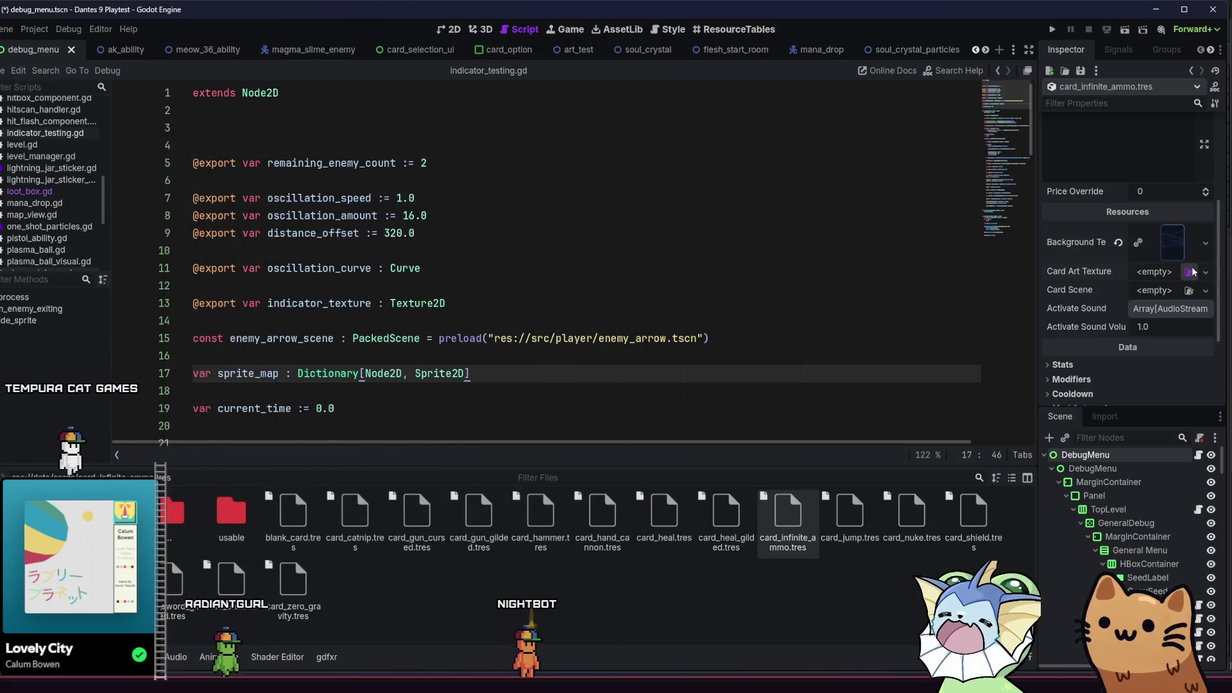
Look for the card art texture and open the card_art folder in the FileSystem dock
{"action": "left_click", "coordinate": [1153, 273]}
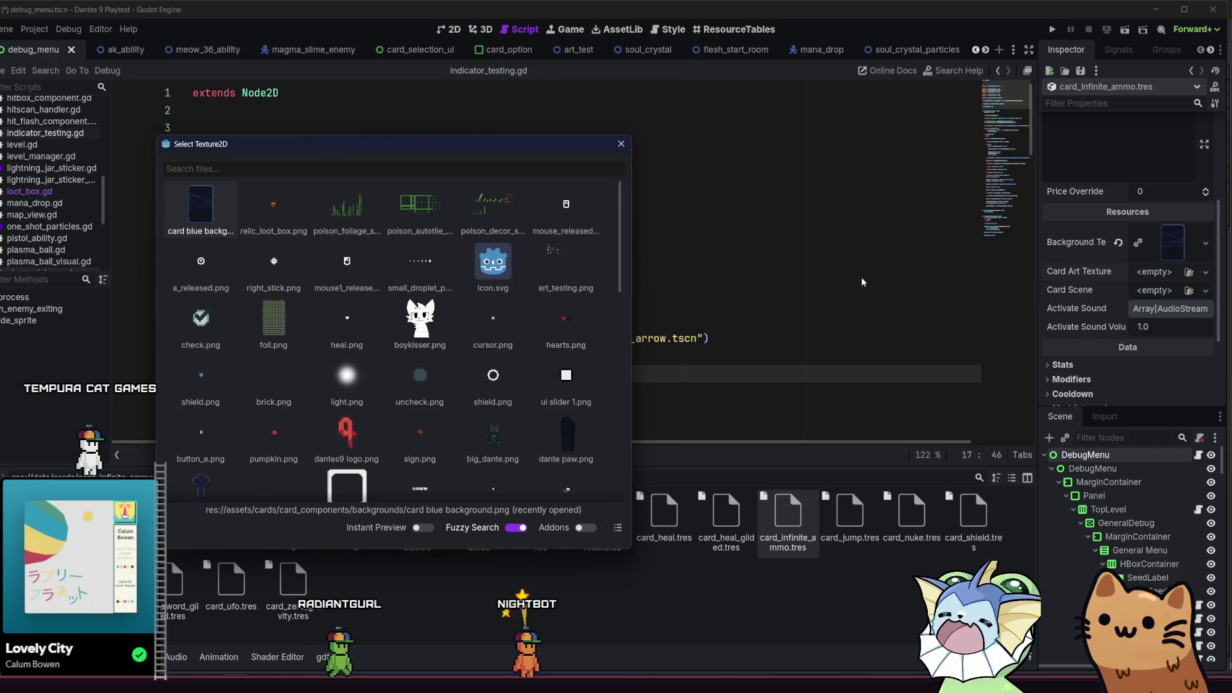
{"action": "left_click", "coordinate": [620, 143]}
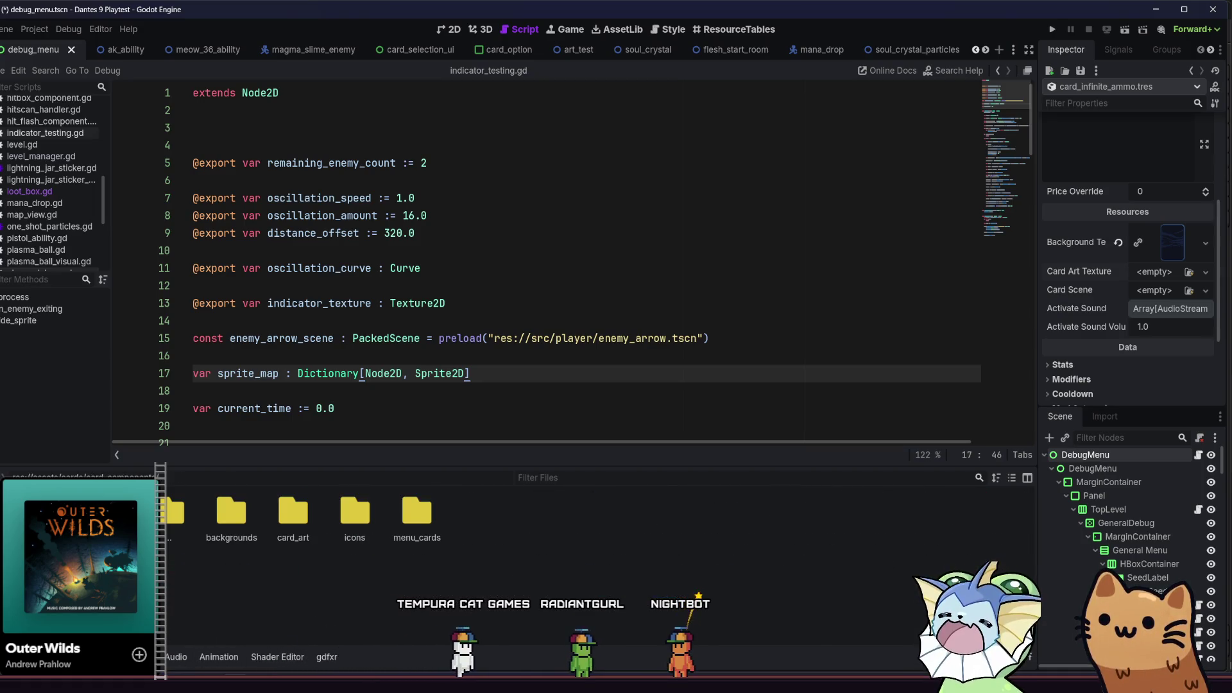
{"action": "double_click", "coordinate": [287, 518]}
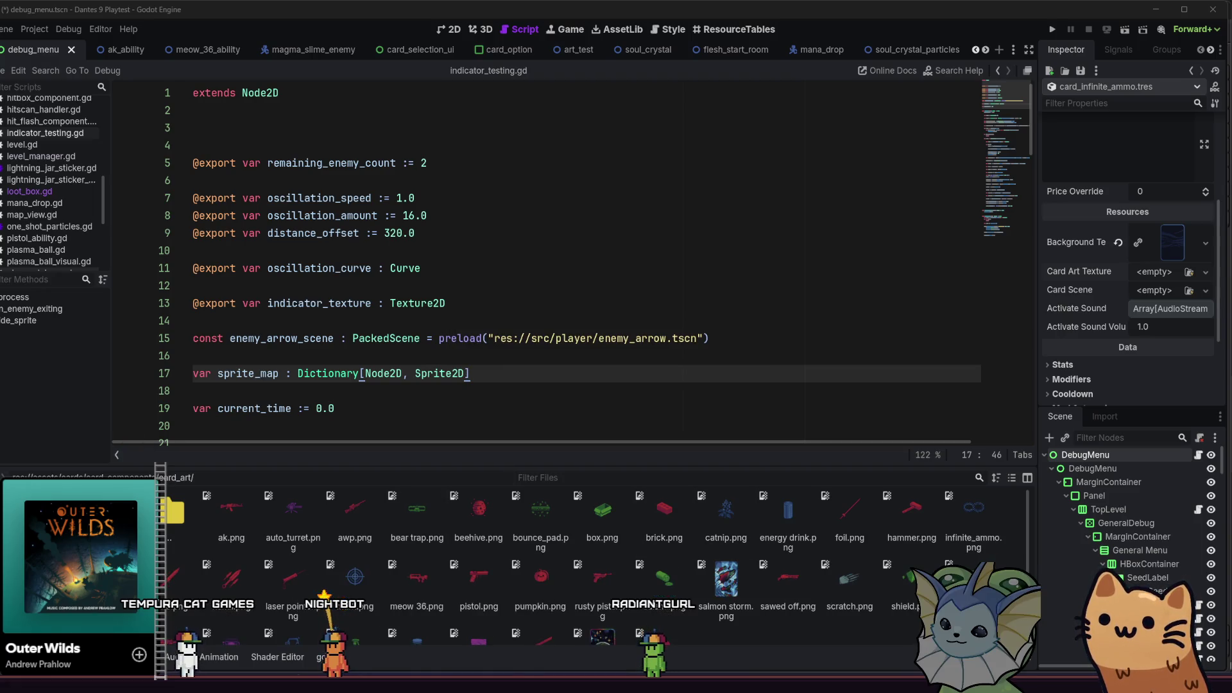
Assign infinite_ammo.png as the Card Art Texture and bring up the Card Scene picker
{"action": "scroll", "coordinate": [427, 594], "scroll_direction": "down", "scroll_amount": 2}
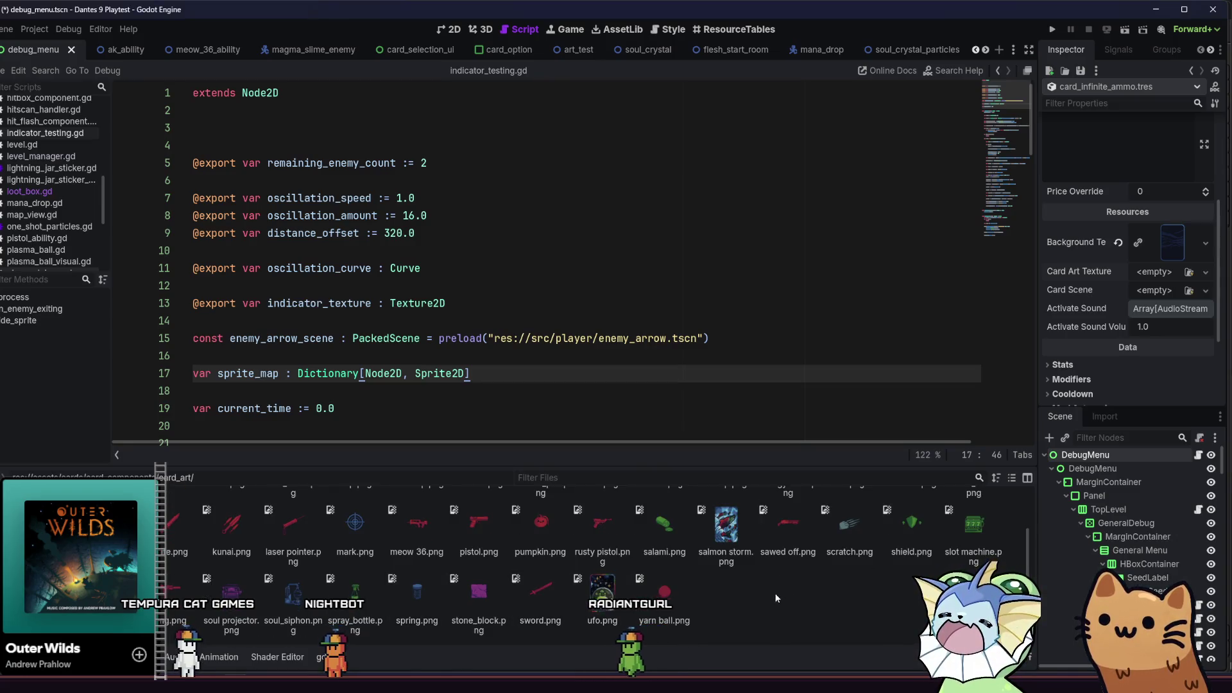
{"action": "scroll", "coordinate": [758, 594], "scroll_direction": "up", "scroll_amount": 1}
{"action": "left_click_drag", "start_coordinate": [973, 510], "coordinate": [1154, 266]}
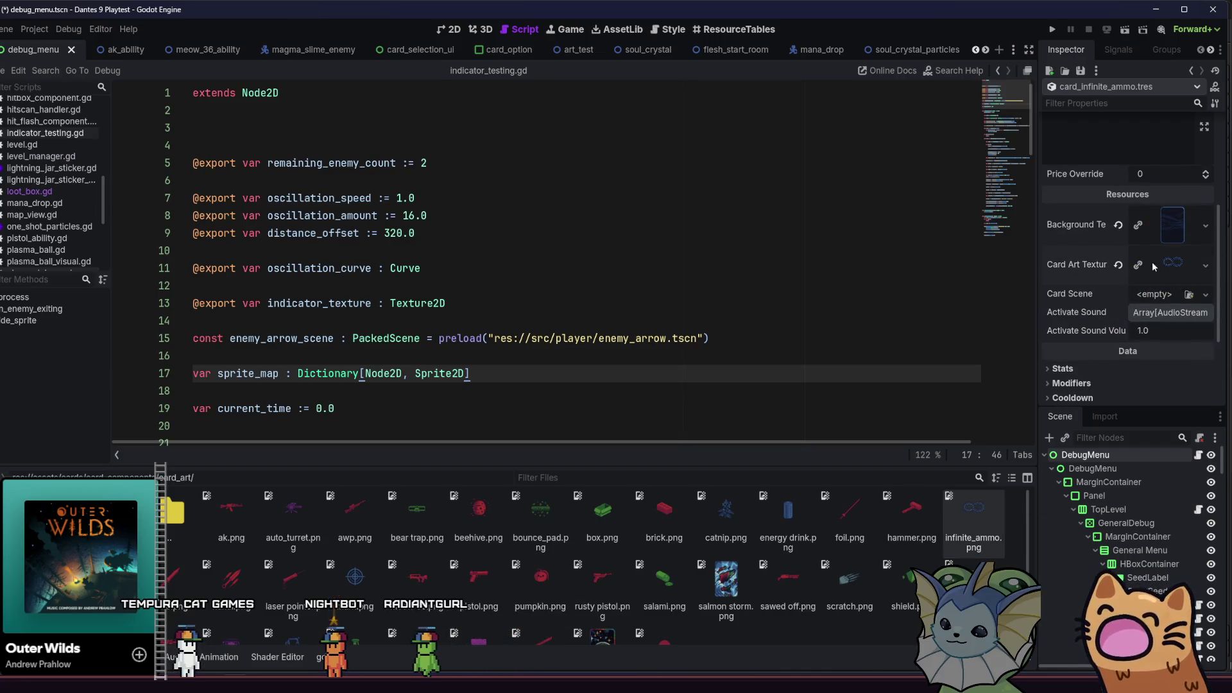
{"action": "left_click", "coordinate": [1189, 294]}
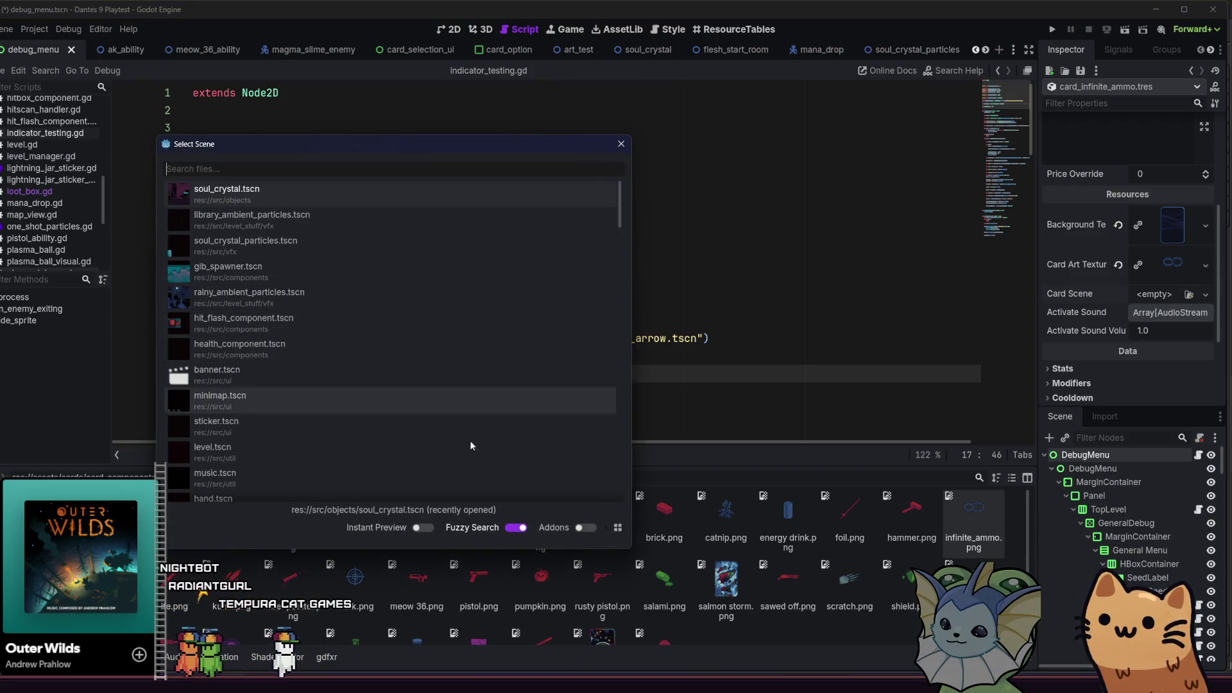
Dismiss the scene picker, expand Stats and set Activate Delay to 1.0
{"action": "left_click", "coordinate": [621, 144]}
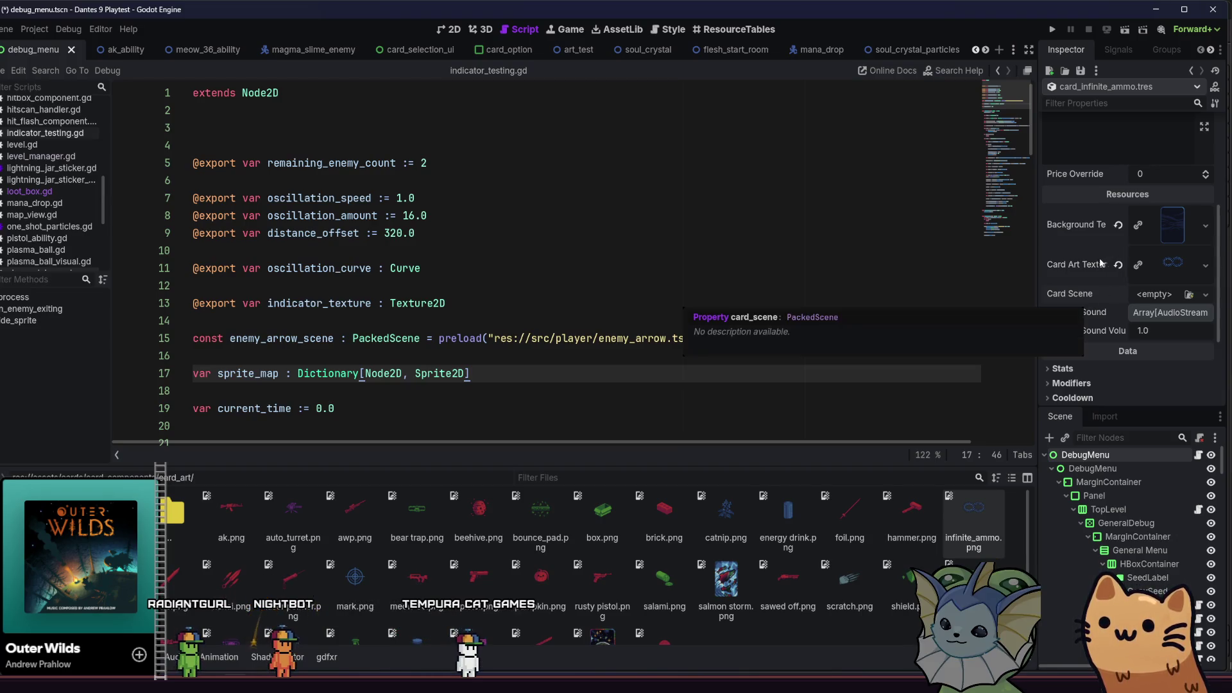
{"action": "scroll", "coordinate": [1118, 351], "scroll_direction": "down", "scroll_amount": 1}
{"action": "left_click", "coordinate": [1104, 337]}
{"action": "scroll", "coordinate": [1154, 329], "scroll_direction": "down", "scroll_amount": 1}
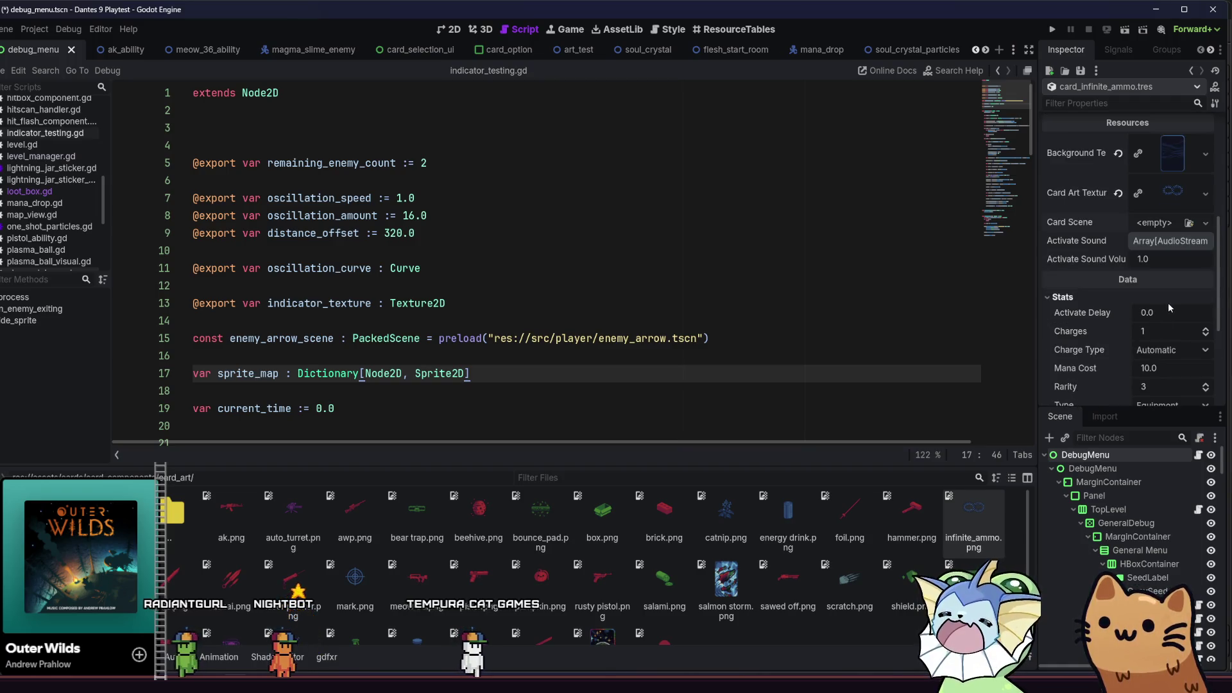
{"action": "type", "text": "1"}
{"action": "key", "text": "Return"}
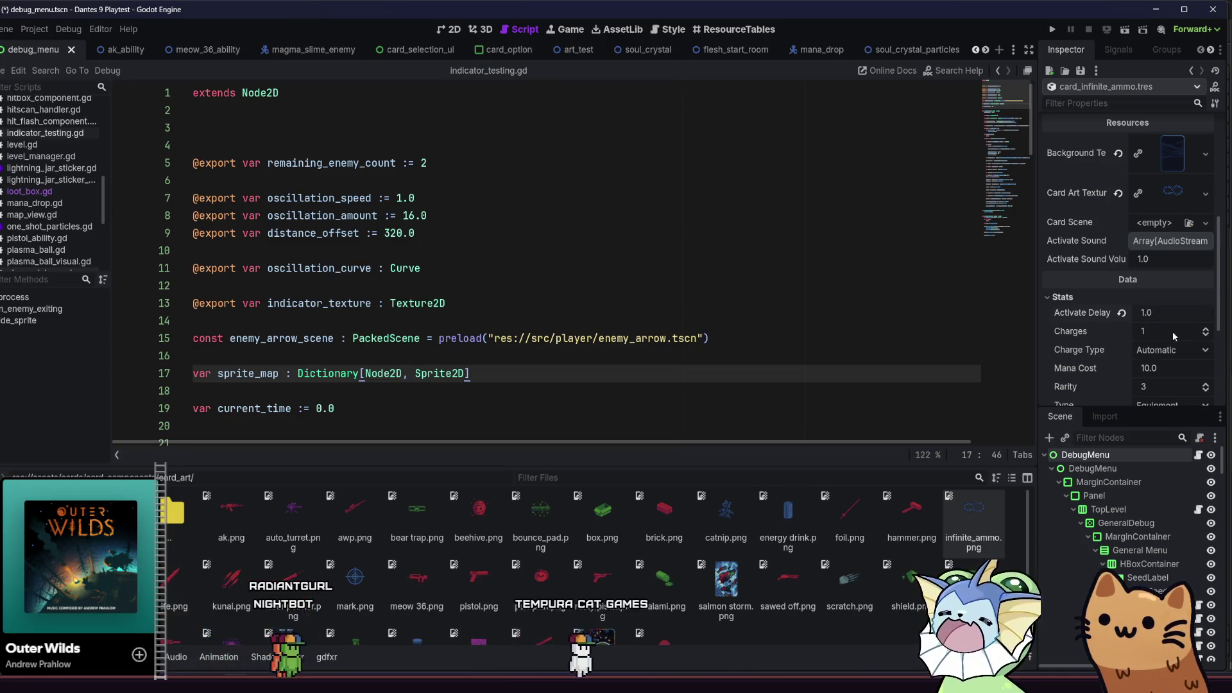
Set the mana cost to 70 and the card type to Effect
{"action": "scroll", "coordinate": [1174, 327], "scroll_direction": "down", "scroll_amount": 1}
{"action": "scroll", "coordinate": [1173, 320], "scroll_direction": "down", "scroll_amount": 1}
{"action": "left_click", "coordinate": [1170, 297]}
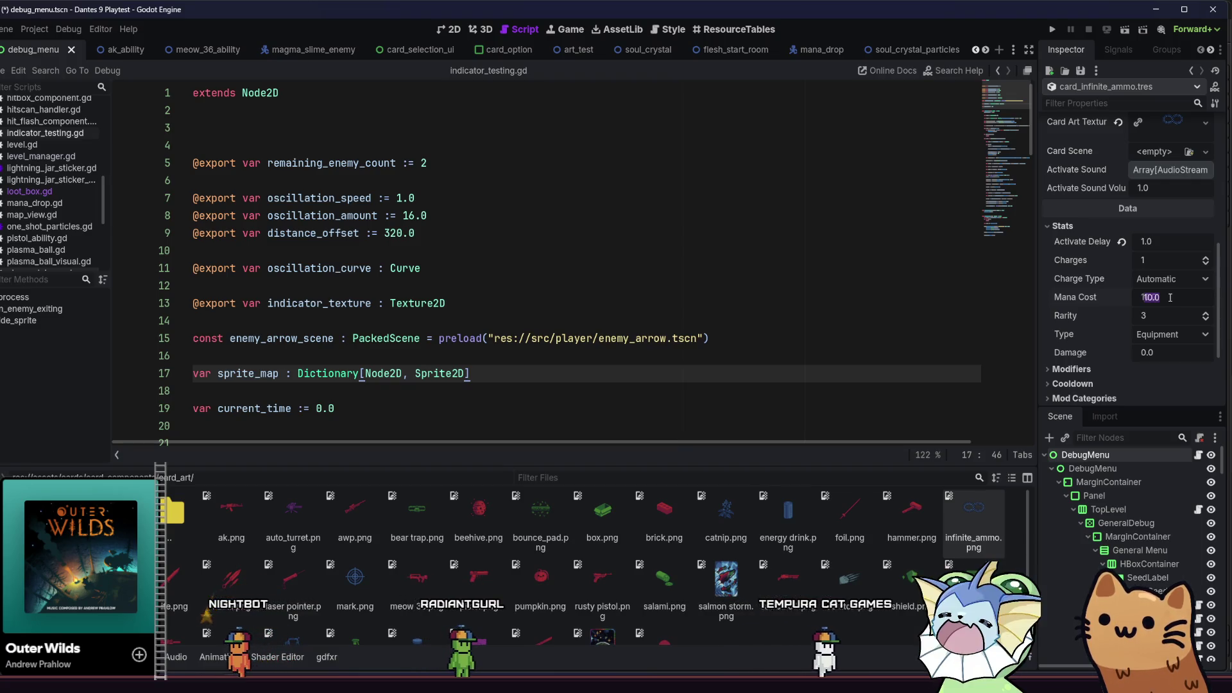
{"action": "type", "text": "80"}
{"action": "key", "text": "Return"}
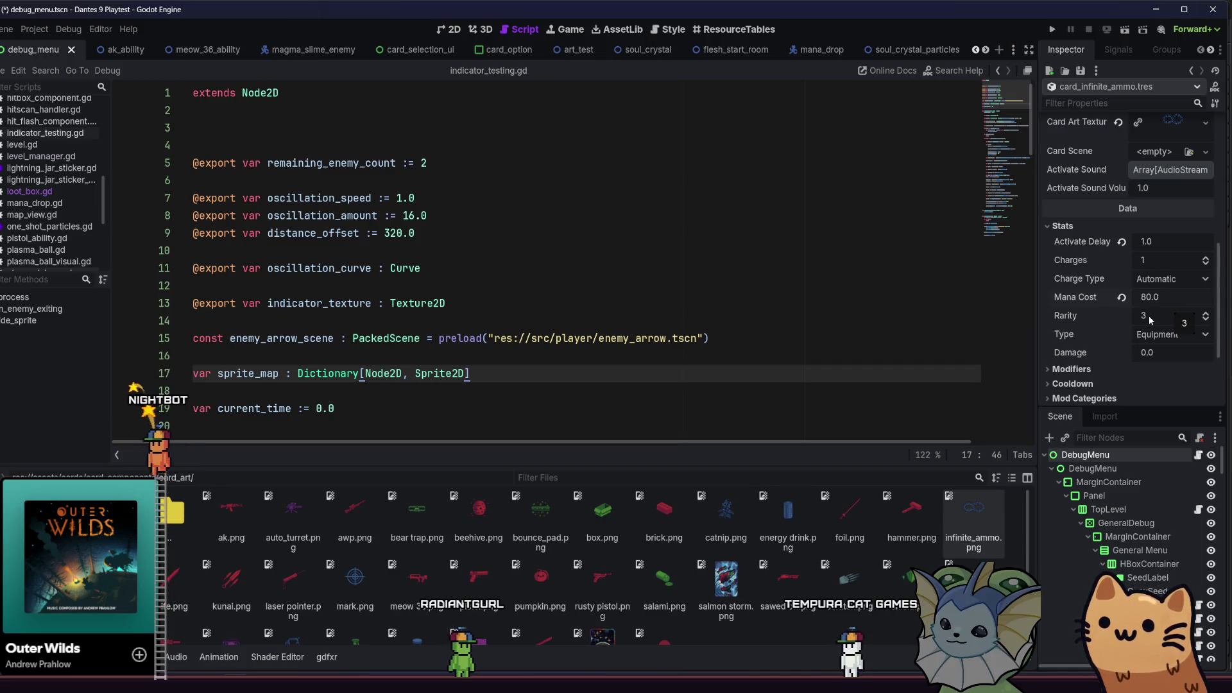
{"action": "left_click", "coordinate": [1187, 280]}
{"action": "left_click", "coordinate": [1190, 295]}
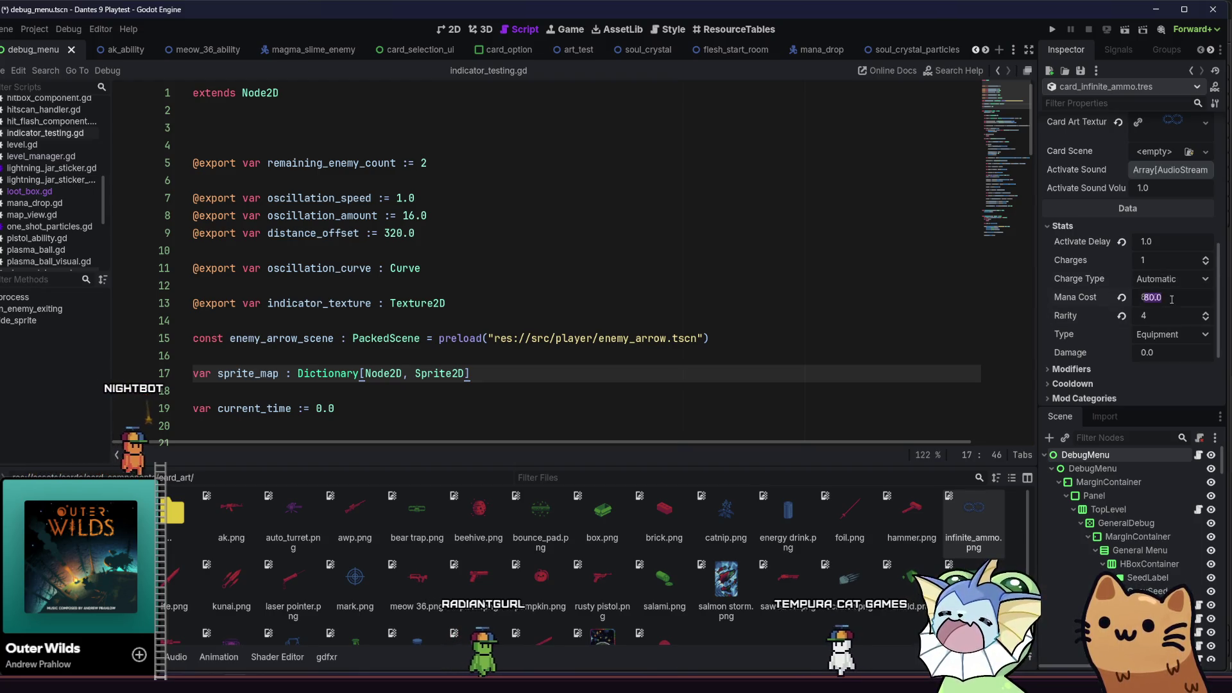
{"action": "type", "text": "70"}
{"action": "left_click", "coordinate": [1188, 335]}
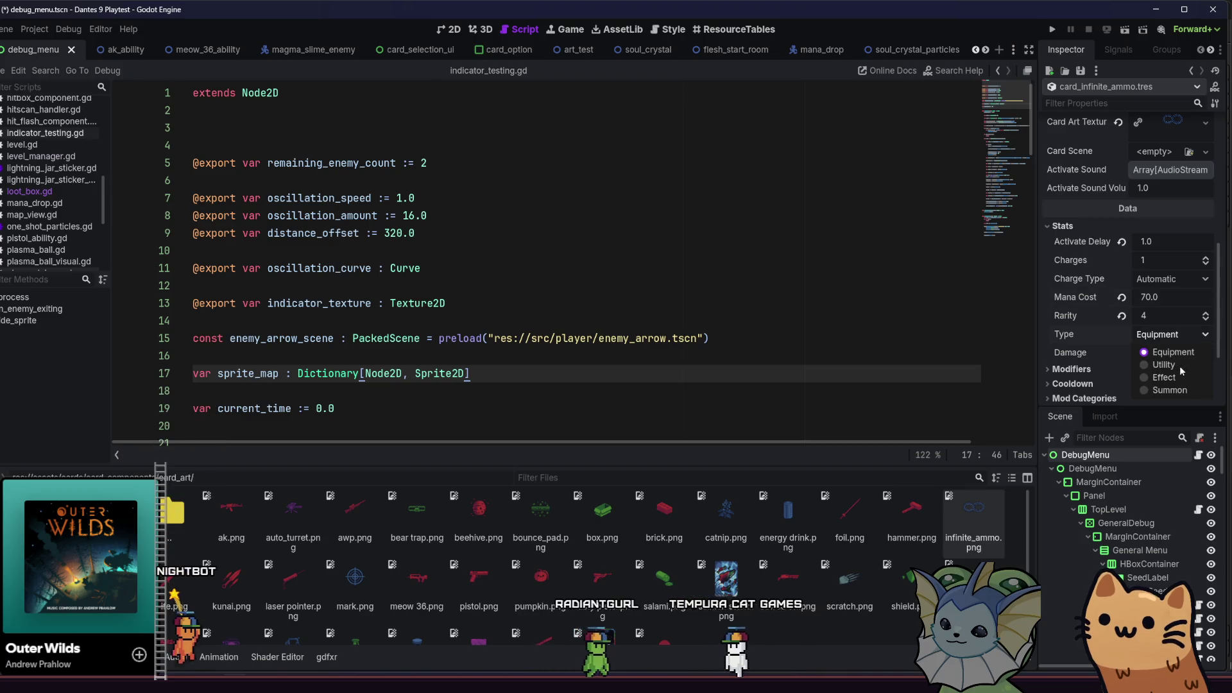
{"action": "left_click", "coordinate": [1165, 378]}
Set the effect duration to 5.0 and return the rarity to 3
{"action": "left_click", "coordinate": [1178, 352]}
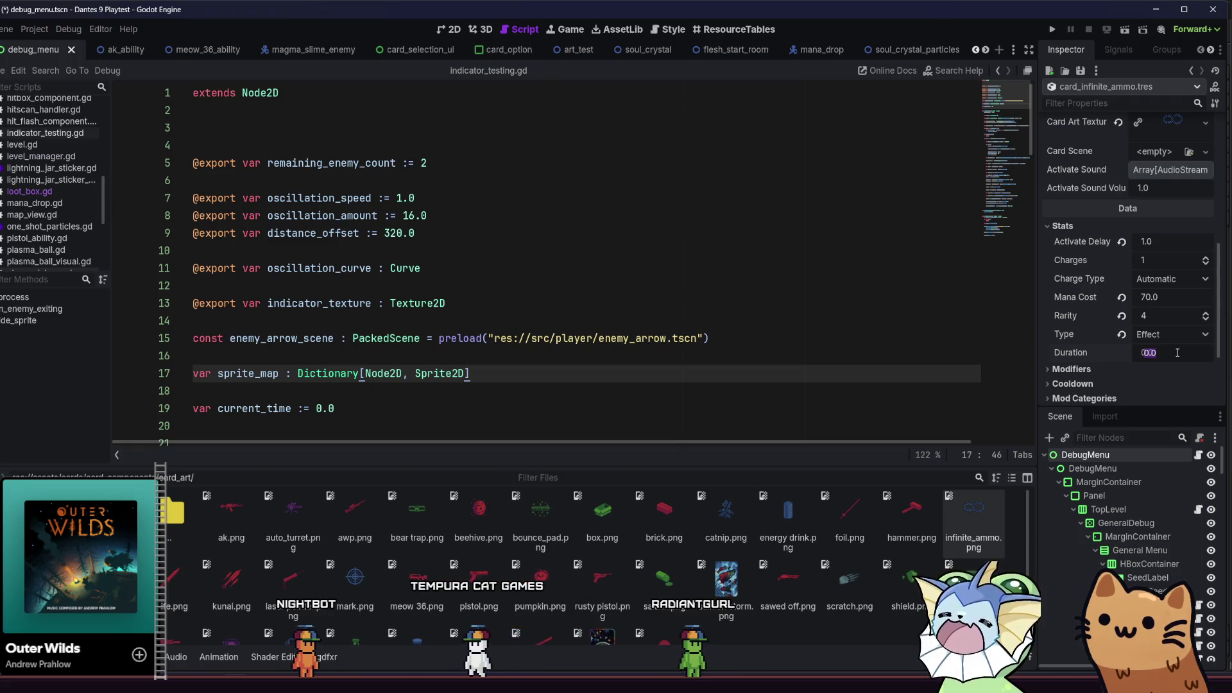
{"action": "type", "text": "50"}
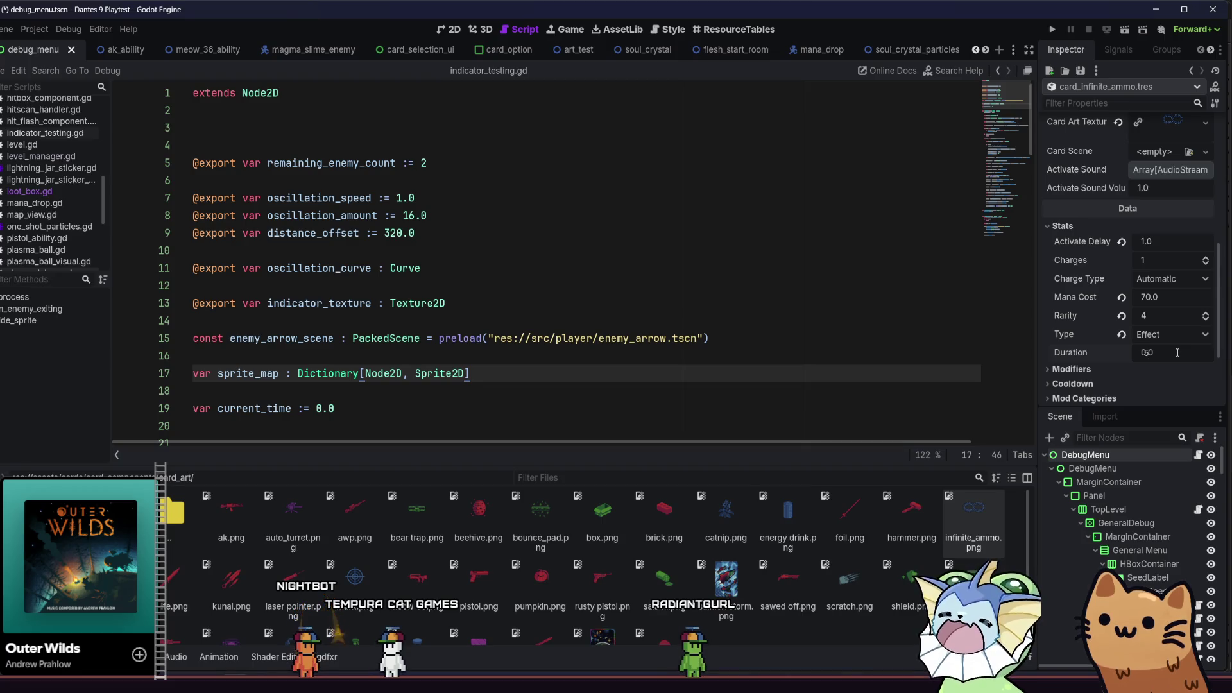
{"action": "scroll", "coordinate": [1156, 353], "scroll_direction": "down", "scroll_amount": 2}
{"action": "left_click", "coordinate": [1131, 334]}
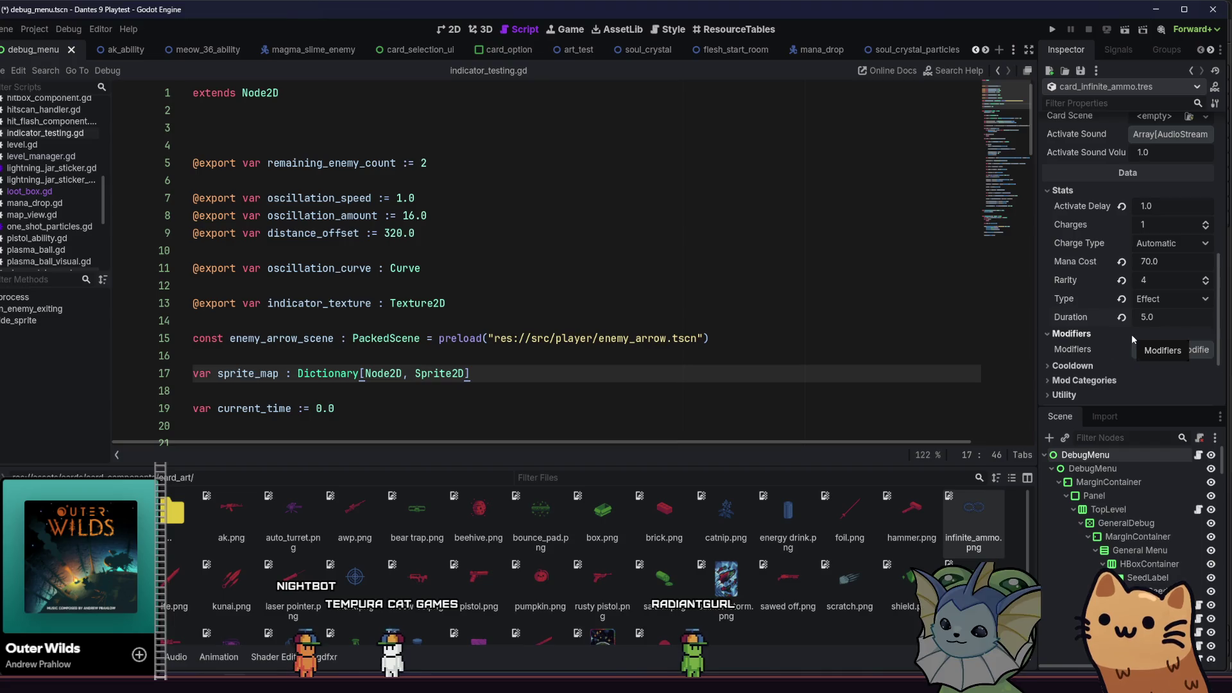
{"action": "left_click", "coordinate": [1132, 334]}
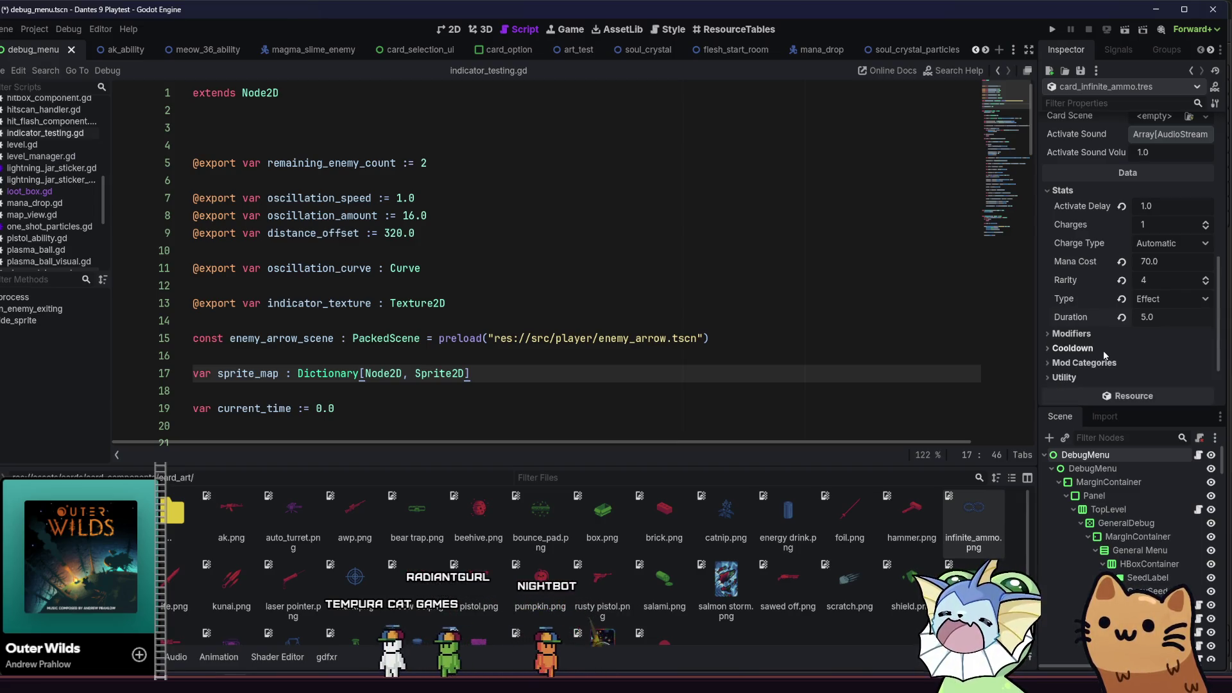
{"action": "left_click", "coordinate": [1161, 281]}
{"action": "type", "text": "3"}
{"action": "key", "text": "Return"}
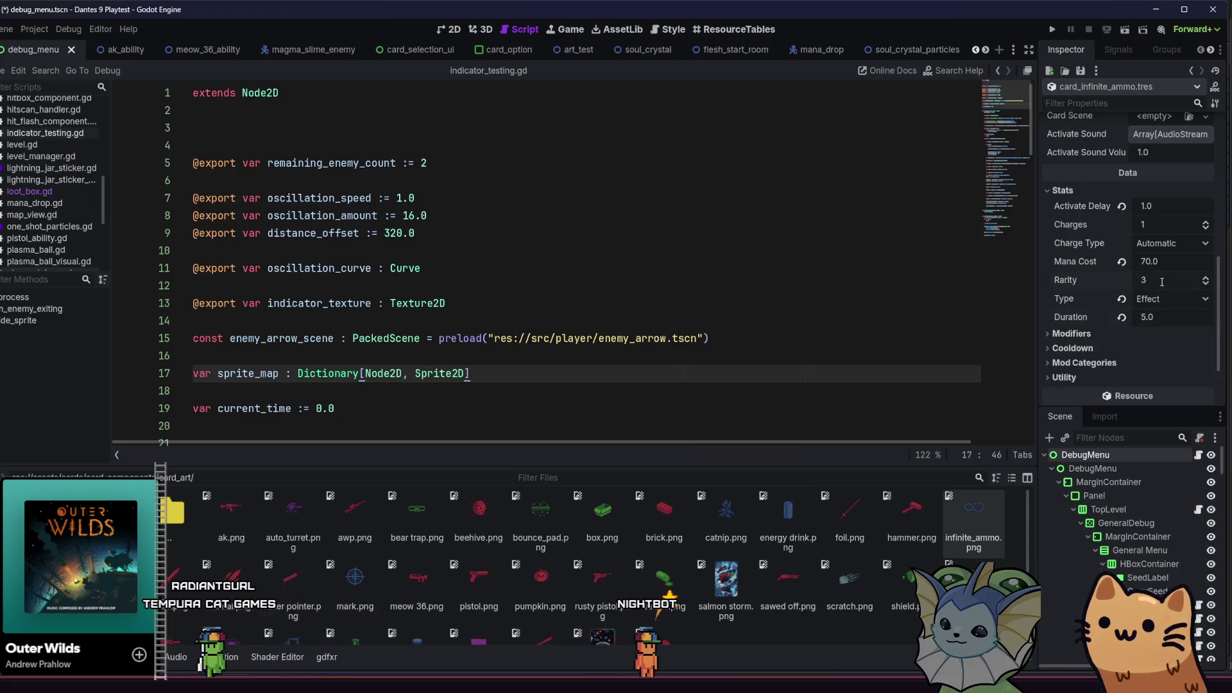
Add Effect to the card's Mod Categories
{"action": "scroll", "coordinate": [1168, 369], "scroll_direction": "down", "scroll_amount": 1}
{"action": "left_click", "coordinate": [1084, 327]}
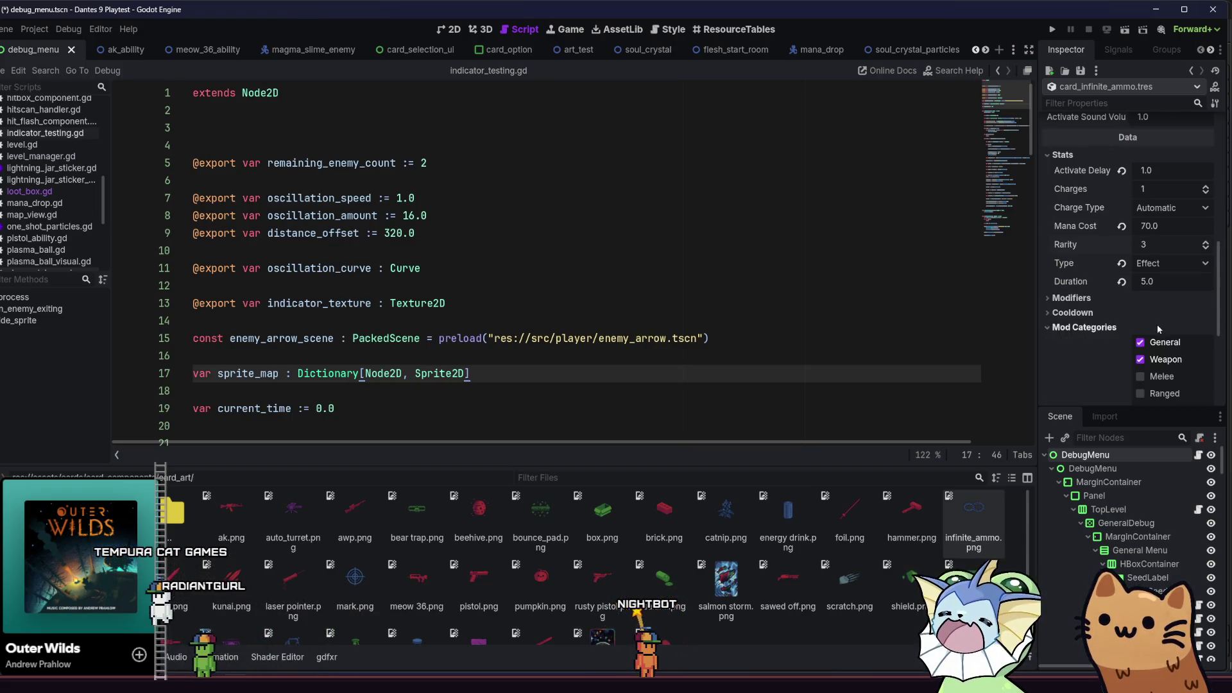
{"action": "scroll", "coordinate": [1149, 251], "scroll_direction": "down", "scroll_amount": 3}
{"action": "scroll", "coordinate": [1149, 251], "scroll_direction": "down", "scroll_amount": 2}
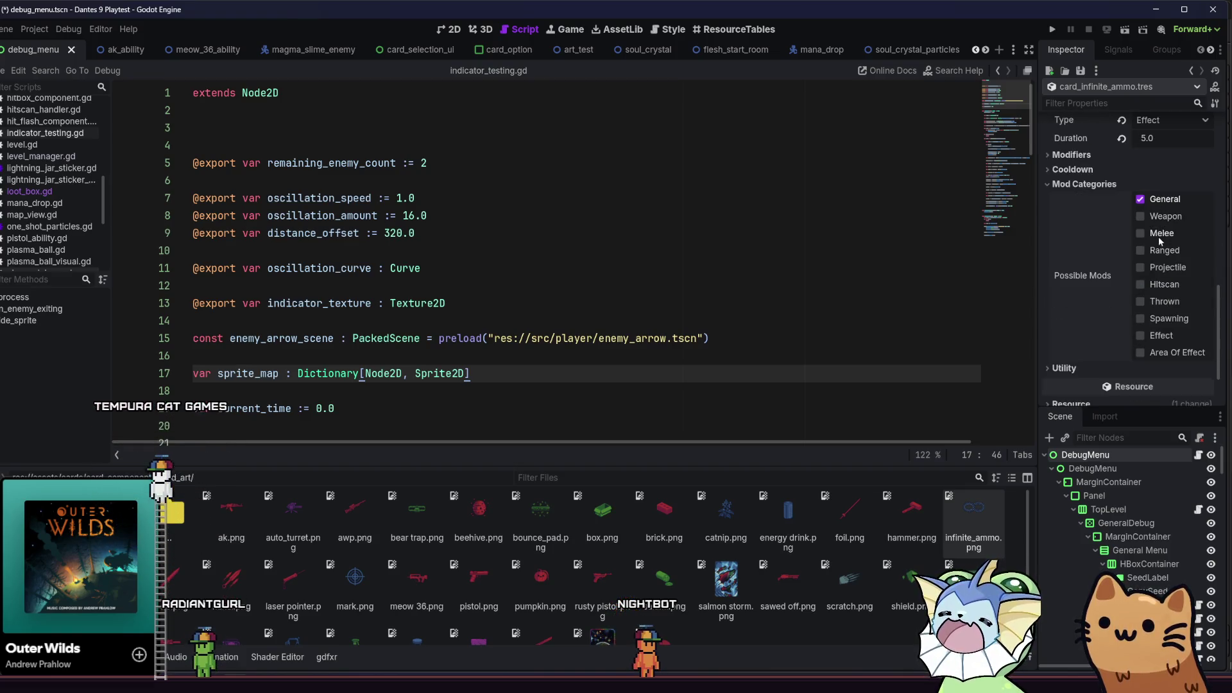
{"action": "left_click", "coordinate": [1142, 336]}
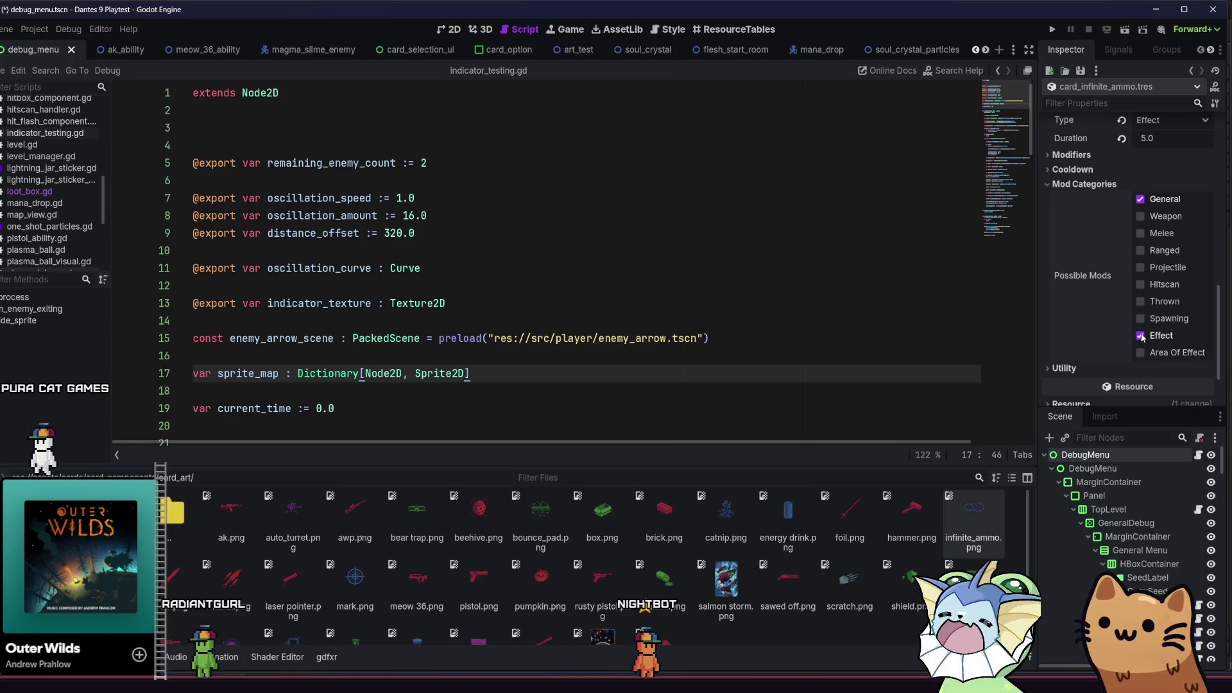
{"action": "left_click", "coordinate": [1086, 184]}
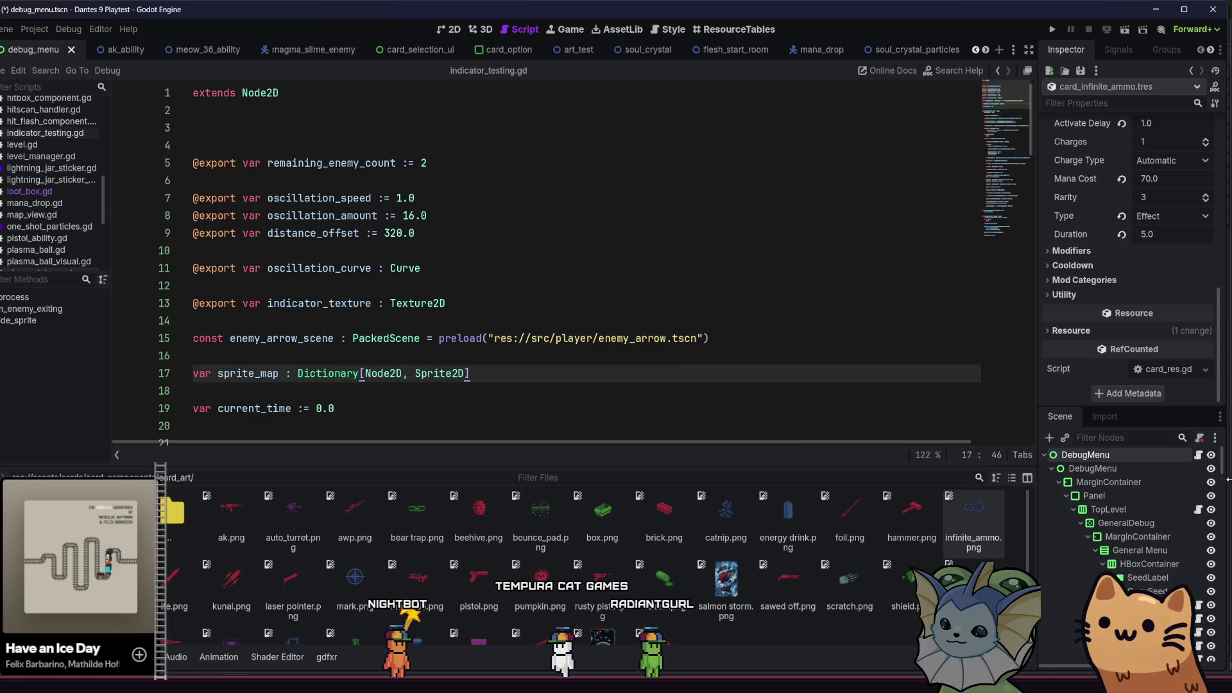
Close debug_menu and create a new 2D scene with its root renamed CardInfiniteAmmo
{"action": "left_click", "coordinate": [814, 292]}
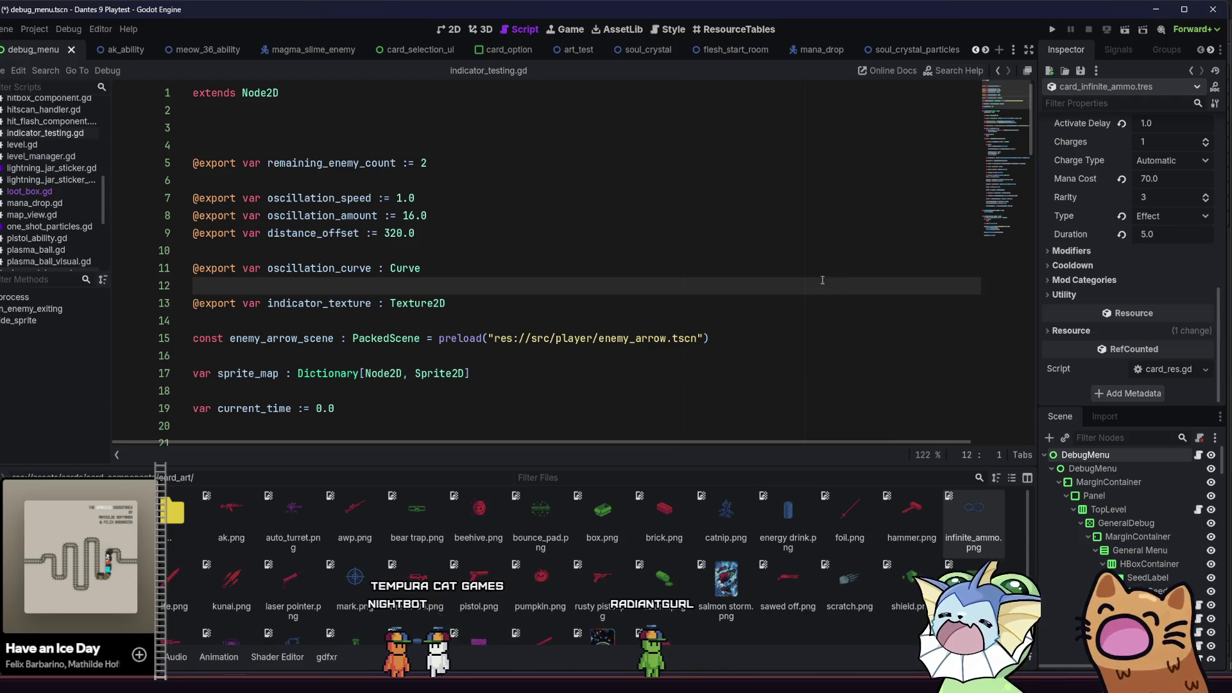
{"action": "key", "text": "ctrl+shift+w"}
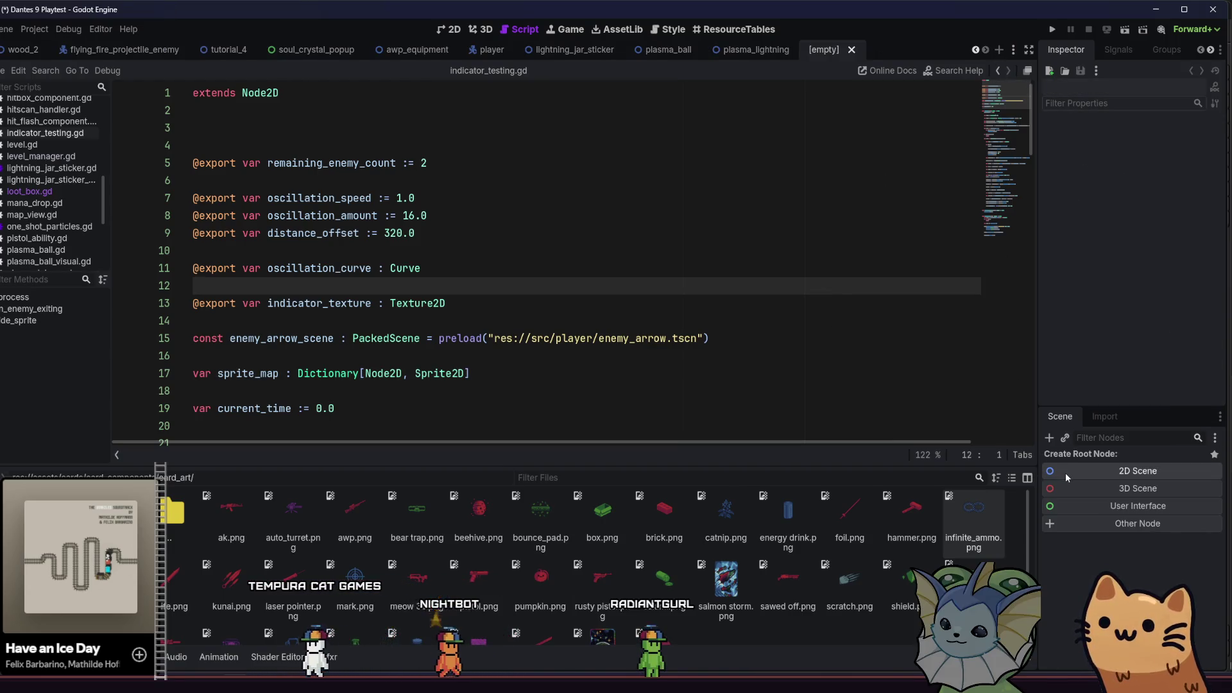
{"action": "left_click", "coordinate": [1066, 471]}
{"action": "double_click", "coordinate": [1089, 455]}
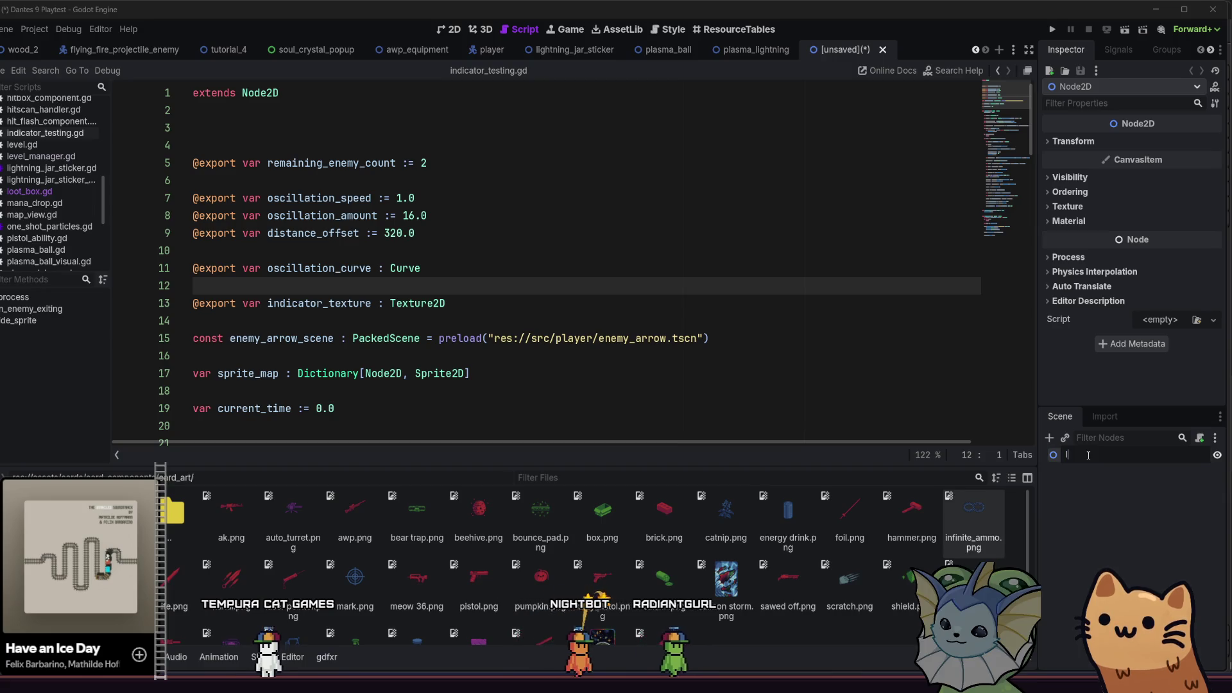
{"action": "type", "text": "CardInfiniteAmmo"}
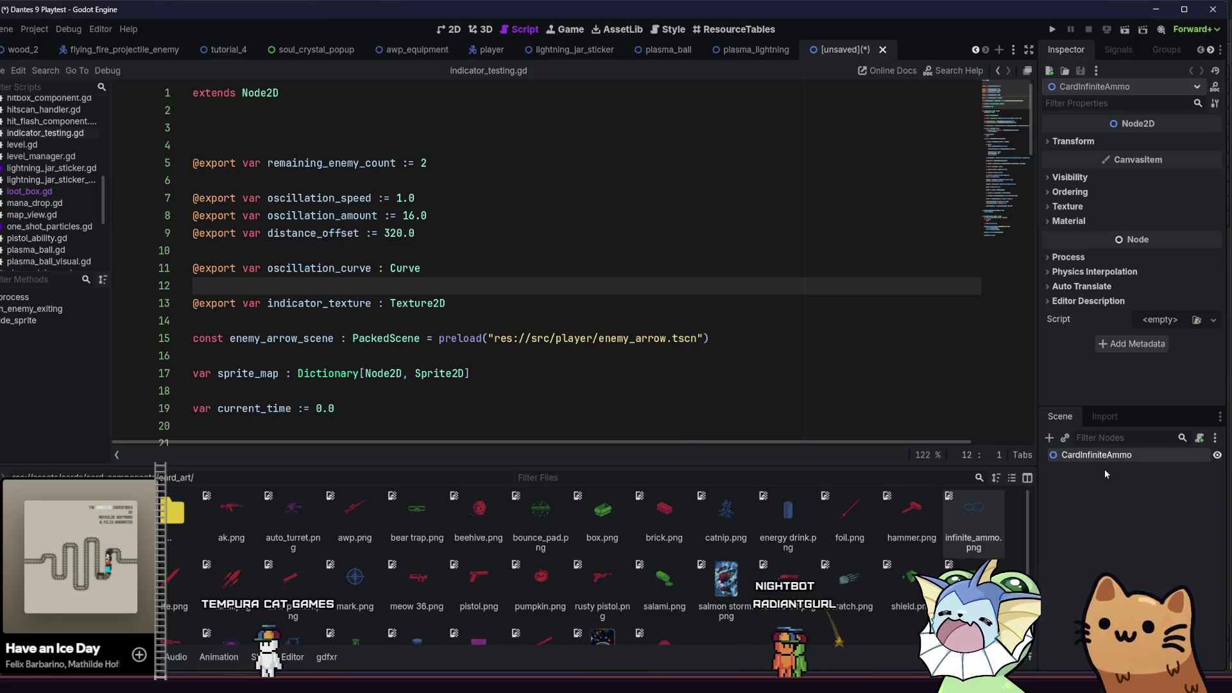
{"action": "left_click", "coordinate": [1119, 472]}
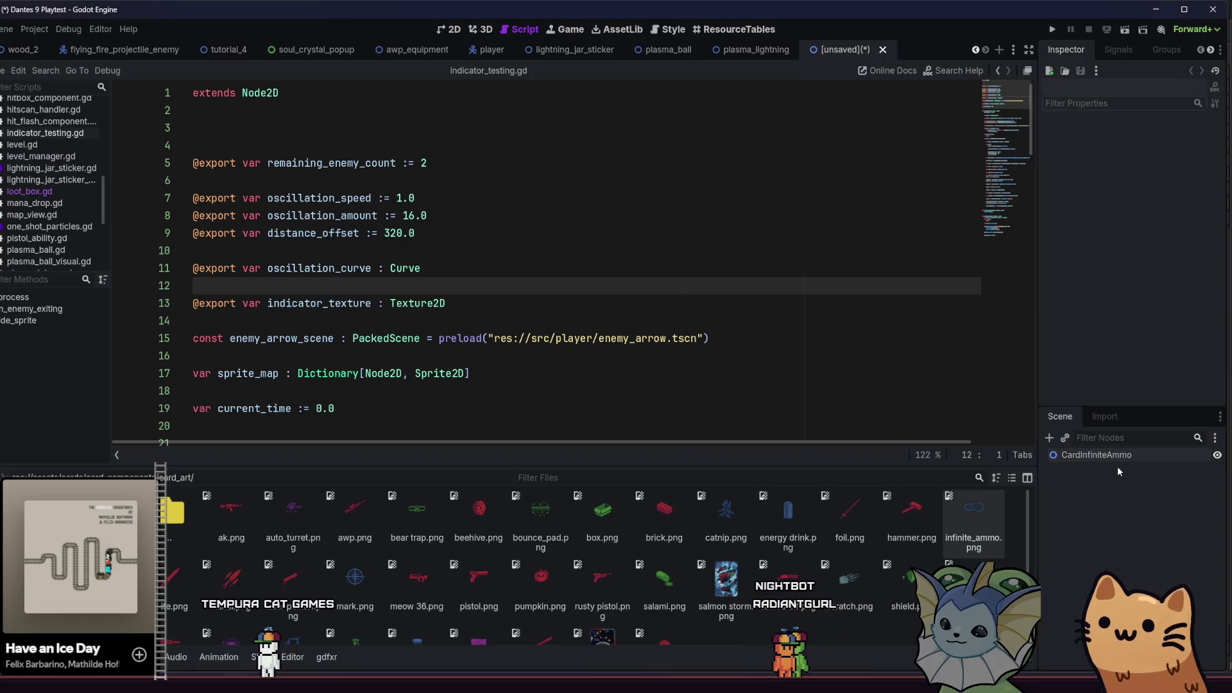
{"action": "left_click", "coordinate": [1193, 456]}
Attach a new script to CardInfiniteAmmo saved in res://src/cards/abilities/effect
{"action": "left_click", "coordinate": [1199, 438]}
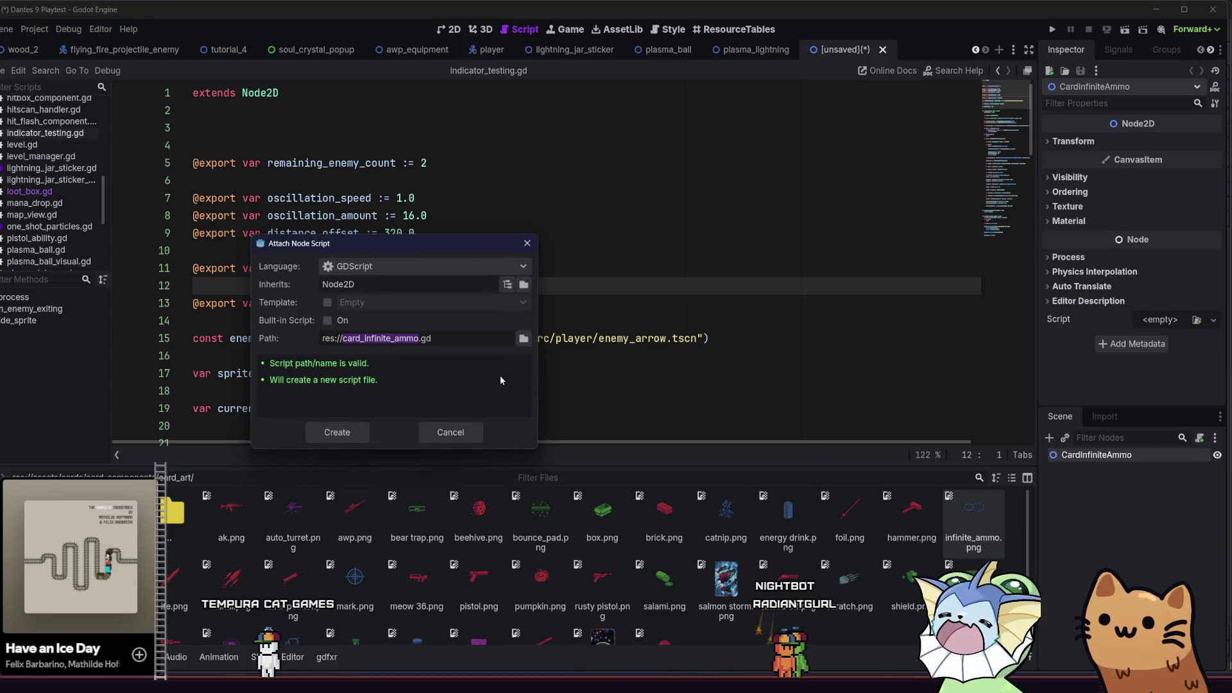
{"action": "left_click", "coordinate": [522, 339]}
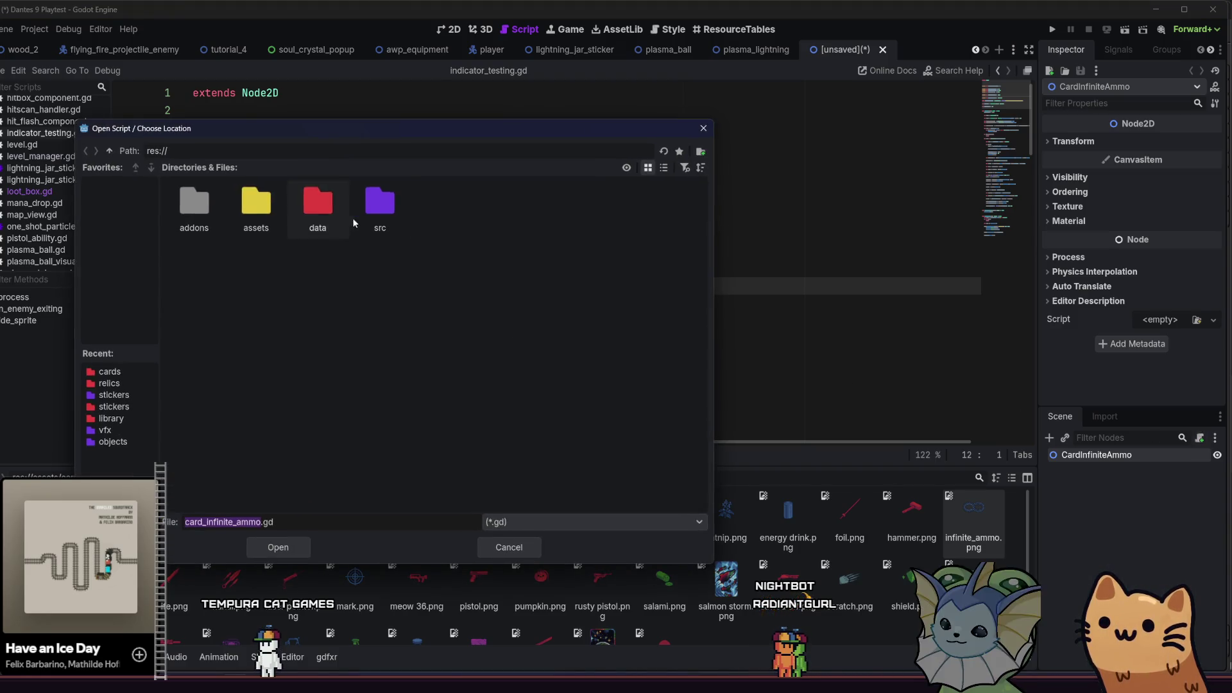
{"action": "double_click", "coordinate": [371, 215]}
{"action": "double_click", "coordinate": [201, 208]}
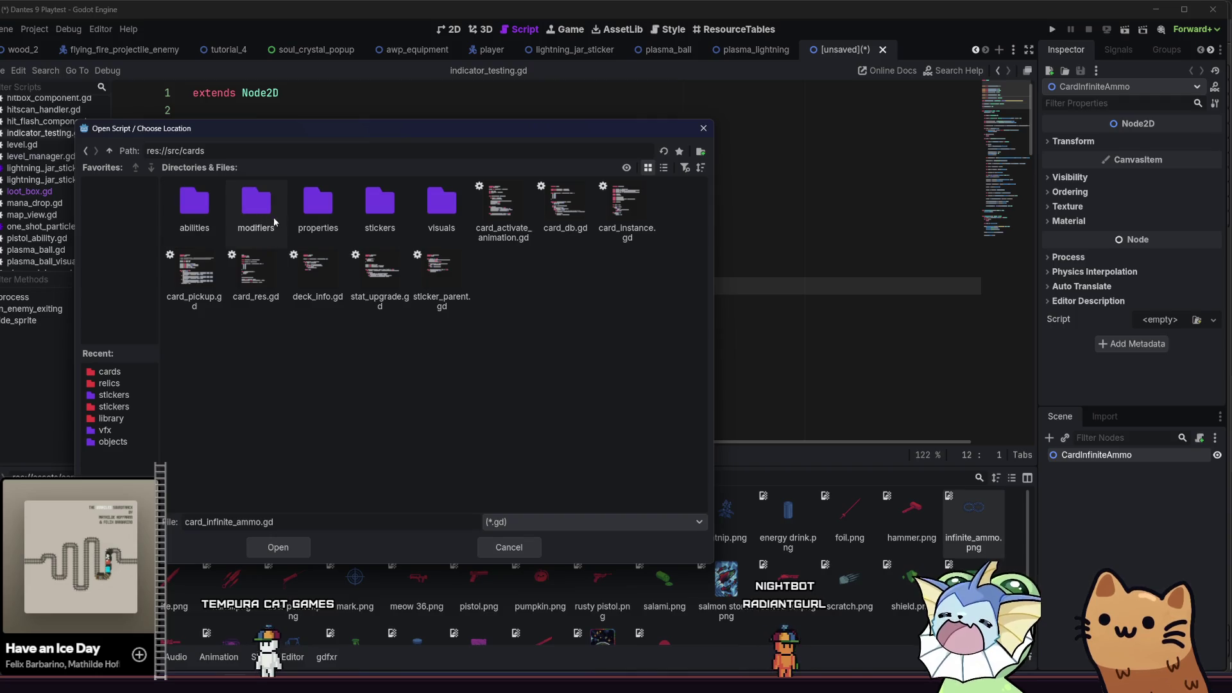
{"action": "double_click", "coordinate": [195, 206]}
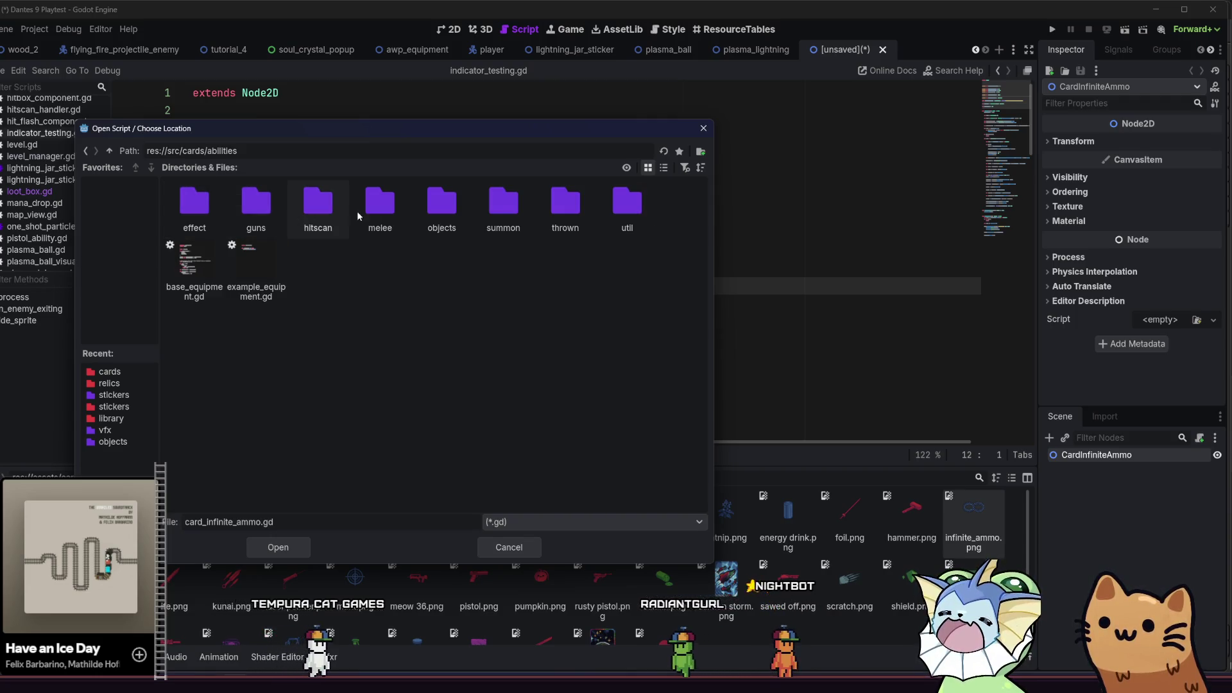
{"action": "double_click", "coordinate": [194, 204]}
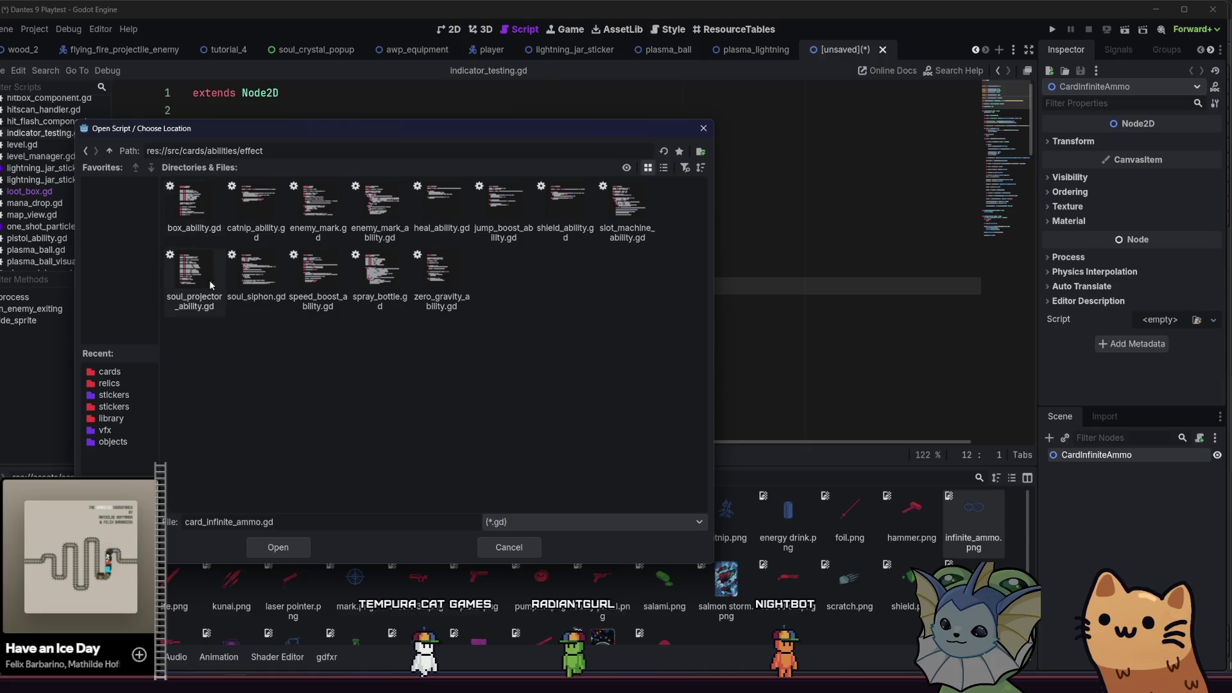
{"action": "left_click", "coordinate": [263, 549]}
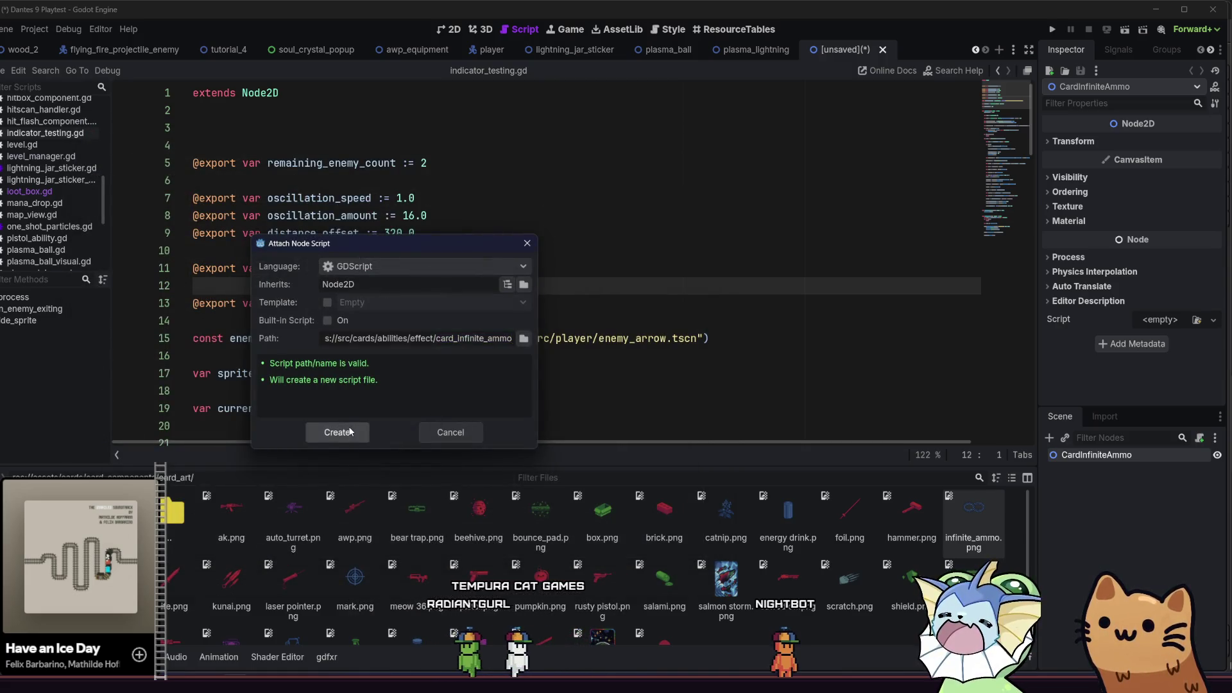
{"action": "left_click", "coordinate": [336, 540]}
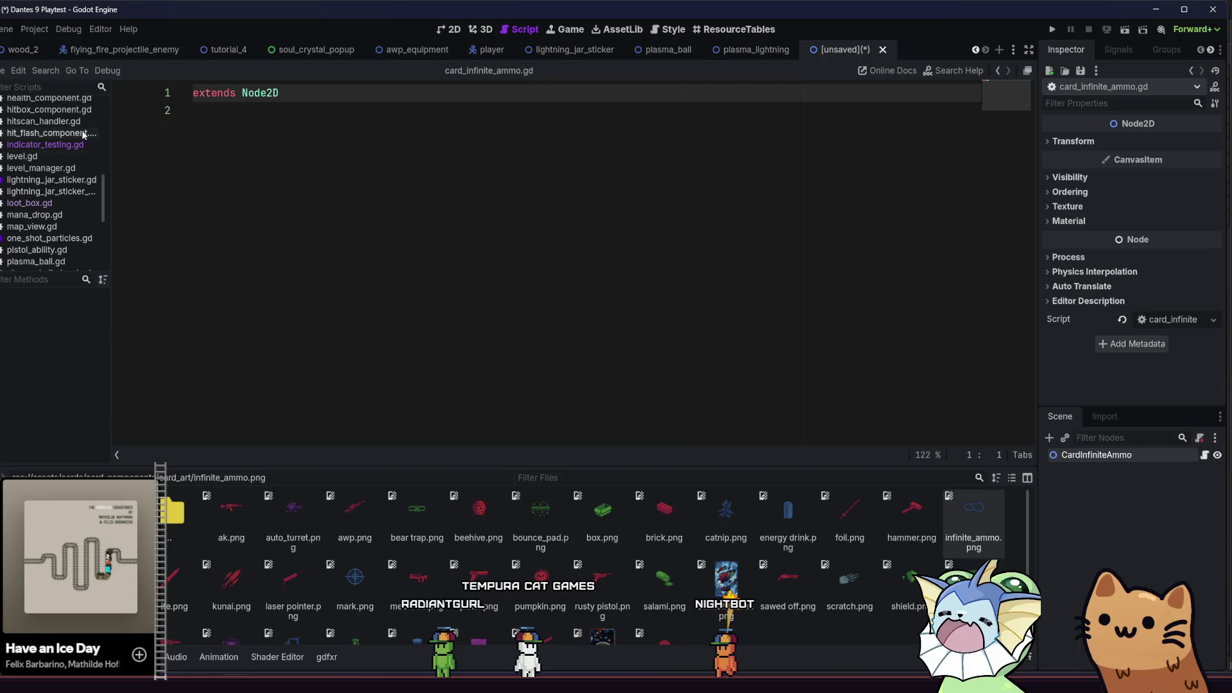
Reveal the cards folder with abilities, modifiers, properties, stickers and visuals in FileSystem
{"action": "scroll", "coordinate": [10, 187], "scroll_direction": "up", "scroll_amount": 5}
{"action": "scroll", "coordinate": [47, 196], "scroll_direction": "up", "scroll_amount": 4}
{"action": "mouse_move", "coordinate": [101, 118]}
{"action": "left_mouse_down"}
{"action": "mouse_move", "coordinate": [111, 204]}
{"action": "mouse_move", "coordinate": [113, 104]}
{"action": "mouse_move", "coordinate": [113, 231]}
{"action": "mouse_move", "coordinate": [118, 110]}
{"action": "mouse_move", "coordinate": [99, 270]}
{"action": "left_mouse_up"}
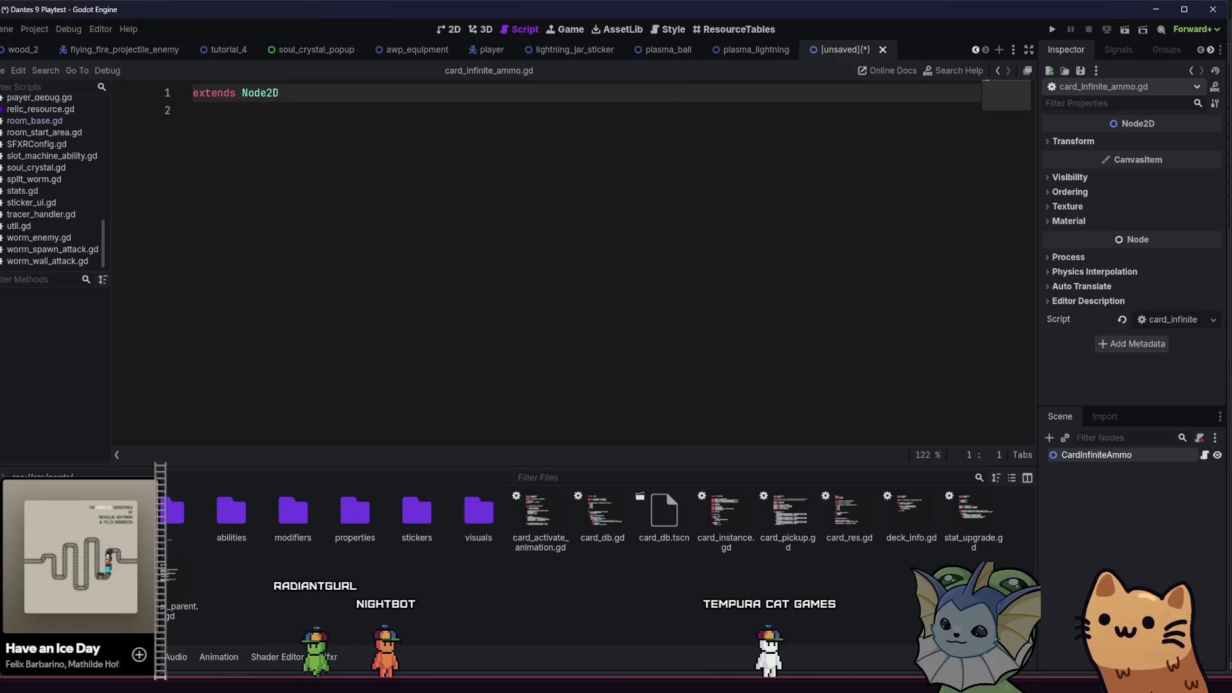
Open soul_siphon.gd from abilities/effect and copy its ability code
{"action": "double_click", "coordinate": [235, 521]}
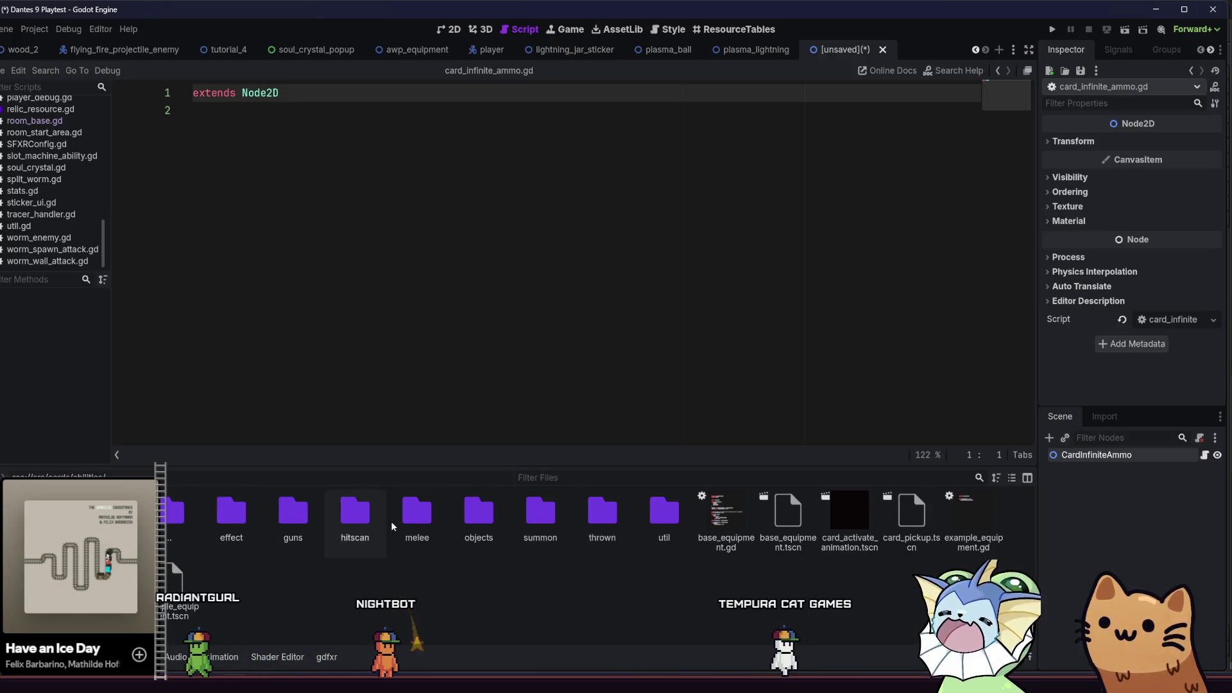
{"action": "double_click", "coordinate": [234, 517]}
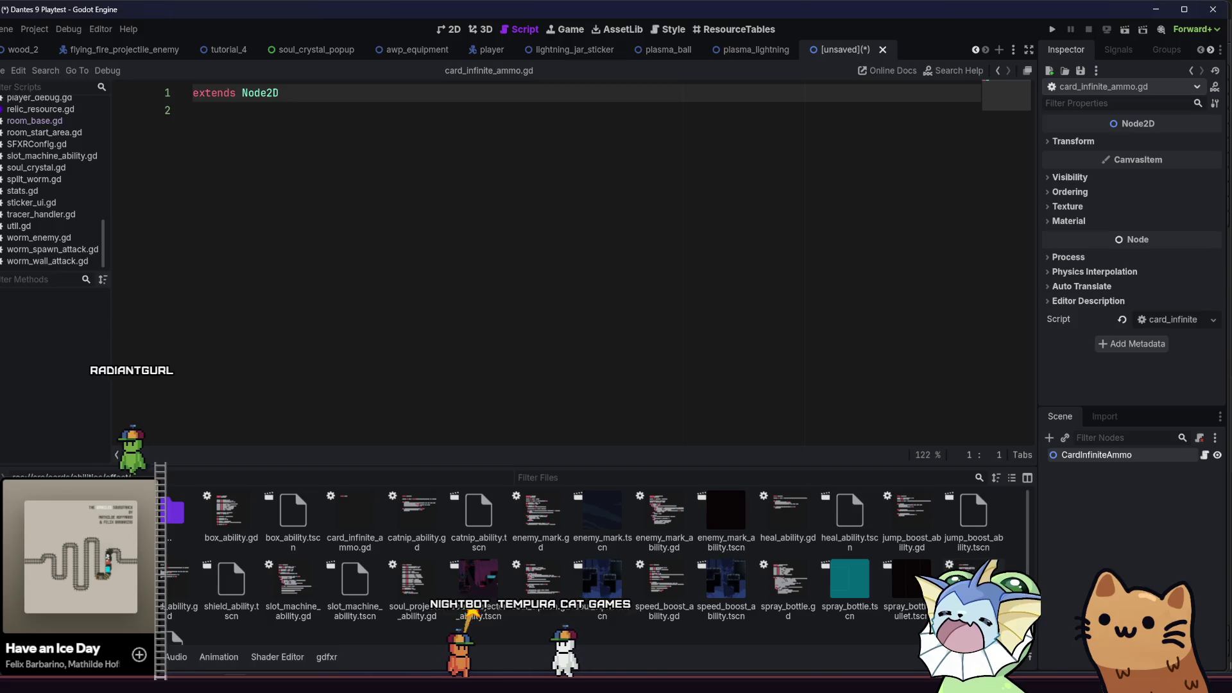
{"action": "double_click", "coordinate": [541, 581]}
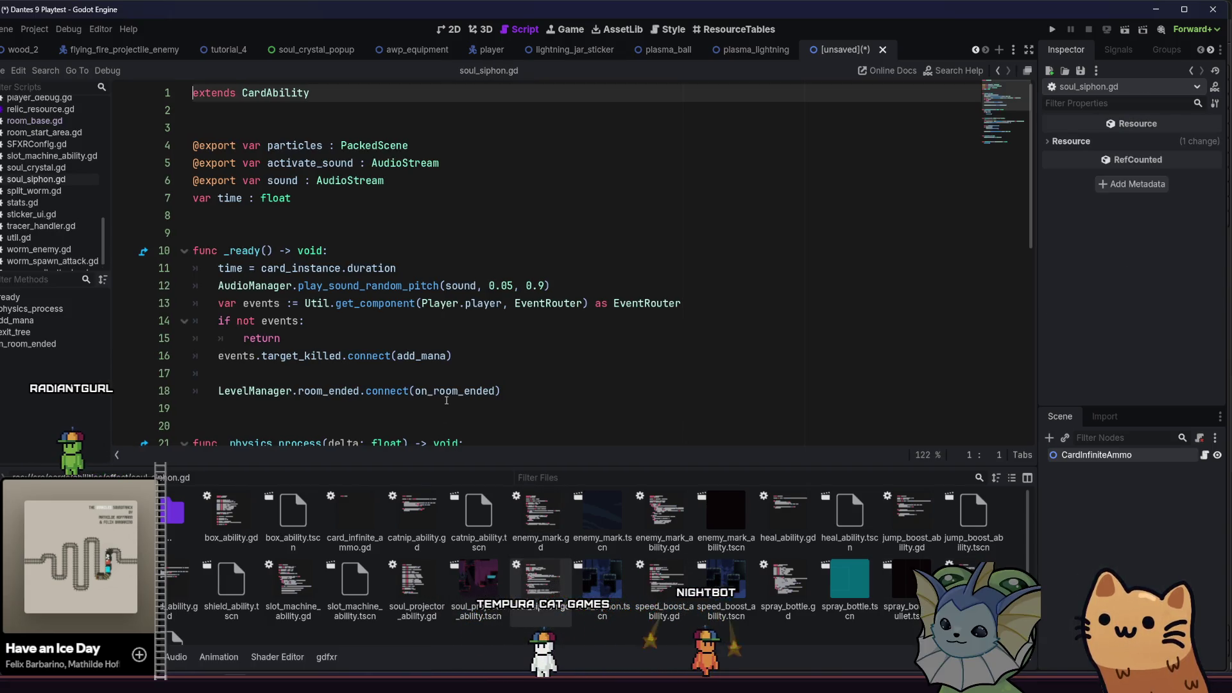
{"action": "scroll", "coordinate": [460, 362], "scroll_direction": "down", "scroll_amount": 7}
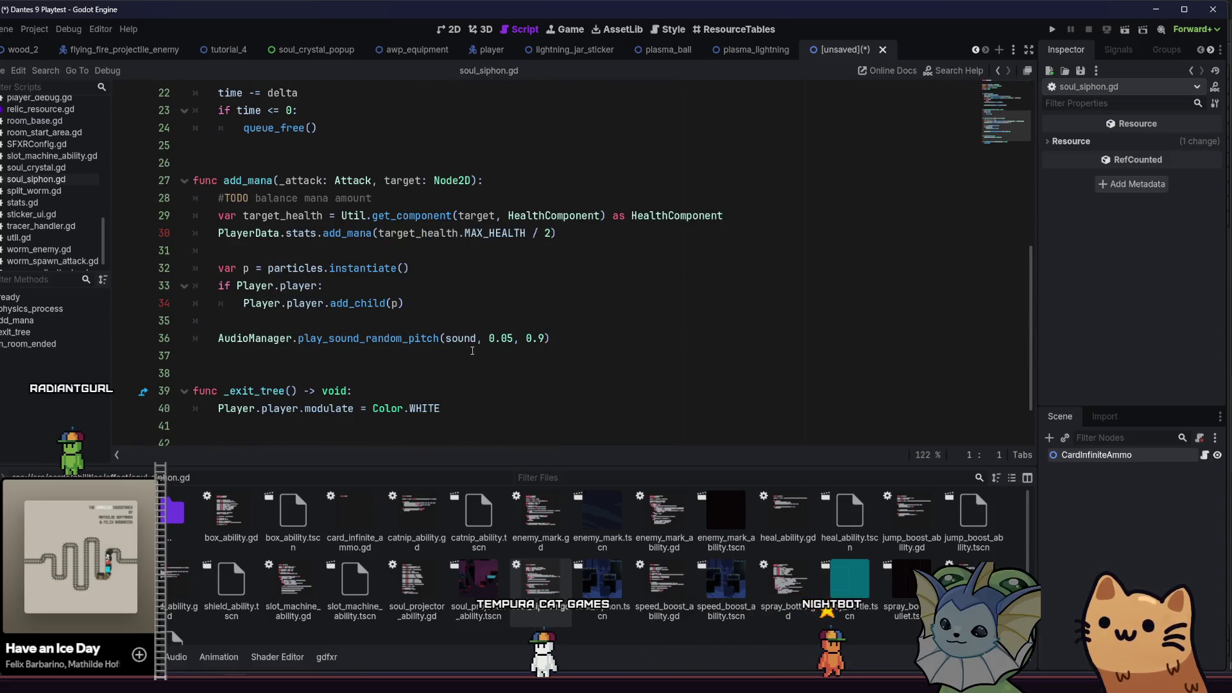
{"action": "left_click", "coordinate": [480, 412]}
{"action": "mouse_move", "coordinate": [452, 406]}
{"action": "left_mouse_down"}
{"action": "mouse_move", "coordinate": [192, 393]}
{"action": "mouse_move", "coordinate": [196, 414]}
{"action": "mouse_move", "coordinate": [176, 248]}
{"action": "left_mouse_up"}
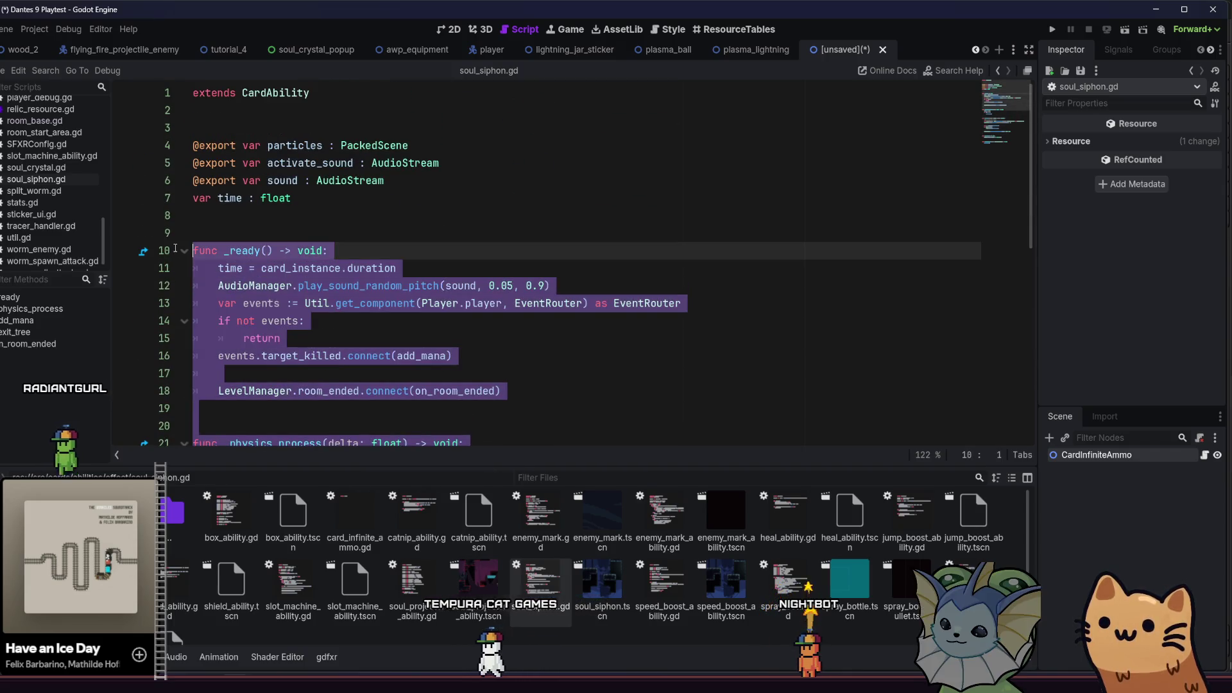
{"action": "left_click", "coordinate": [453, 286]}
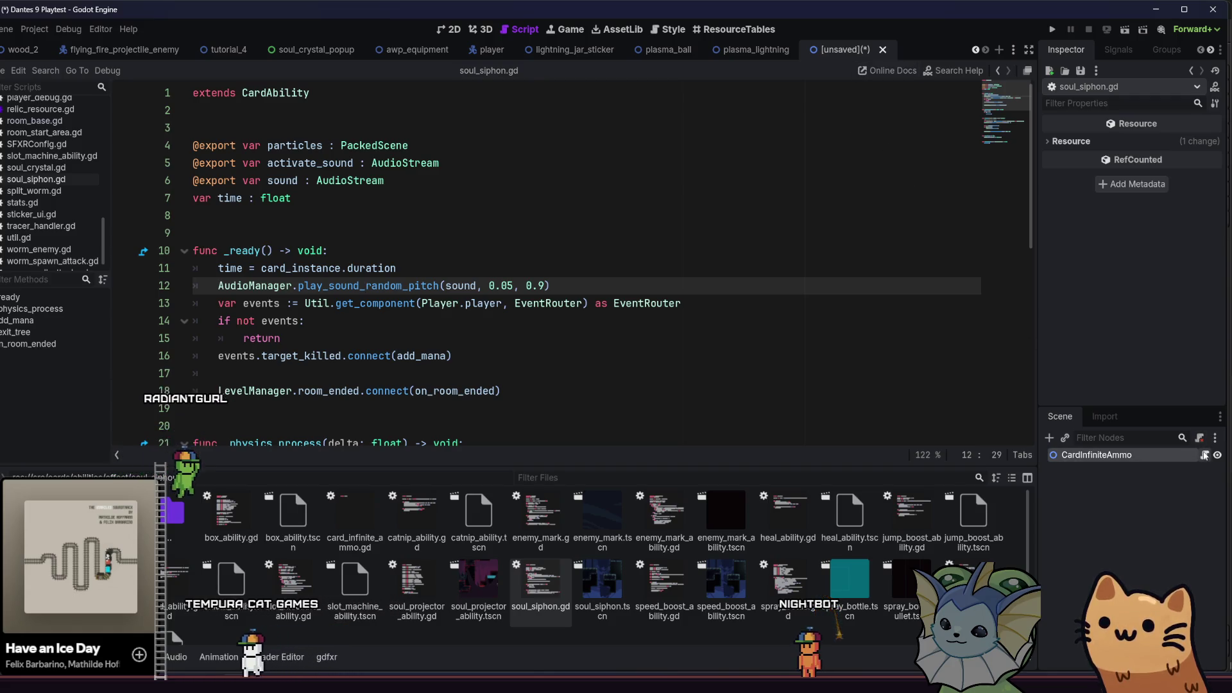
Replace the template in card_infinite_ammo.gd with the copied soul siphon code
{"action": "left_click", "coordinate": [1205, 455]}
{"action": "key", "text": "ctrl+a"}
{"action": "key", "text": "ctrl+v"}
{"action": "scroll", "coordinate": [252, 142], "scroll_direction": "up", "scroll_amount": 3}
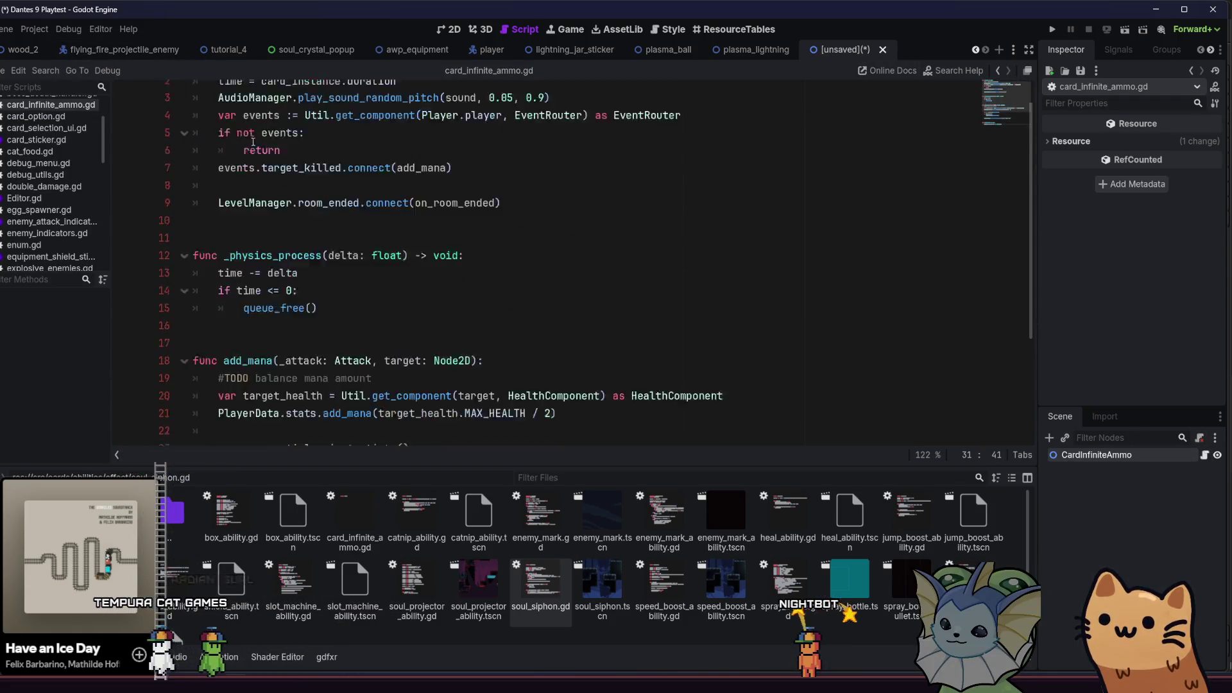
Change the script's base class from Node2D to CardAbility
{"action": "key", "text": "ctrl+z"}
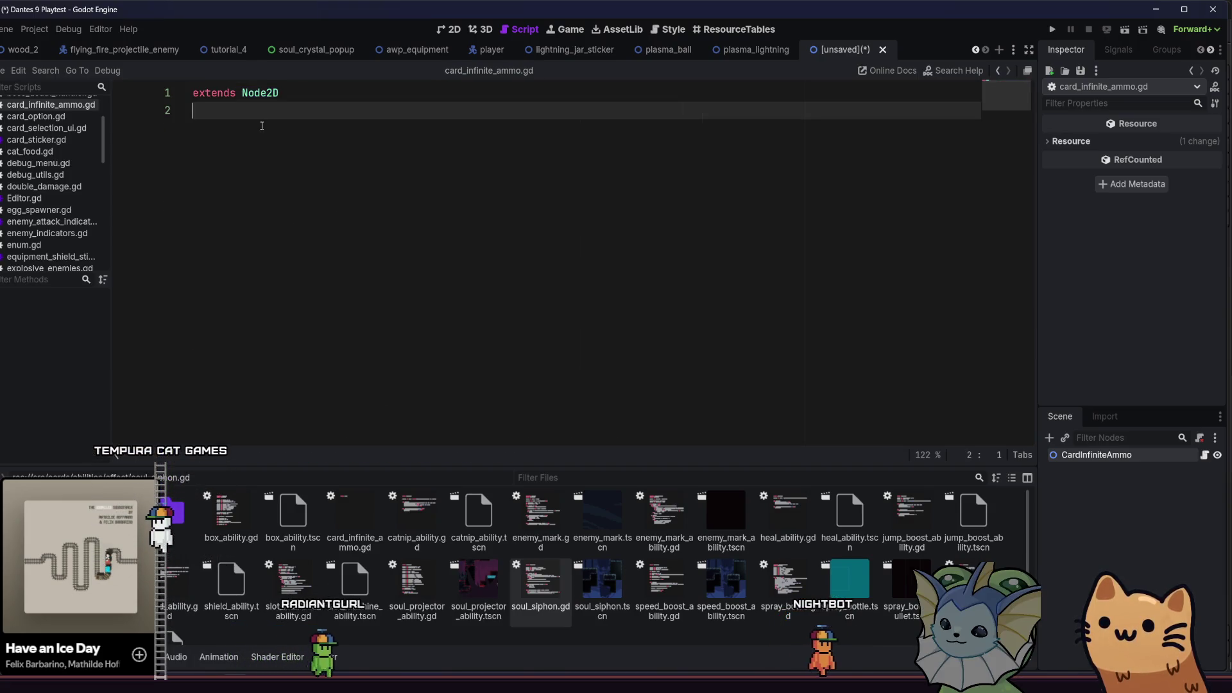
{"action": "key", "text": "ctrl+v"}
{"action": "scroll", "coordinate": [263, 122], "scroll_direction": "up", "scroll_amount": 5}
{"action": "double_click", "coordinate": [265, 95]}
{"action": "type", "text": "CardA"}
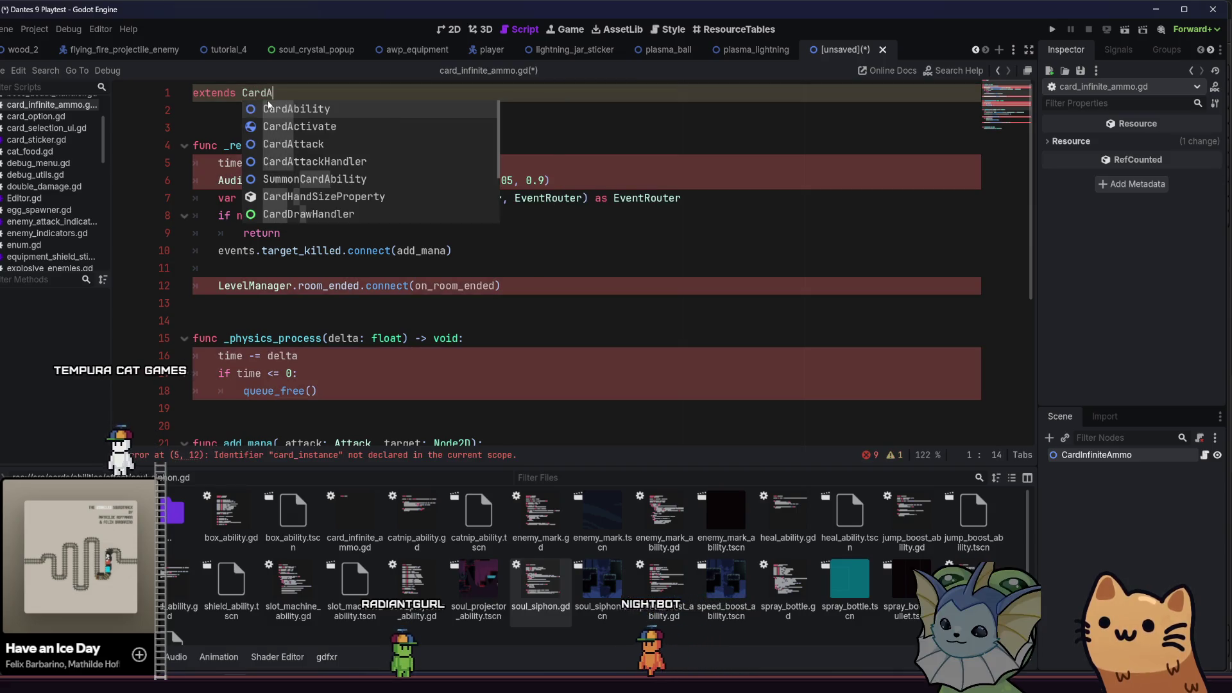
{"action": "key", "text": "BackSpace"}
{"action": "key", "text": "BackSpace"}
{"action": "key", "text": "Down"}
{"action": "key", "text": "Return"}
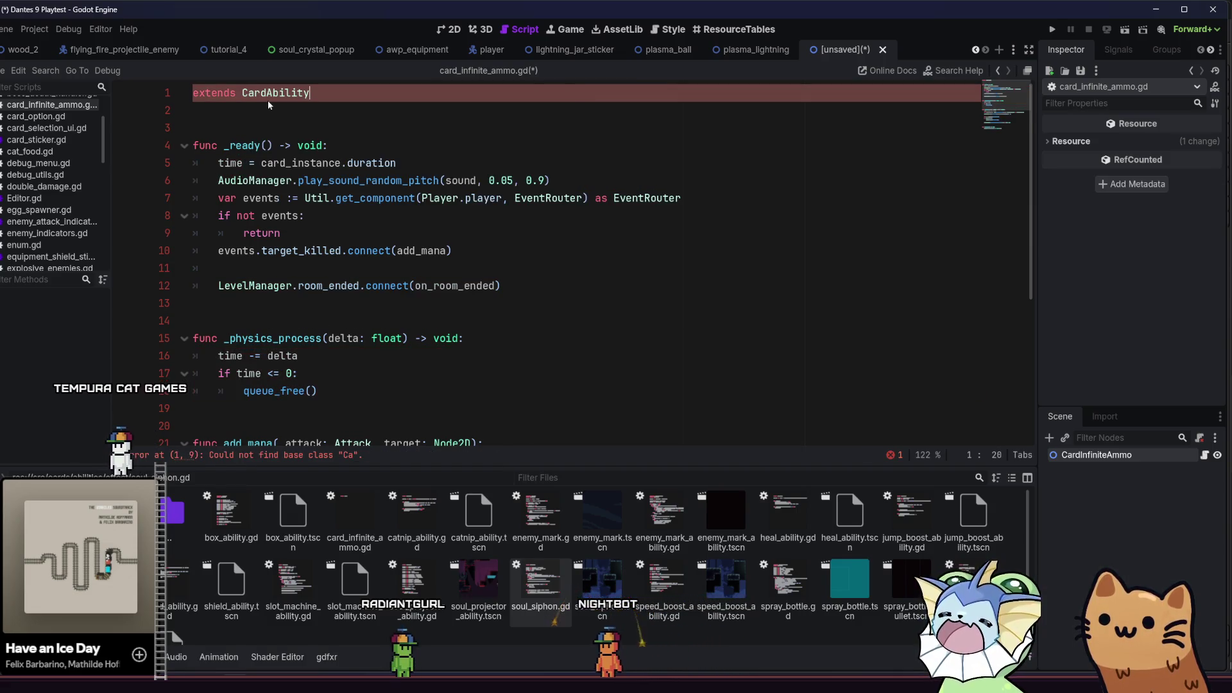
Declare 'var time : float' above the _ready function
{"action": "left_click", "coordinate": [339, 163]}
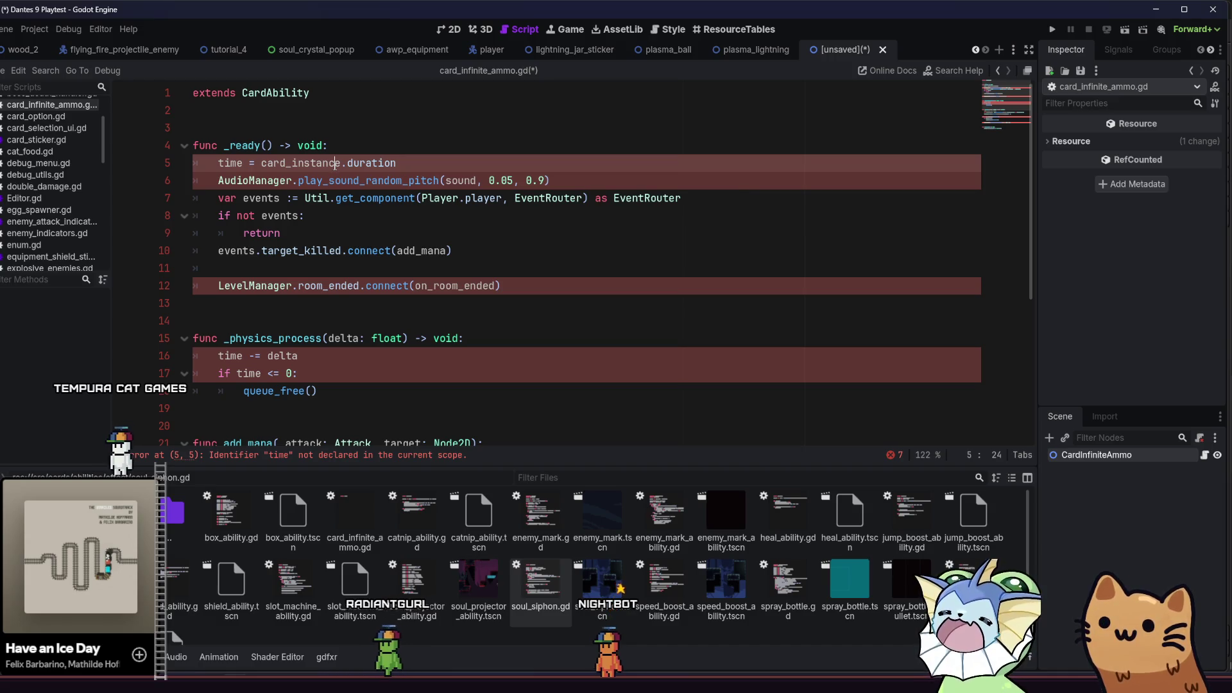
{"action": "left_click", "coordinate": [249, 118]}
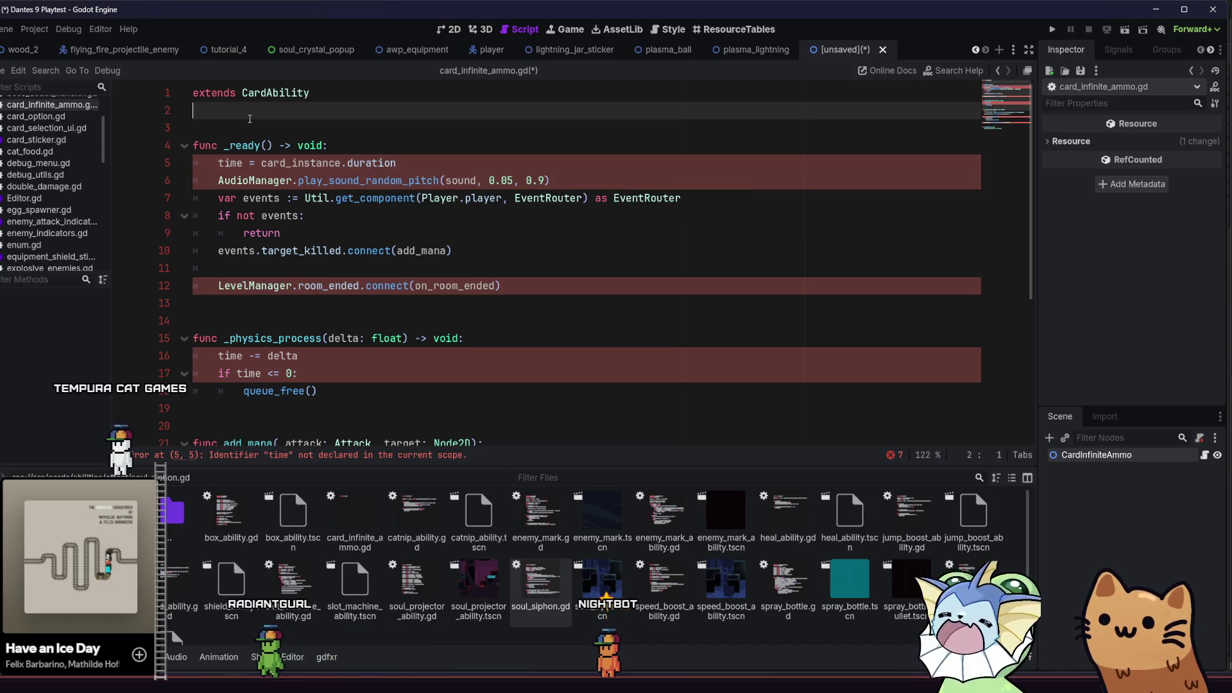
{"action": "key", "text": "Return"}
{"action": "key", "text": "Return"}
{"action": "type", "text": "var to,e"}
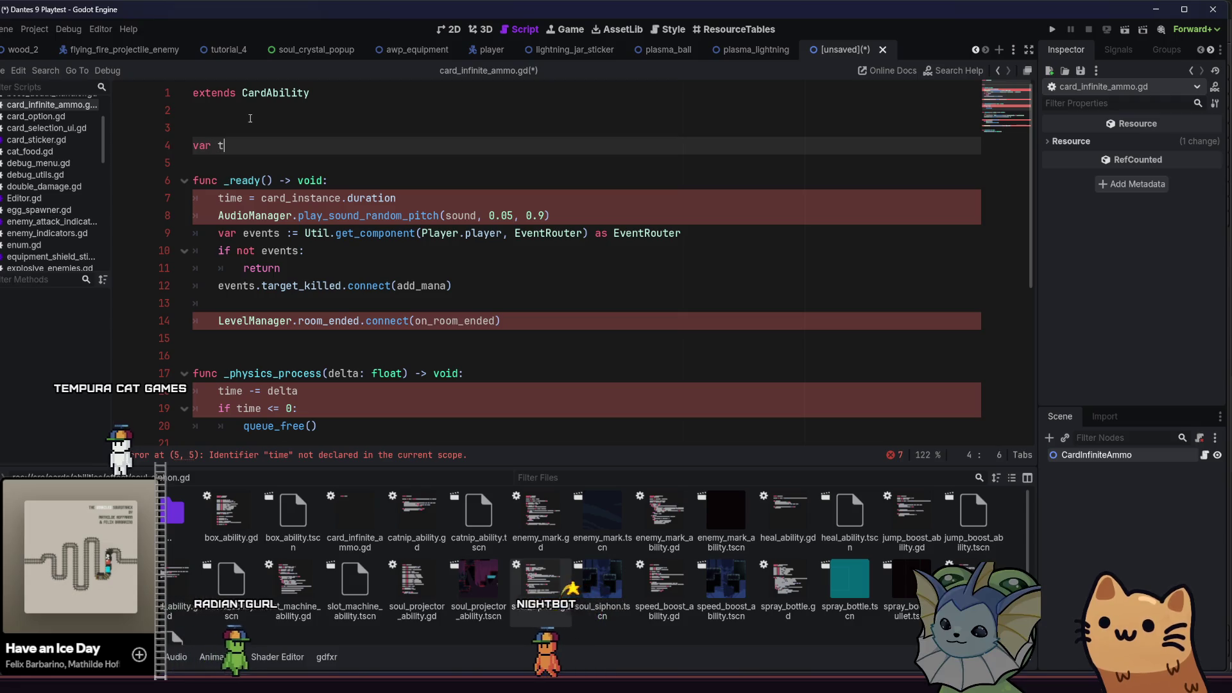
{"action": "key", "text": "BackSpace"}
{"action": "key", "text": "BackSpace"}
{"action": "key", "text": "BackSpace"}
{"action": "type", "text": "ime : float"}
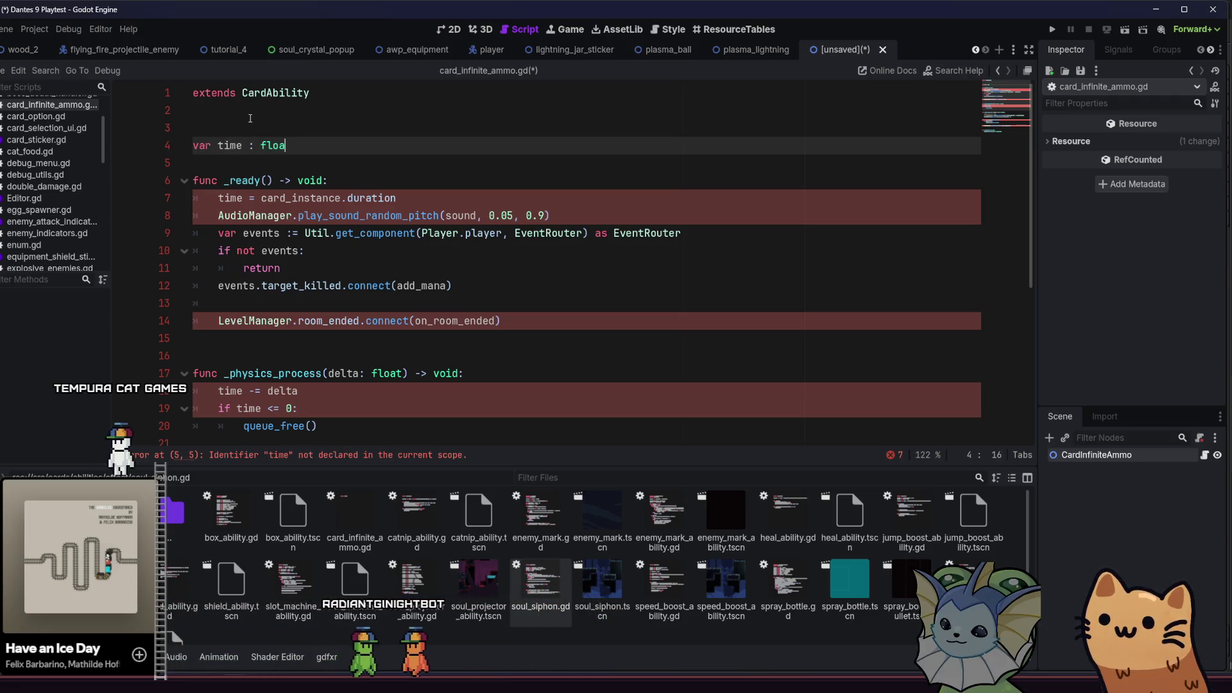
{"action": "left_click", "coordinate": [250, 118]}
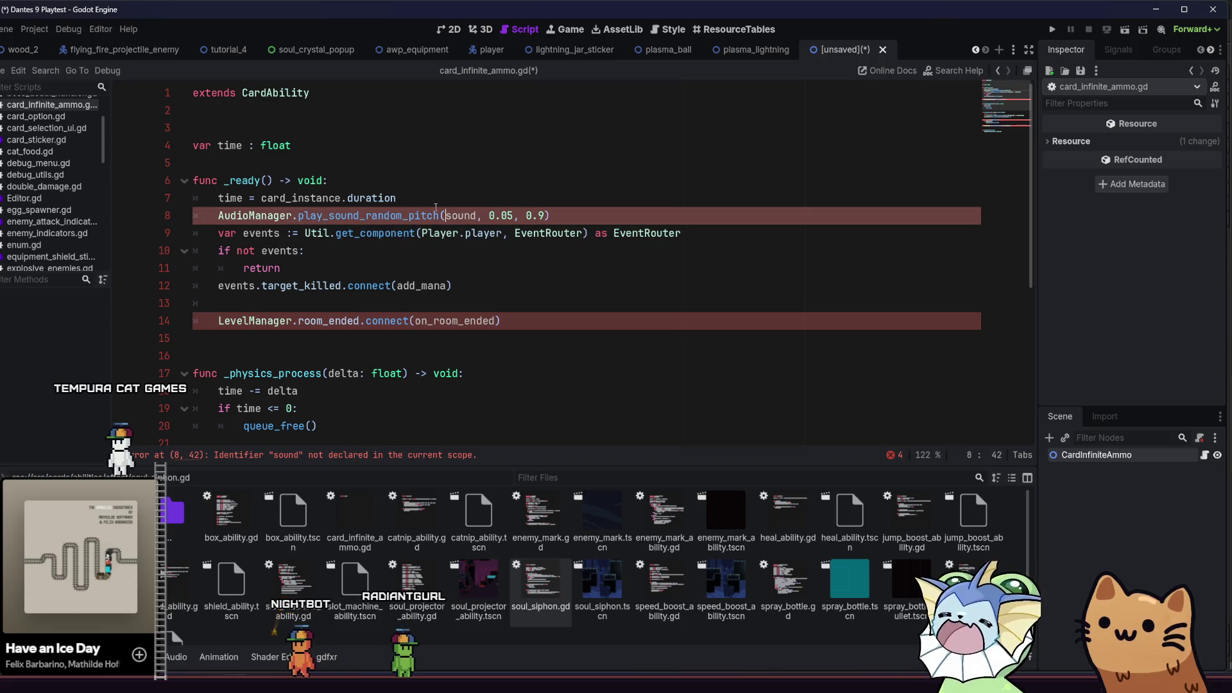
{"action": "left_click", "coordinate": [381, 152]}
{"action": "key", "text": "Return"}
{"action": "type", "text": "@export var"}
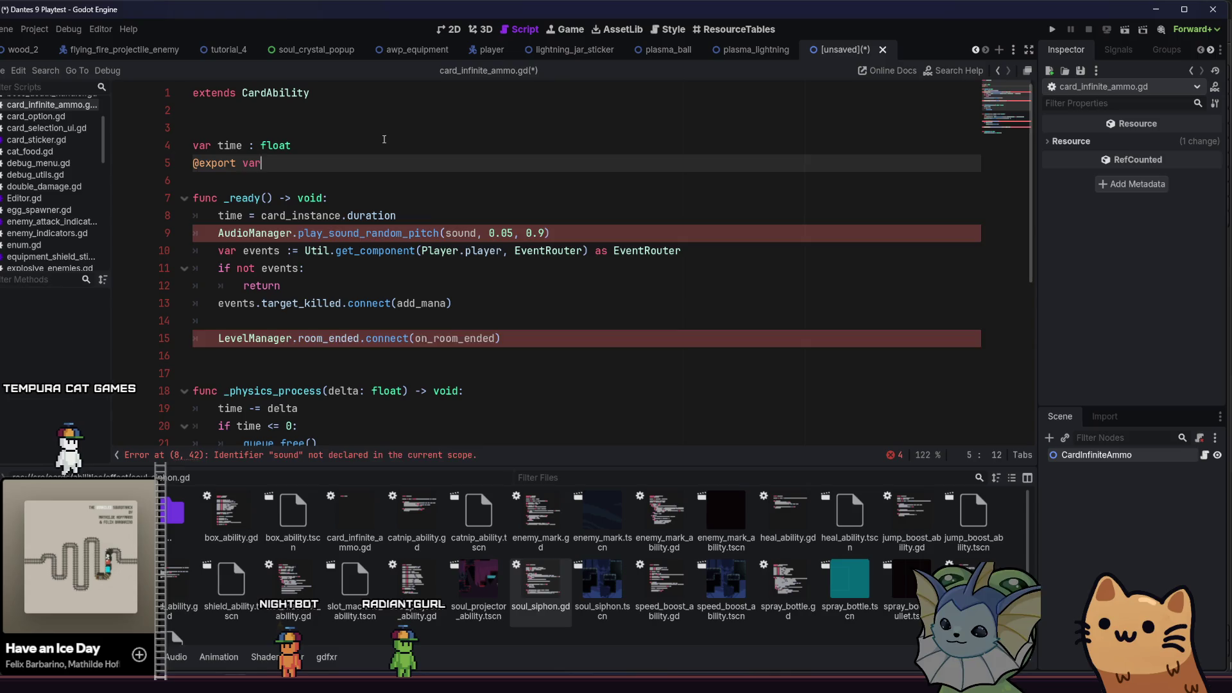
{"action": "key", "text": "BackSpace"}
{"action": "key", "text": "BackSpace"}
{"action": "key", "text": "BackSpace"}
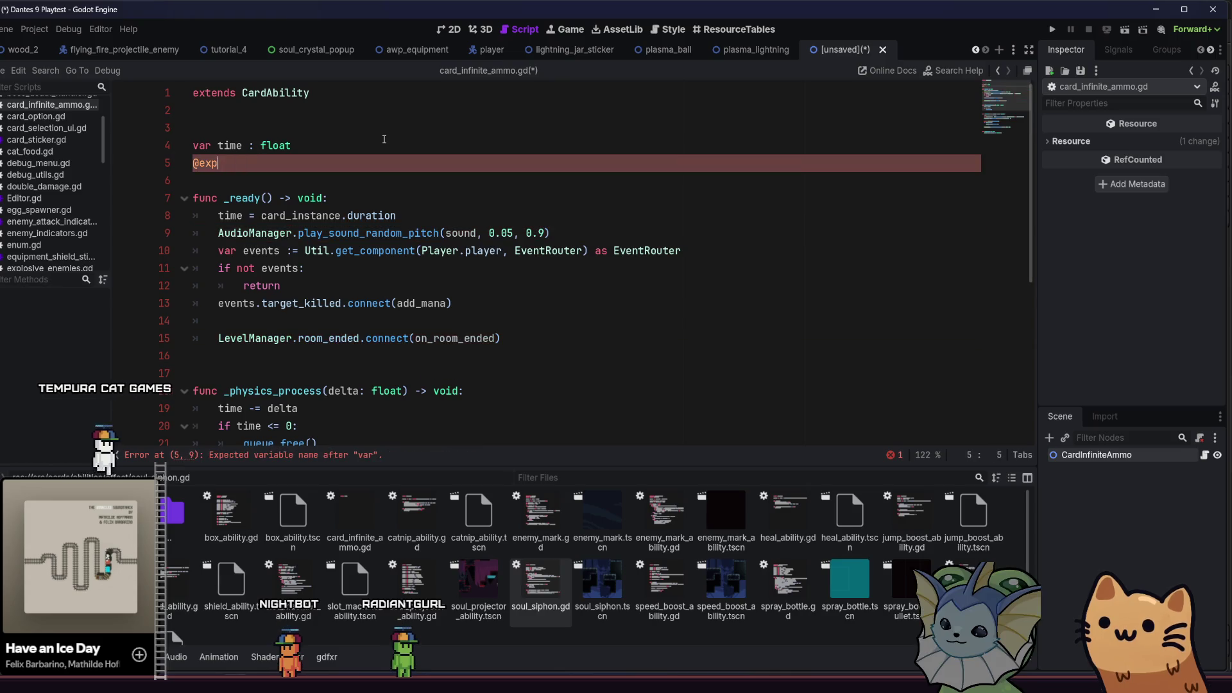
{"action": "key", "text": "BackSpace"}
{"action": "triple_click", "coordinate": [449, 216]}
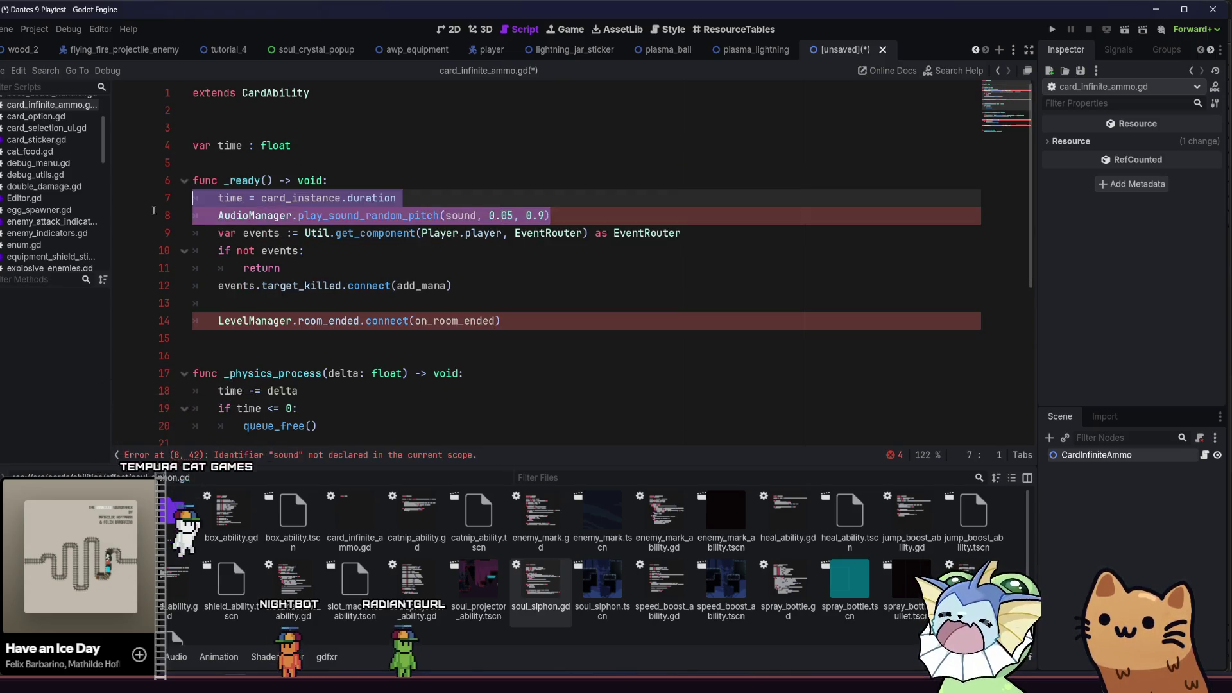
Remove the sound line in _ready and paste soul_siphon's on_room_ended function into the script
{"action": "key", "text": "BackSpace"}
{"action": "key", "text": "BackSpace"}
{"action": "left_click_drag", "start_coordinate": [473, 297], "coordinate": [180, 303]}
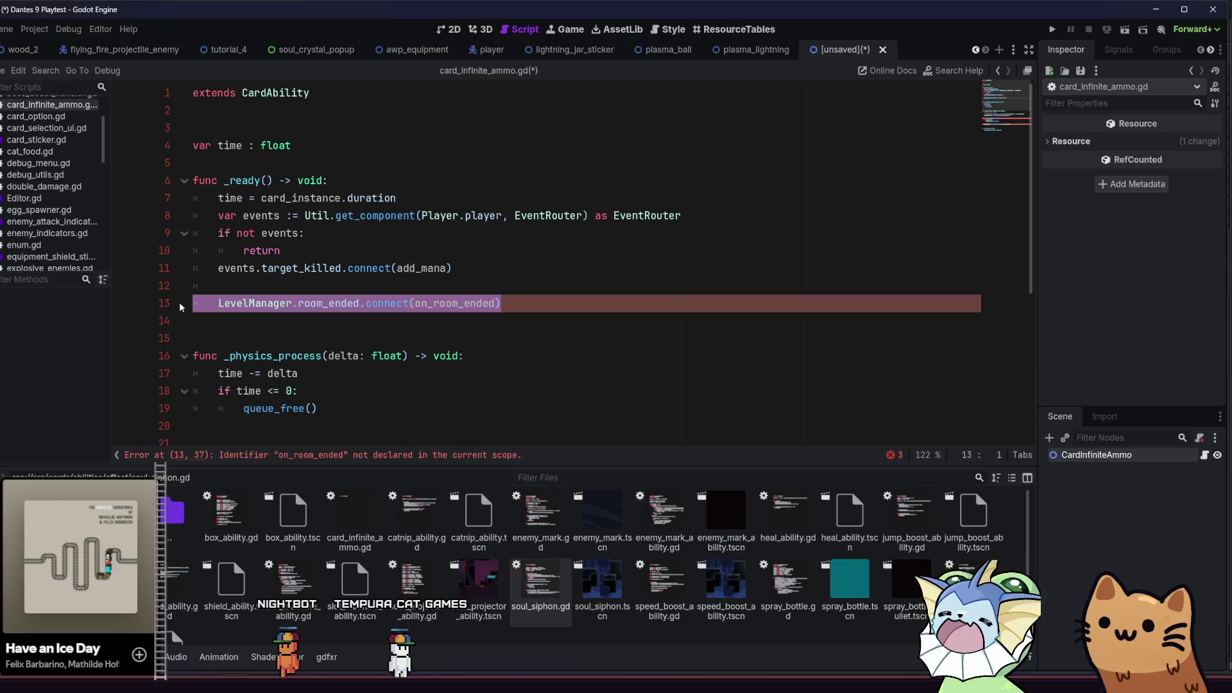
{"action": "scroll", "coordinate": [192, 306], "scroll_direction": "down", "scroll_amount": 5}
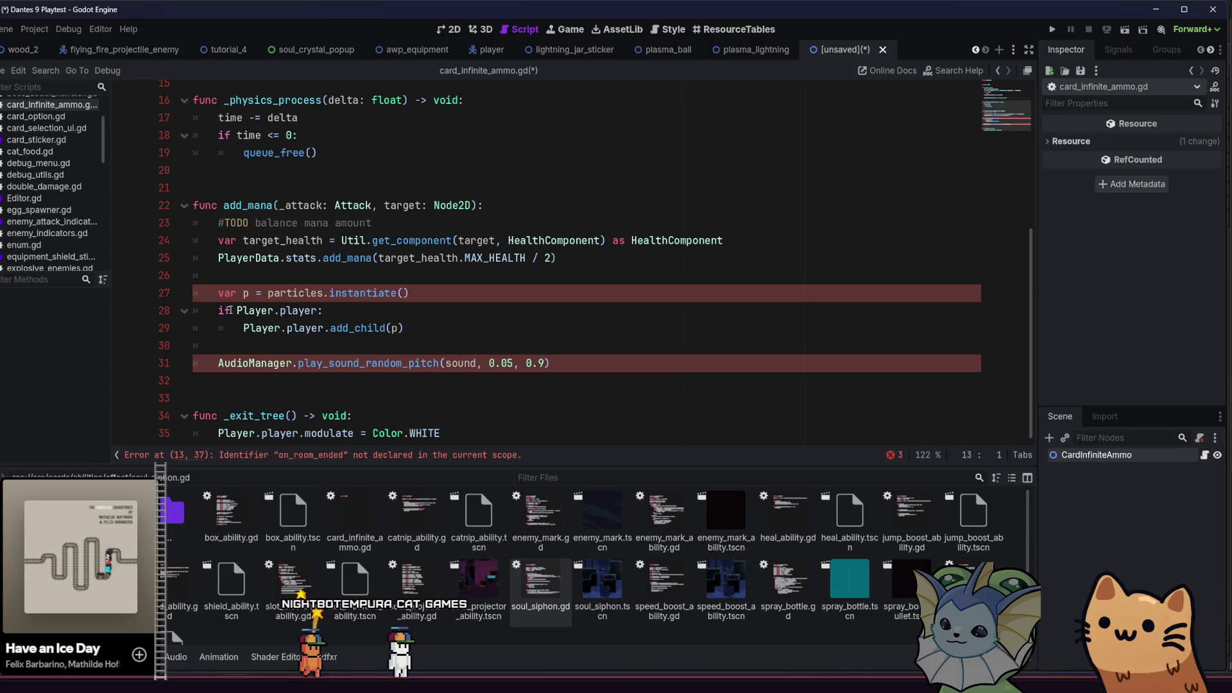
{"action": "scroll", "coordinate": [230, 311], "scroll_direction": "up", "scroll_amount": 5}
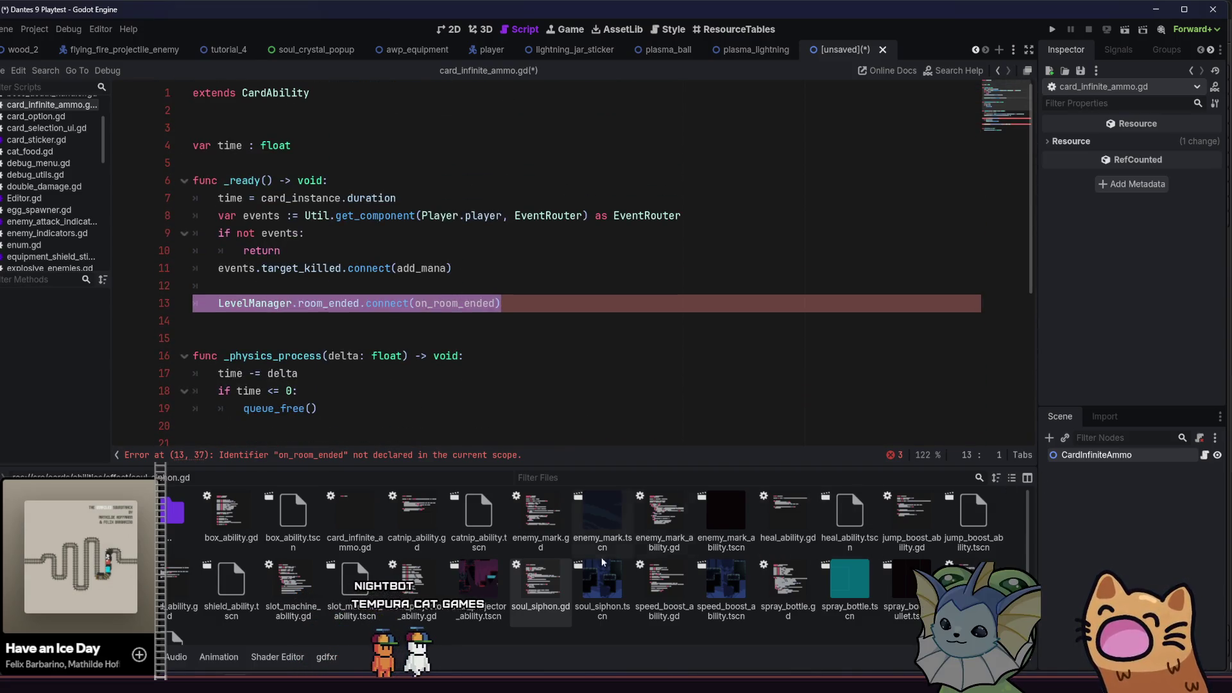
{"action": "double_click", "coordinate": [540, 581]}
{"action": "scroll", "coordinate": [634, 408], "scroll_direction": "down", "scroll_amount": 8}
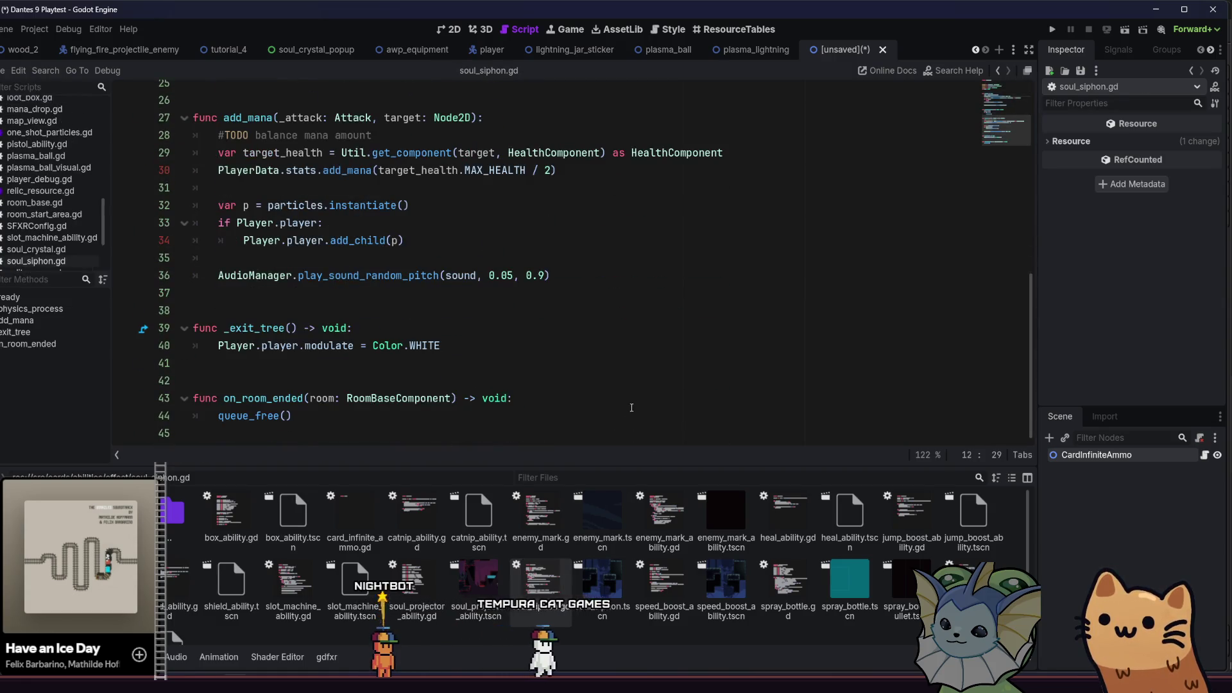
{"action": "mouse_move", "coordinate": [451, 426]}
{"action": "left_mouse_down"}
{"action": "mouse_move", "coordinate": [224, 398]}
{"action": "mouse_move", "coordinate": [192, 382]}
{"action": "mouse_move", "coordinate": [193, 398]}
{"action": "mouse_move", "coordinate": [385, 418]}
{"action": "left_mouse_up"}
{"action": "key", "text": "alt+Left"}
{"action": "scroll", "coordinate": [738, 358], "scroll_direction": "down", "scroll_amount": 5}
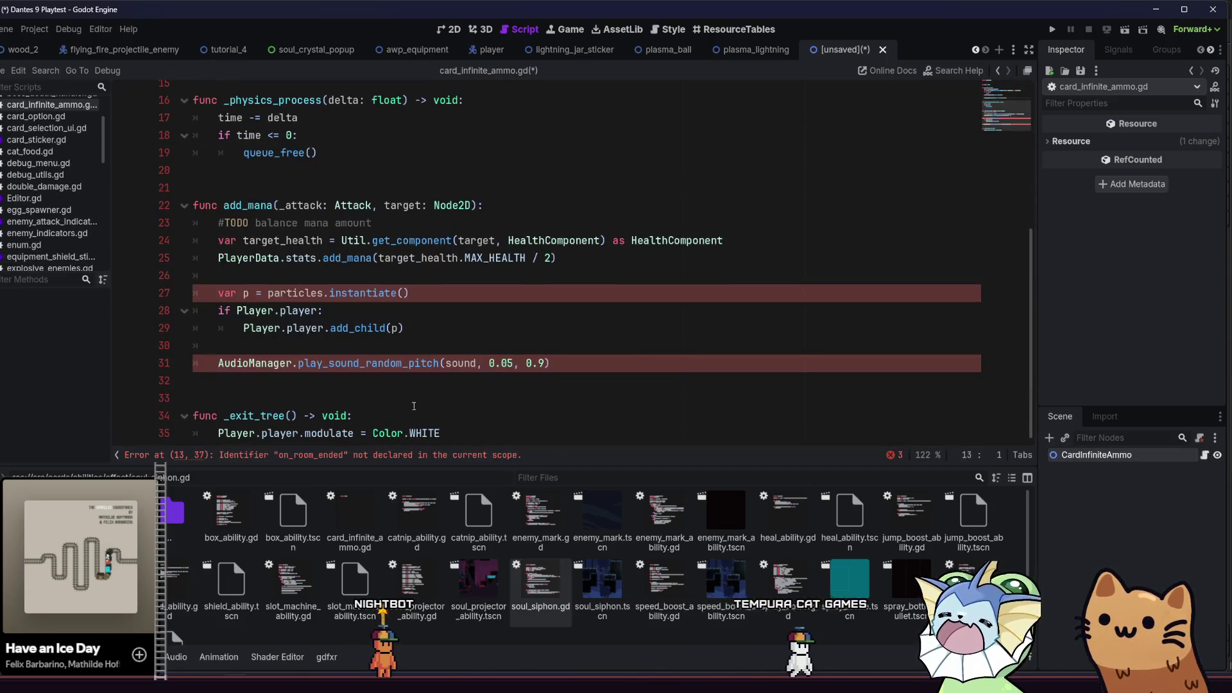
{"action": "left_click", "coordinate": [517, 435]}
{"action": "key", "text": "ctrl+v"}
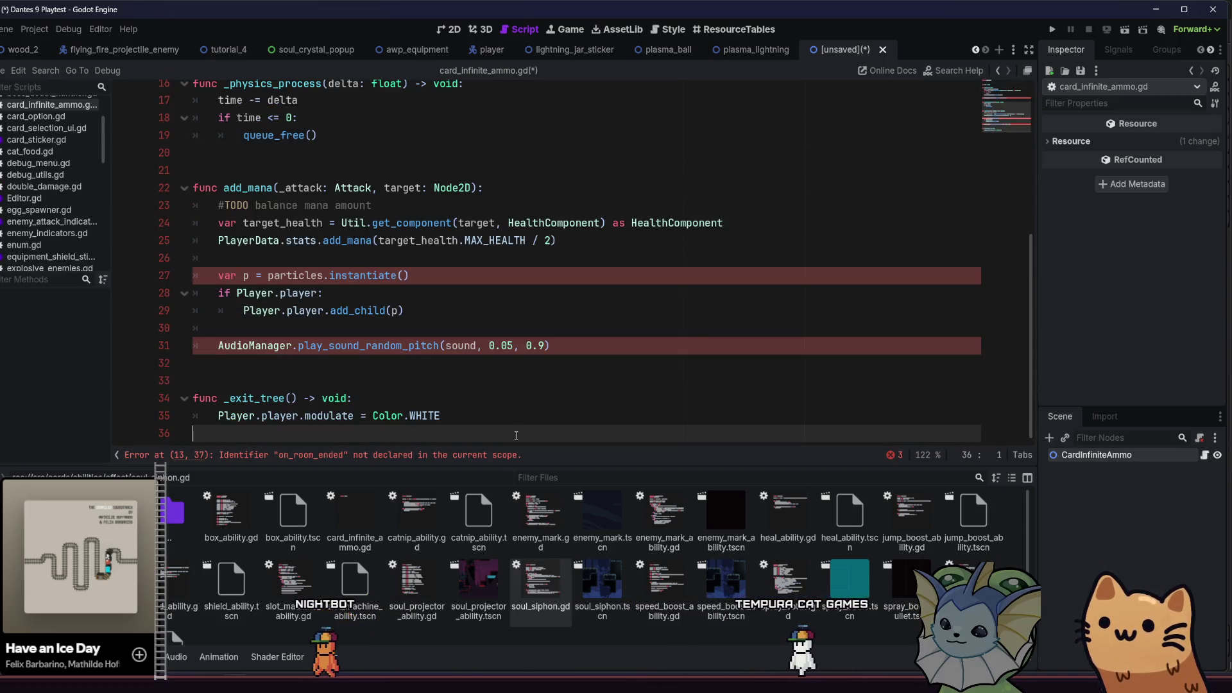
Delete the _exit_tree function and the AudioManager sound line
{"action": "left_click", "coordinate": [328, 394]}
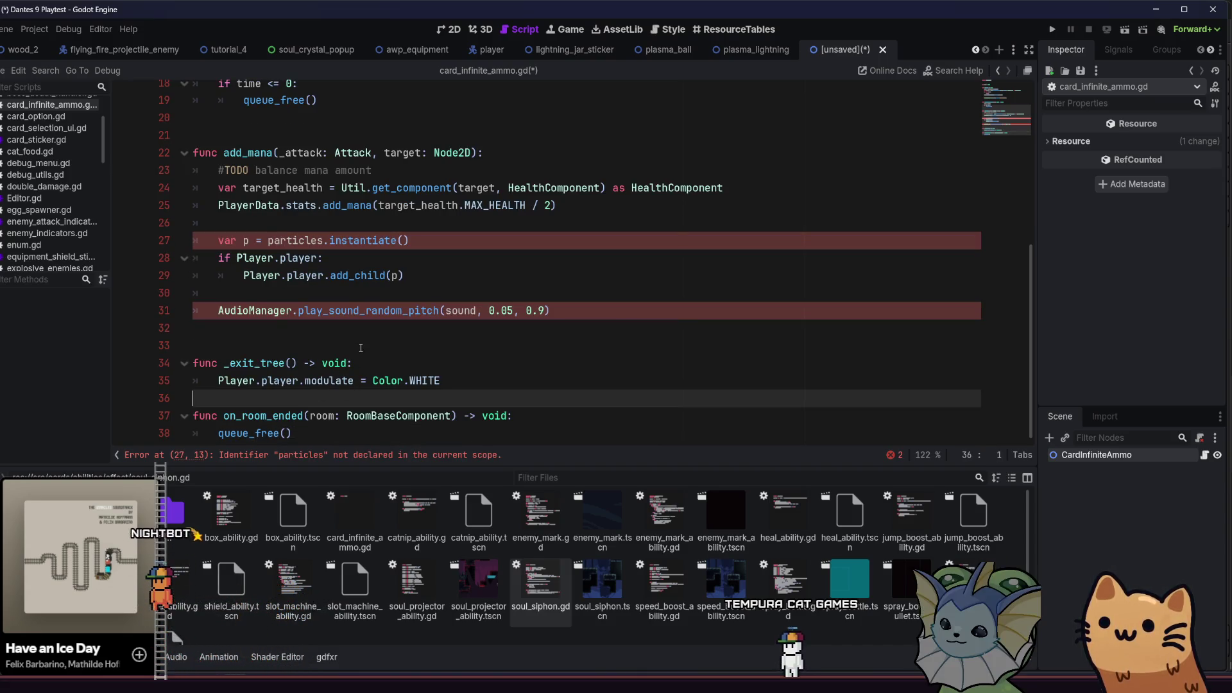
{"action": "left_click_drag", "start_coordinate": [289, 408], "coordinate": [334, 354]}
{"action": "key", "text": "BackSpace"}
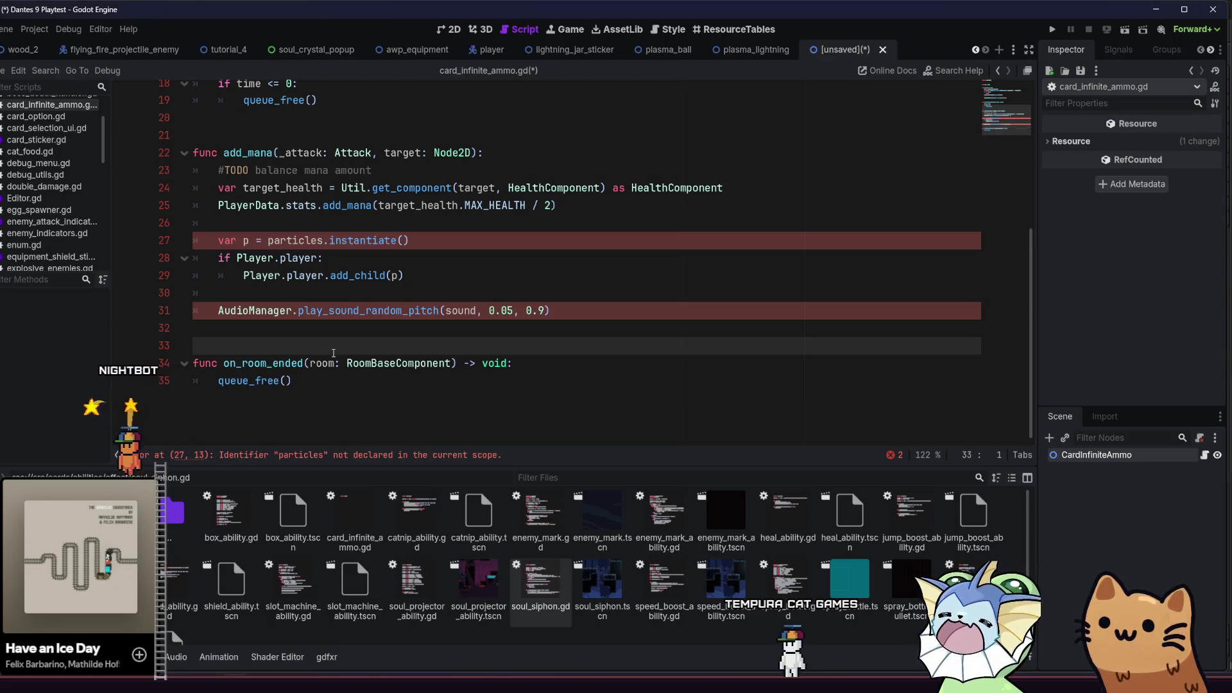
{"action": "scroll", "coordinate": [334, 354], "scroll_direction": "up", "scroll_amount": 2}
{"action": "left_click_drag", "start_coordinate": [551, 416], "coordinate": [192, 416]}
{"action": "key", "text": "BackSpace"}
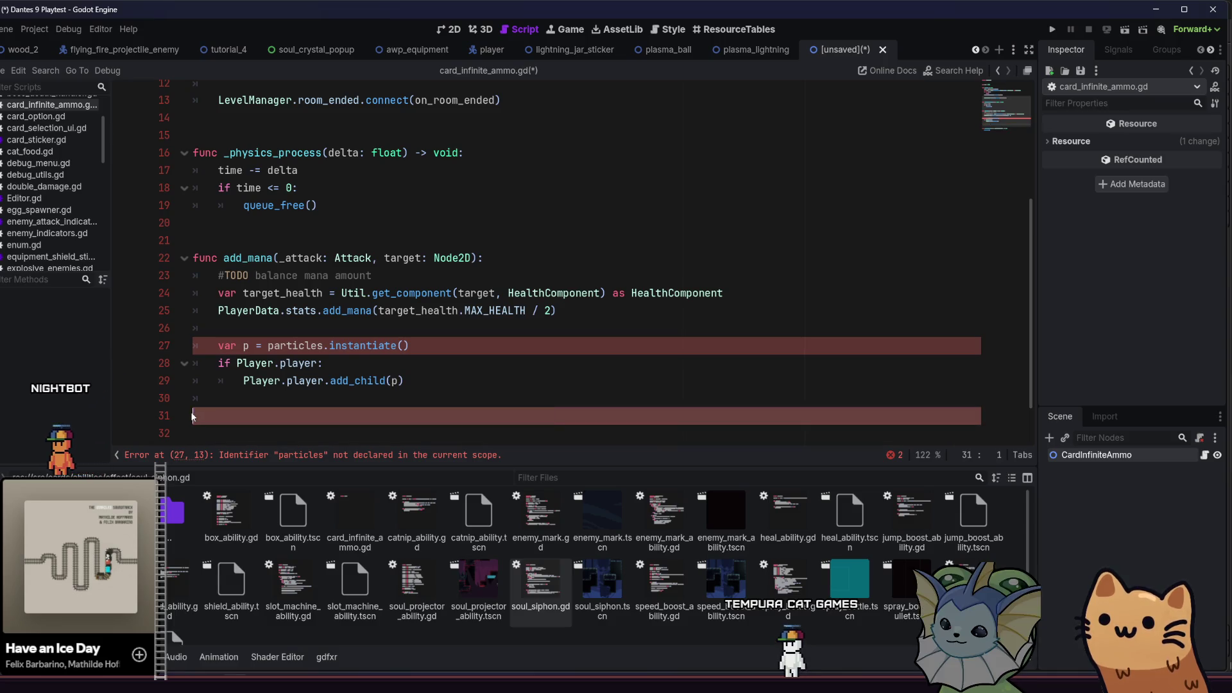
{"action": "key", "text": "BackSpace"}
Delete the add_mana function and its target_killed signal connection
{"action": "key", "text": "BackSpace"}
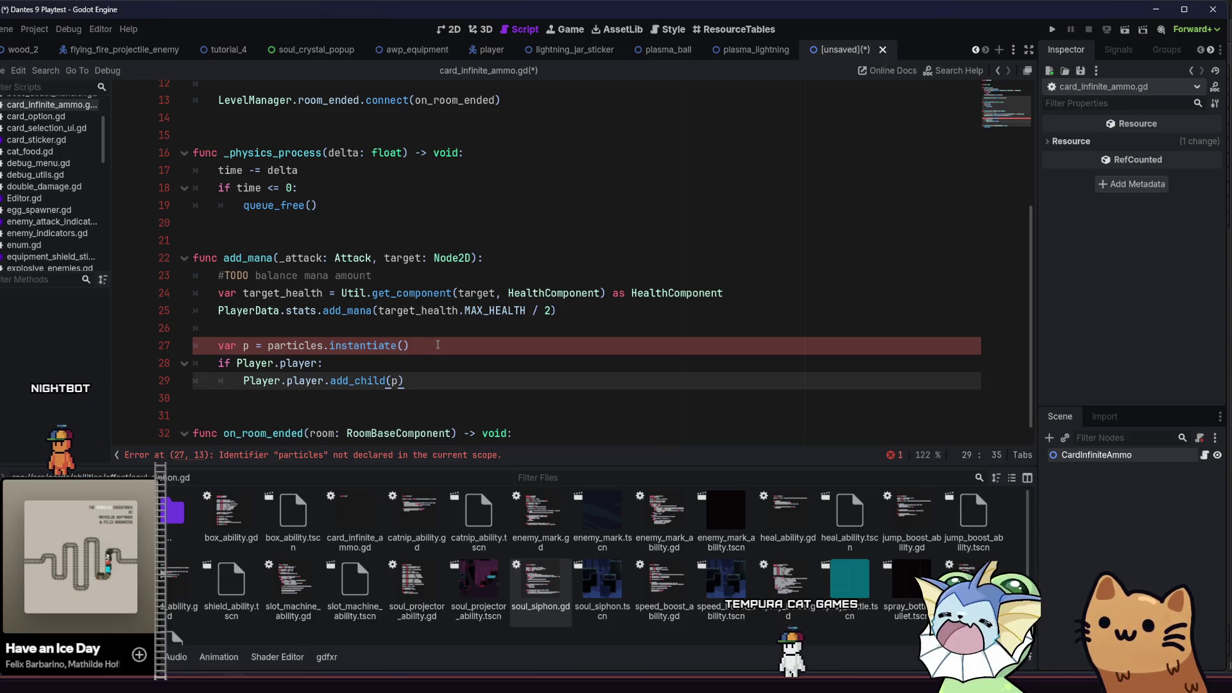
{"action": "left_click", "coordinate": [437, 346]}
{"action": "left_click_drag", "start_coordinate": [411, 398], "coordinate": [115, 243]}
{"action": "key", "text": "BackSpace"}
{"action": "key", "text": "Up"}
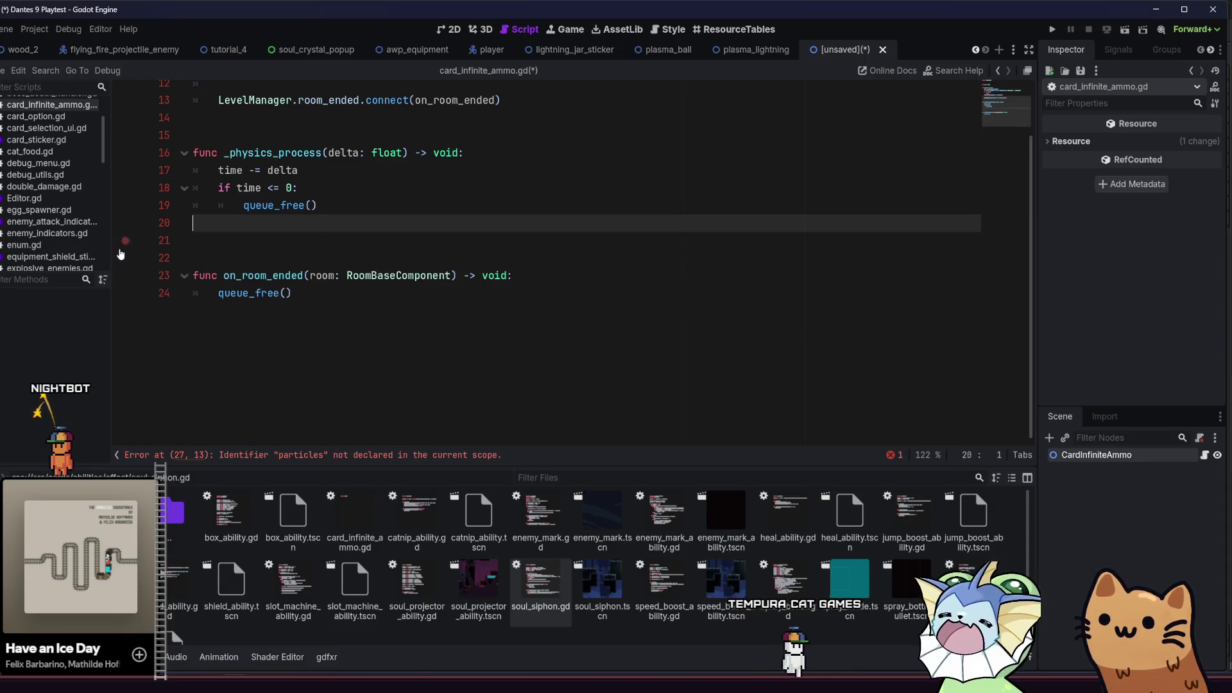
{"action": "scroll", "coordinate": [257, 257], "scroll_direction": "up", "scroll_amount": 4}
{"action": "left_click_drag", "start_coordinate": [453, 268], "coordinate": [229, 269]}
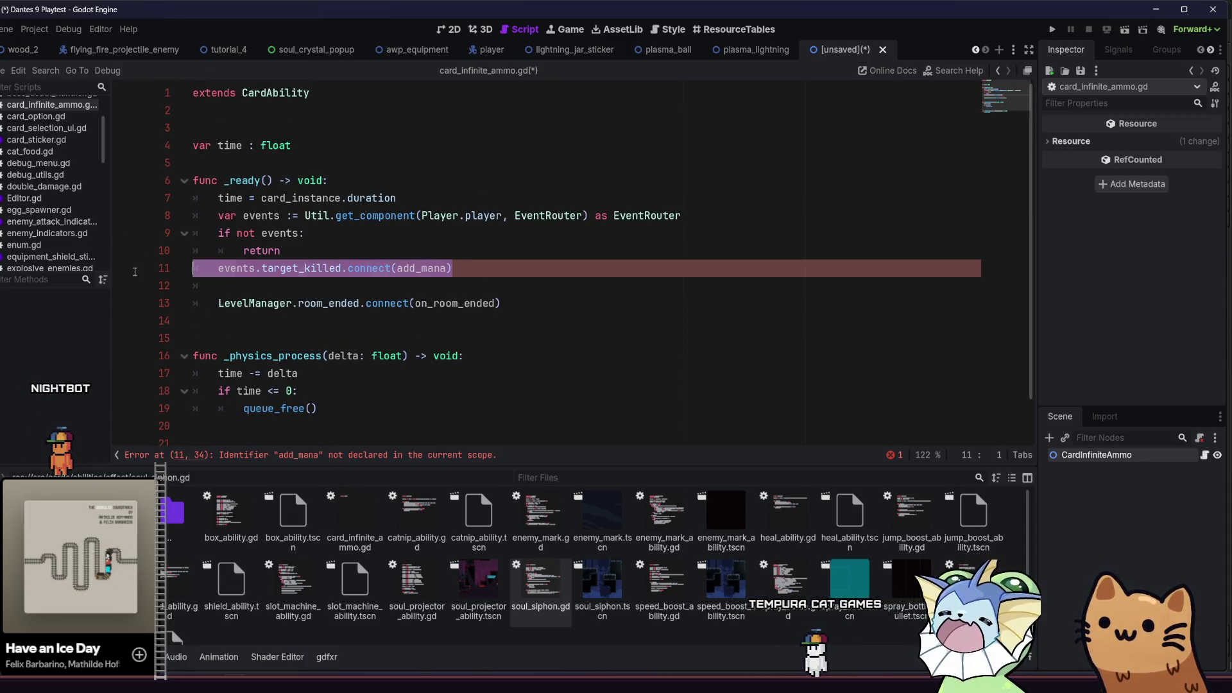
{"action": "key", "text": "BackSpace"}
{"action": "key", "text": "BackSpace"}
{"action": "key", "text": "BackSpace"}
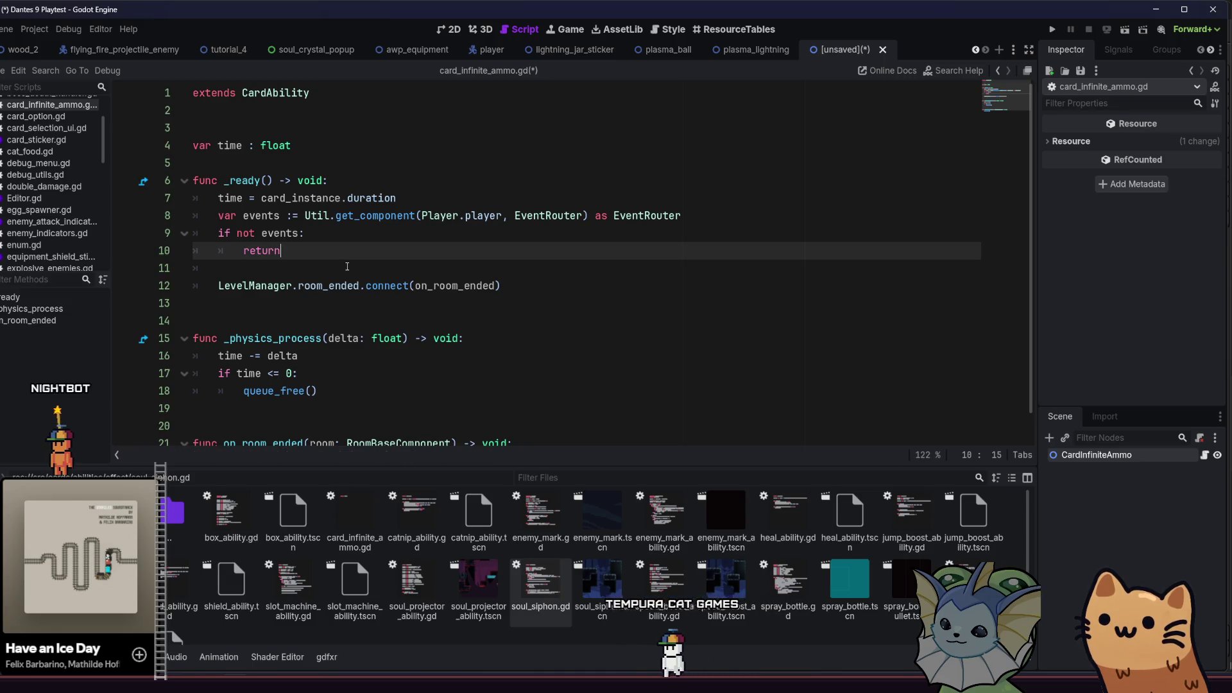
{"action": "key", "text": "alt+shift+o"}
Search the project for 'infinite' and open the infinite_charges match in card_instance.gd
{"action": "type", "text": "deb"}
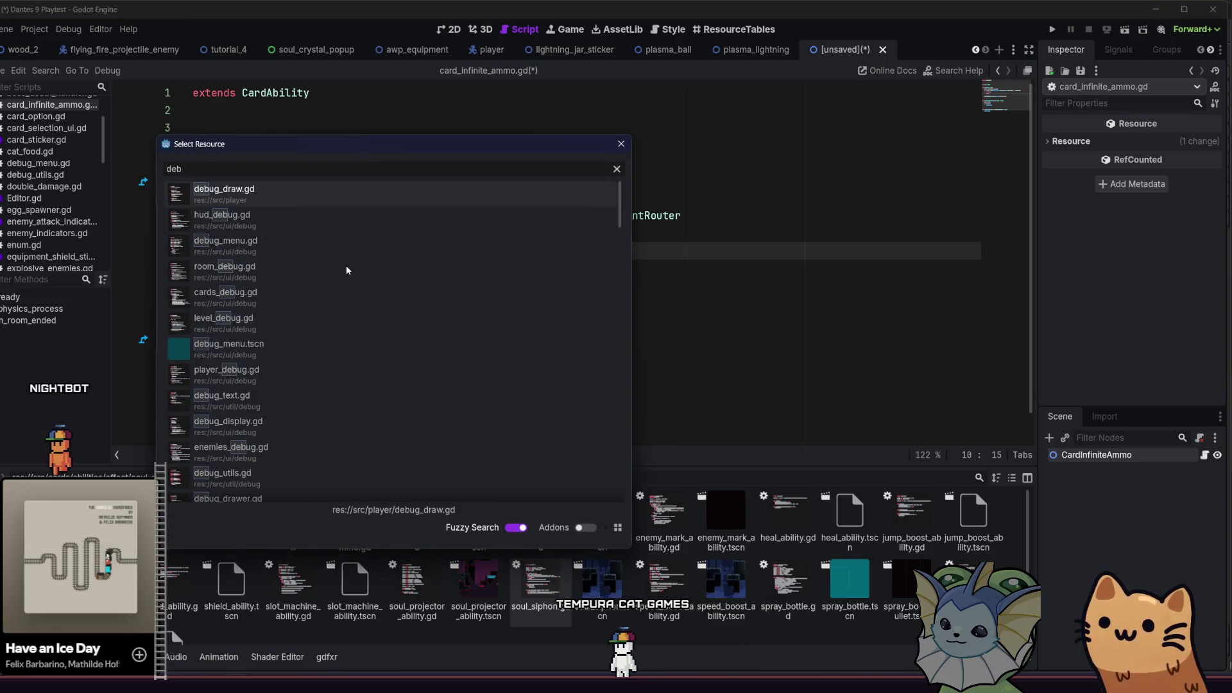
{"action": "key", "text": "BackSpace"}
{"action": "key", "text": "BackSpace"}
{"action": "key", "text": "BackSpace"}
{"action": "key", "text": "Escape"}
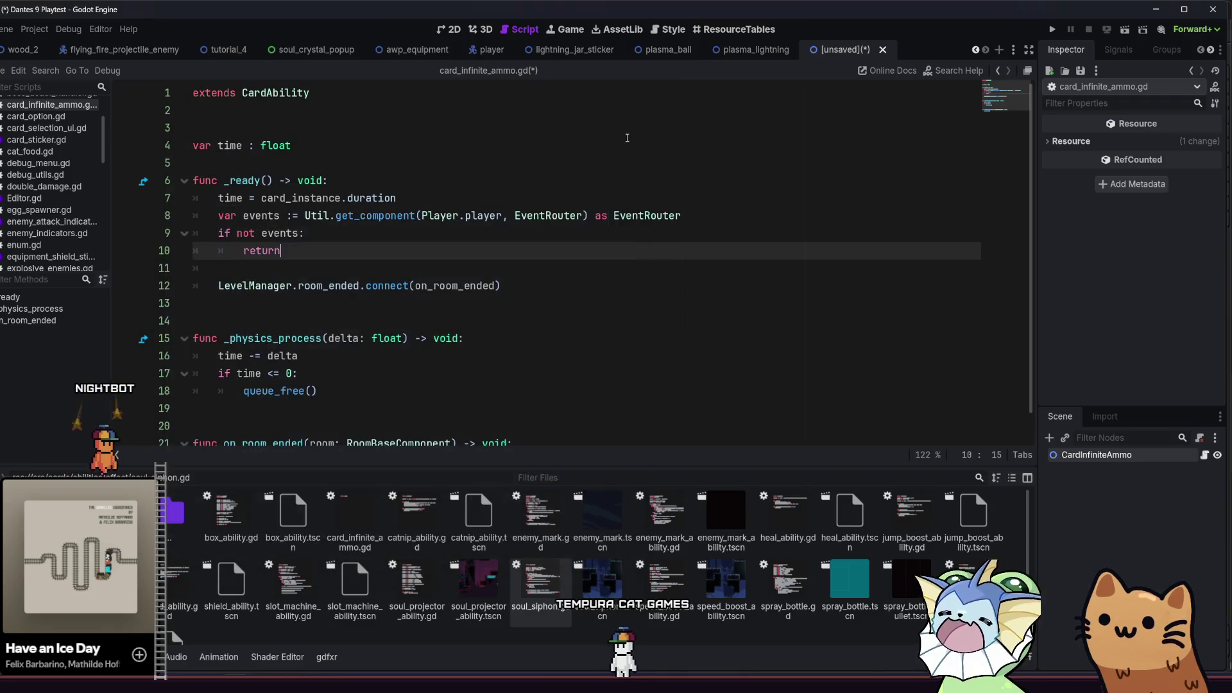
{"action": "left_click", "coordinate": [607, 233]}
{"action": "key", "text": "ctrl+shift+f"}
{"action": "type", "text": "infinite"}
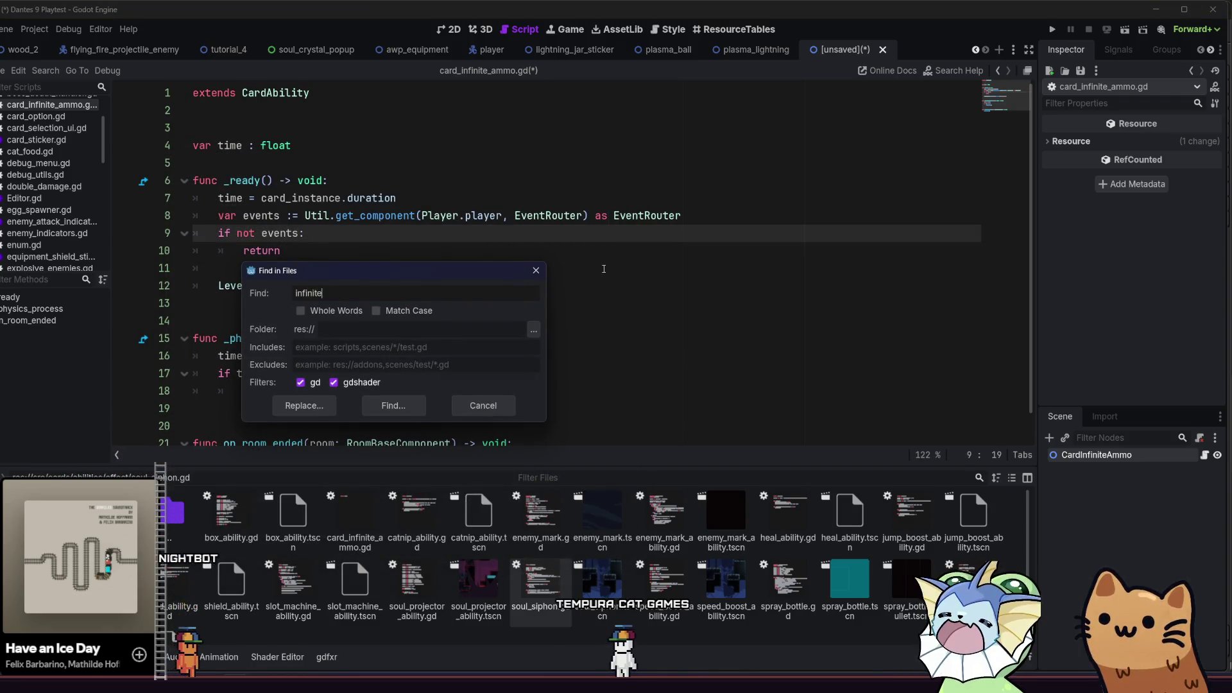
{"action": "key", "text": "Return"}
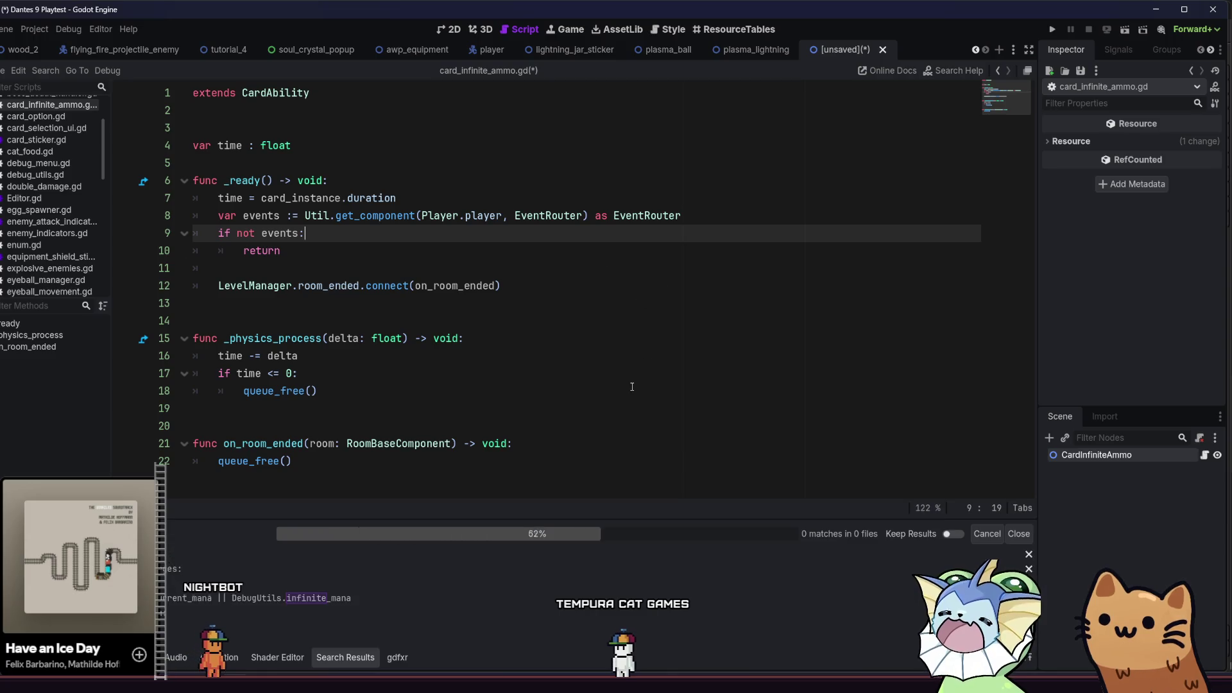
{"action": "left_click", "coordinate": [313, 575]}
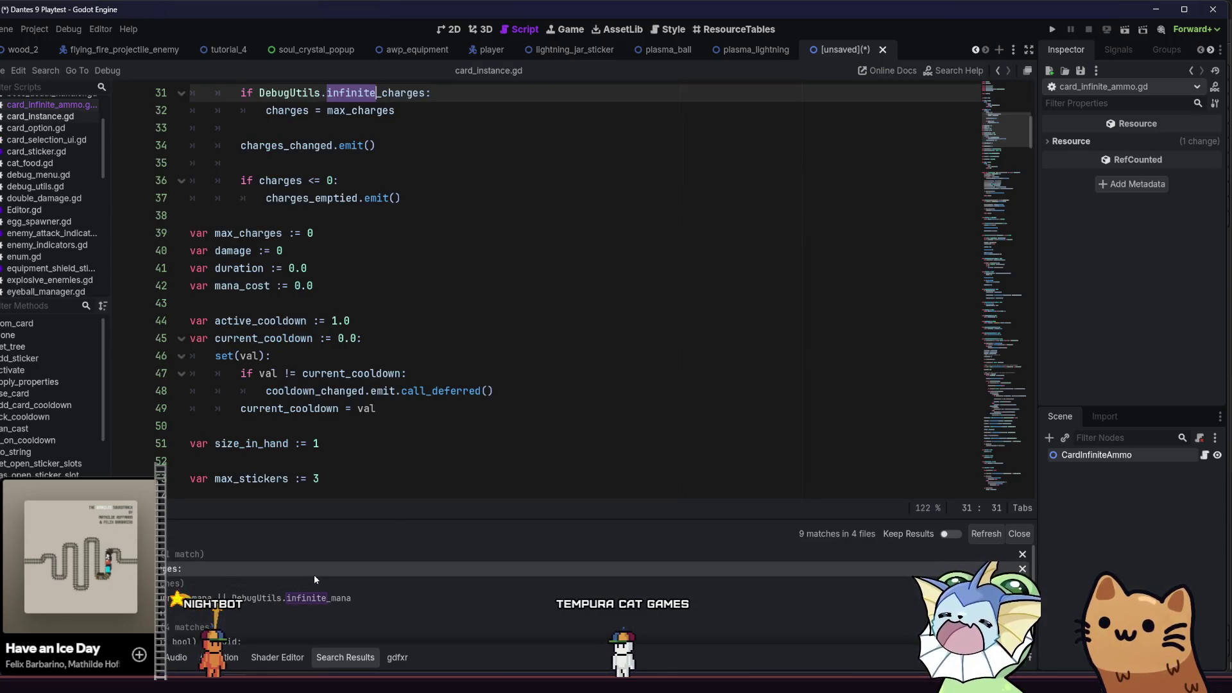
Inspect the charges setter in card_instance.gd, then return to card_infinite_ammo.gd
{"action": "scroll", "coordinate": [459, 347], "scroll_direction": "up", "scroll_amount": 1}
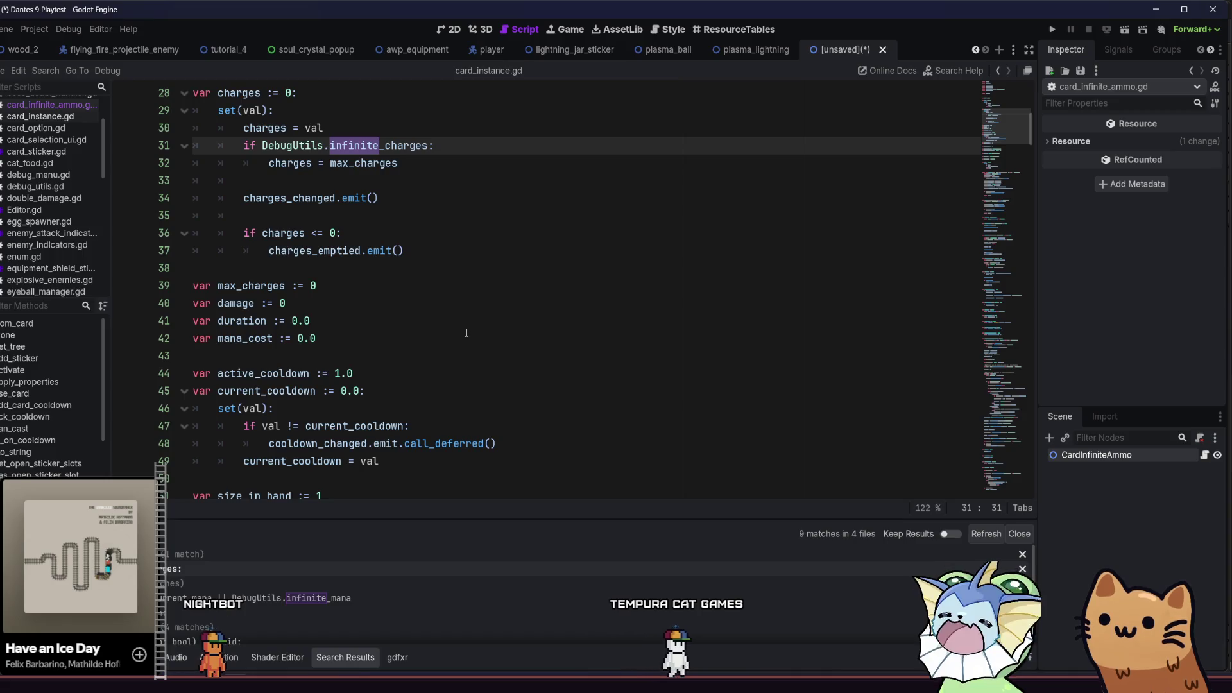
{"action": "scroll", "coordinate": [467, 332], "scroll_direction": "up", "scroll_amount": 1}
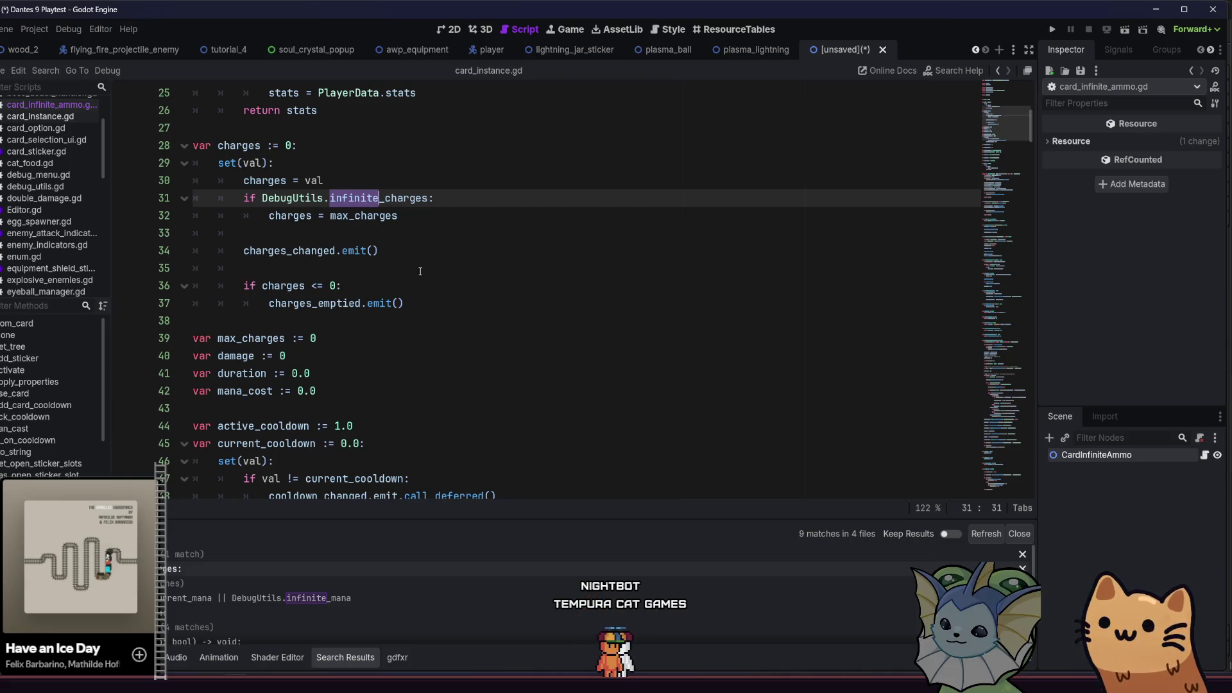
{"action": "left_click", "coordinate": [416, 270]}
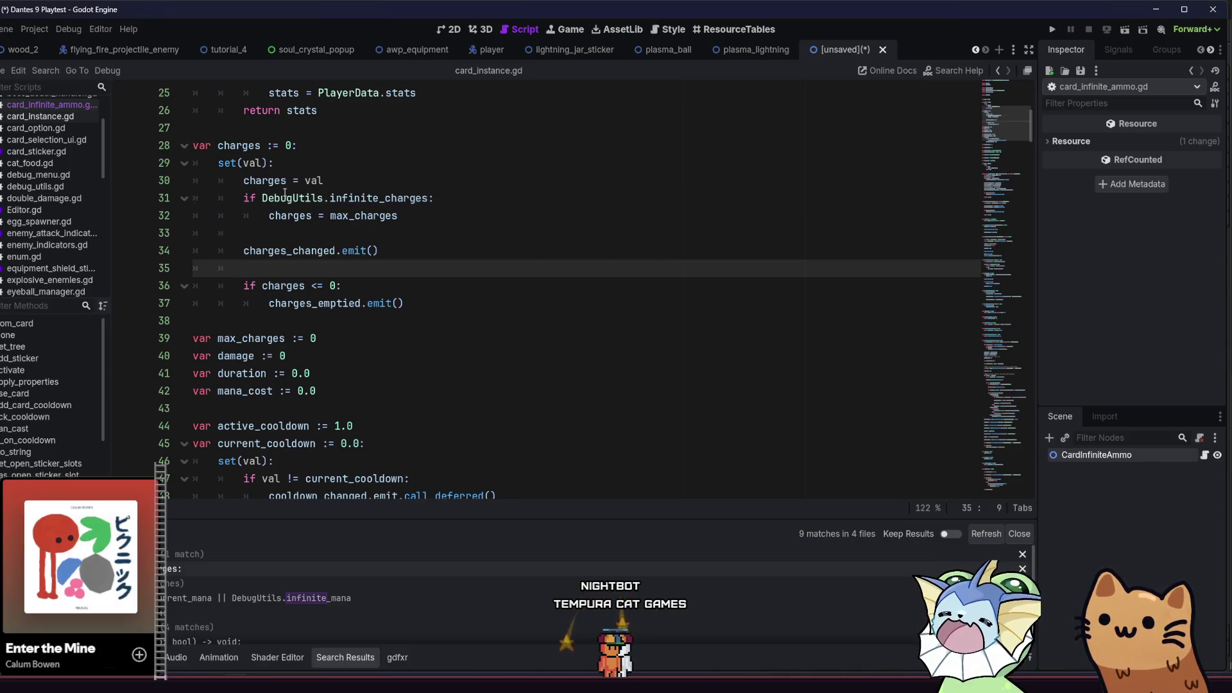
{"action": "left_click", "coordinate": [1204, 456]}
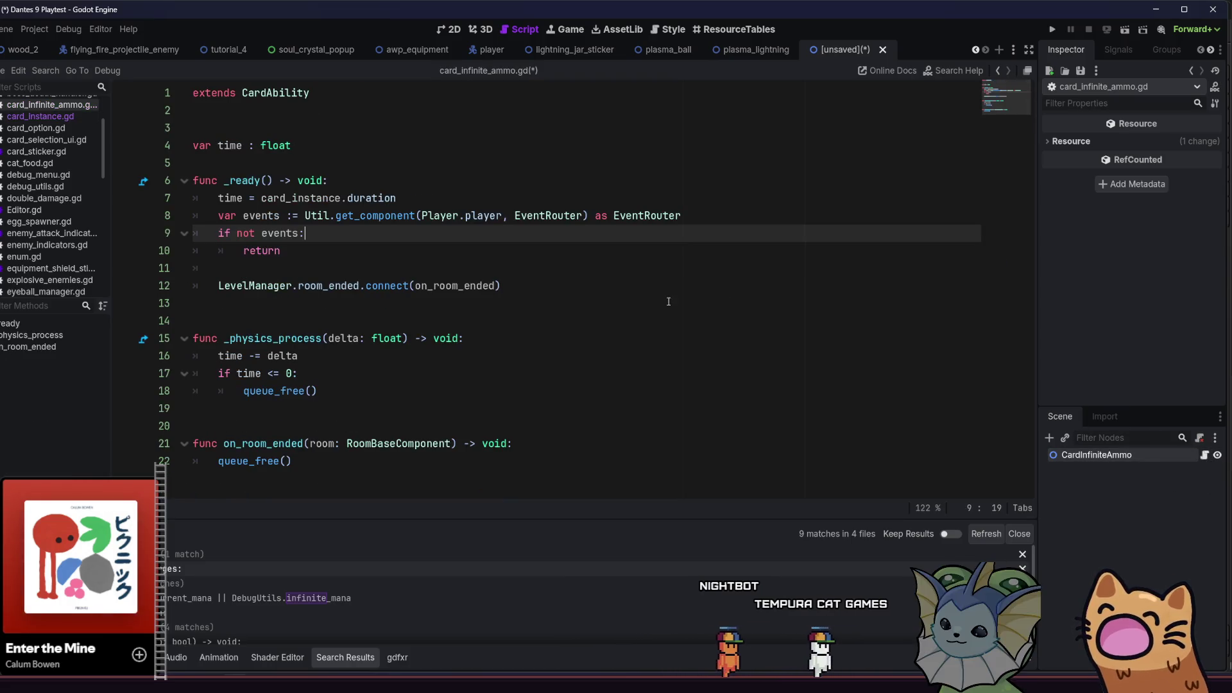
Tidy the blank line after return in _ready and close the Search Results panel
{"action": "left_click", "coordinate": [574, 285]}
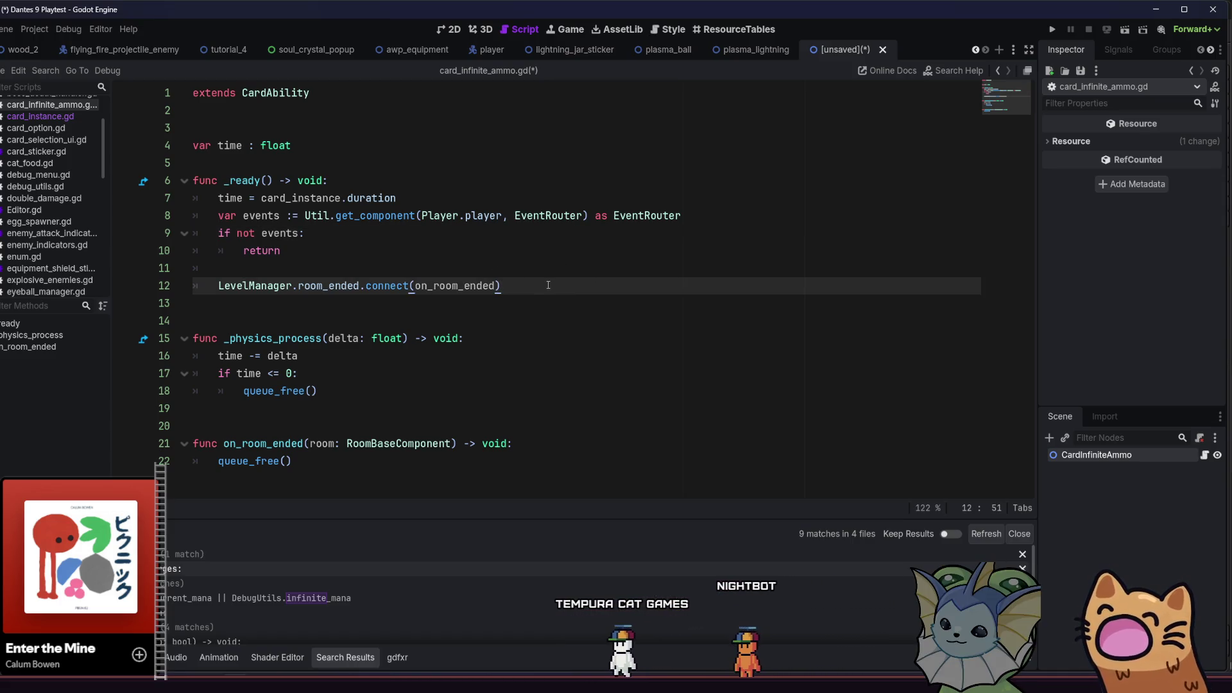
{"action": "key", "text": "Up"}
{"action": "key", "text": "Up"}
{"action": "key", "text": "Up"}
{"action": "key", "text": "Down"}
{"action": "key", "text": "Down"}
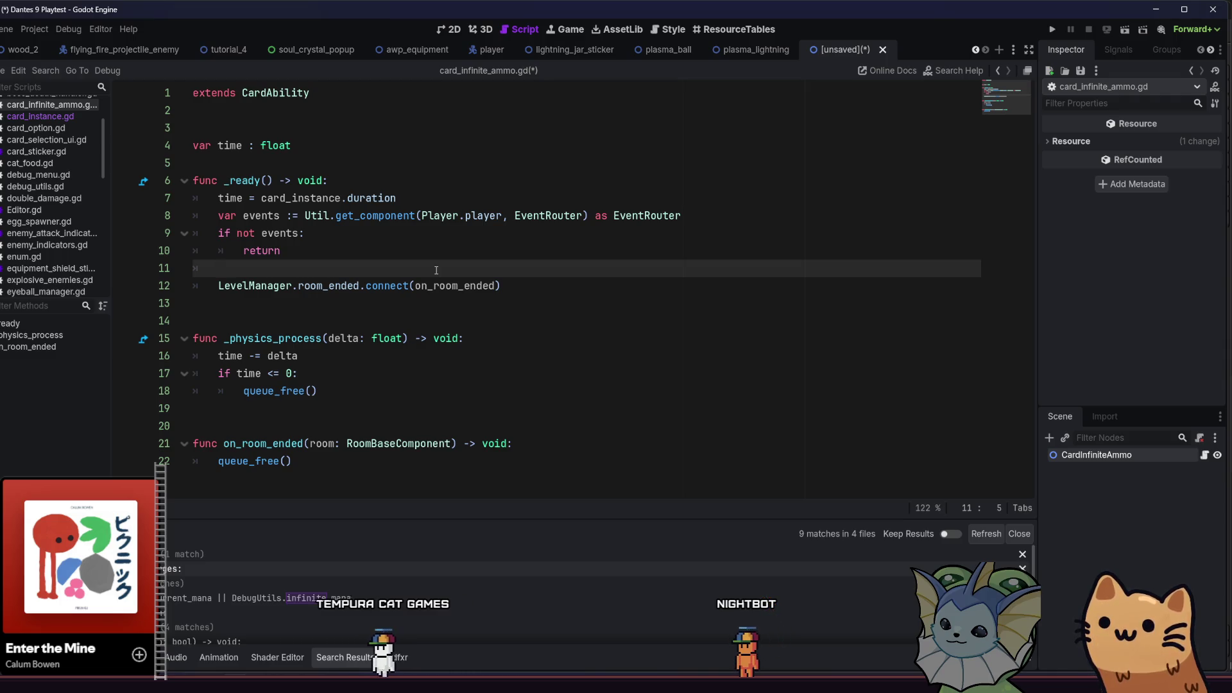
{"action": "type", "text": "De"}
{"action": "key", "text": "BackSpace"}
{"action": "key", "text": "BackSpace"}
{"action": "key", "text": "BackSpace"}
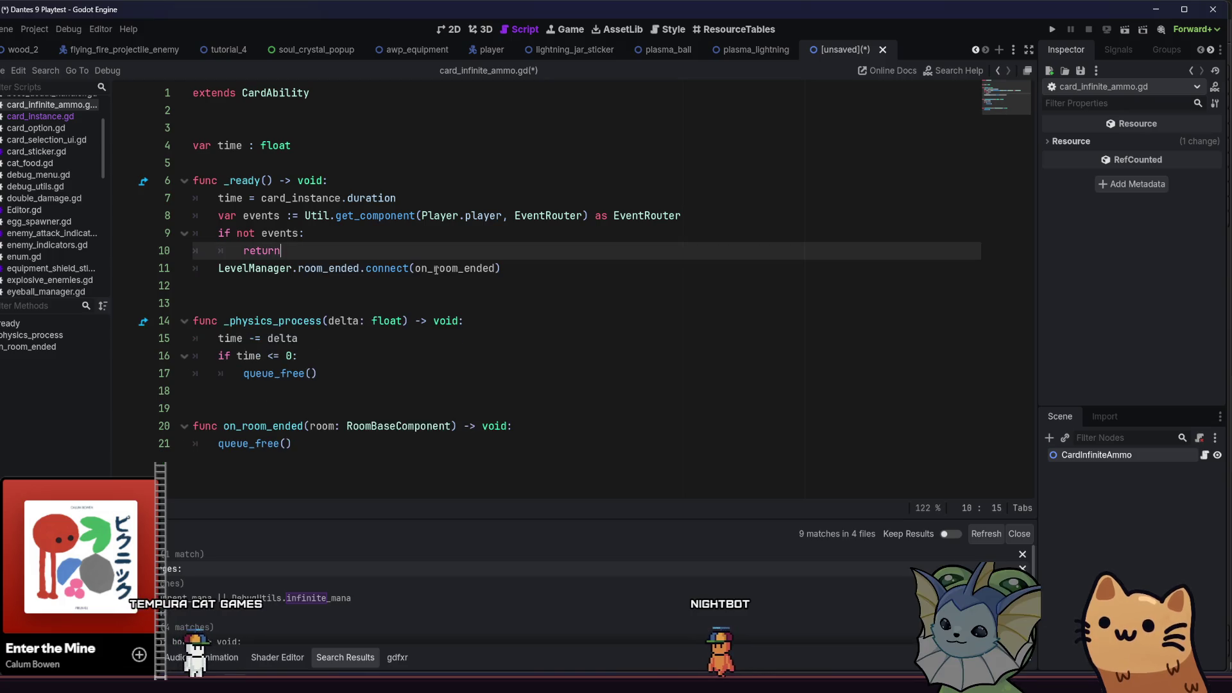
{"action": "key", "text": "Return"}
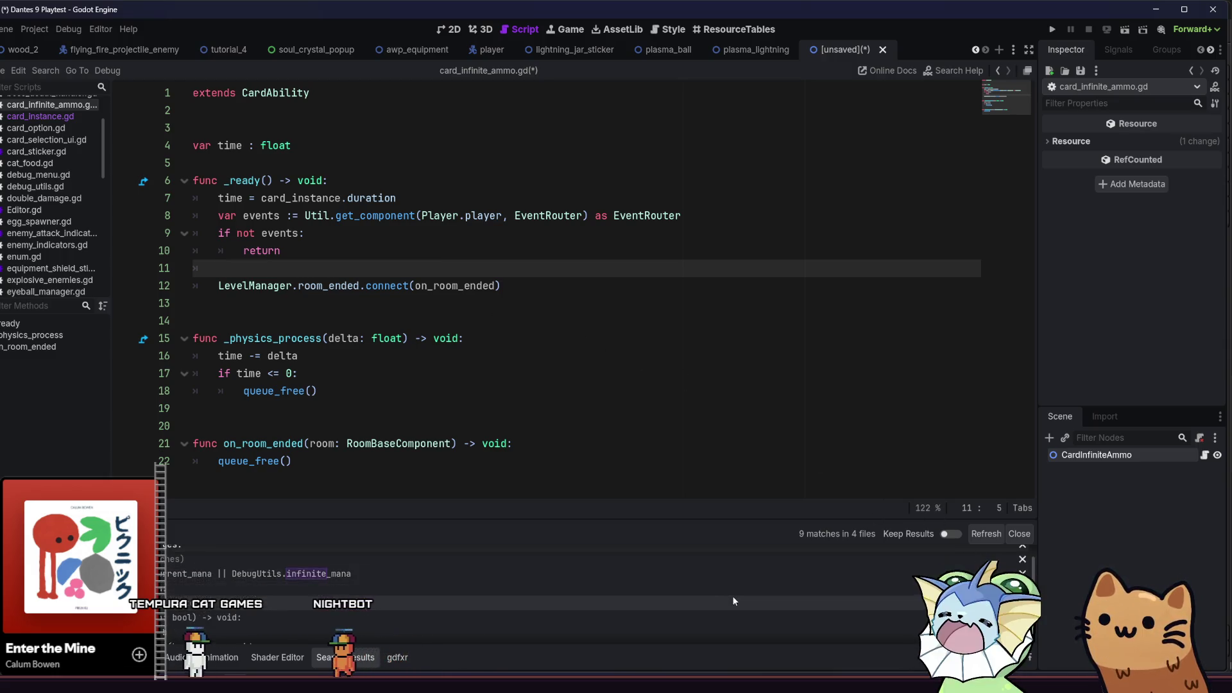
{"action": "scroll", "coordinate": [703, 617], "scroll_direction": "down", "scroll_amount": 1}
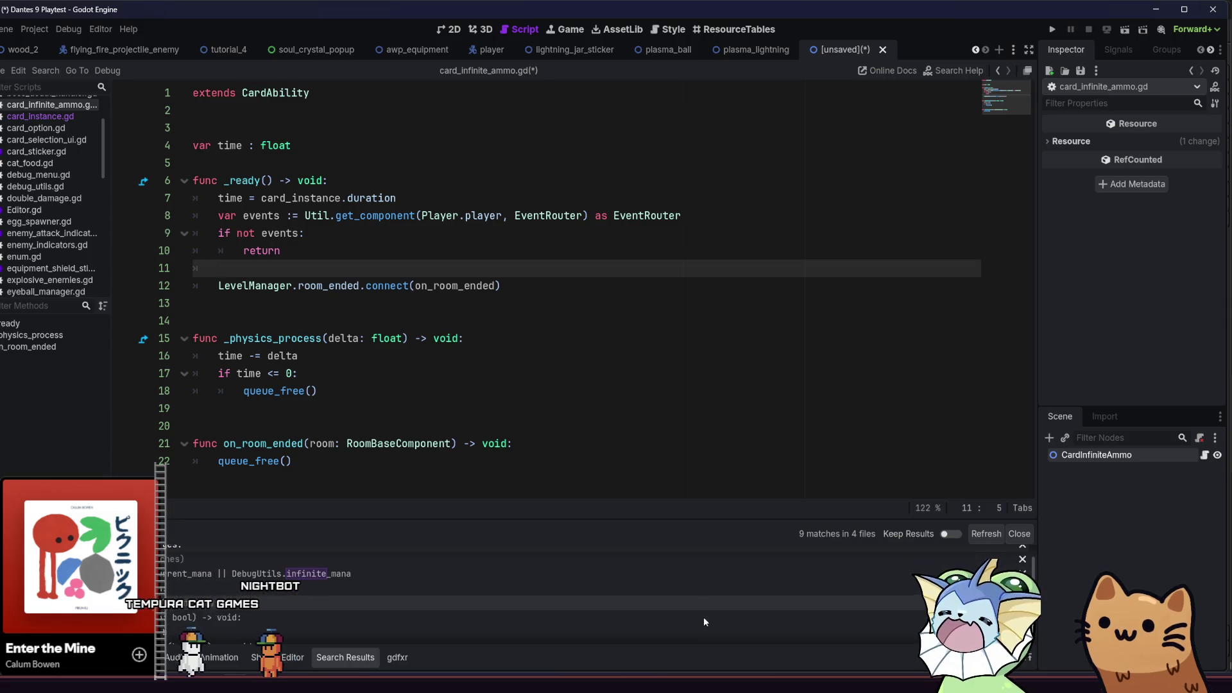
{"action": "scroll", "coordinate": [696, 592], "scroll_direction": "up", "scroll_amount": 1}
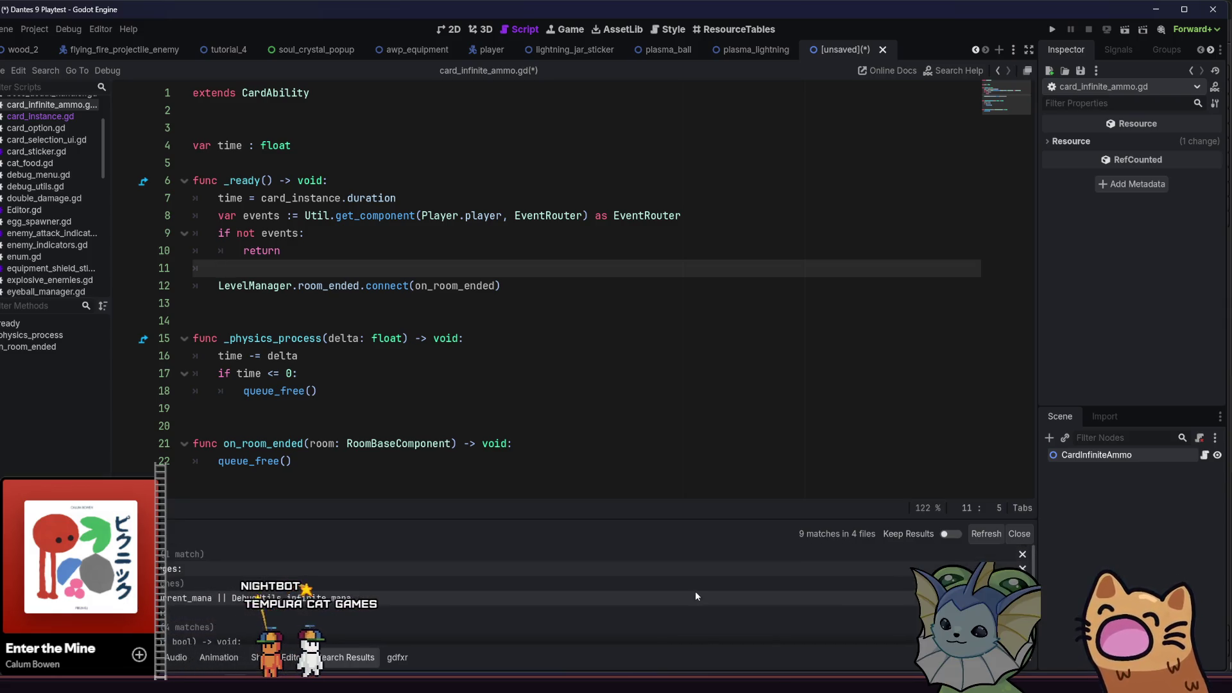
{"action": "scroll", "coordinate": [698, 588], "scroll_direction": "down", "scroll_amount": 2}
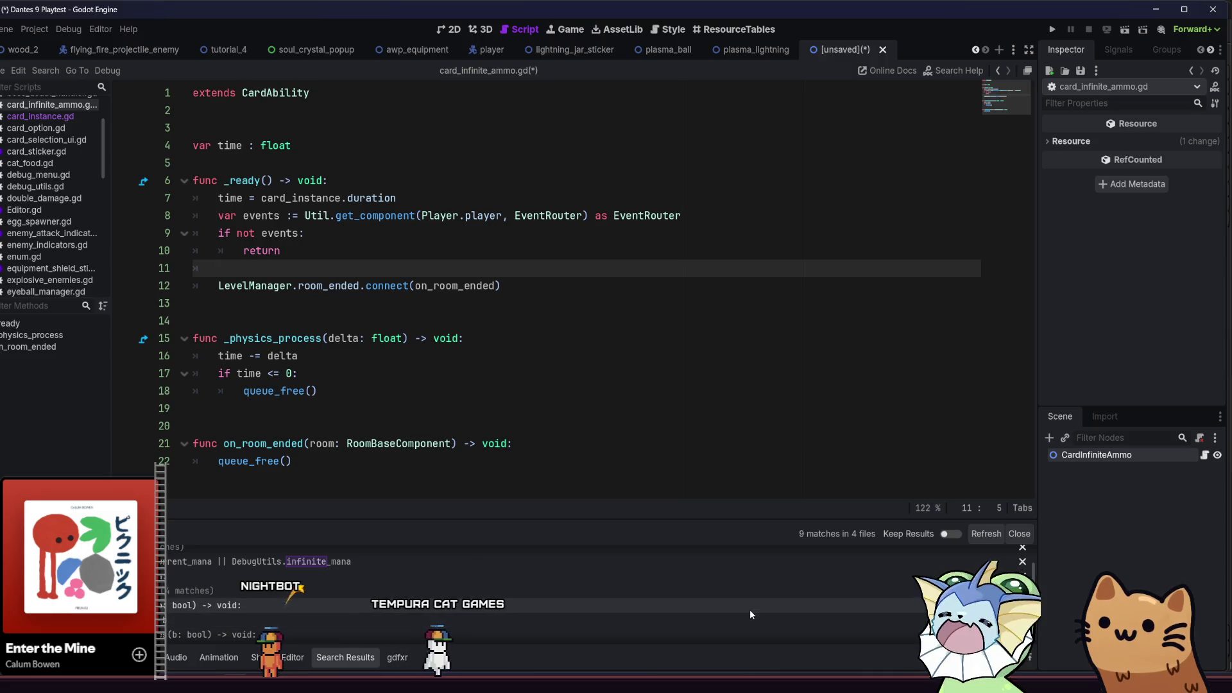
{"action": "left_click", "coordinate": [1029, 532]}
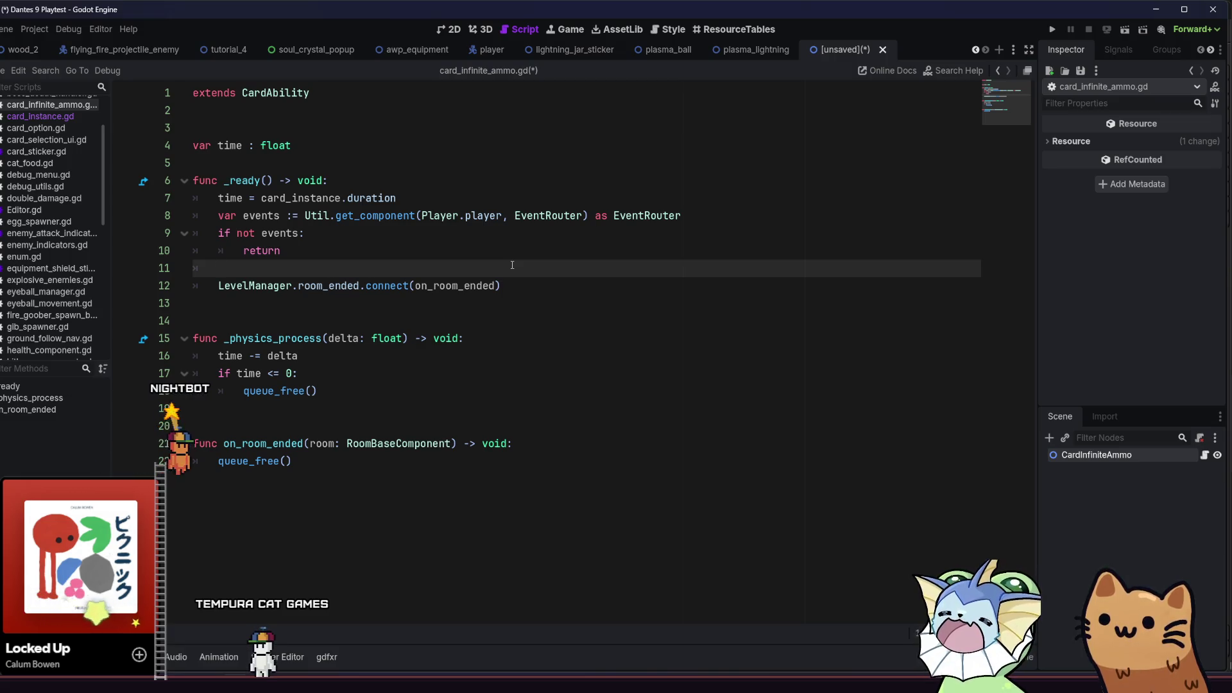
Replace the on_room_ended function on lines 21–22 with a should_free_on_end() -> bool header
{"action": "left_click_drag", "start_coordinate": [291, 460], "coordinate": [209, 443]}
{"action": "left_click", "coordinate": [562, 451]}
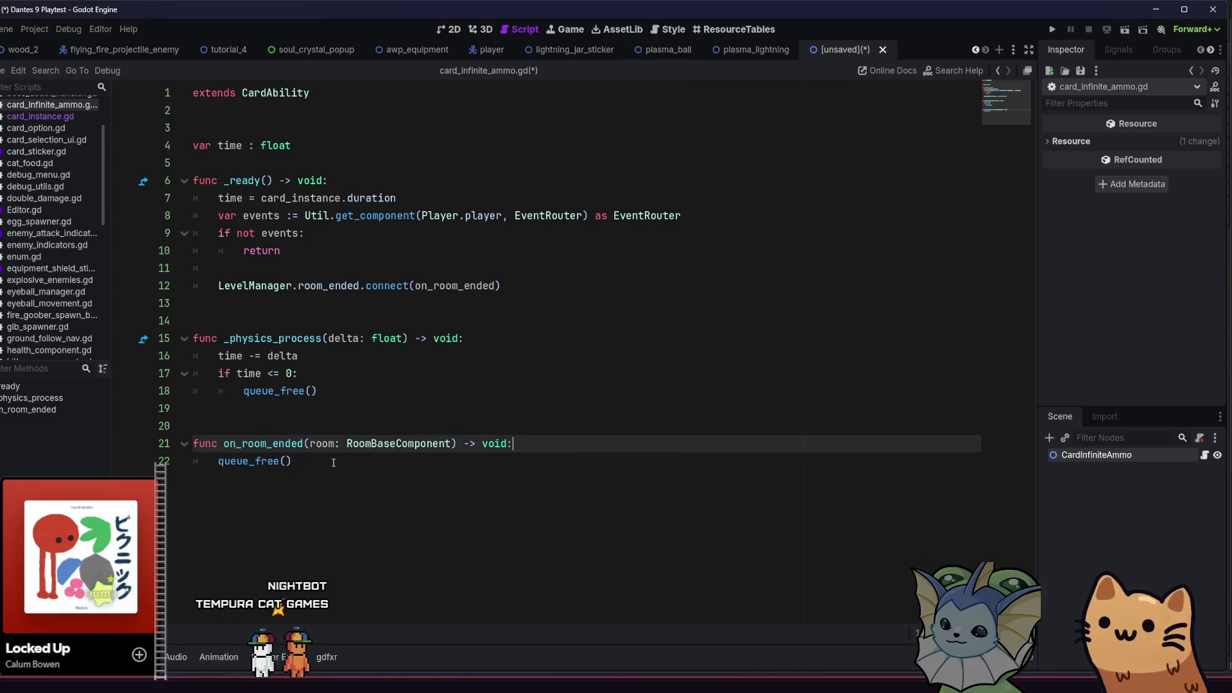
{"action": "left_click_drag", "start_coordinate": [333, 463], "coordinate": [200, 445]}
{"action": "left_click", "coordinate": [549, 430]}
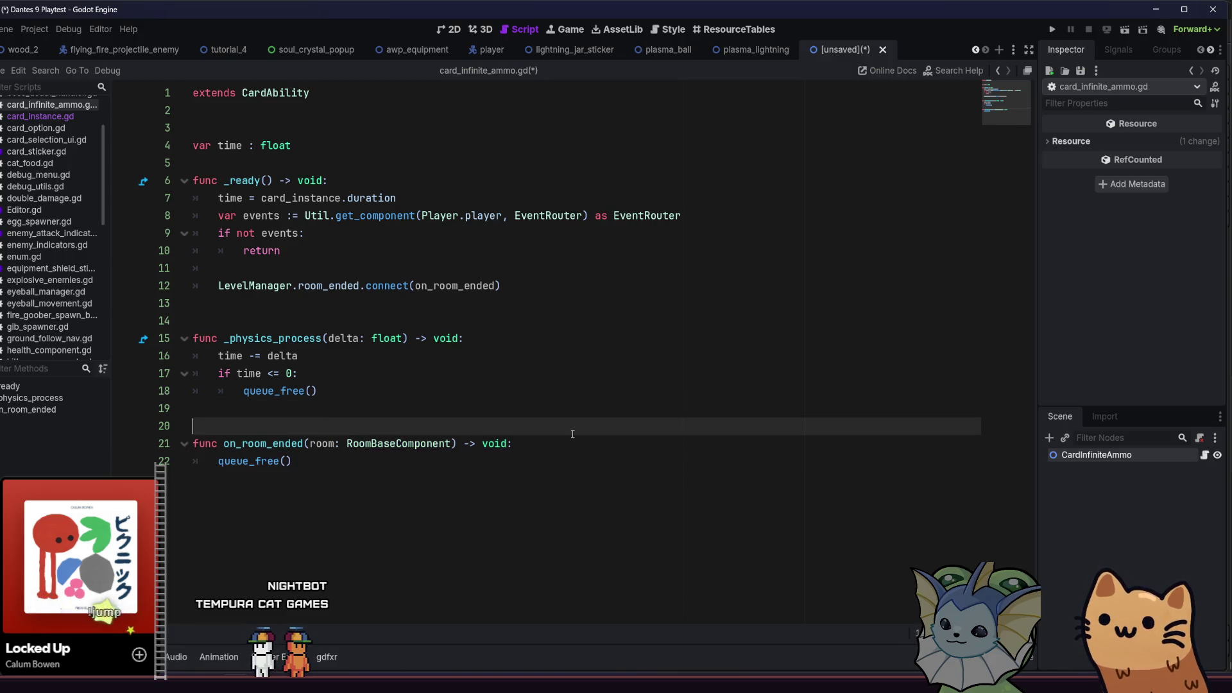
{"action": "left_click", "coordinate": [568, 444]}
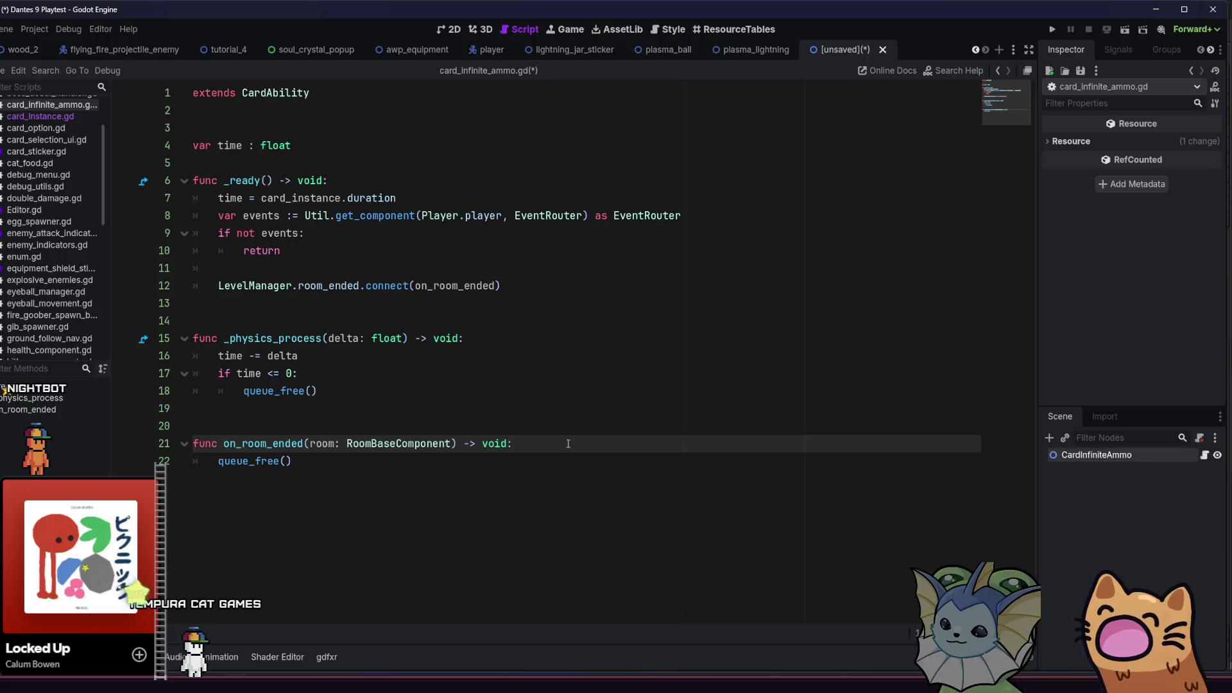
{"action": "left_click_drag", "start_coordinate": [295, 460], "coordinate": [224, 444]}
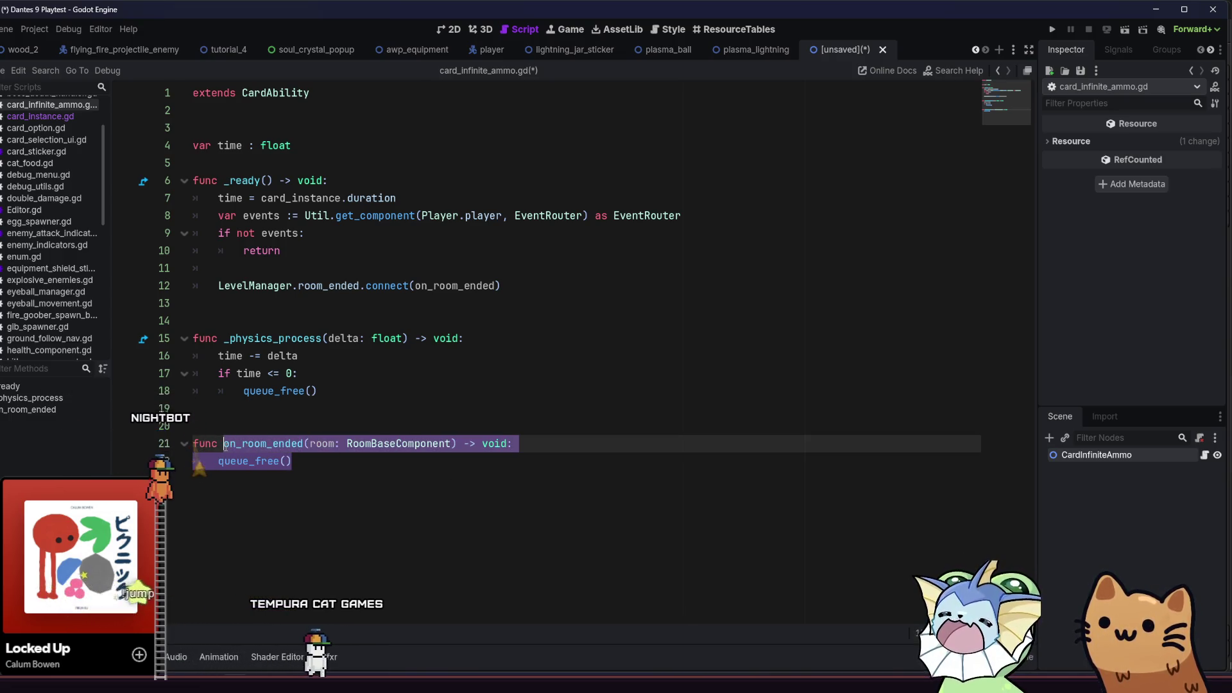
{"action": "type", "text": "should"}
{"action": "key", "text": "Return"}
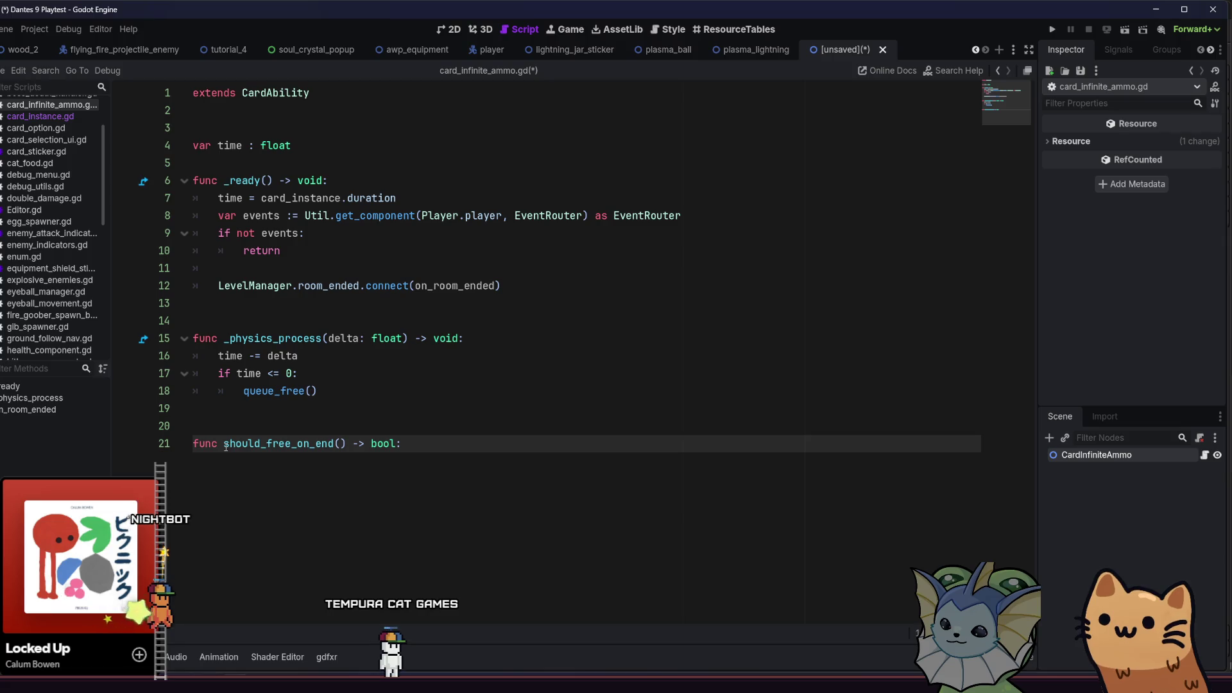
Make should_free_on_end return true
{"action": "key", "text": "Return"}
{"action": "type", "text": "return "}
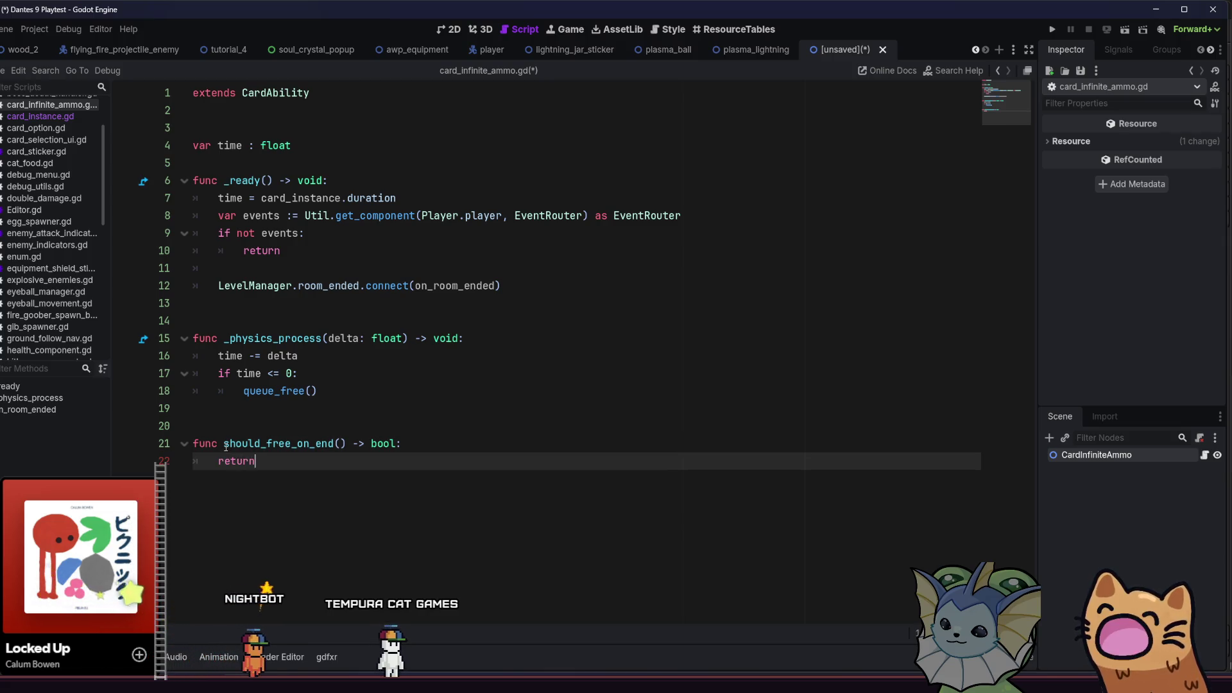
{"action": "type", "text": "t"}
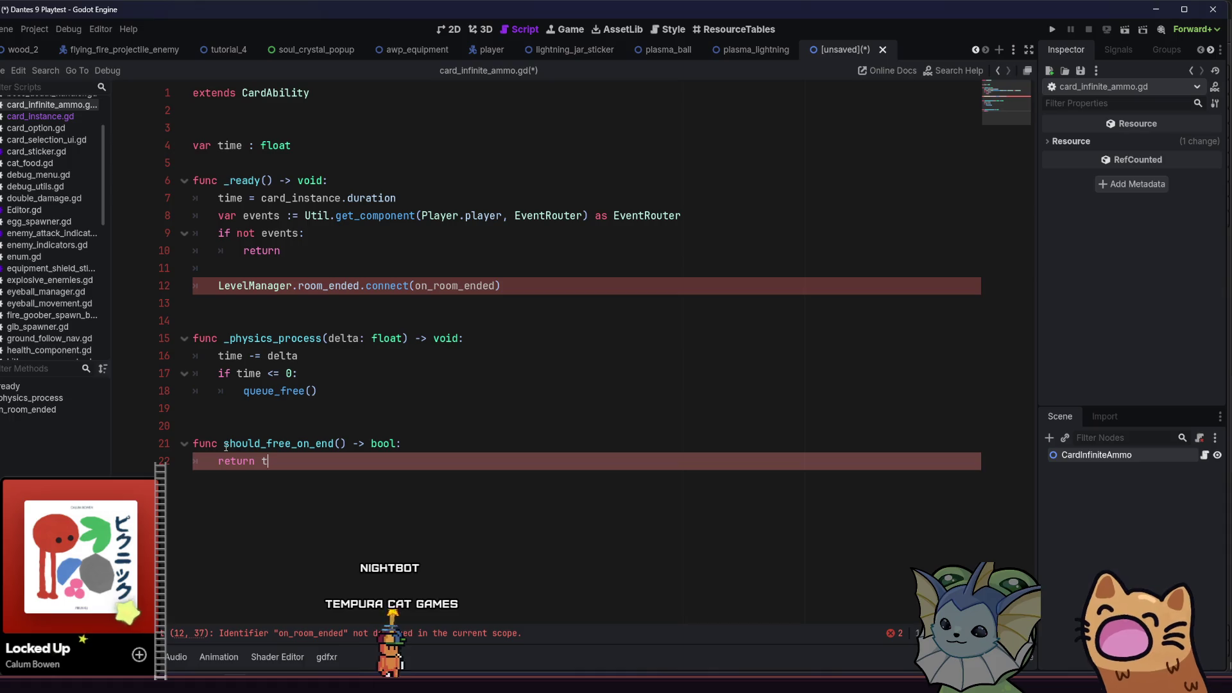
{"action": "key", "text": "BackSpace"}
{"action": "key", "text": "BackSpace"}
{"action": "key", "text": "BackSpace"}
{"action": "type", "text": "rue"}
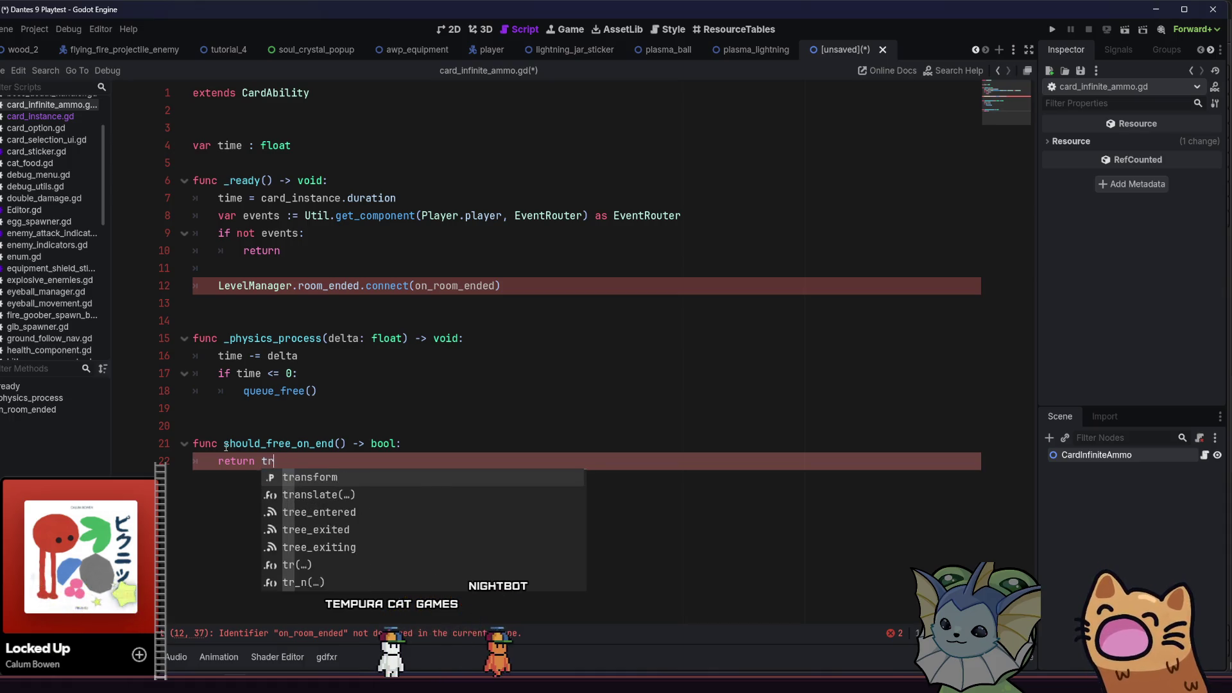
Add an _exit_tree override below it with pass as its body
{"action": "key", "text": "Return"}
{"action": "key", "text": "Return"}
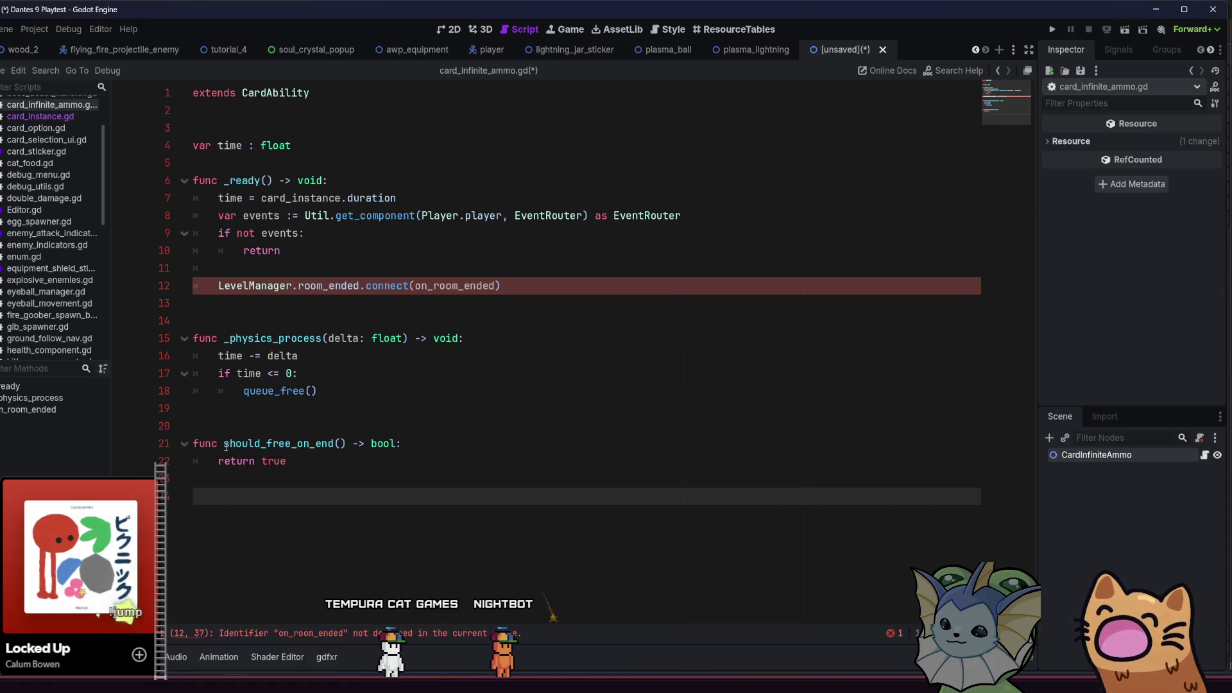
{"action": "type", "text": "on_"}
{"action": "key", "text": "BackSpace"}
{"action": "key", "text": "BackSpace"}
{"action": "key", "text": "BackSpace"}
{"action": "type", "text": "fun"}
{"action": "key", "text": "BackSpace"}
{"action": "type", "text": "c _on"}
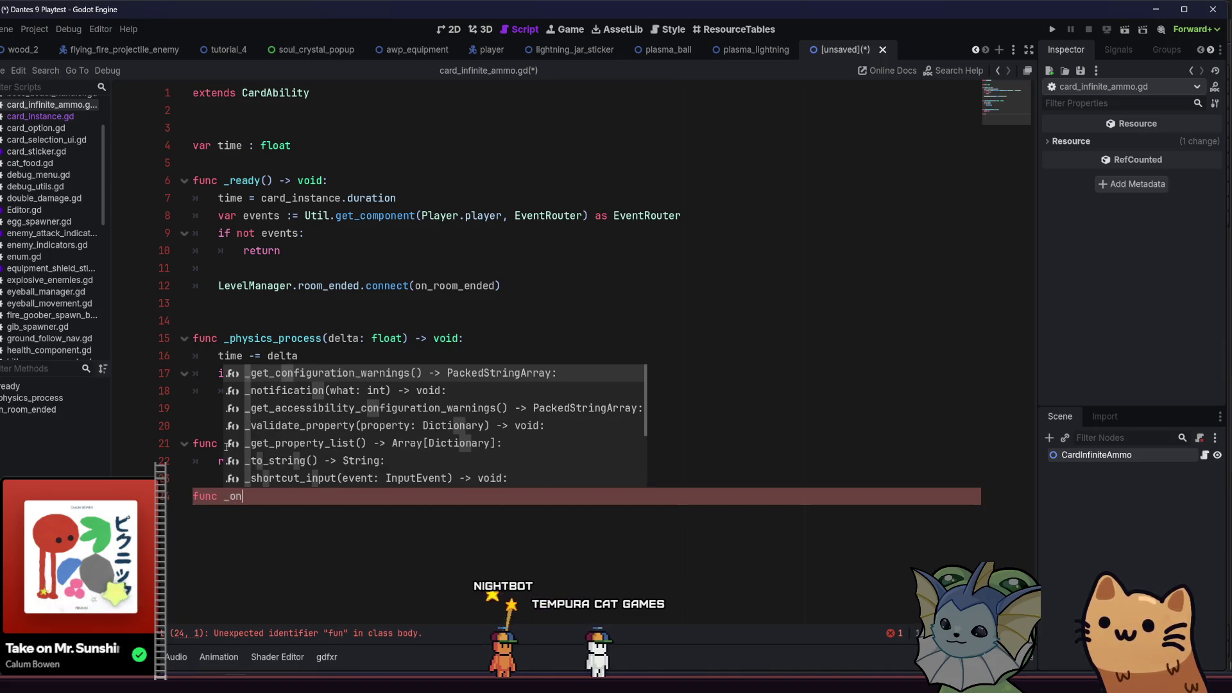
{"action": "type", "text": "_tr"}
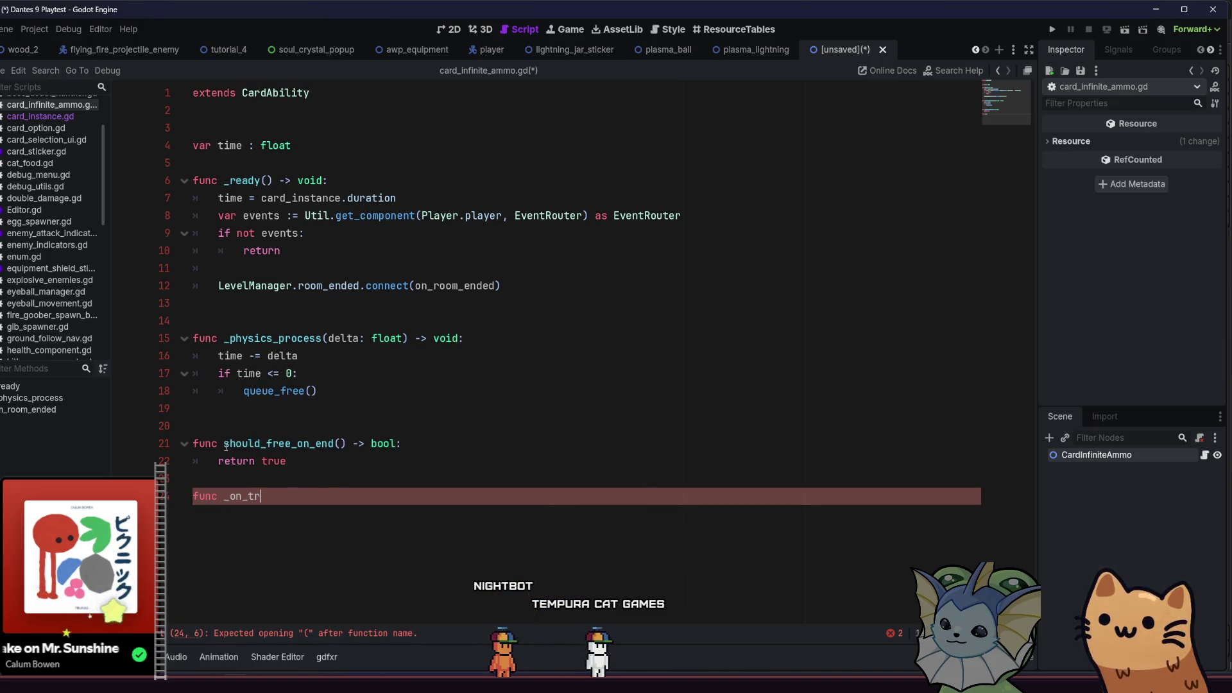
{"action": "type", "text": "_tree"}
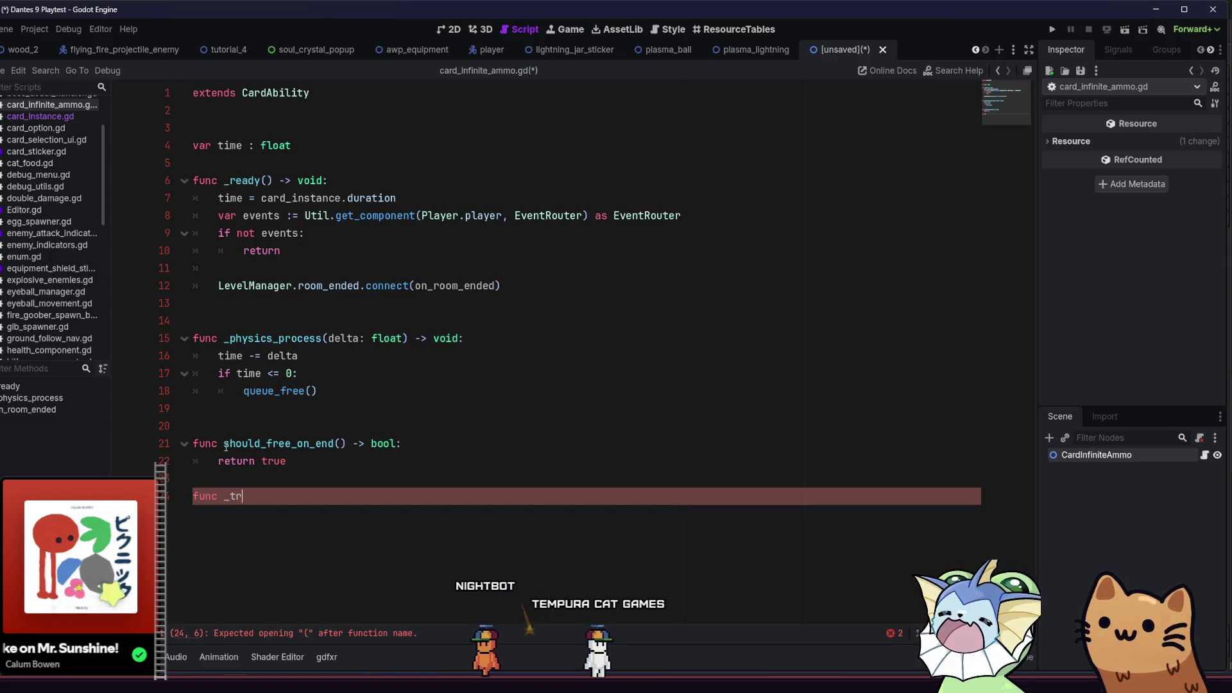
{"action": "key", "text": "Return"}
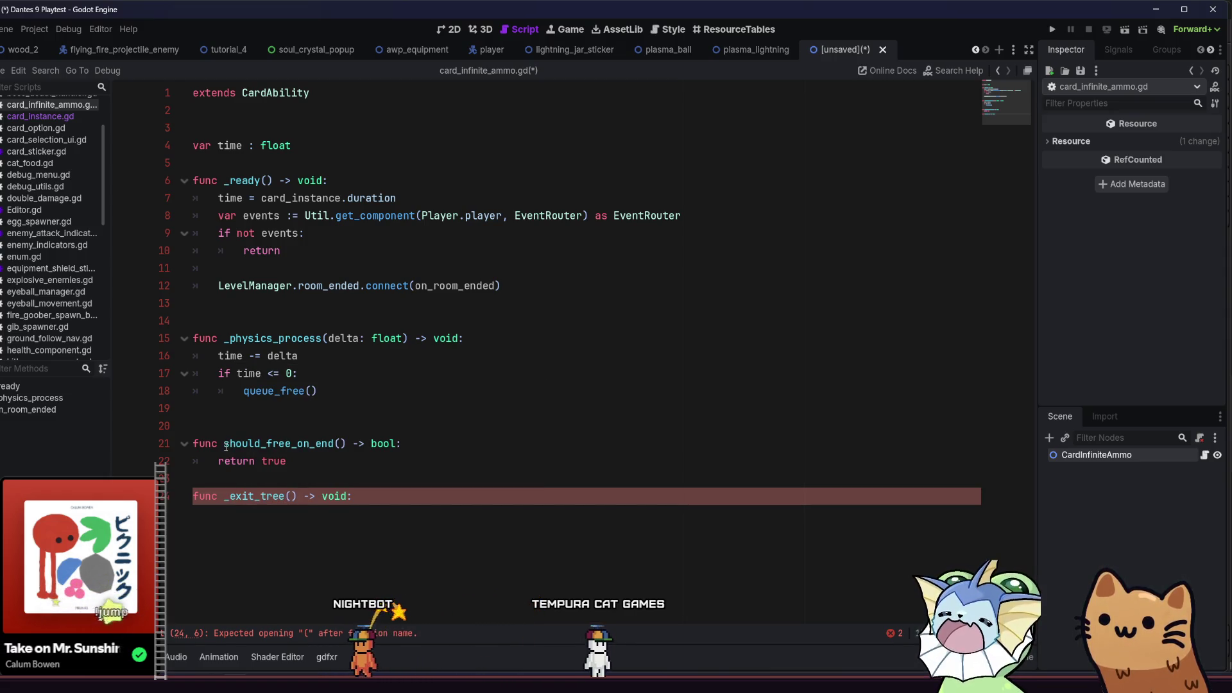
{"action": "key", "text": "Return"}
{"action": "type", "text": "pass"}
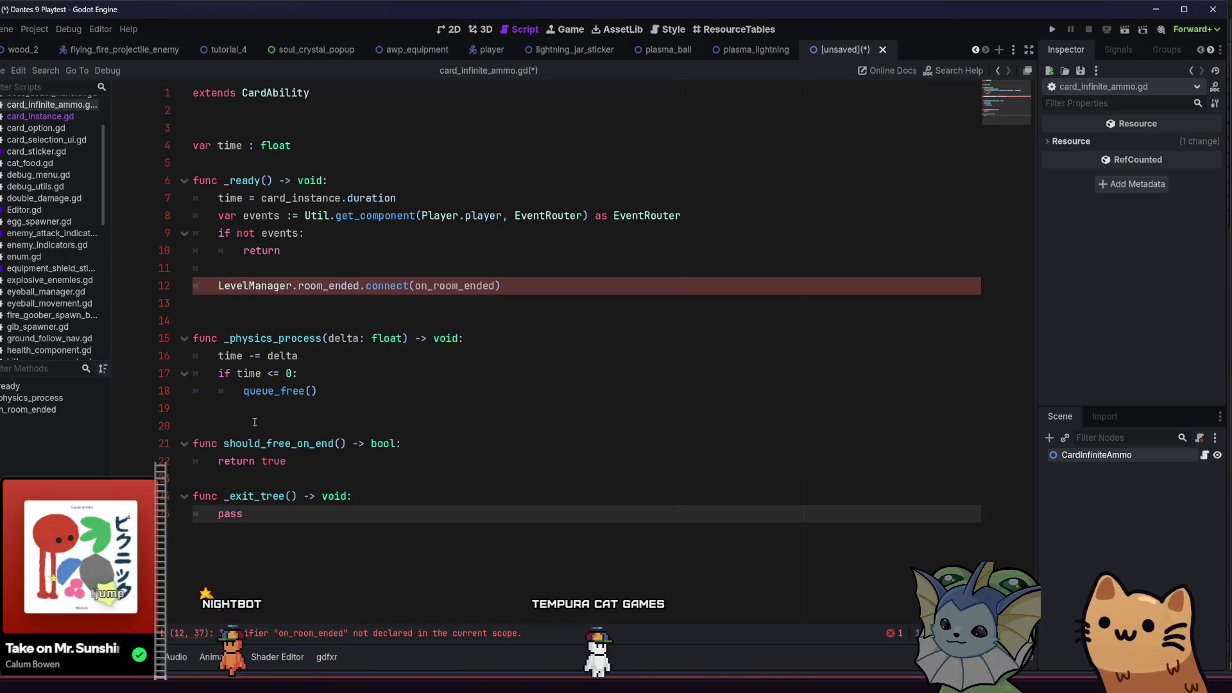
Delete the room_ended connection line in _ready
{"action": "left_click", "coordinate": [333, 355]}
{"action": "left_click", "coordinate": [436, 302]}
{"action": "key", "text": "BackSpace"}
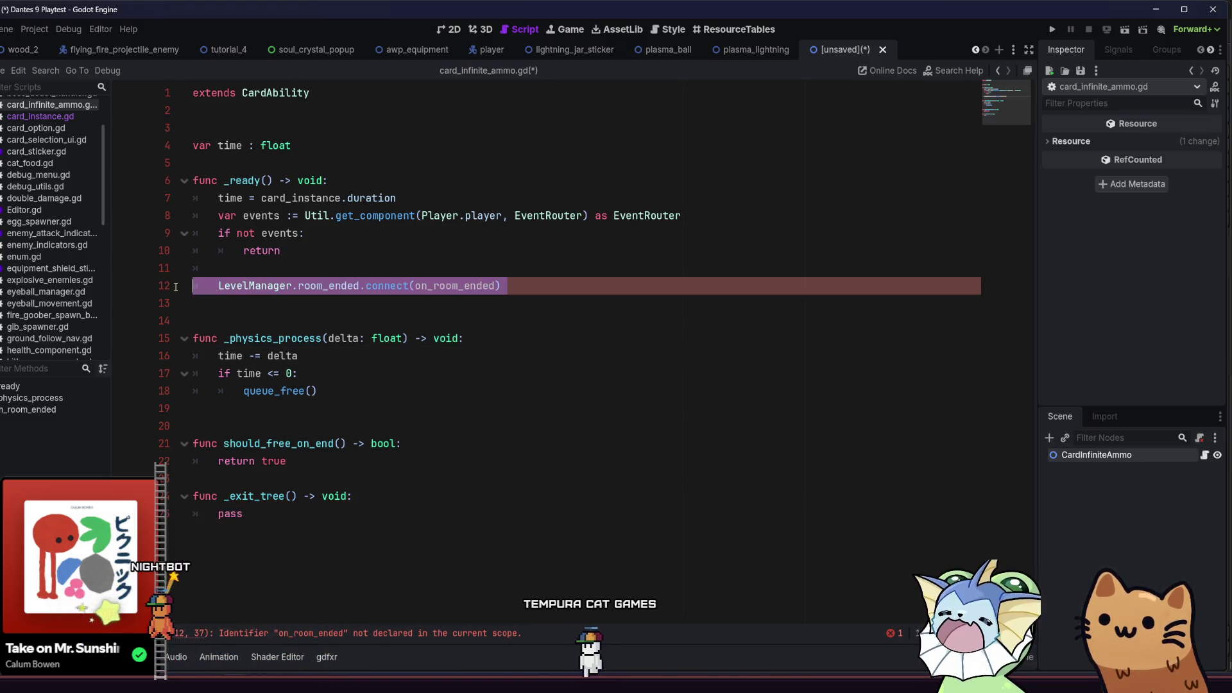
Remove the leftover blank line and the EventRouter lookup with its if-check from _ready
{"action": "key", "text": "ctrl+shift+k"}
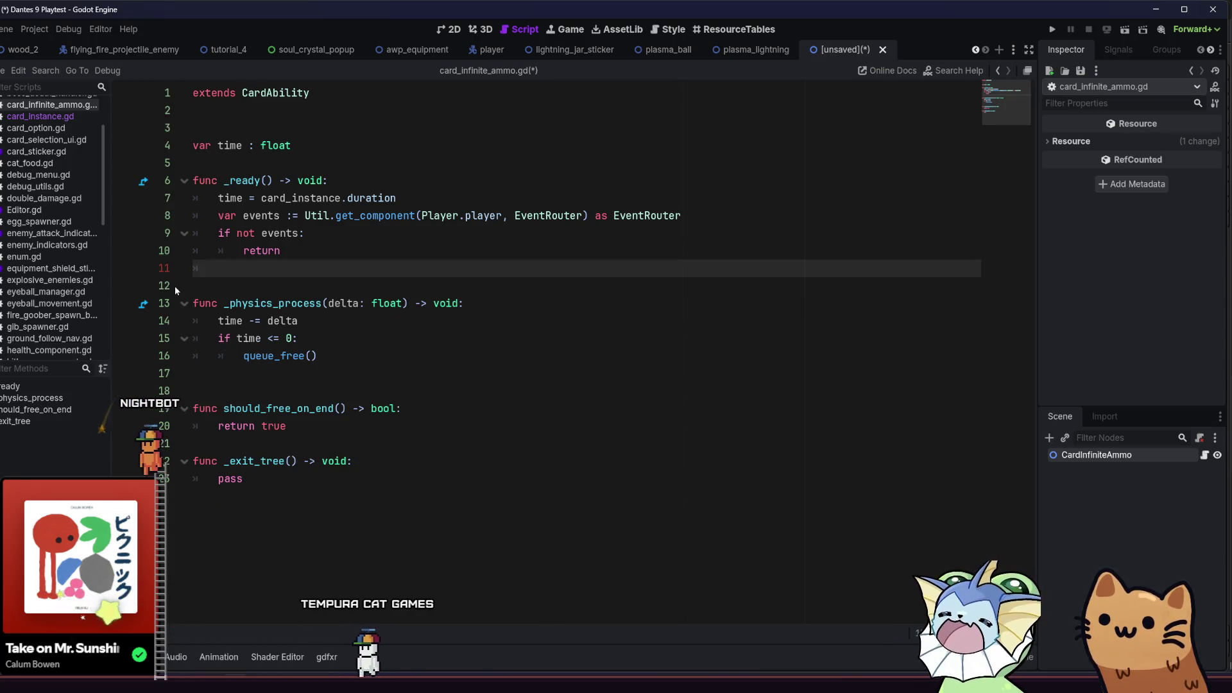
{"action": "left_click", "coordinate": [210, 231], "text": "shift"}
{"action": "left_click", "coordinate": [217, 215], "text": "shift"}
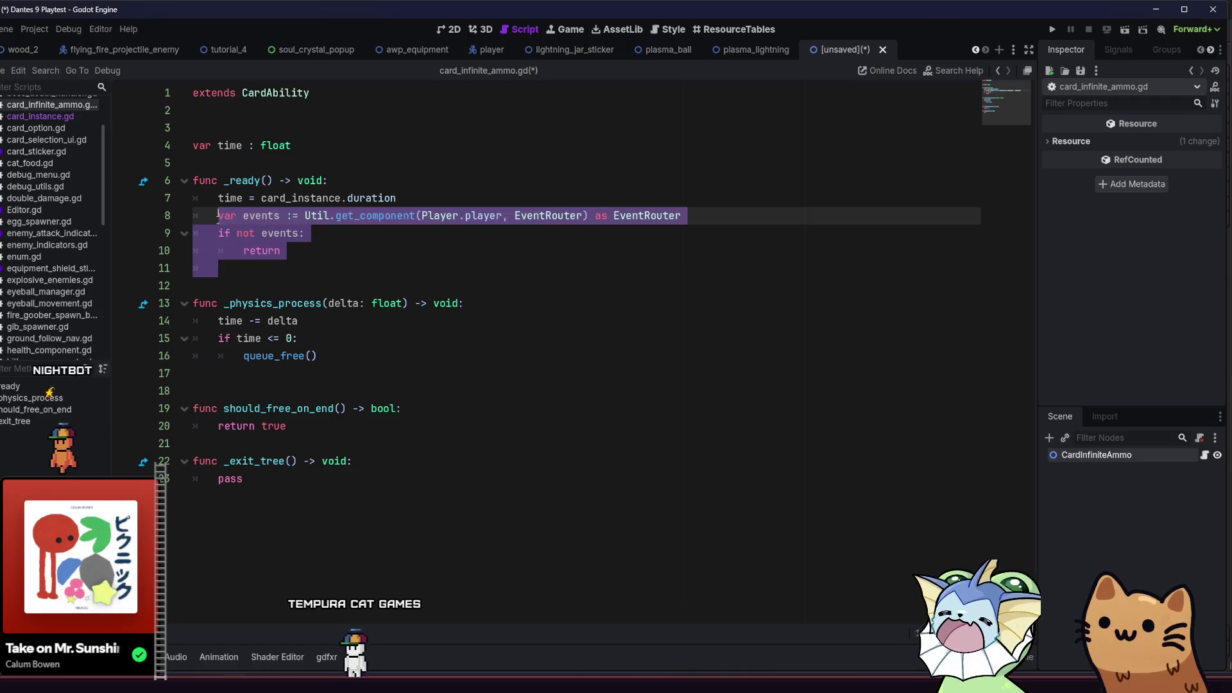
{"action": "key", "text": "BackSpace"}
{"action": "key", "text": "BackSpace"}
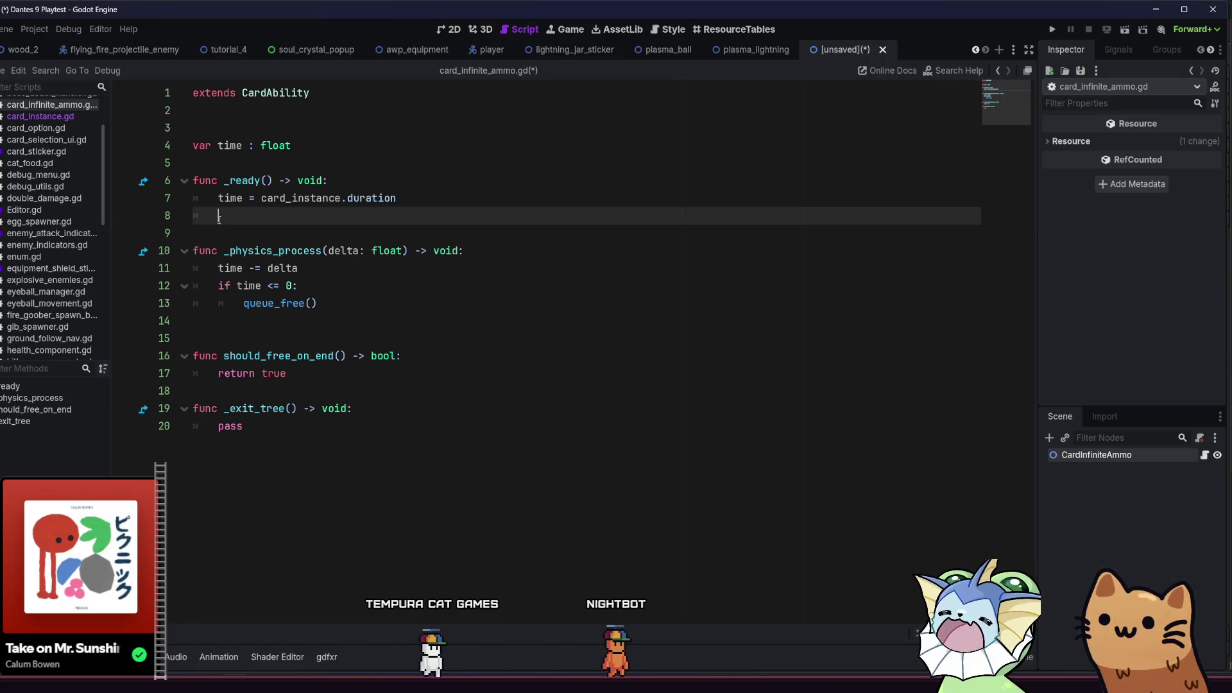
Add DebugUtils.infinite_charges = true to _ready
{"action": "type", "text": "Debug"}
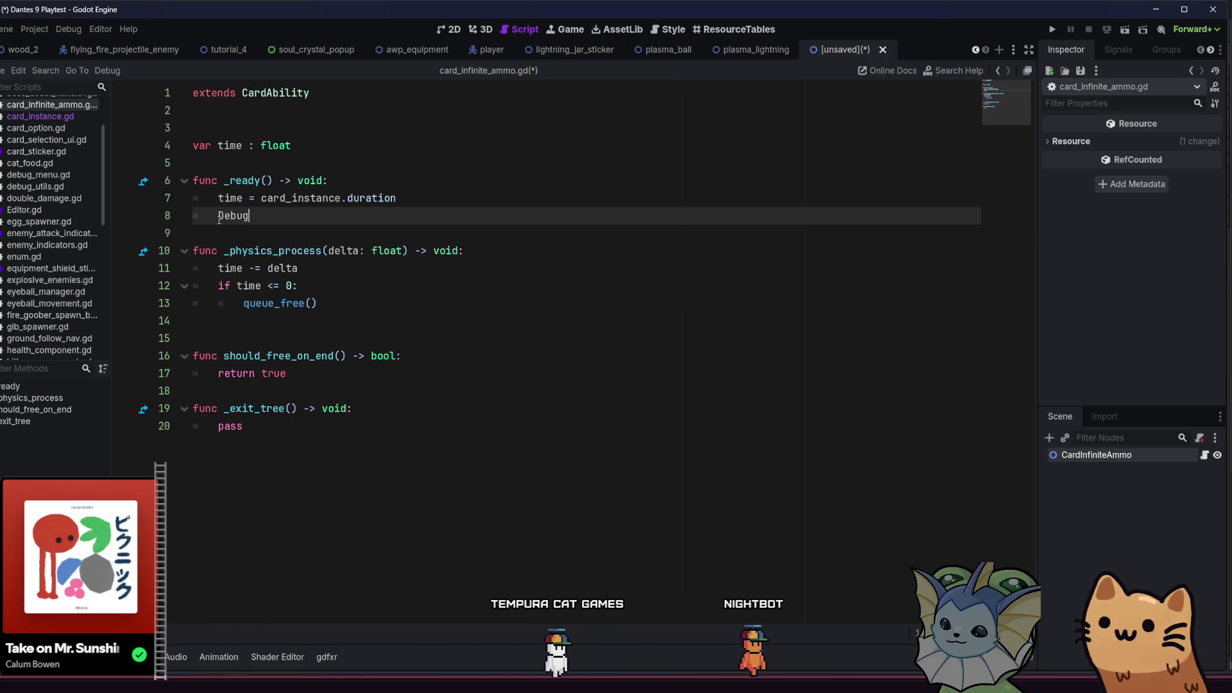
{"action": "type", "text": "Utils."}
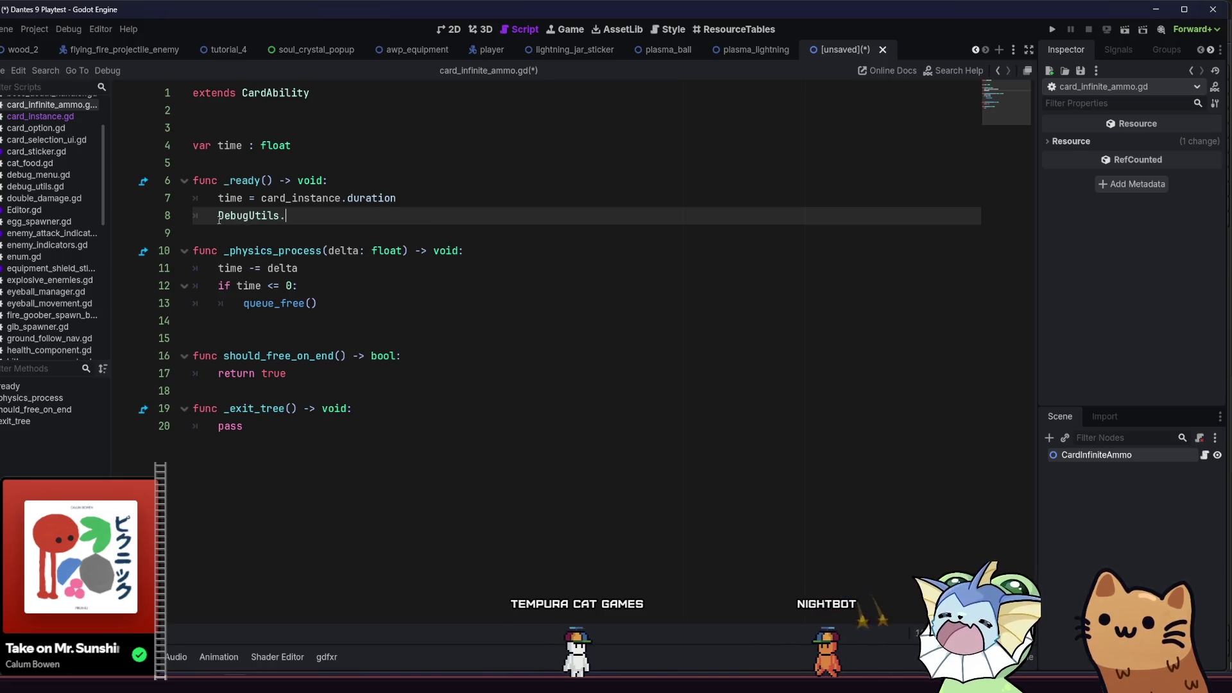
{"action": "type", "text": "inf"}
{"action": "key", "text": "Return"}
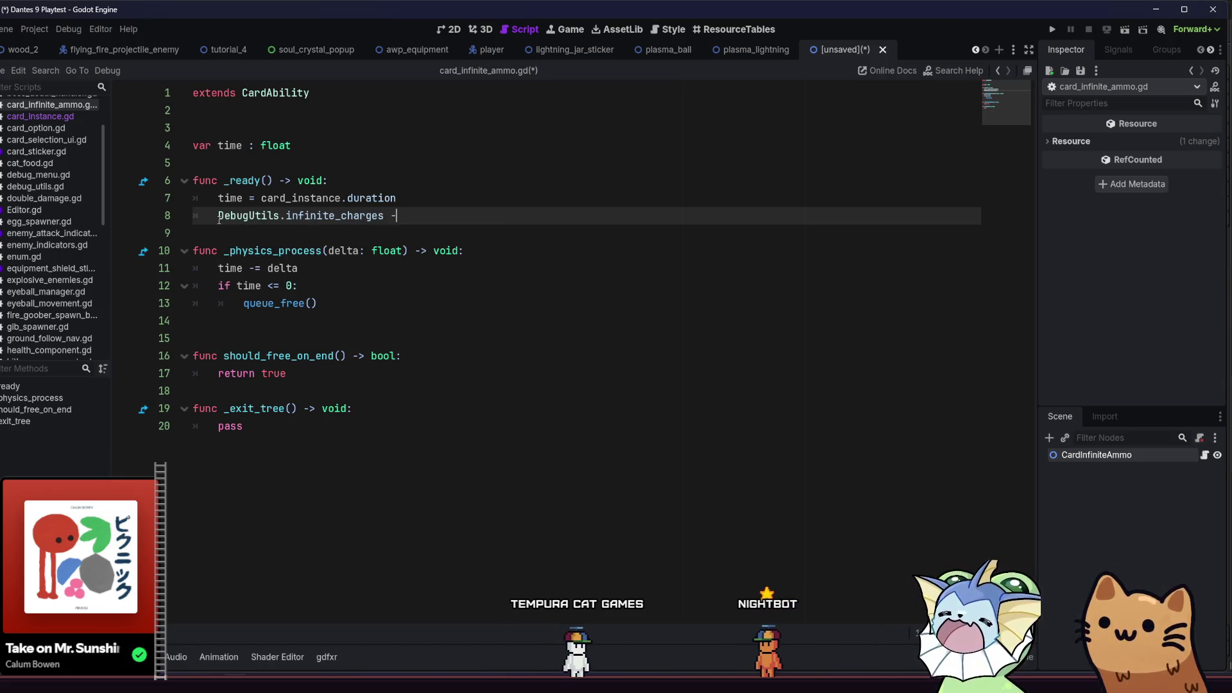
{"action": "type", "text": "tru"}
{"action": "key", "text": "Return"}
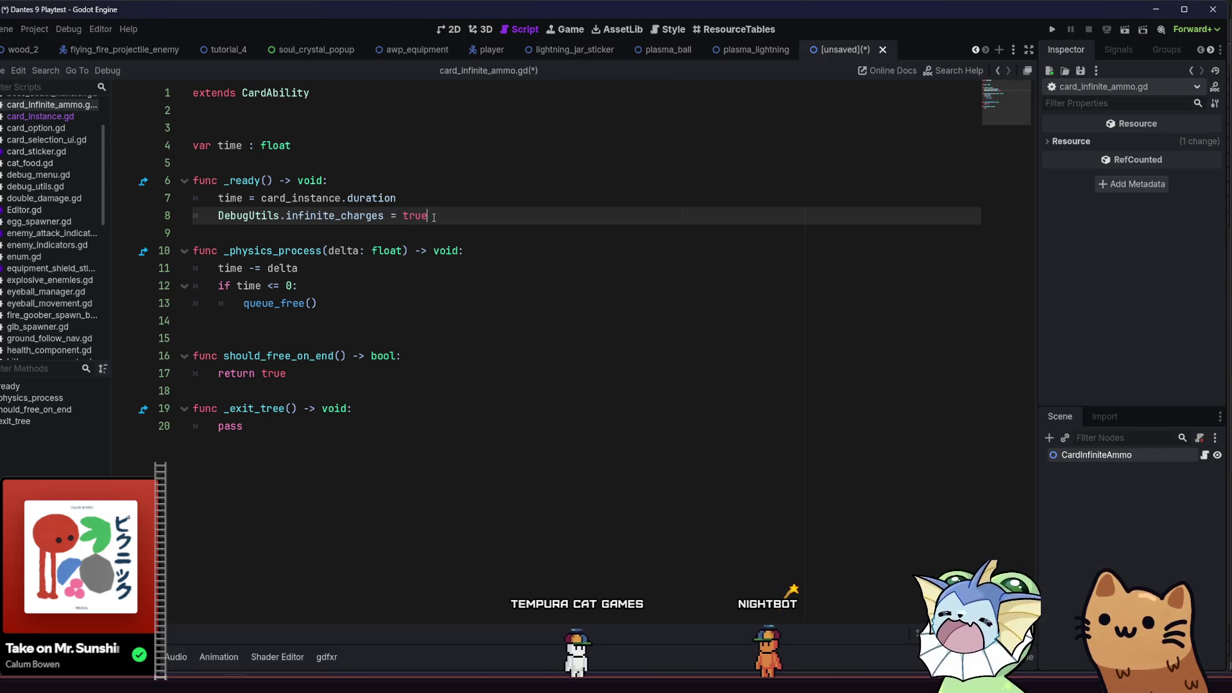
Replace pass in _exit_tree with the infinite_charges line set to false, then save
{"action": "left_click", "coordinate": [319, 358]}
{"action": "left_click", "coordinate": [337, 378]}
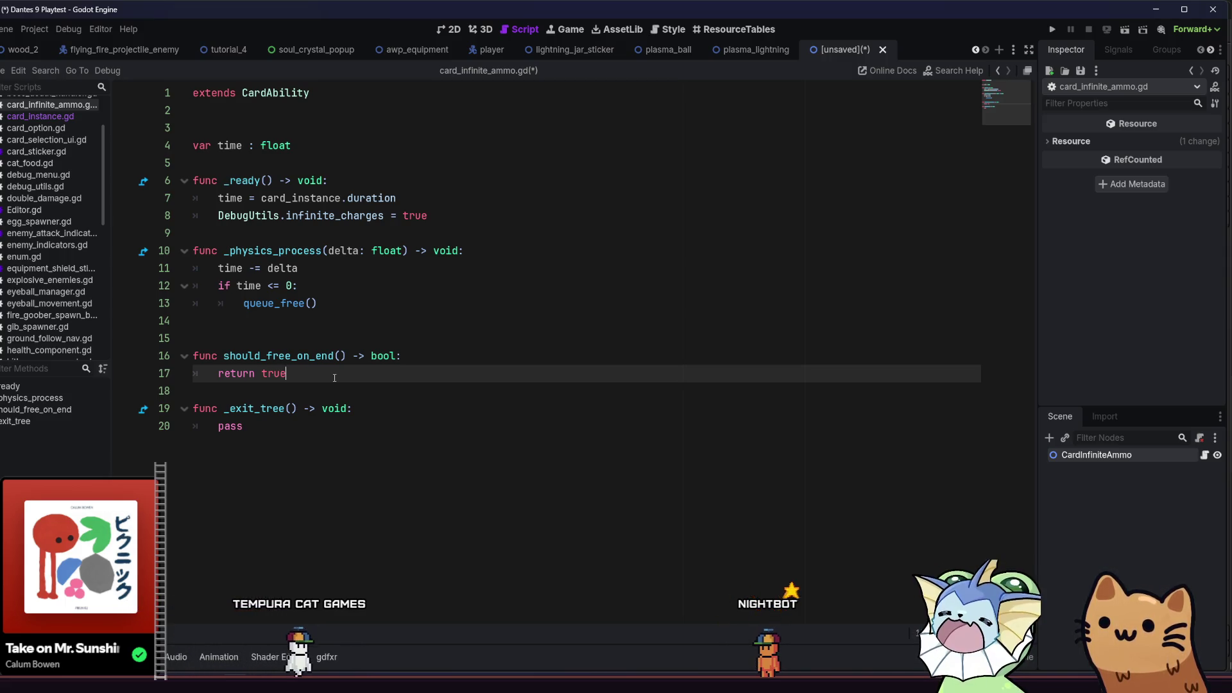
{"action": "double_click", "coordinate": [221, 427]}
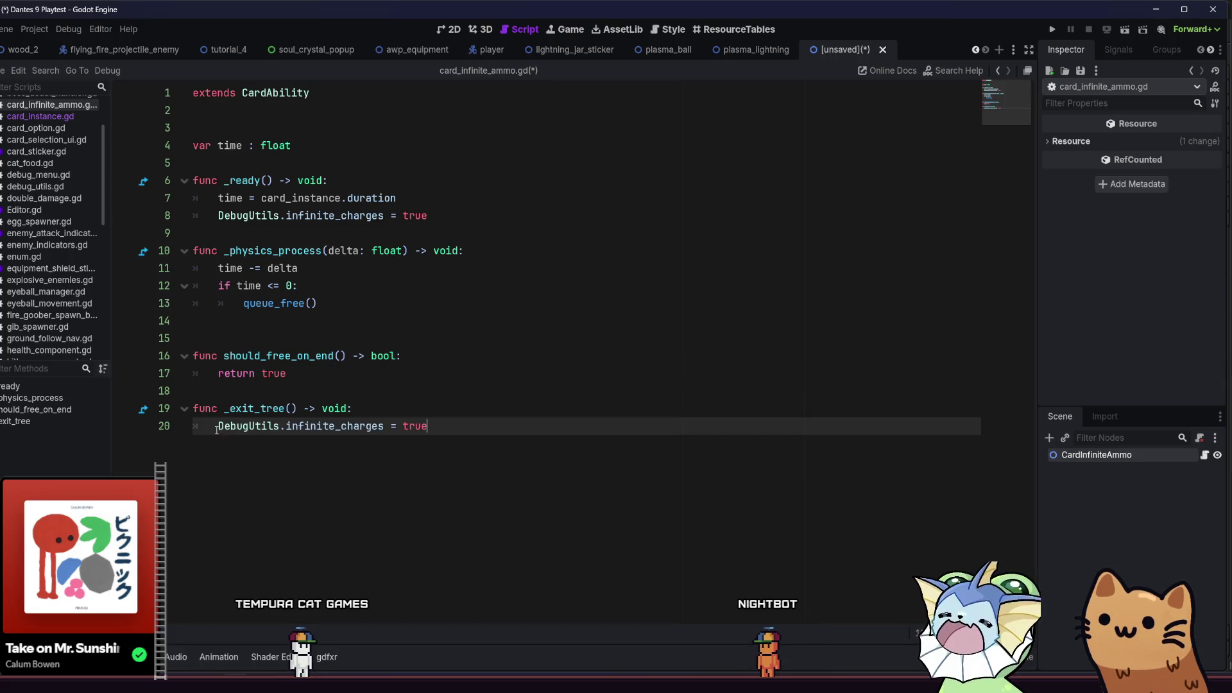
{"action": "key", "text": "ctrl+s"}
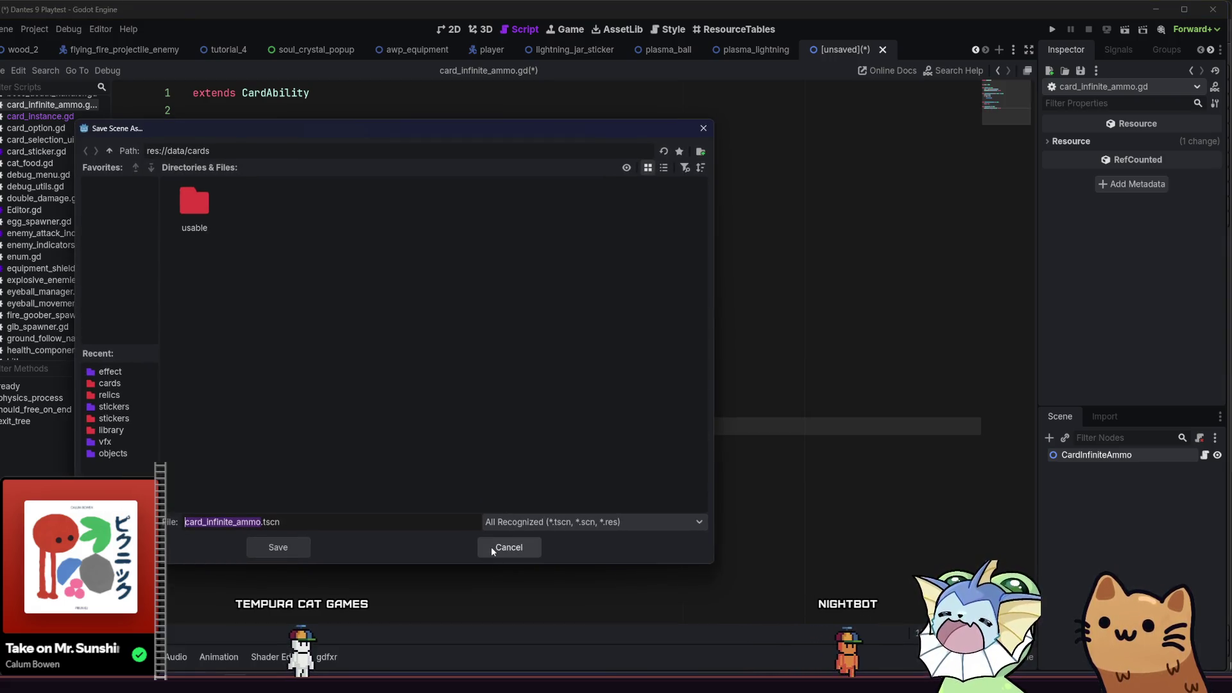
{"action": "left_click", "coordinate": [493, 548]}
{"action": "double_click", "coordinate": [416, 429]}
{"action": "type", "text": "false"}
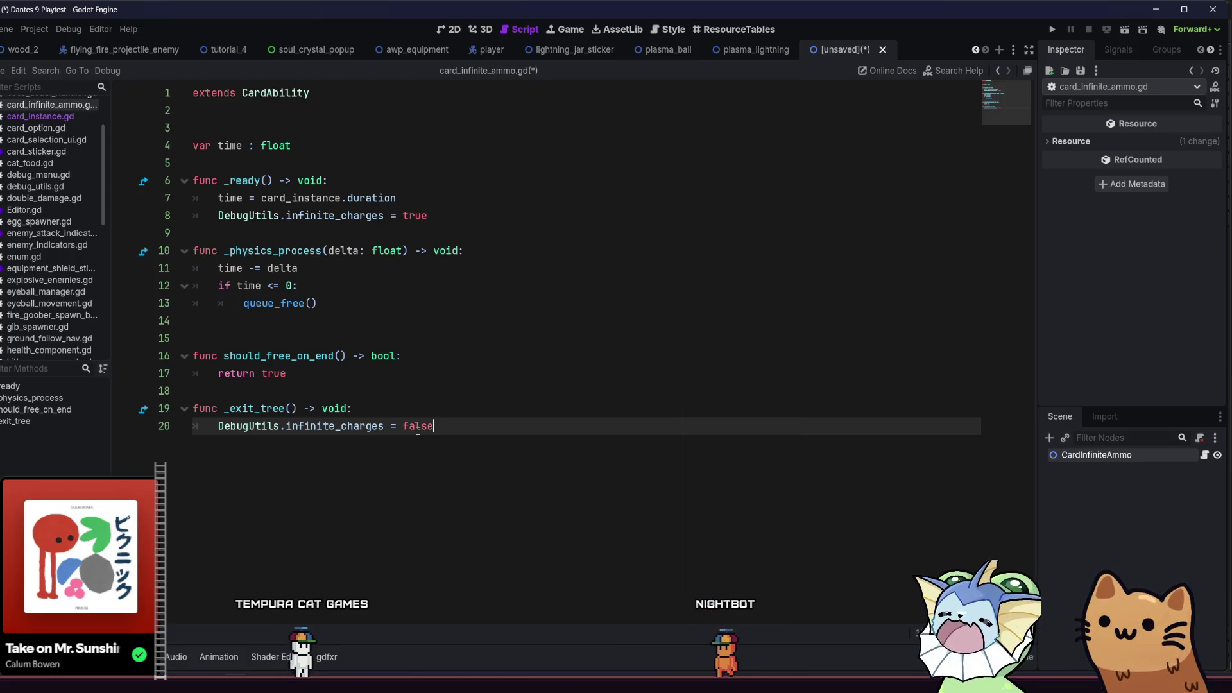
{"action": "key", "text": "ctrl+s"}
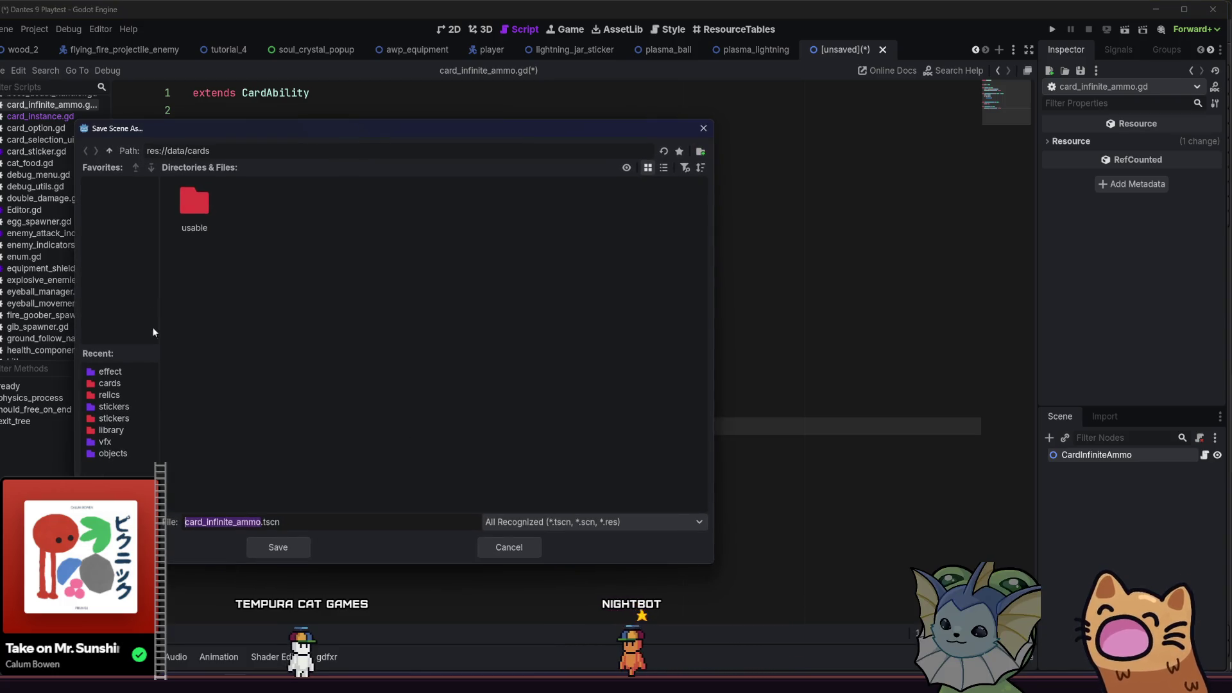
Save the scene as card_infinite_ammo.tscn in res://src/cards/abilities/effect
{"action": "double_click", "coordinate": [111, 150]}
{"action": "double_click", "coordinate": [379, 225]}
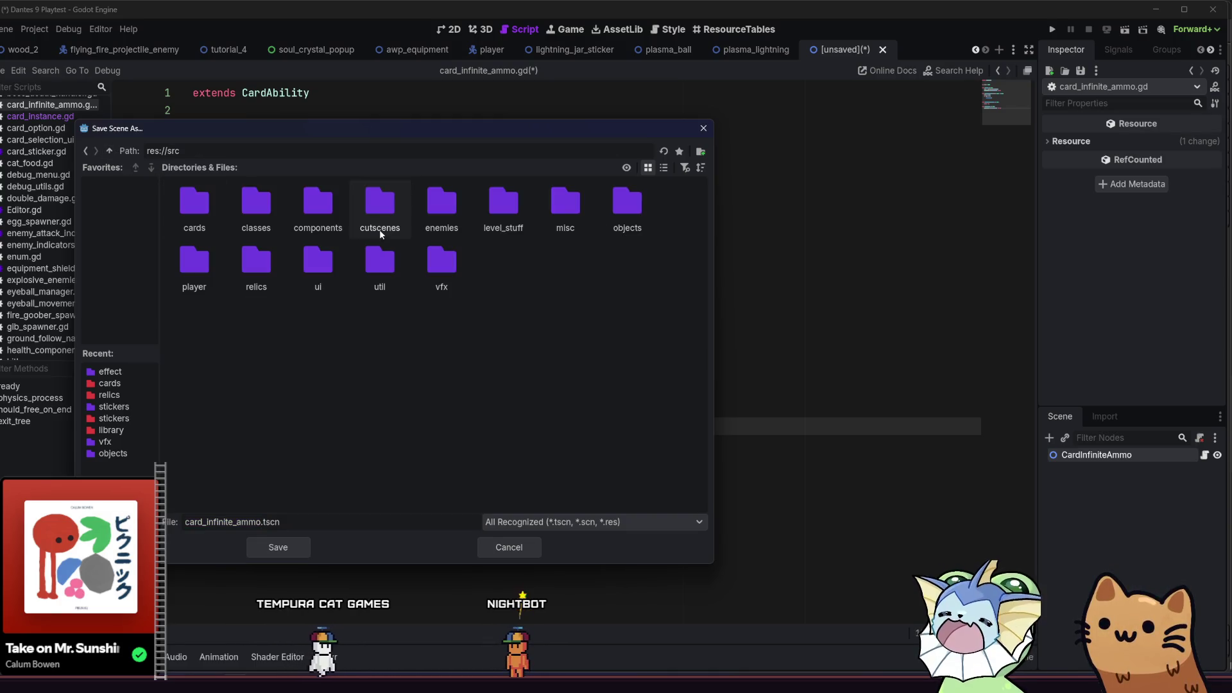
{"action": "double_click", "coordinate": [187, 197]}
{"action": "double_click", "coordinate": [193, 201]}
{"action": "double_click", "coordinate": [192, 200]}
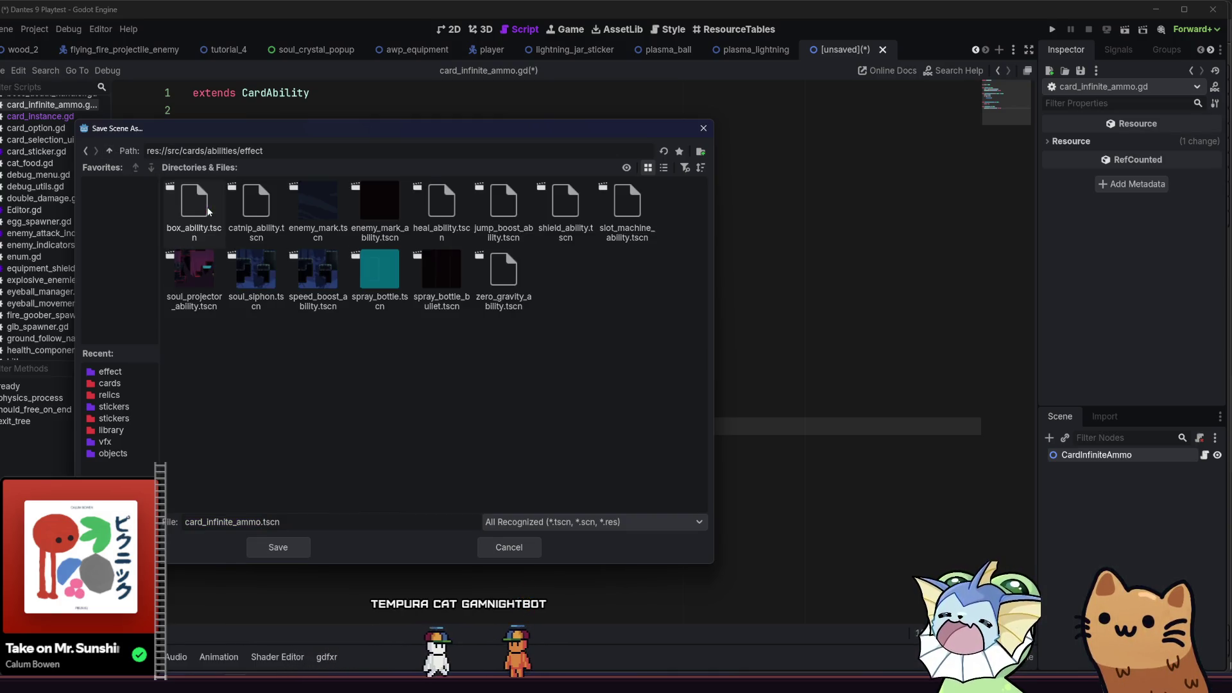
{"action": "left_click", "coordinate": [277, 547]}
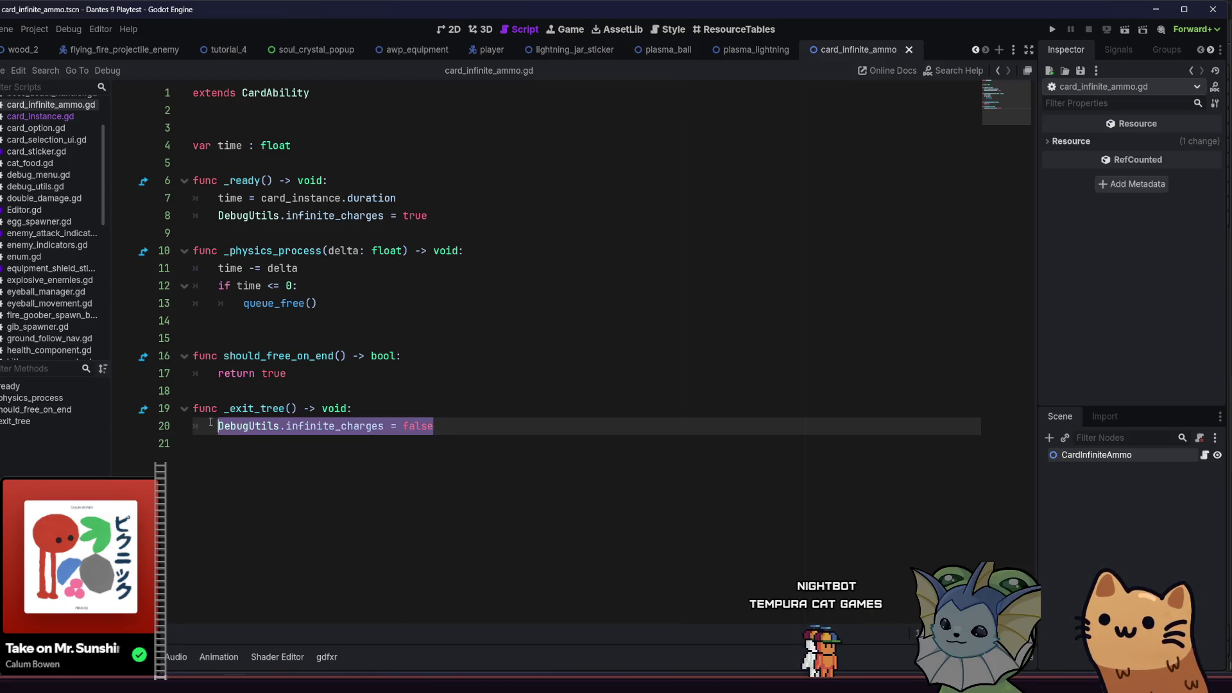
Save the script changes and run the project for a playtest
{"action": "left_click", "coordinate": [350, 303]}
{"action": "left_click", "coordinate": [391, 322]}
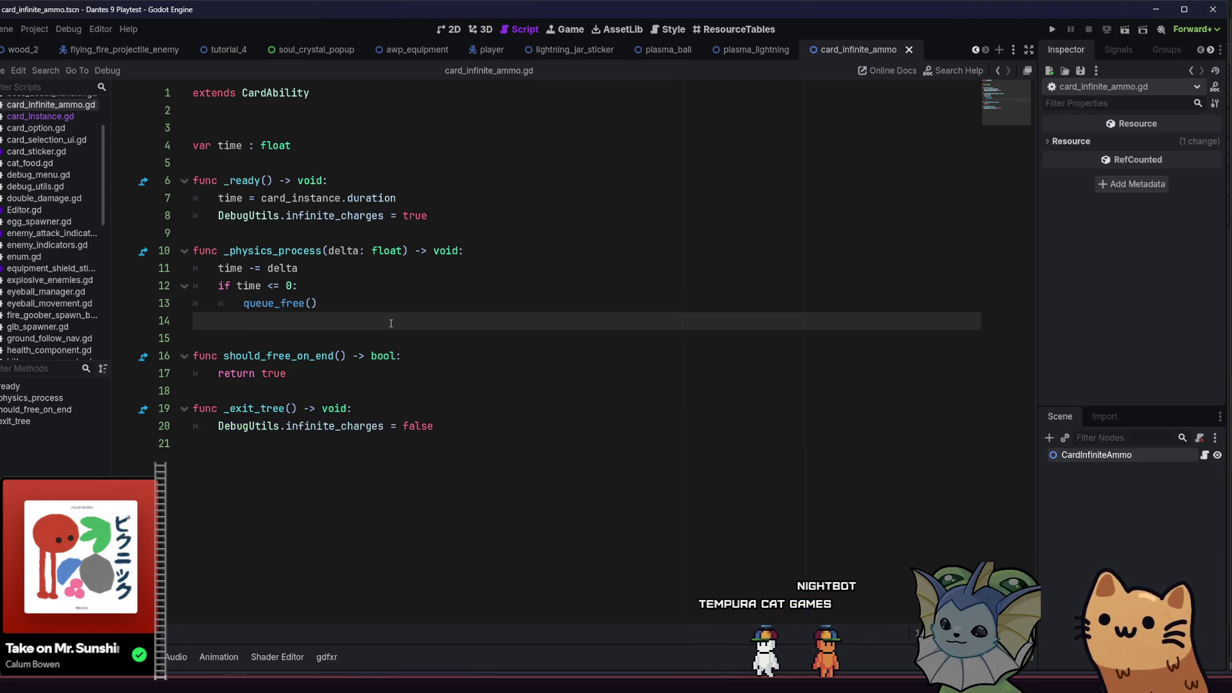
{"action": "key", "text": "ctrl+s"}
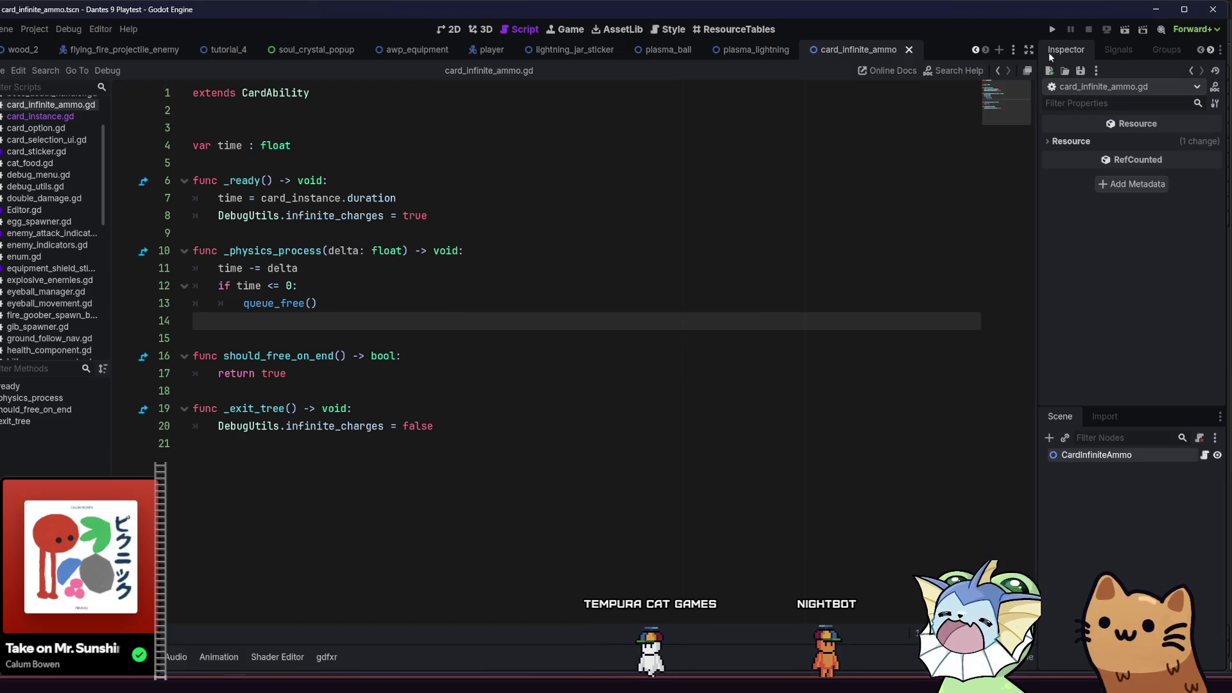
{"action": "left_click", "coordinate": [1055, 30]}
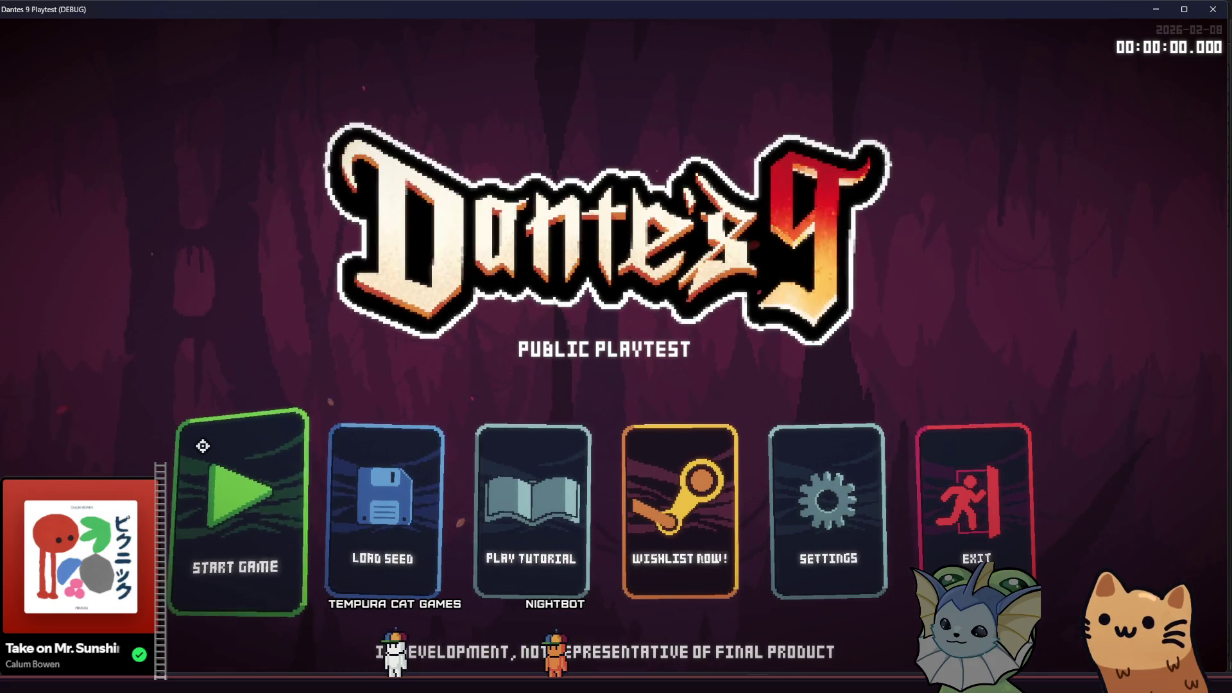
Start a new game in Dantes 9 Playtest, check the first room, then close the game
{"action": "left_click", "coordinate": [228, 462]}
{"action": "mouse_move", "coordinate": [254, 668]}
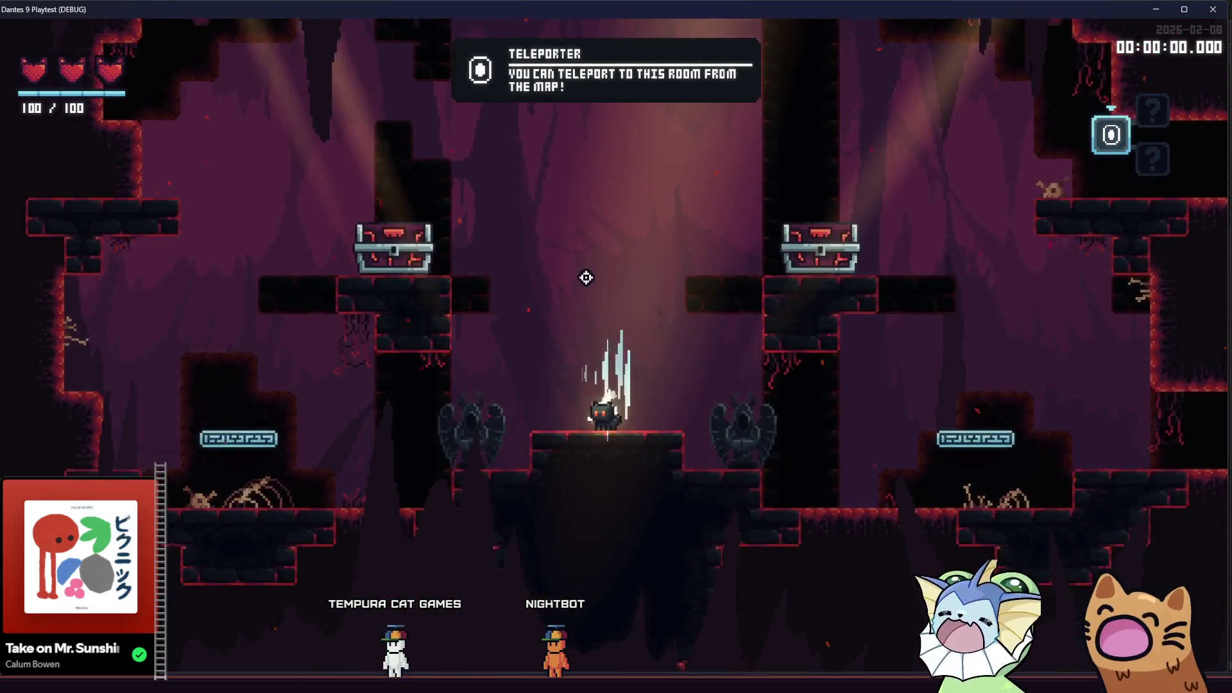
{"action": "key", "text": "alt+Tab"}
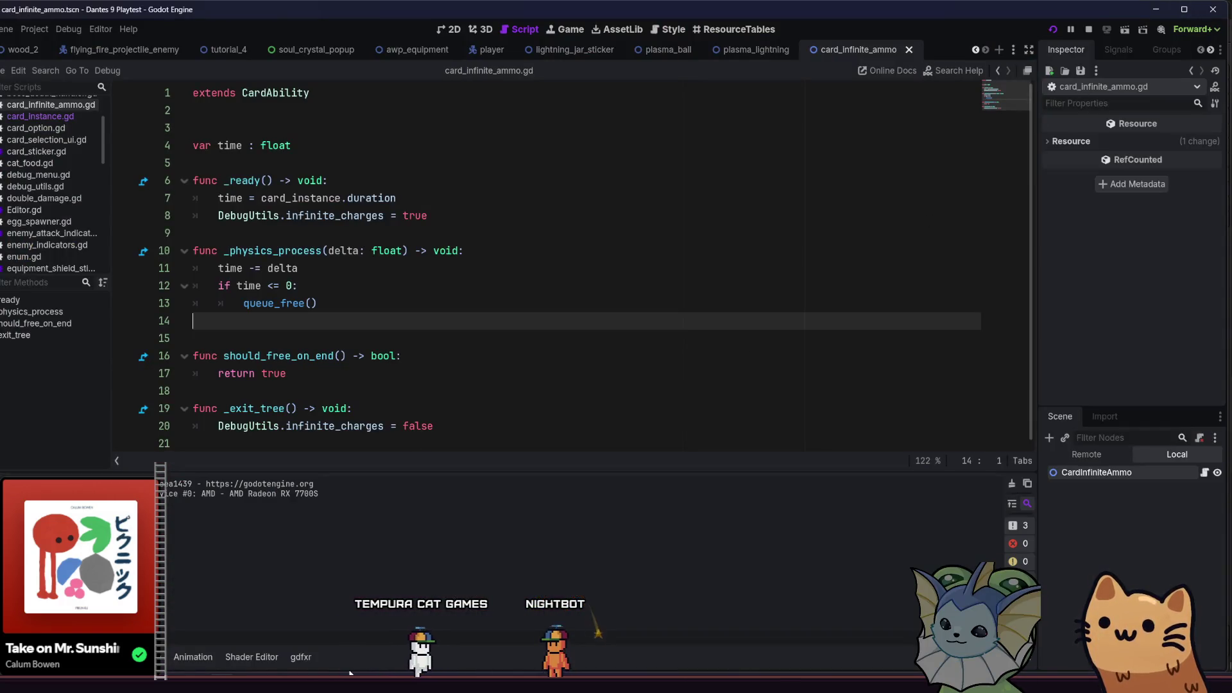
{"action": "key", "text": "alt+Tab"}
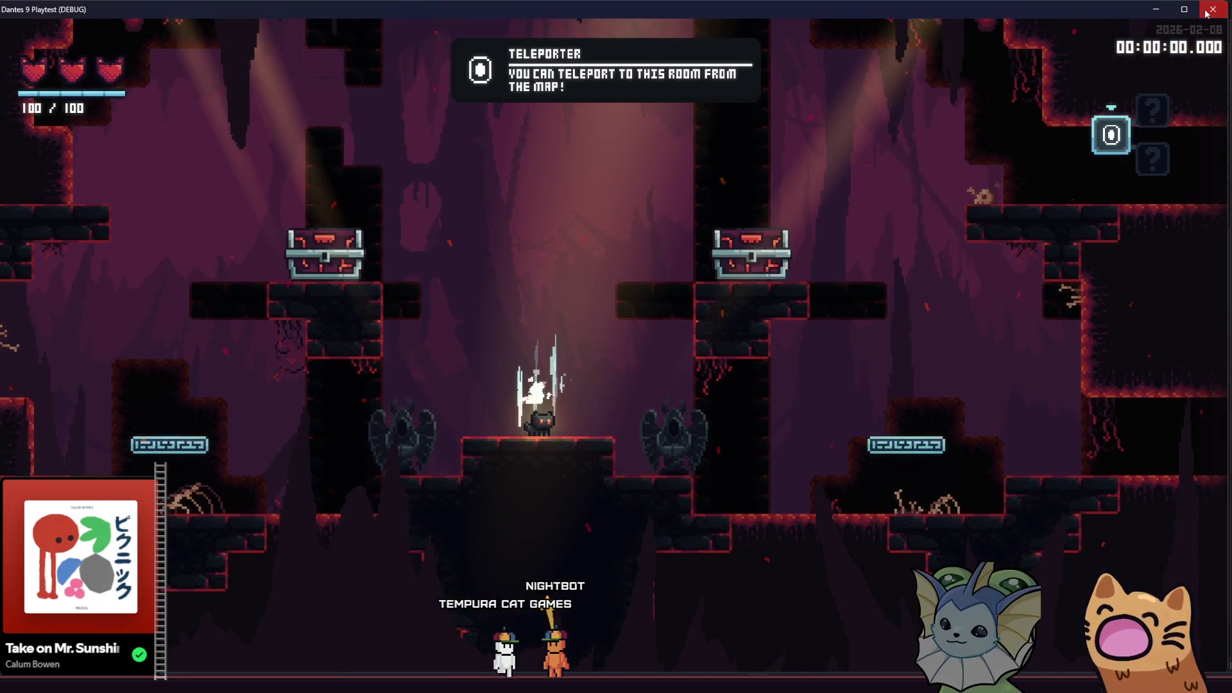
{"action": "key", "text": "alt+F4"}
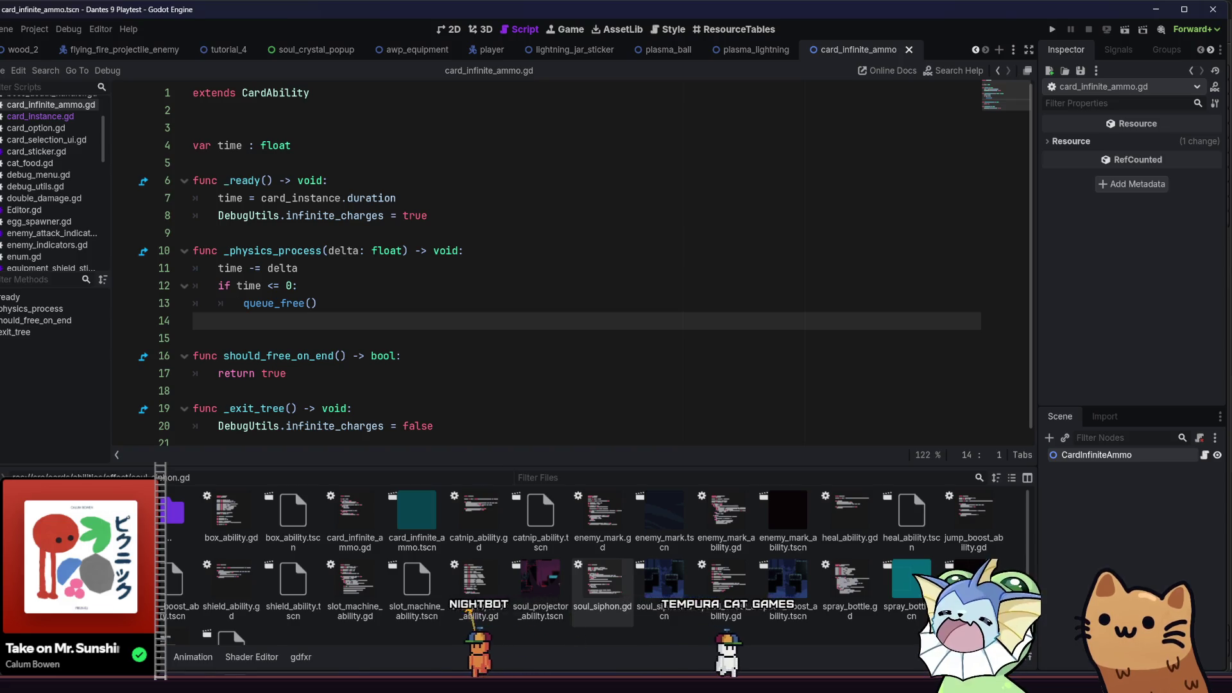
Move card_infinite_ammo.tres from res://data/cards into the usable folder and show its properties
{"action": "double_click", "coordinate": [358, 558]}
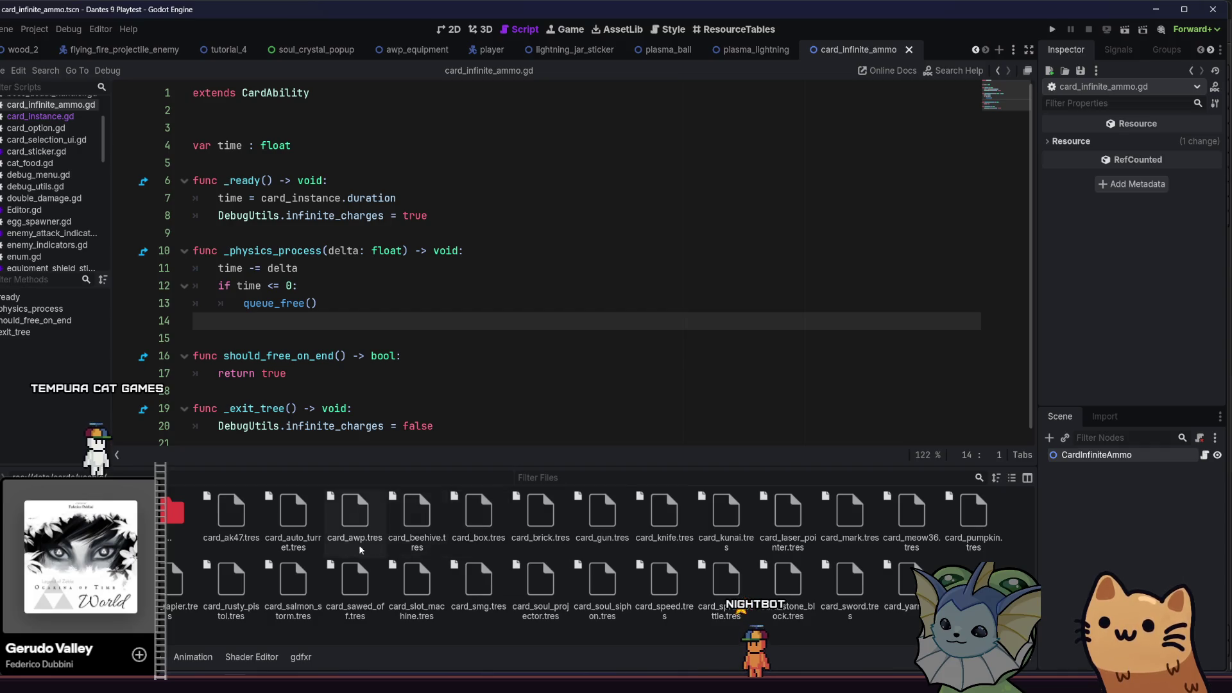
{"action": "double_click", "coordinate": [178, 518]}
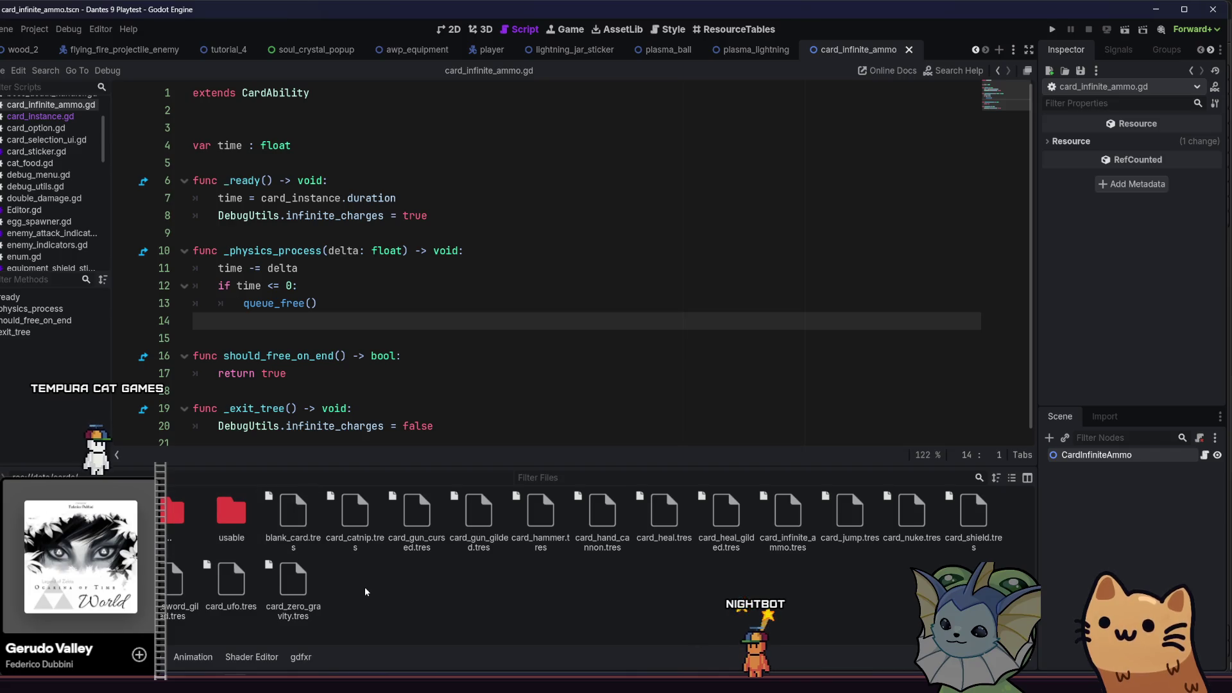
{"action": "mouse_move", "coordinate": [805, 517]}
{"action": "left_mouse_down"}
{"action": "mouse_move", "coordinate": [234, 513]}
{"action": "mouse_move", "coordinate": [237, 526]}
{"action": "left_mouse_up"}
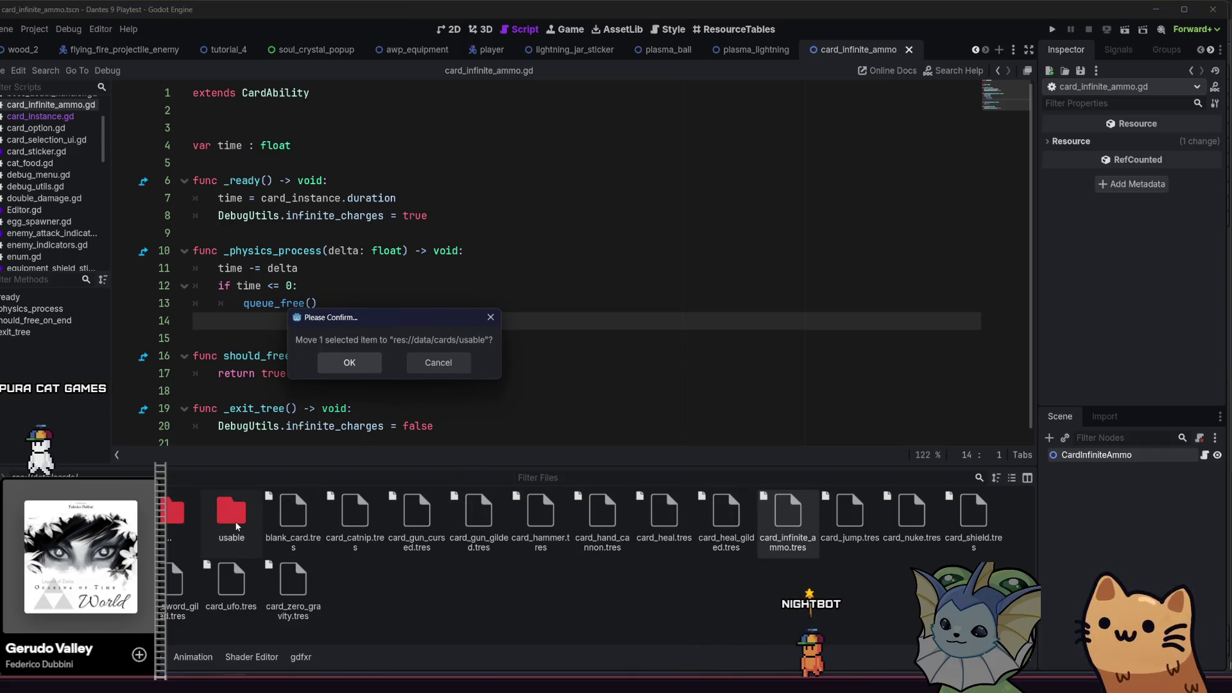
{"action": "left_click", "coordinate": [346, 368]}
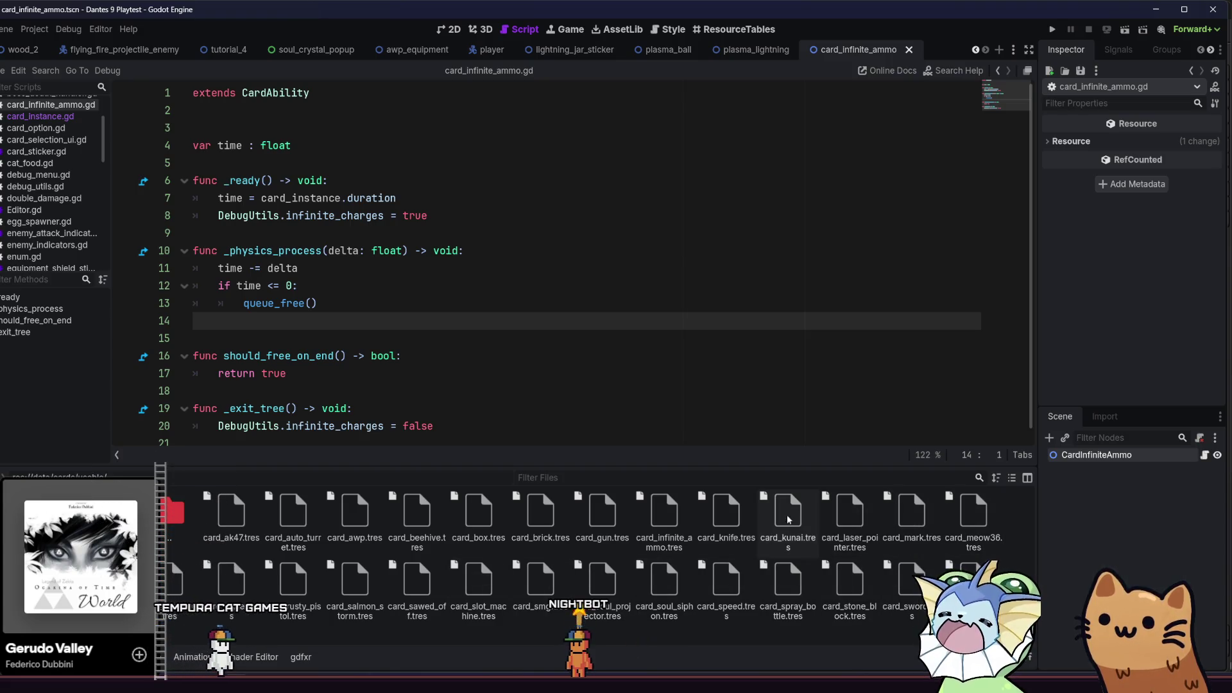
{"action": "left_click", "coordinate": [664, 513]}
Assign card_infinite_ammo.tscn as the card's scene and save the resource
{"action": "scroll", "coordinate": [1106, 242], "scroll_direction": "up", "scroll_amount": 3}
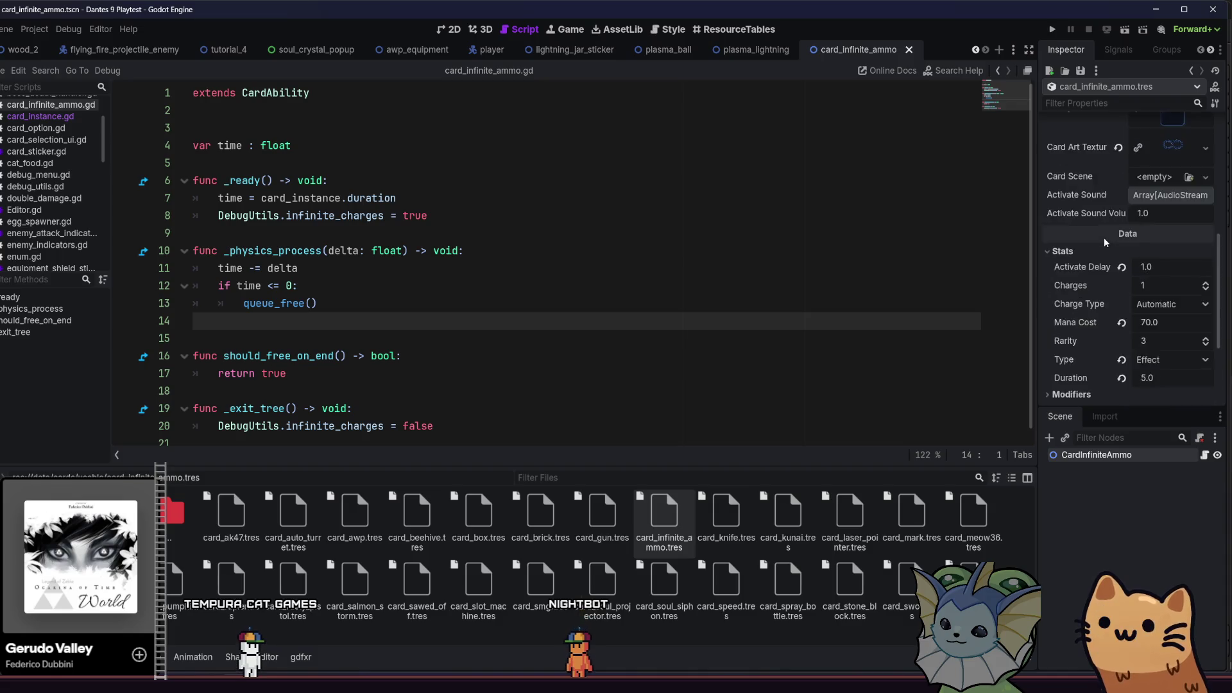
{"action": "scroll", "coordinate": [1105, 242], "scroll_direction": "up", "scroll_amount": 4}
{"action": "left_click", "coordinate": [1192, 360]}
{"action": "type", "text": "Infini"}
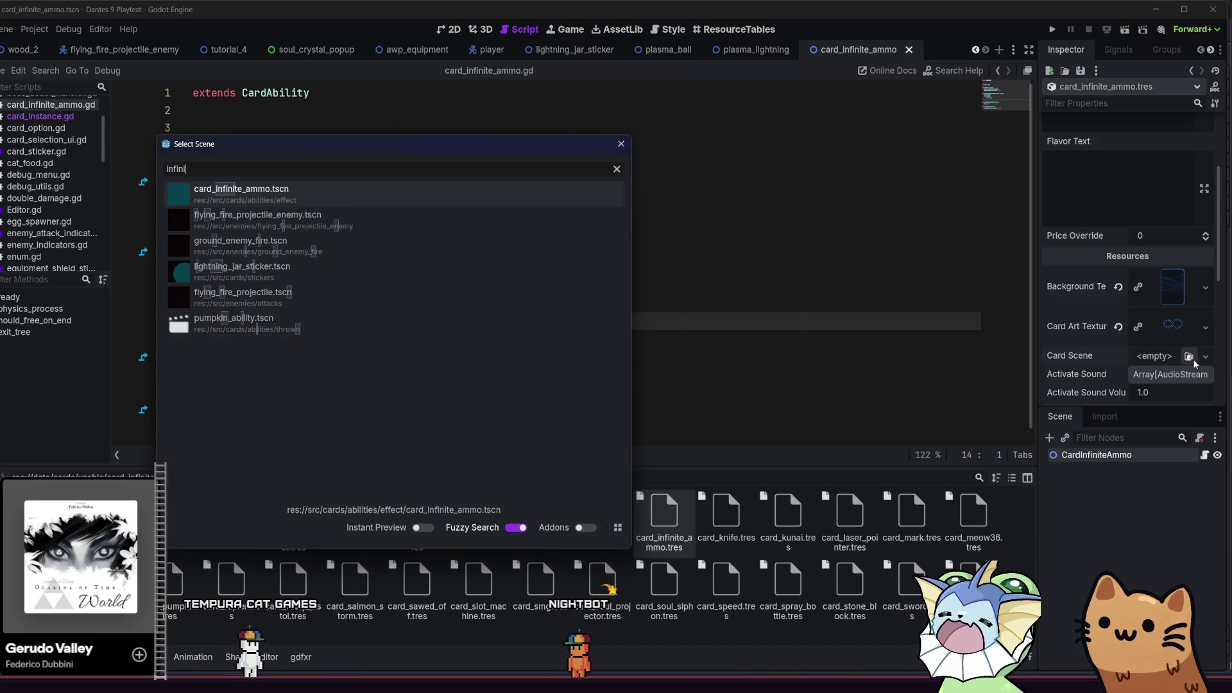
{"action": "double_click", "coordinate": [456, 203]}
{"action": "key", "text": "ctrl+s"}
Look over the card's Cooldown and Mod Categories settings, then launch the game
{"action": "scroll", "coordinate": [1098, 335], "scroll_direction": "down", "scroll_amount": 3}
{"action": "scroll", "coordinate": [1098, 335], "scroll_direction": "down", "scroll_amount": 5}
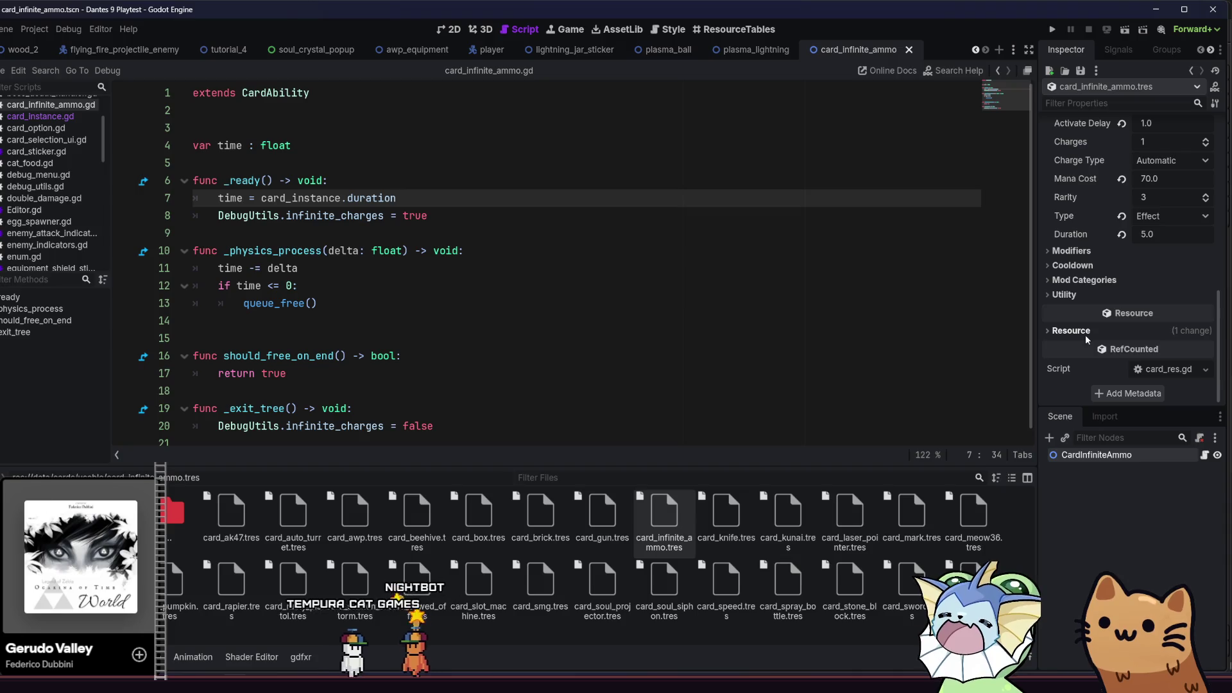
{"action": "left_click", "coordinate": [1085, 265]}
{"action": "left_click", "coordinate": [1088, 265]}
{"action": "left_click", "coordinate": [1089, 265]}
{"action": "left_click", "coordinate": [1089, 265]}
{"action": "left_click", "coordinate": [1086, 281]}
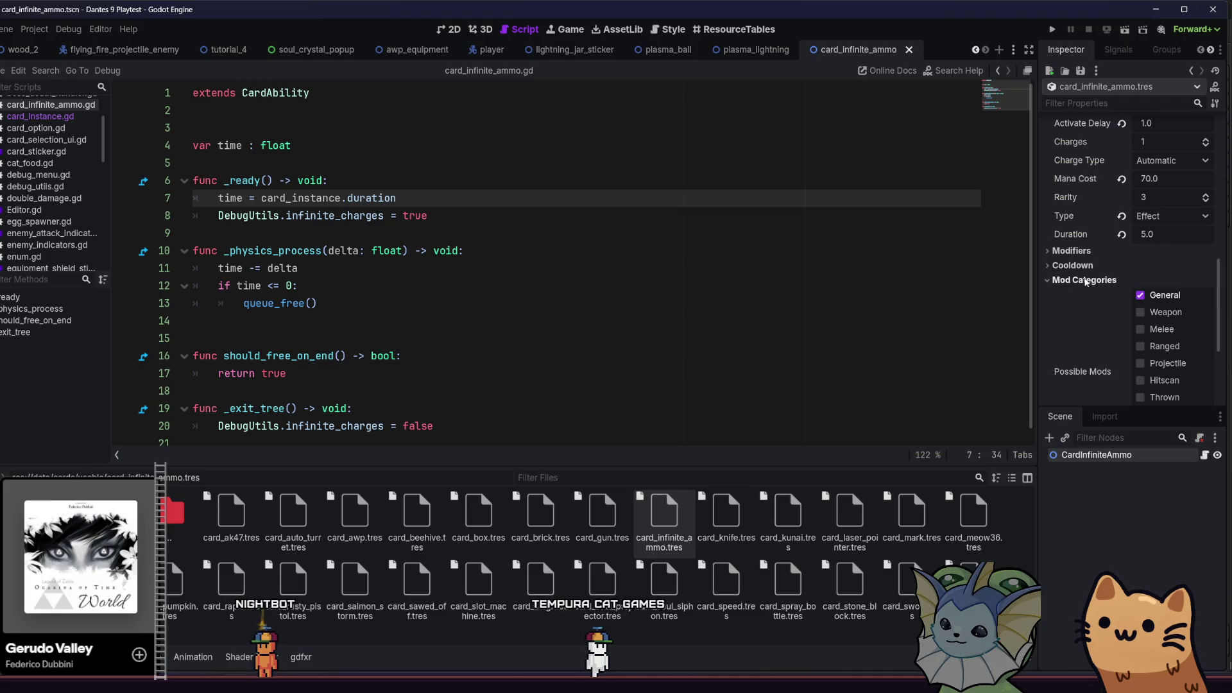
{"action": "scroll", "coordinate": [1085, 282], "scroll_direction": "down", "scroll_amount": 3}
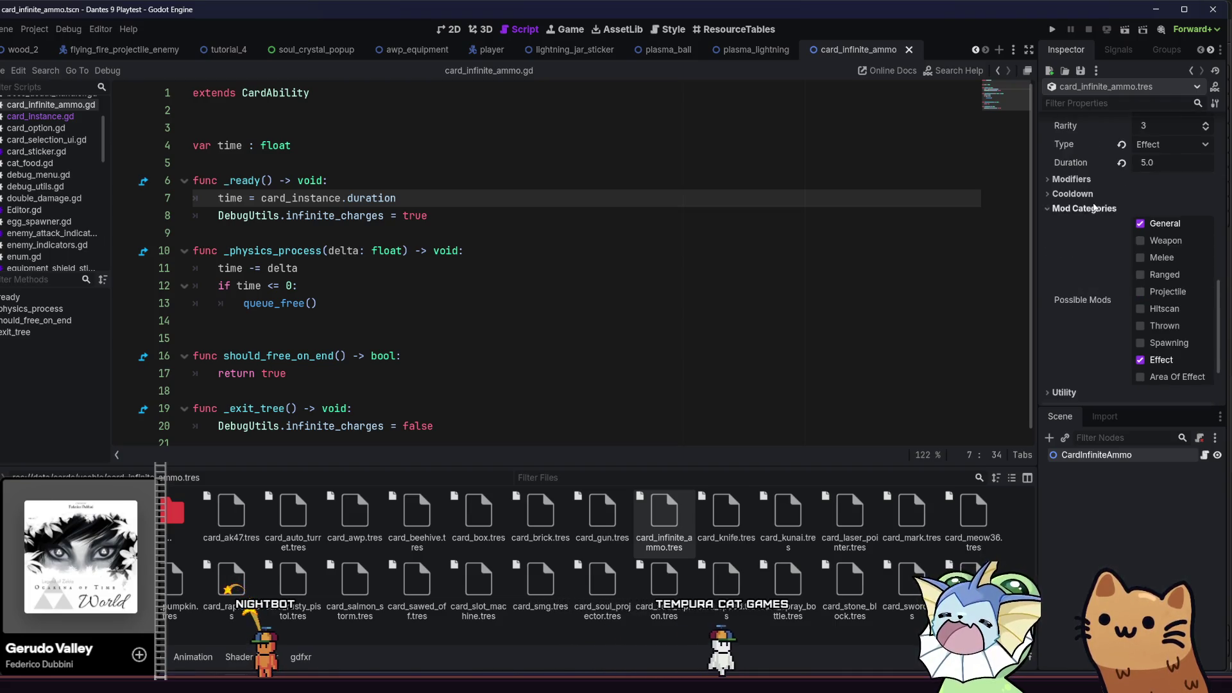
{"action": "left_click", "coordinate": [1094, 208]}
{"action": "left_click", "coordinate": [1051, 30]}
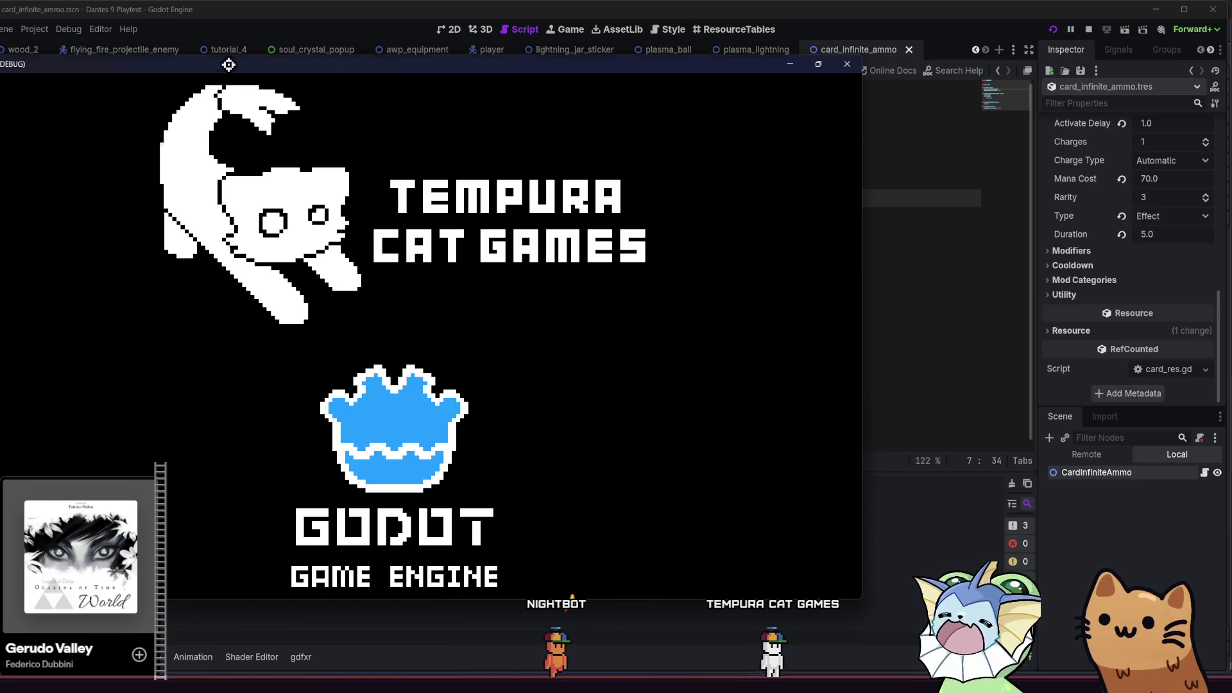
Maximize the game window and start a new game from the main menu
{"action": "double_click", "coordinate": [229, 64]}
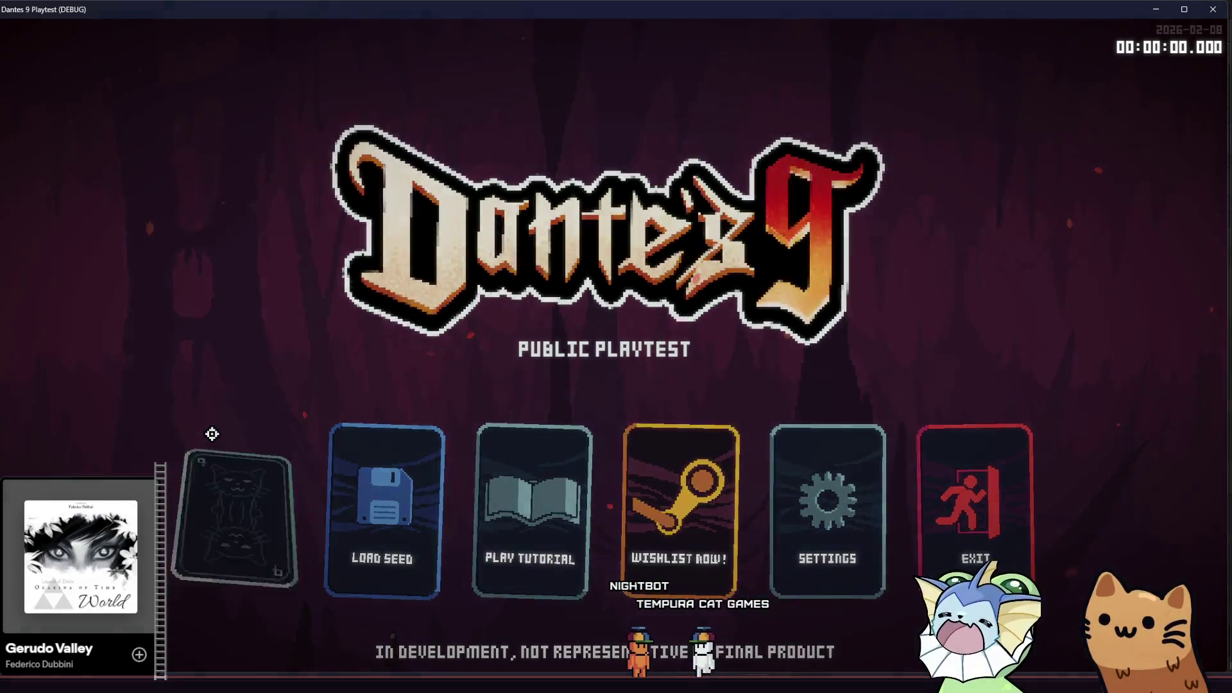
{"action": "left_click", "coordinate": [212, 434]}
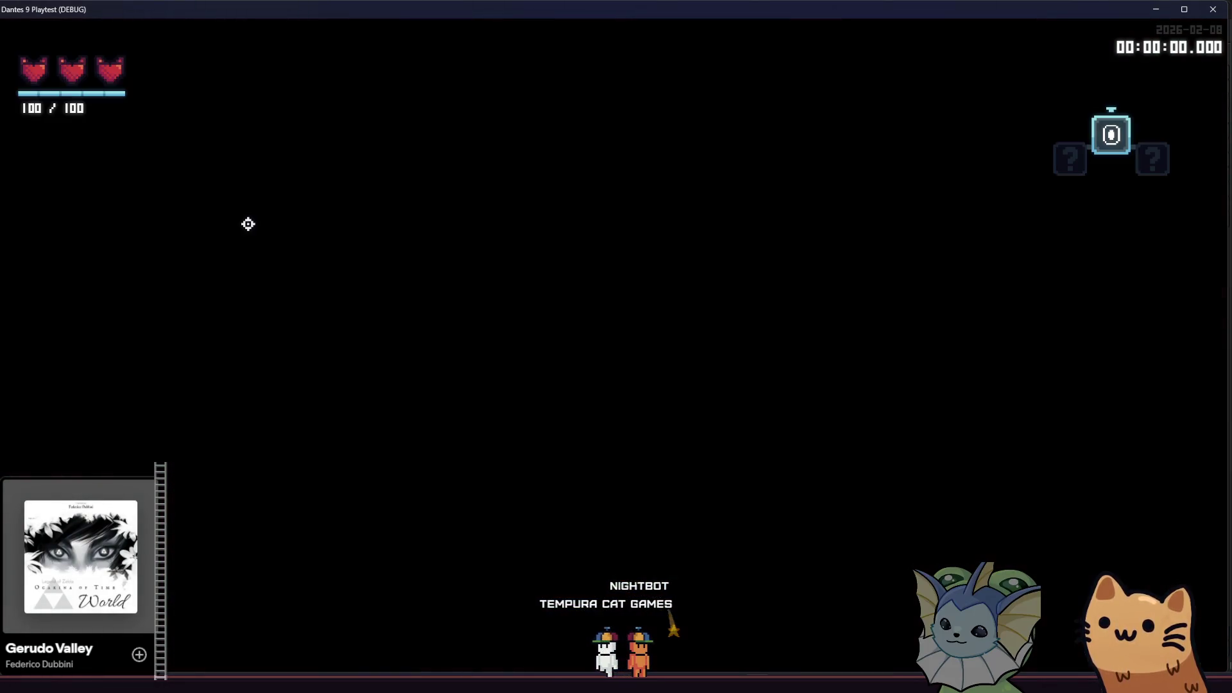
Move the player across the platforms and add Infinite Ammo cards from the debug menu's card list
{"action": "key", "text": "a"}
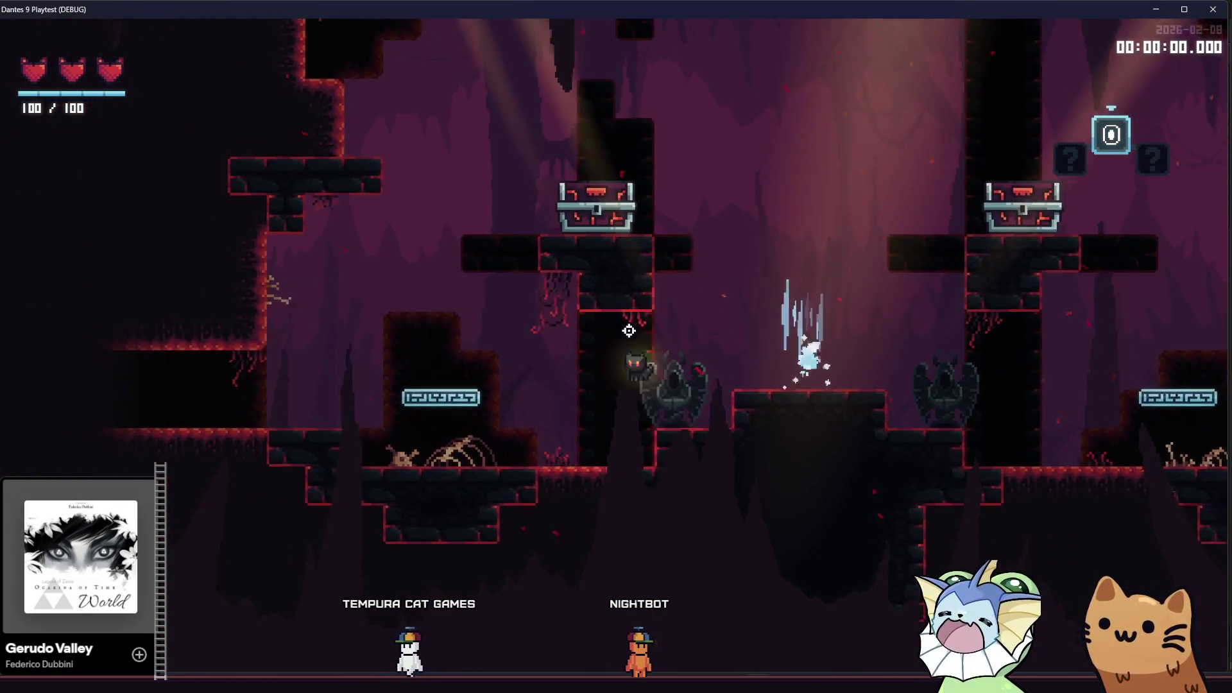
{"action": "key", "text": "d"}
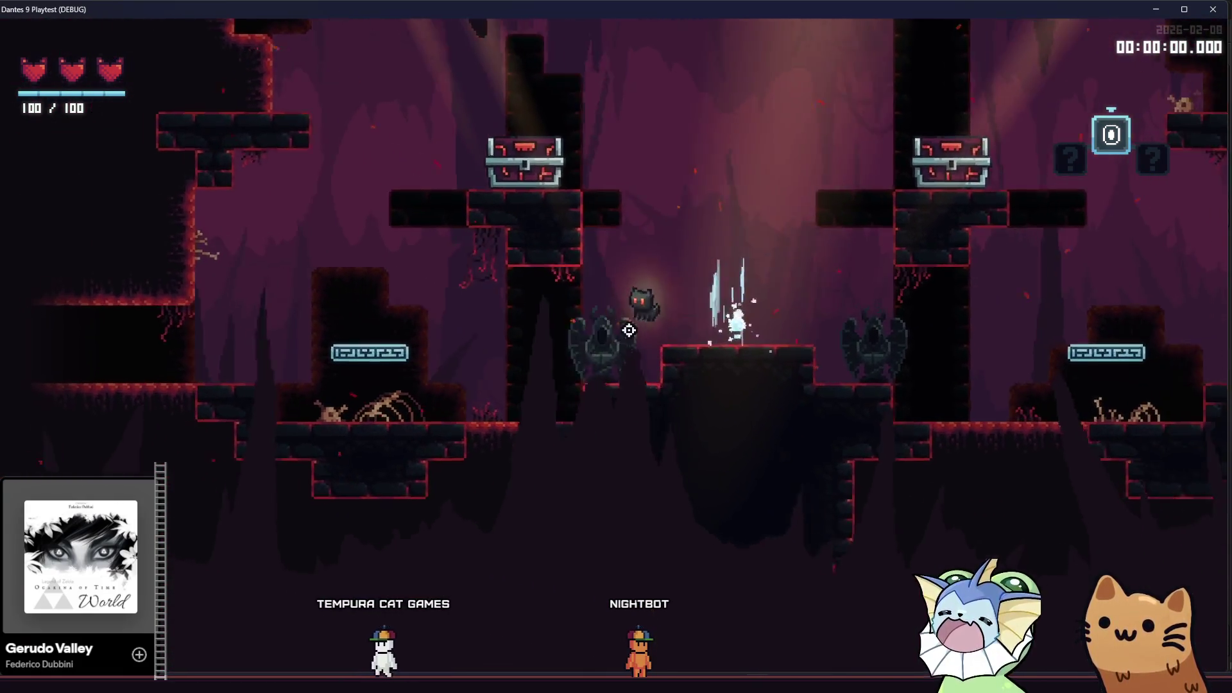
{"action": "key", "text": "space"}
{"action": "key", "text": "F1"}
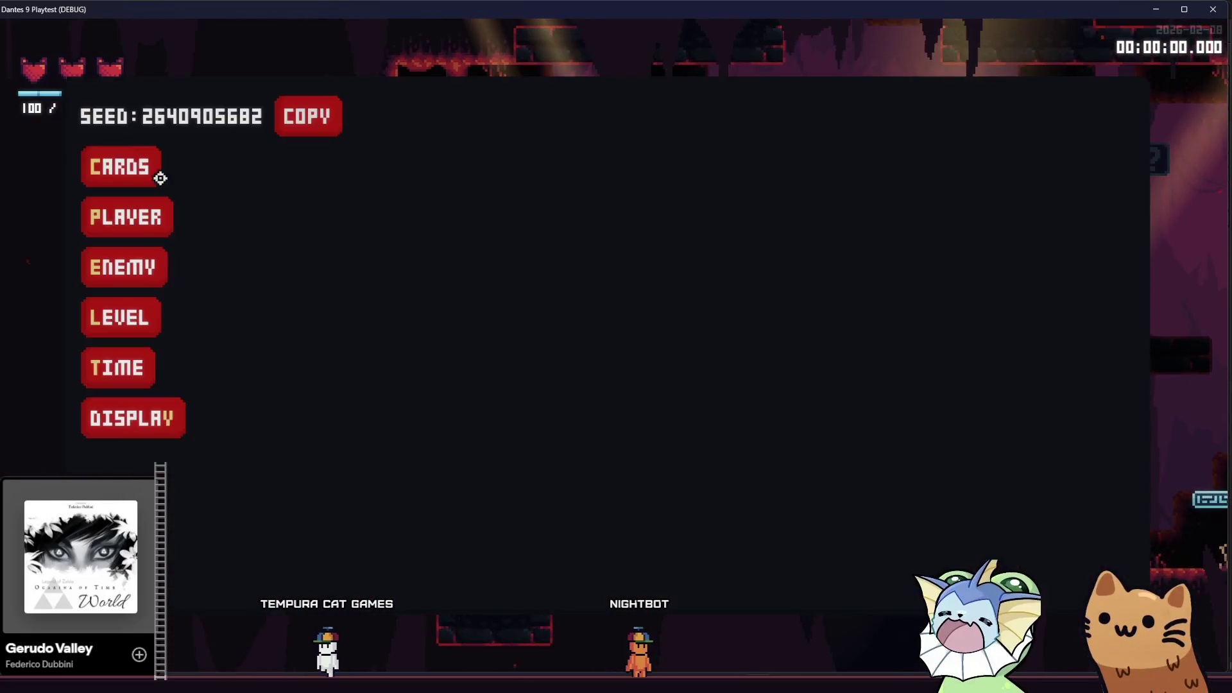
{"action": "left_click", "coordinate": [160, 178]}
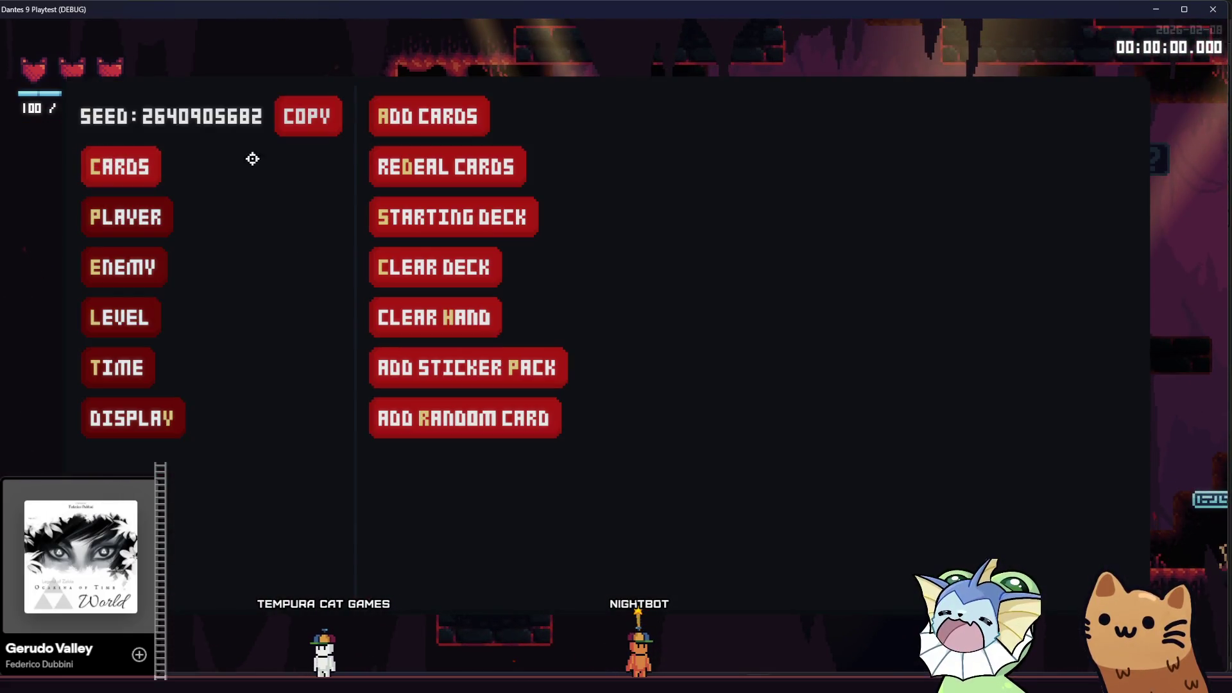
{"action": "left_click", "coordinate": [453, 118]}
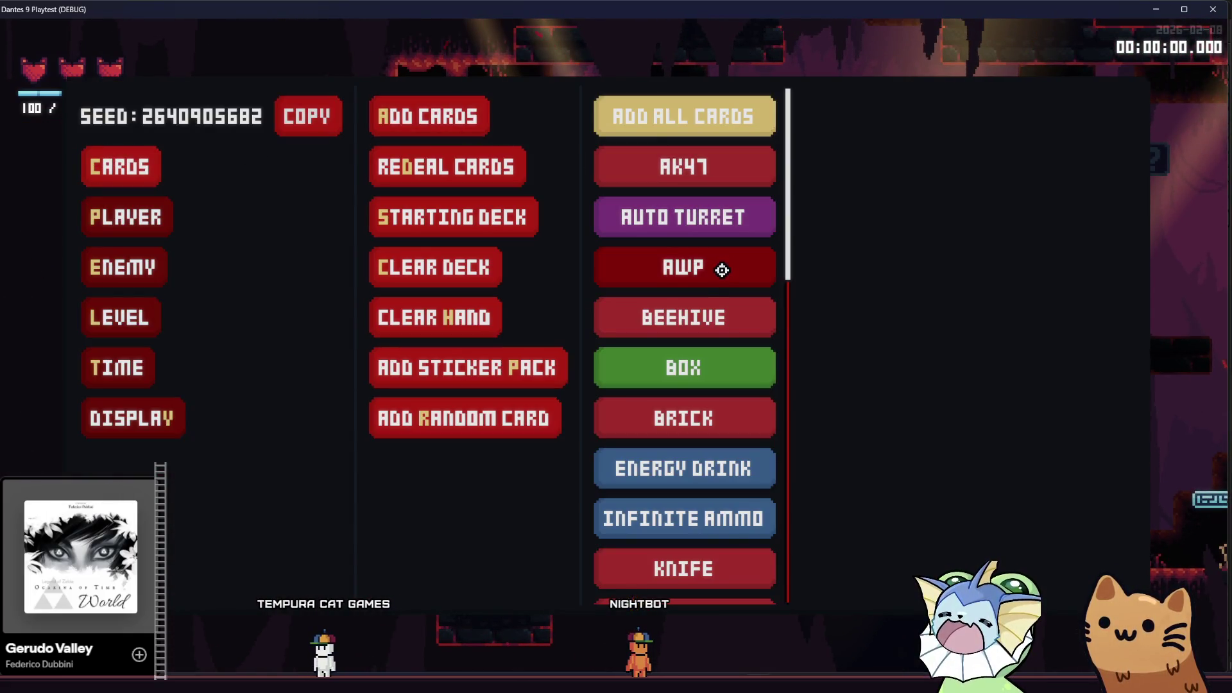
{"action": "scroll", "coordinate": [703, 318], "scroll_direction": "down", "scroll_amount": 3}
{"action": "left_click", "coordinate": [685, 318]}
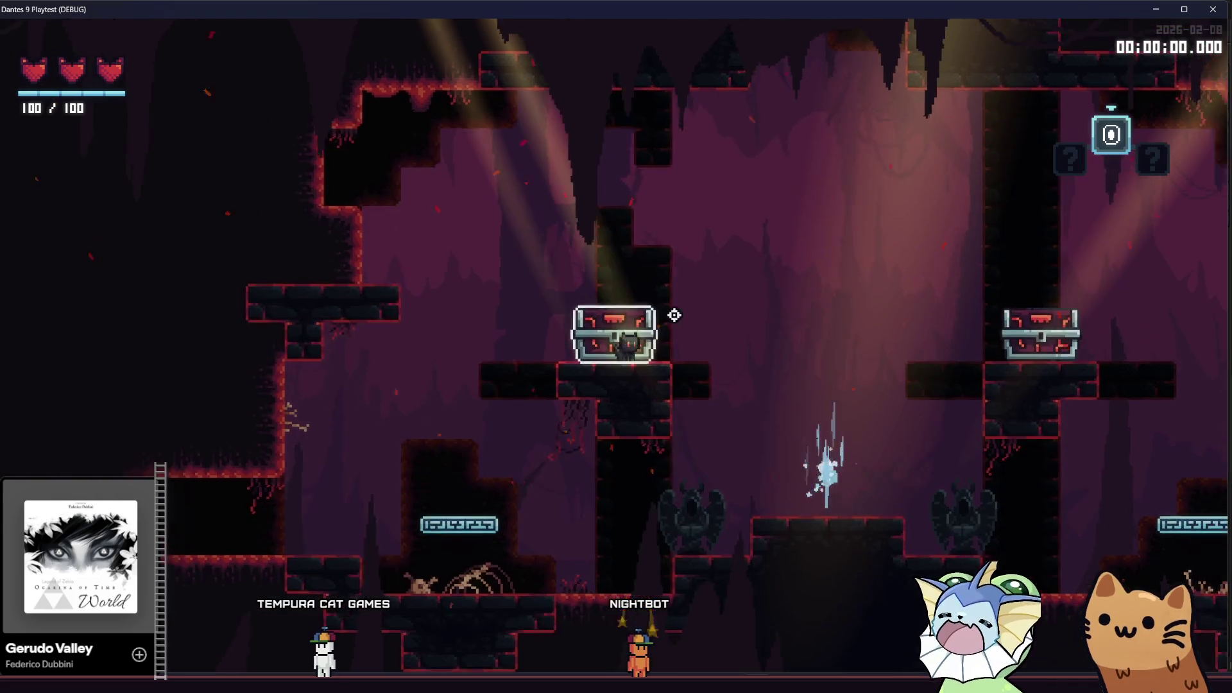
Add more Infinite Ammo cards to the hand through the debug menu
{"action": "key", "text": "F1"}
{"action": "left_click", "coordinate": [150, 182]}
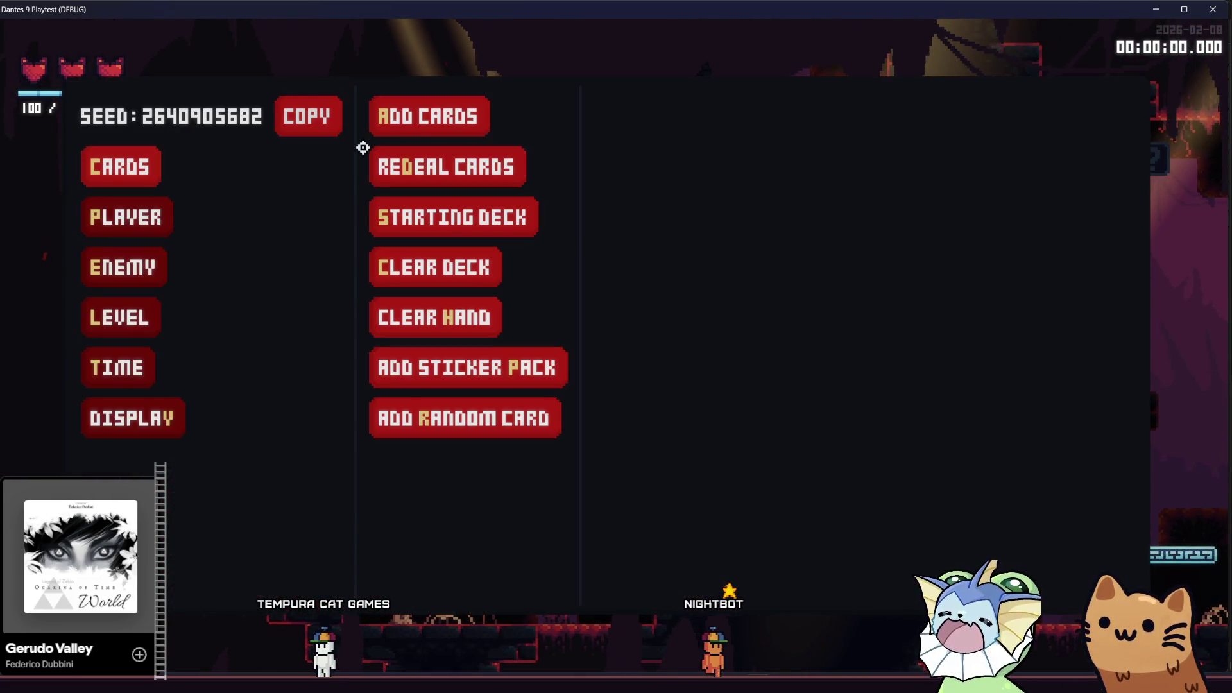
{"action": "left_click", "coordinate": [462, 121]}
{"action": "scroll", "coordinate": [644, 260], "scroll_direction": "down", "scroll_amount": 4}
{"action": "scroll", "coordinate": [644, 260], "scroll_direction": "down", "scroll_amount": 7}
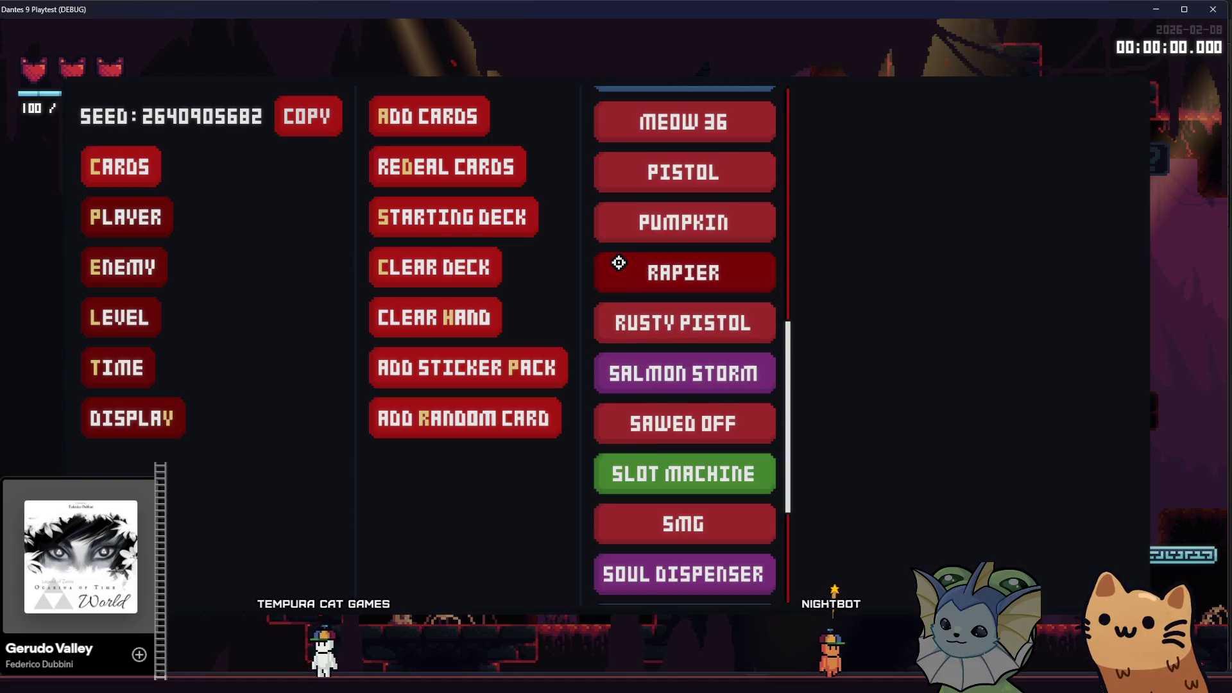
{"action": "scroll", "coordinate": [702, 281], "scroll_direction": "up", "scroll_amount": 10}
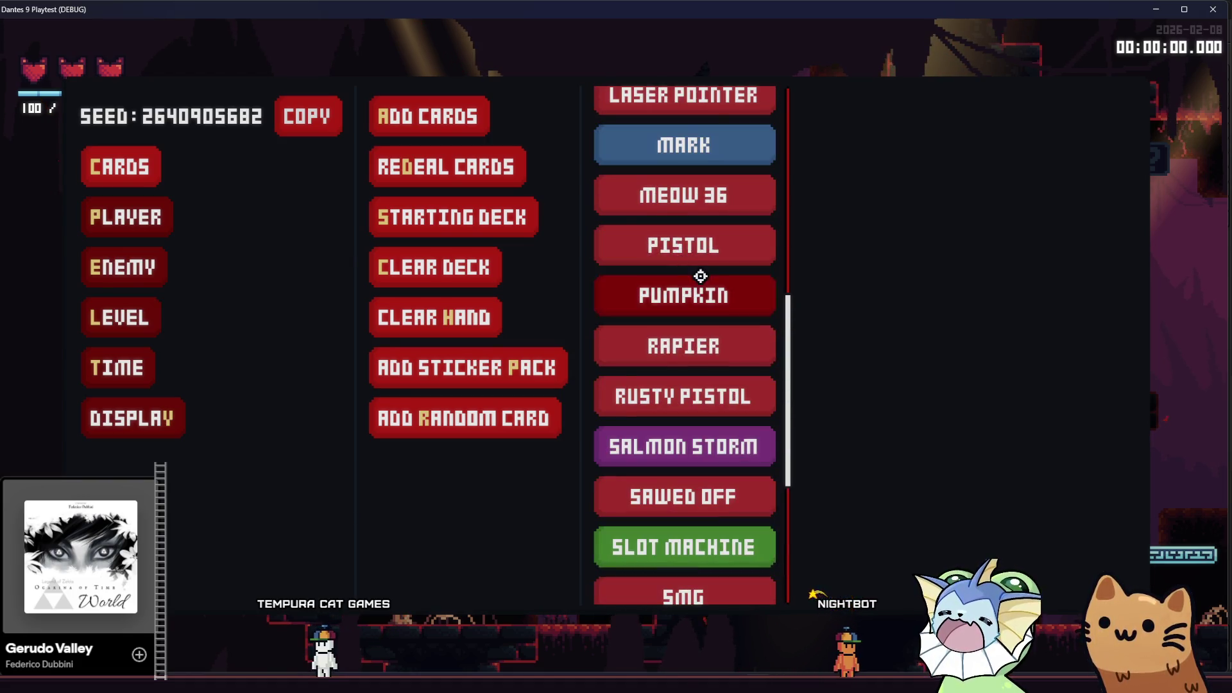
{"action": "left_click", "coordinate": [705, 512]}
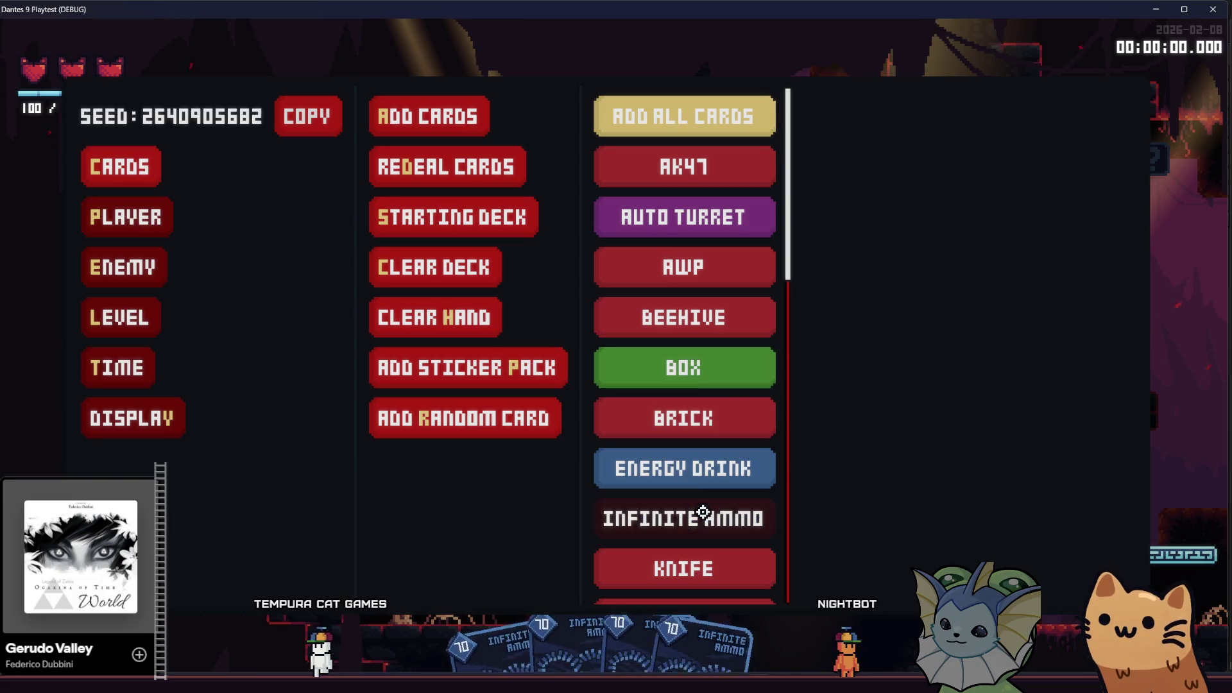
{"action": "key", "text": "Escape"}
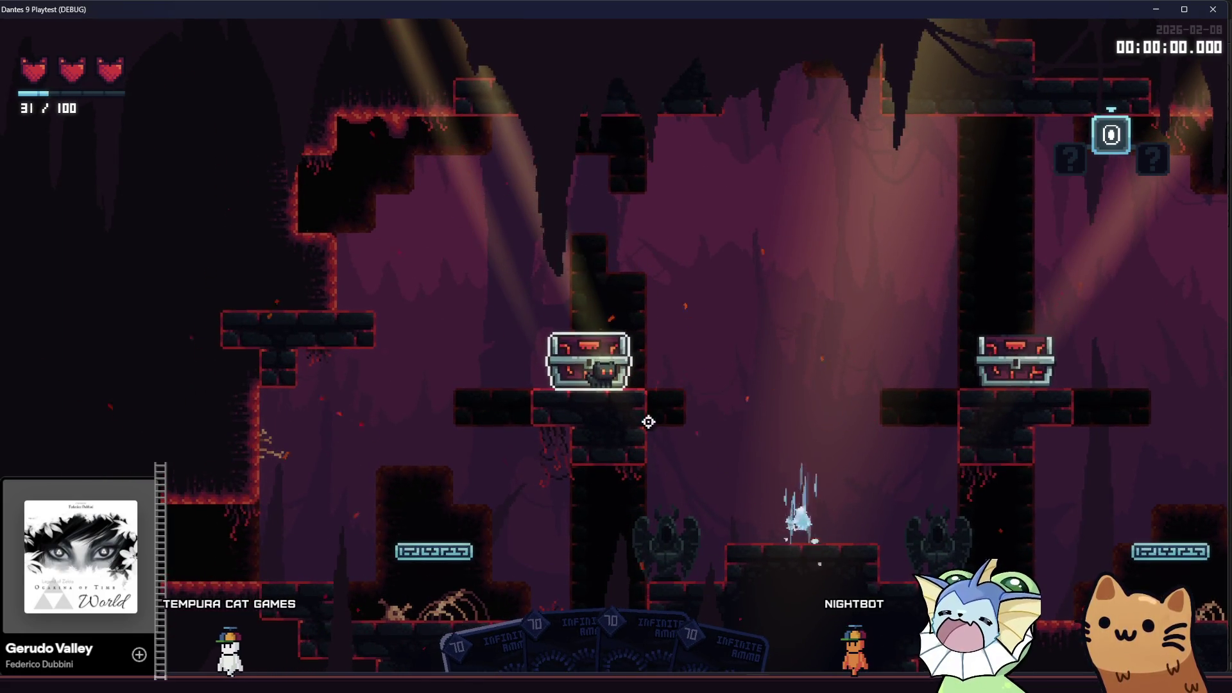
Add two batches of AK47 cards to the hand
{"action": "key", "text": "F1"}
{"action": "left_click", "coordinate": [145, 164]}
{"action": "left_click", "coordinate": [484, 120]}
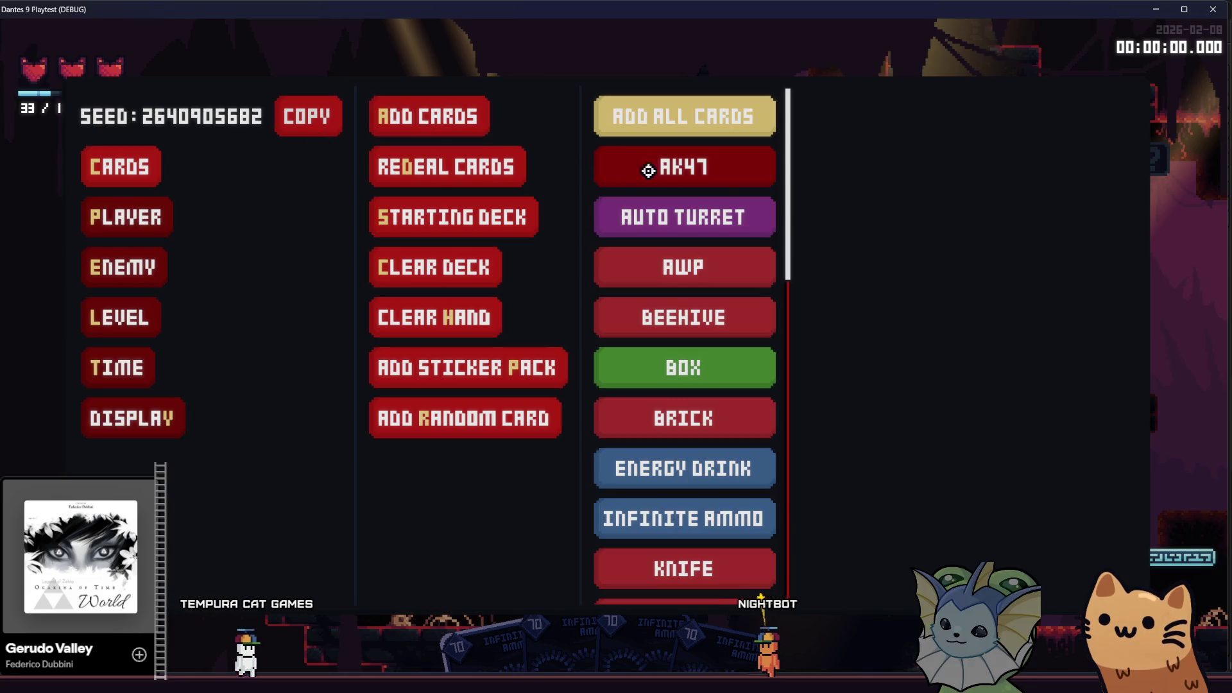
{"action": "left_click", "coordinate": [627, 165]}
{"action": "left_click", "coordinate": [627, 165]}
{"action": "key", "text": "Escape"}
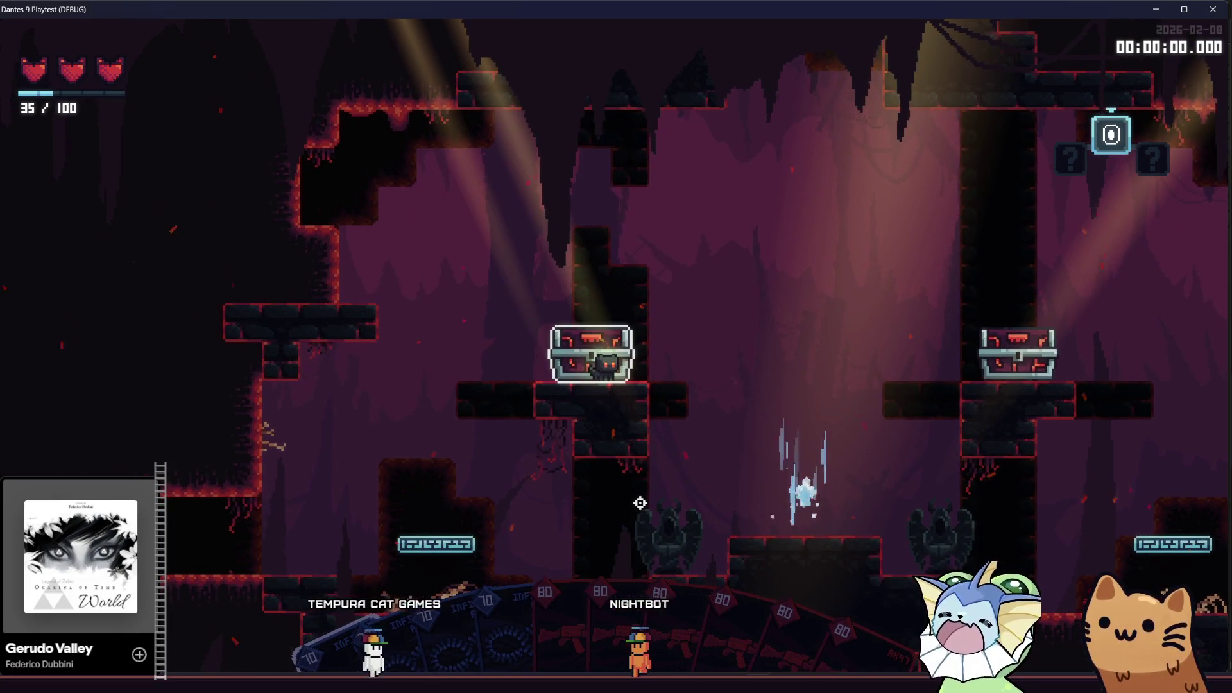
Add Box cards to the hand and close the debug menu
{"action": "key", "text": "F1"}
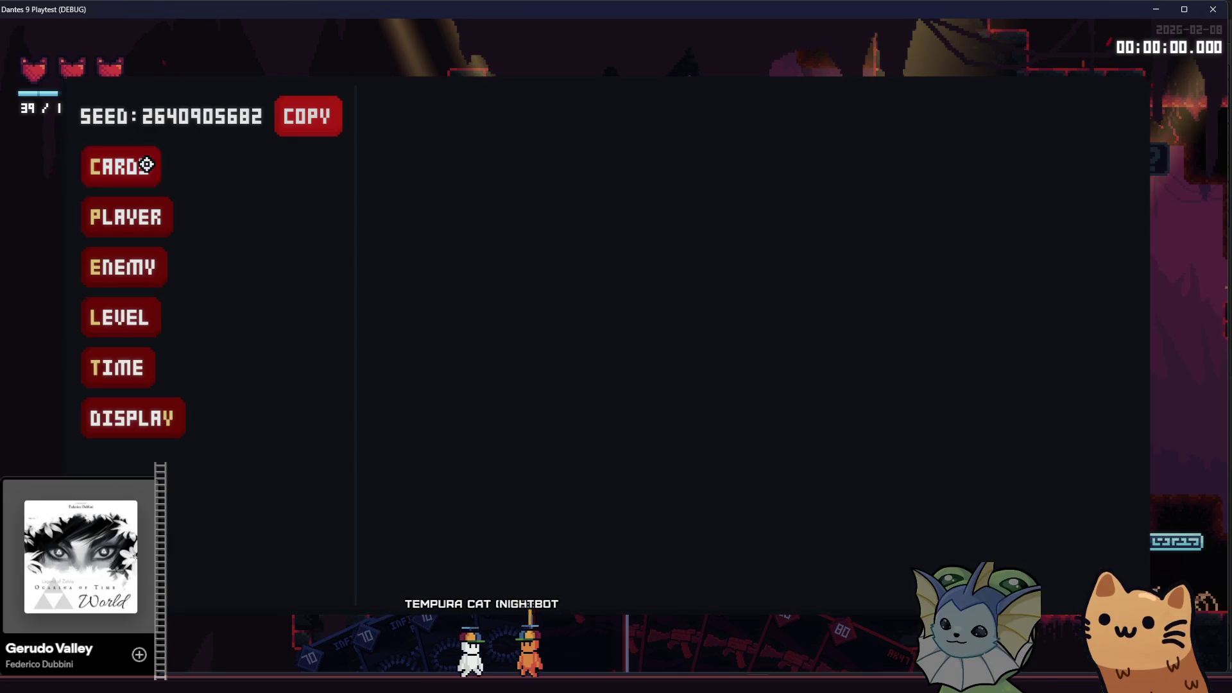
{"action": "left_click", "coordinate": [146, 164]}
{"action": "left_click", "coordinate": [453, 116]}
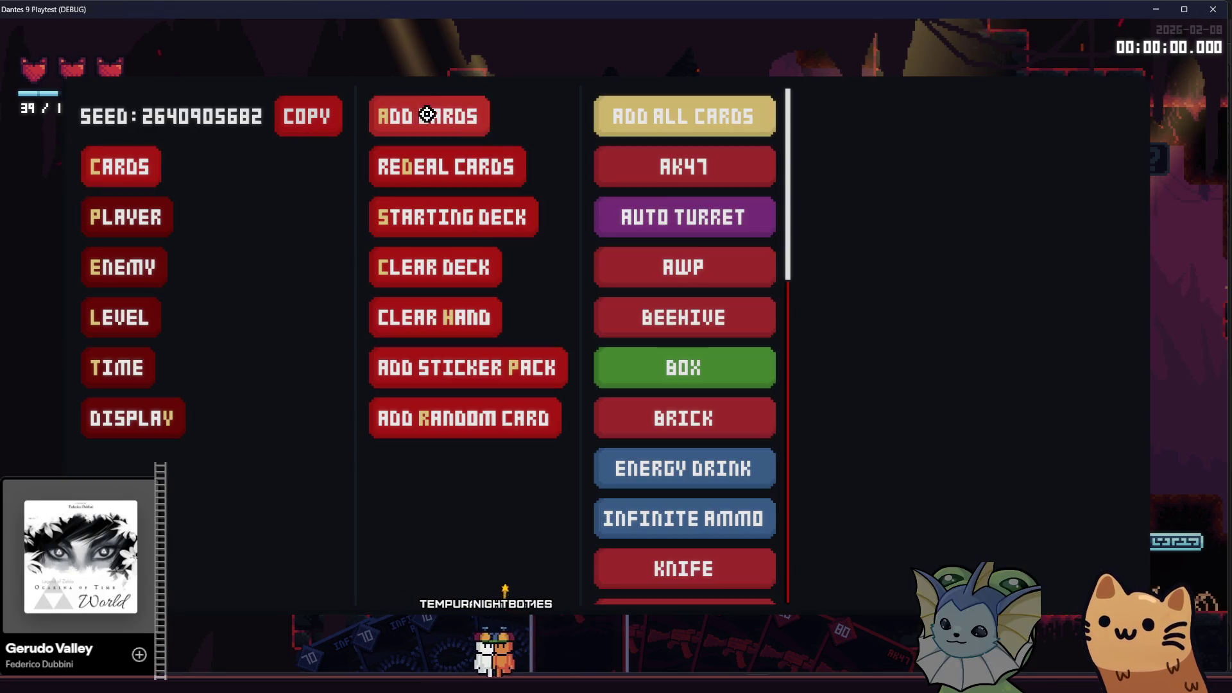
{"action": "left_click", "coordinate": [740, 372]}
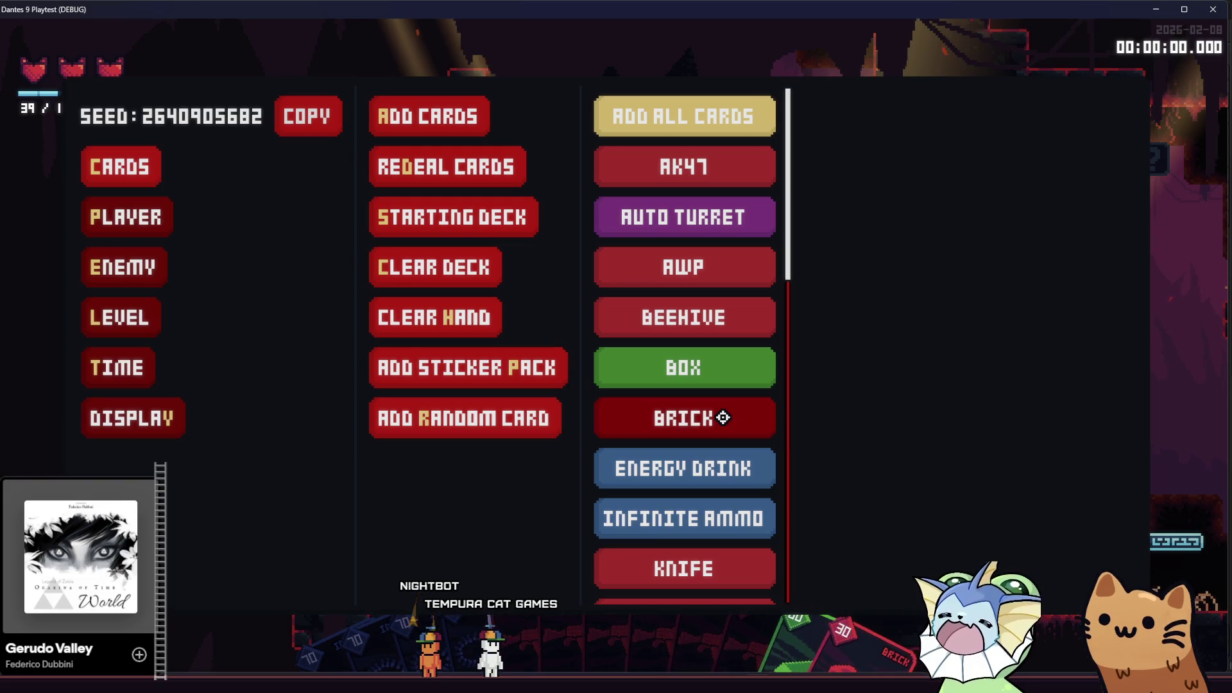
{"action": "key", "text": "F1"}
Run right through the lower rooms, break the crystal, and fire the AK47 at enemies
{"action": "key", "text": "d"}
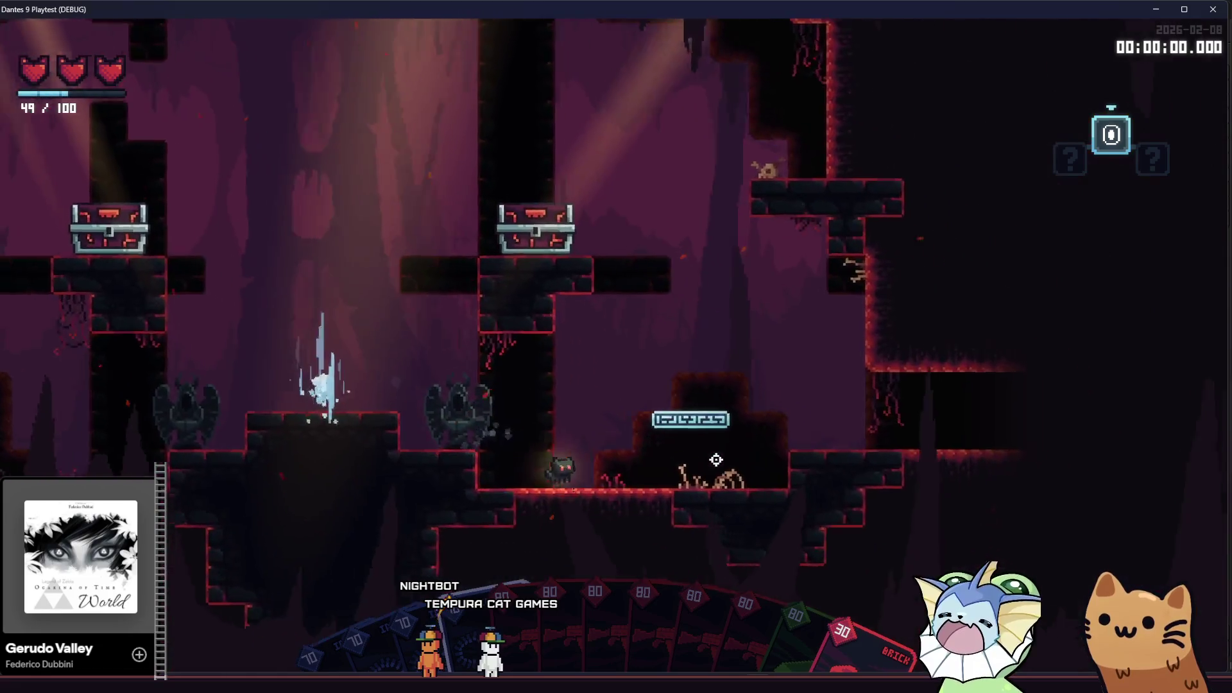
{"action": "key", "text": "d"}
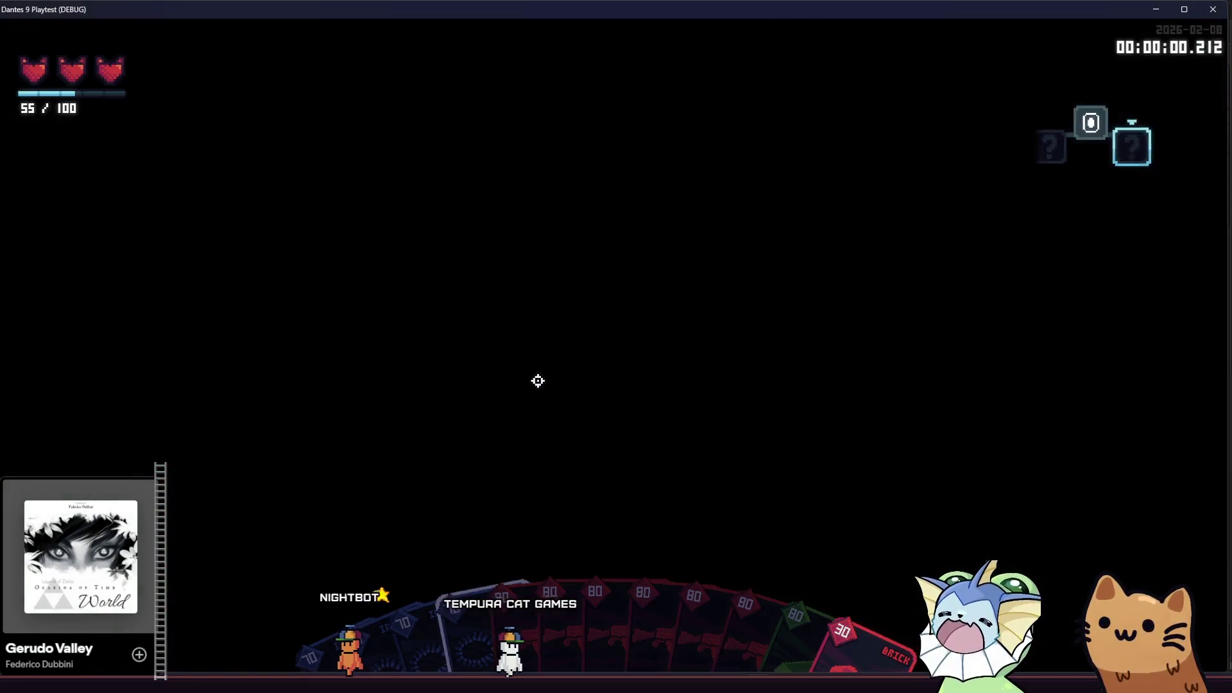
{"action": "key", "text": "d"}
{"action": "key", "text": "space"}
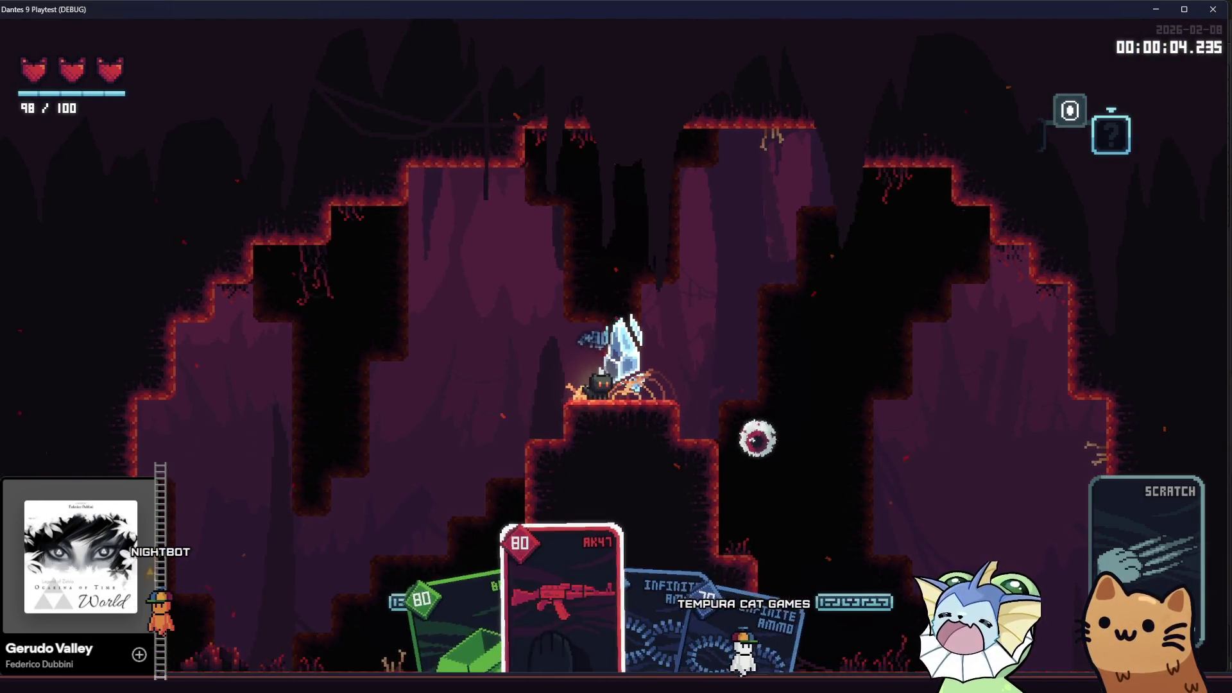
{"action": "key", "text": "a"}
{"action": "mouse_move", "coordinate": [680, 327]}
{"action": "left_mouse_down"}
{"action": "mouse_move", "coordinate": [713, 323]}
{"action": "mouse_move", "coordinate": [435, 353]}
{"action": "left_mouse_up"}
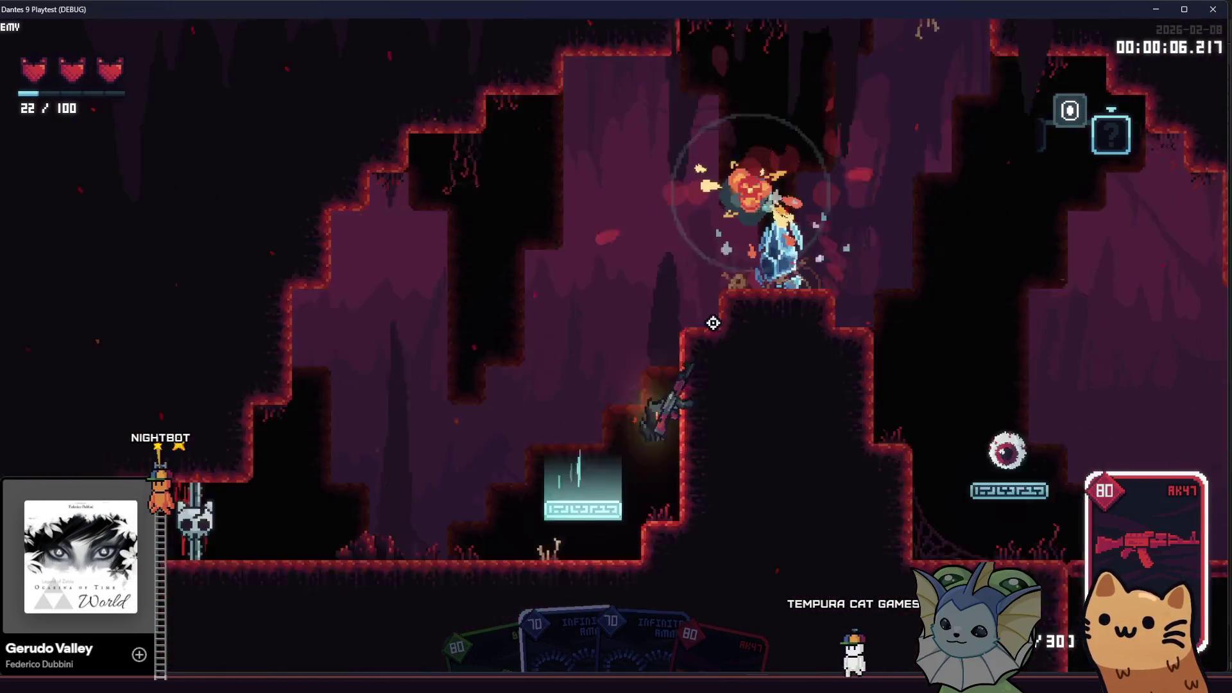
{"action": "key", "text": "space"}
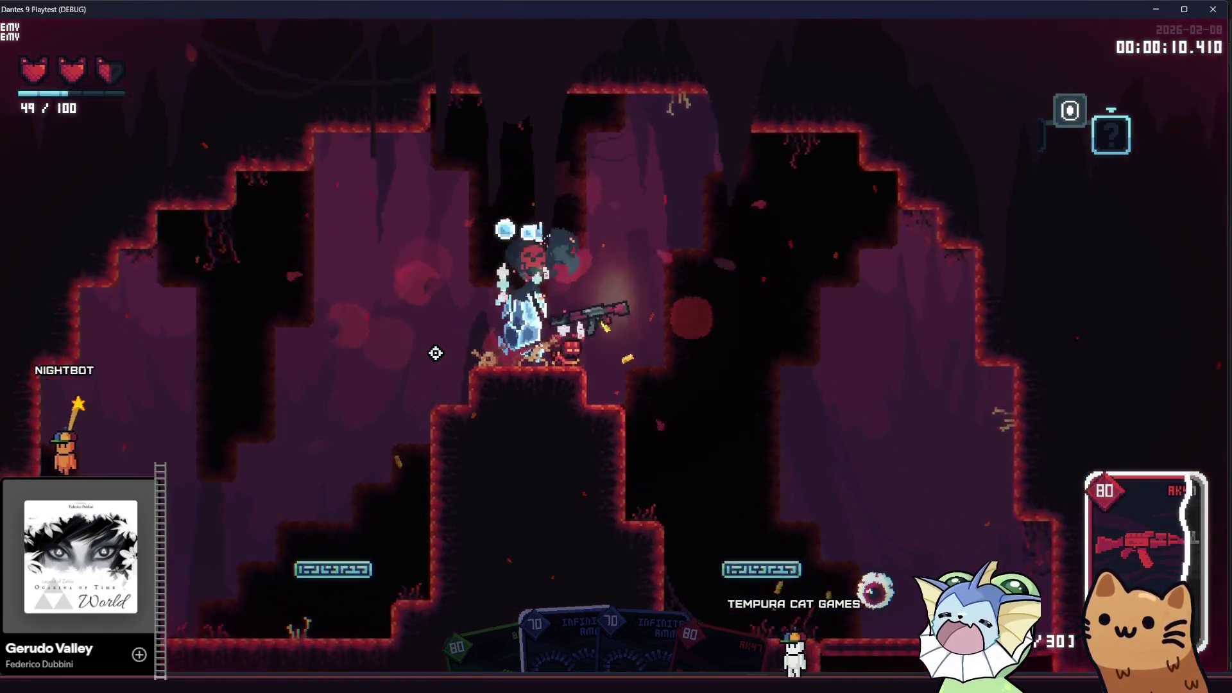
Push through the next cave rooms, aiming the AK47 and jumping onto the upper ledges
{"action": "key", "text": "d"}
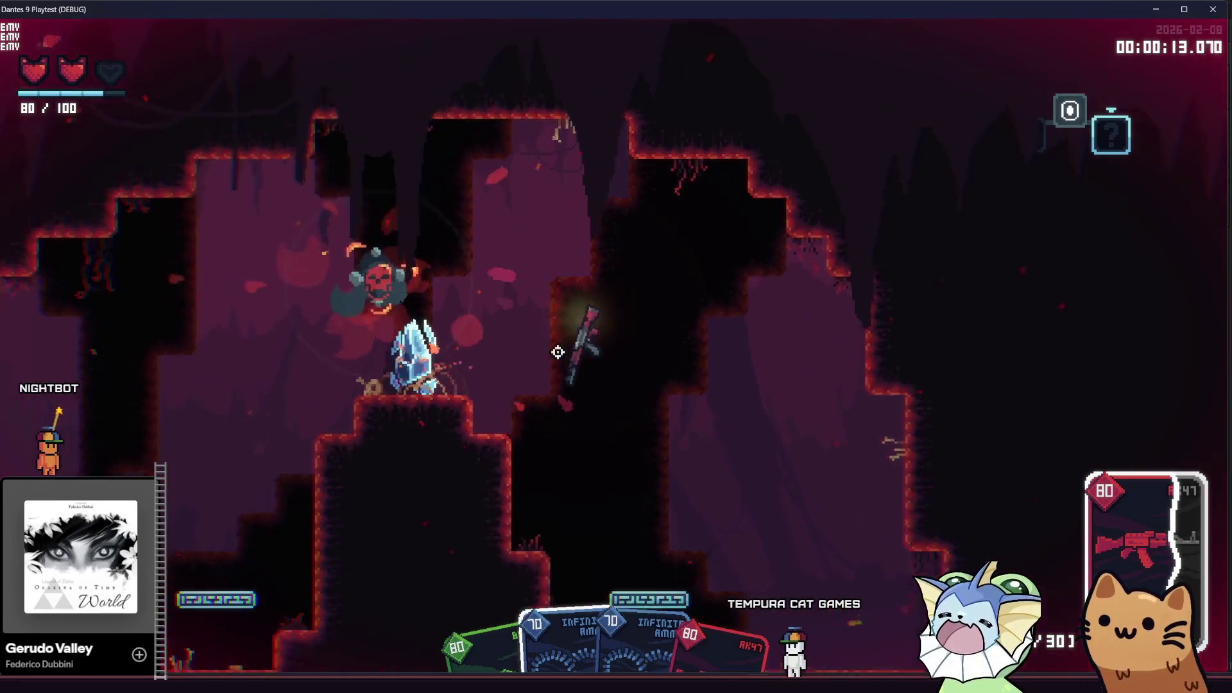
{"action": "key", "text": "d"}
{"action": "mouse_move", "coordinate": [558, 352]}
{"action": "left_mouse_down"}
{"action": "mouse_move", "coordinate": [415, 308]}
{"action": "mouse_move", "coordinate": [386, 240]}
{"action": "mouse_move", "coordinate": [357, 272]}
{"action": "mouse_move", "coordinate": [324, 202]}
{"action": "mouse_move", "coordinate": [344, 336]}
{"action": "mouse_move", "coordinate": [360, 360]}
{"action": "mouse_move", "coordinate": [336, 338]}
{"action": "mouse_move", "coordinate": [731, 365]}
{"action": "mouse_move", "coordinate": [798, 407]}
{"action": "mouse_move", "coordinate": [803, 434]}
{"action": "mouse_move", "coordinate": [910, 413]}
{"action": "mouse_move", "coordinate": [837, 347]}
{"action": "mouse_move", "coordinate": [817, 352]}
{"action": "mouse_move", "coordinate": [851, 399]}
{"action": "mouse_move", "coordinate": [840, 375]}
{"action": "mouse_move", "coordinate": [286, 355]}
{"action": "mouse_move", "coordinate": [286, 366]}
{"action": "mouse_move", "coordinate": [355, 354]}
{"action": "left_mouse_up"}
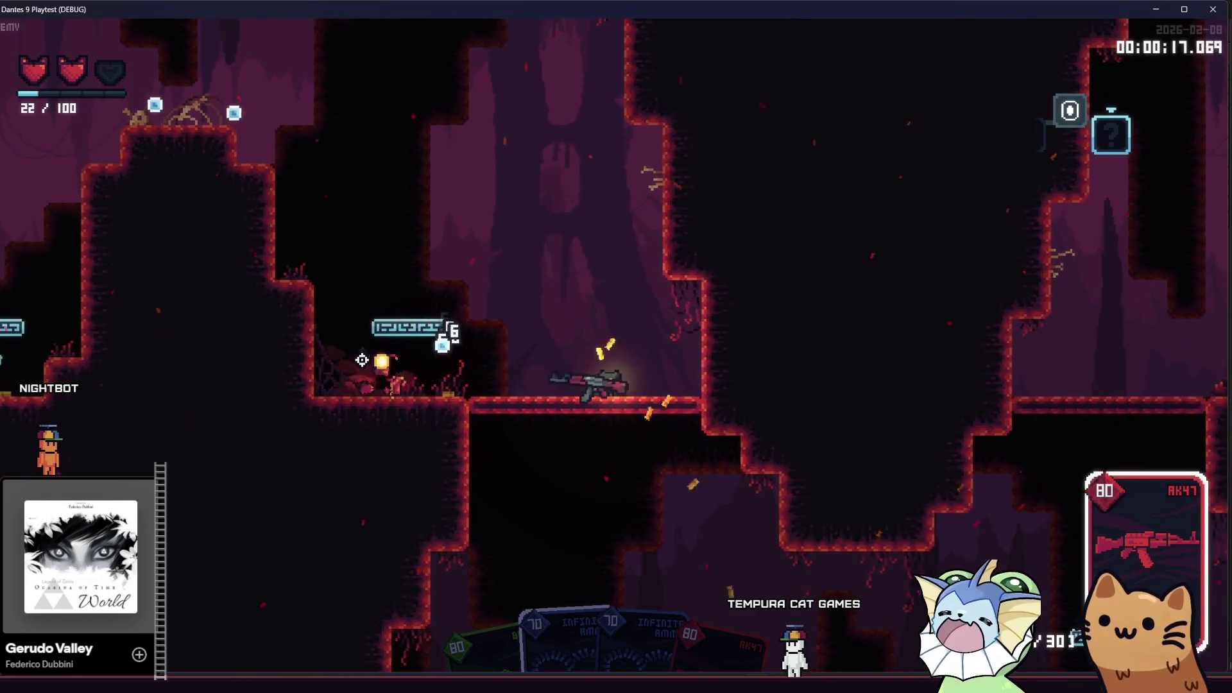
{"action": "key", "text": "d"}
{"action": "key", "text": "d"}
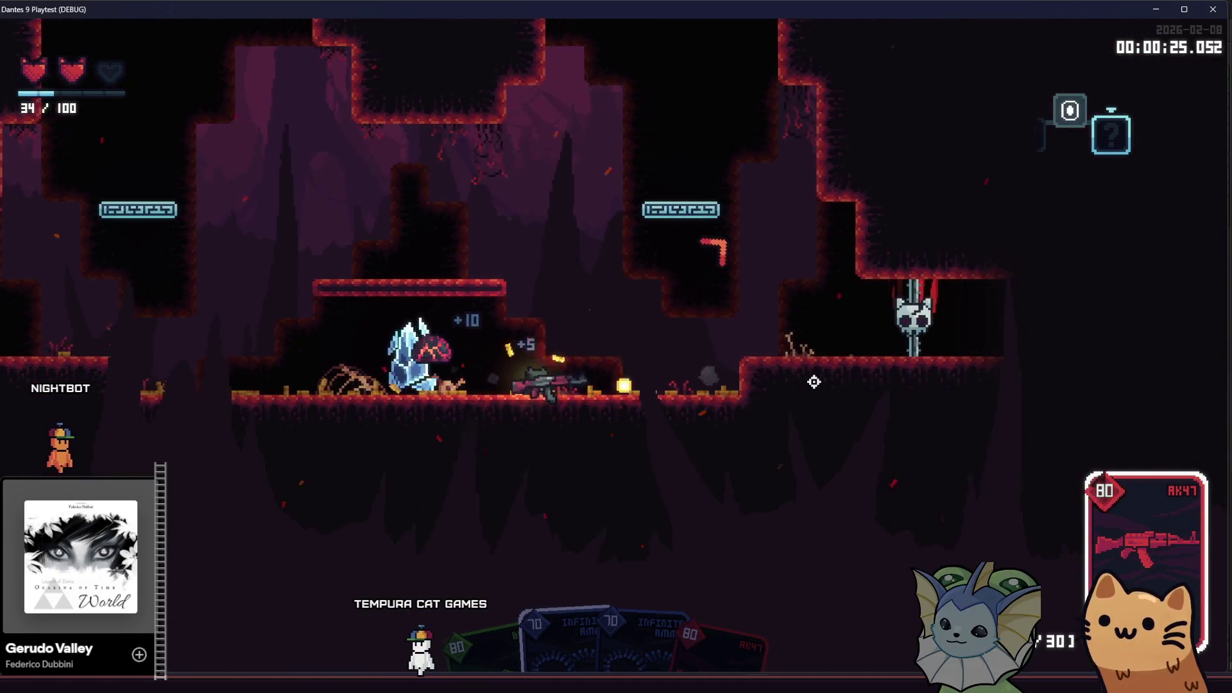
{"action": "key", "text": "a"}
{"action": "key", "text": "space"}
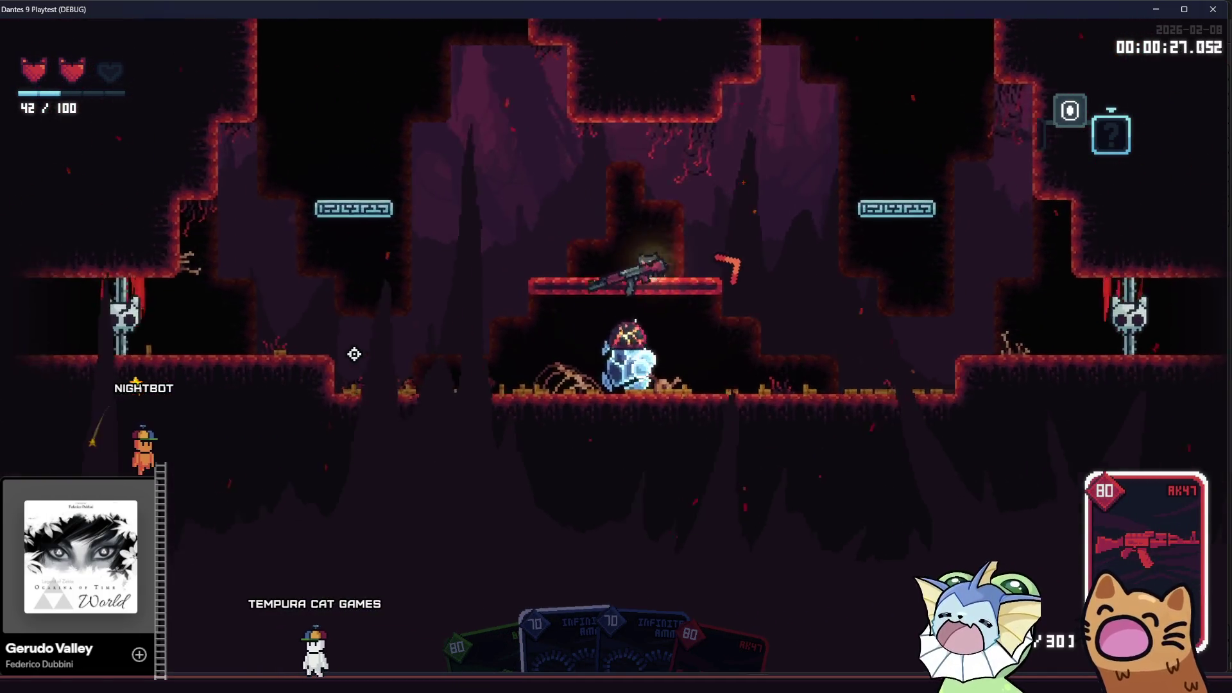
{"action": "key", "text": "d"}
{"action": "key", "text": "space"}
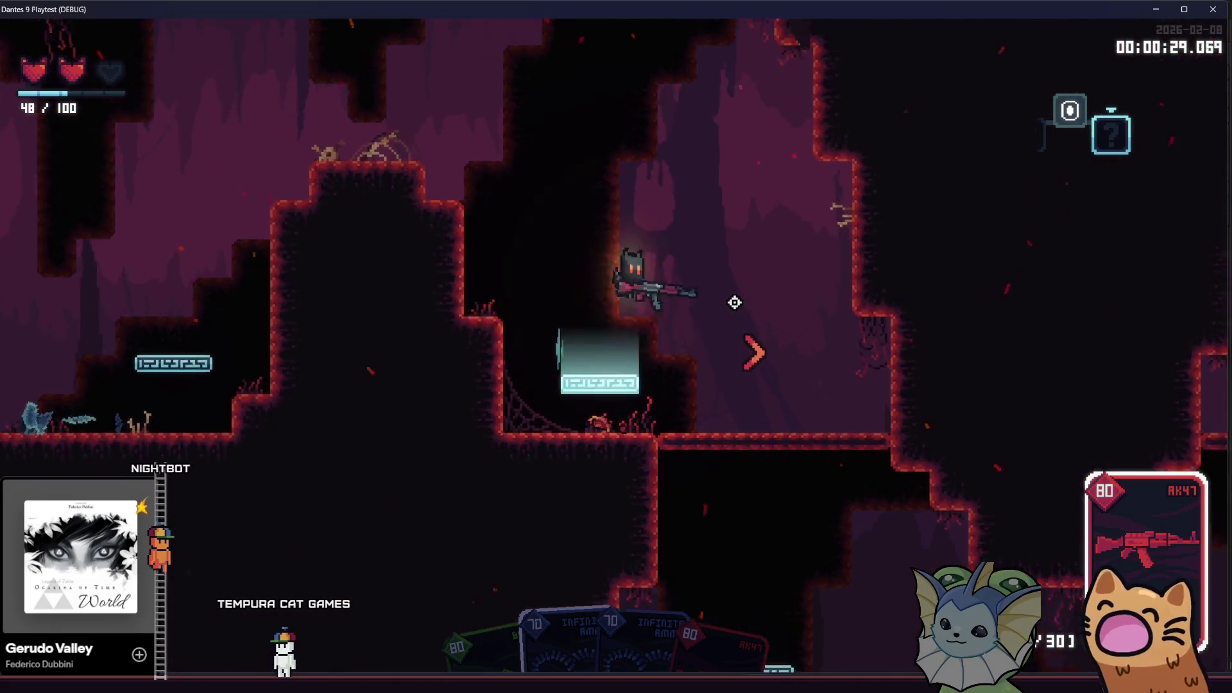
Cross the skull-topped pillar to the raised platform, then stop the game and return to card_infinite_ammo.gd
{"action": "key", "text": "a"}
{"action": "key", "text": "space"}
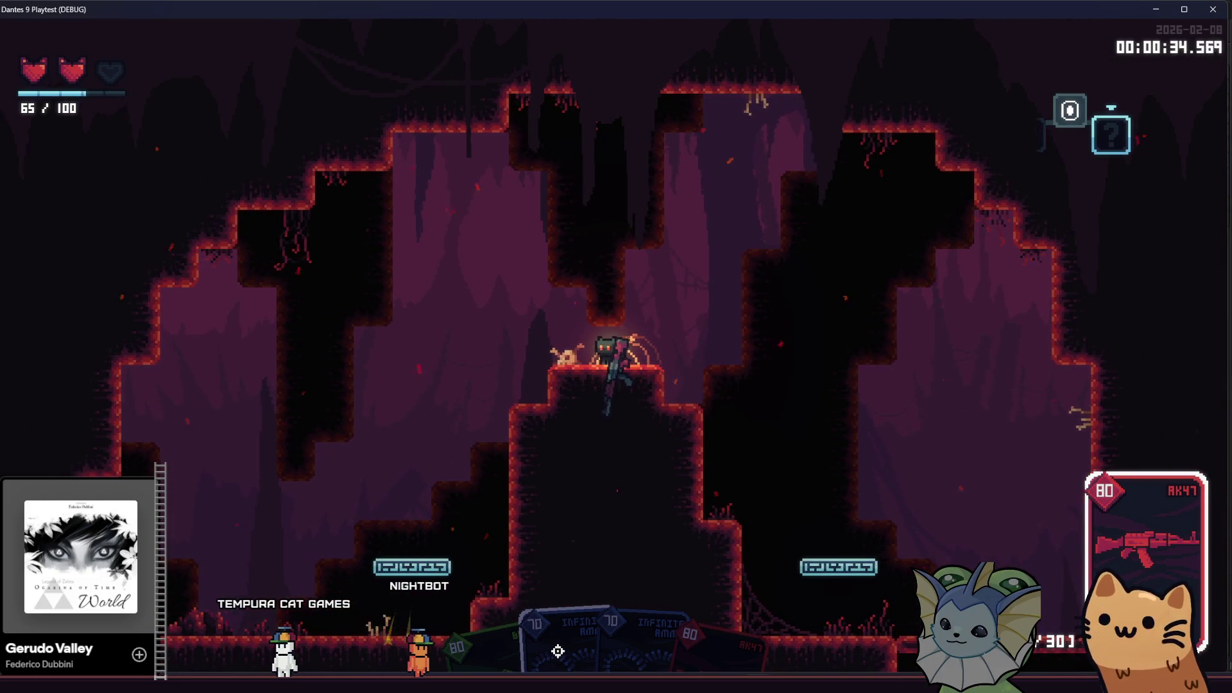
{"action": "key", "text": "d"}
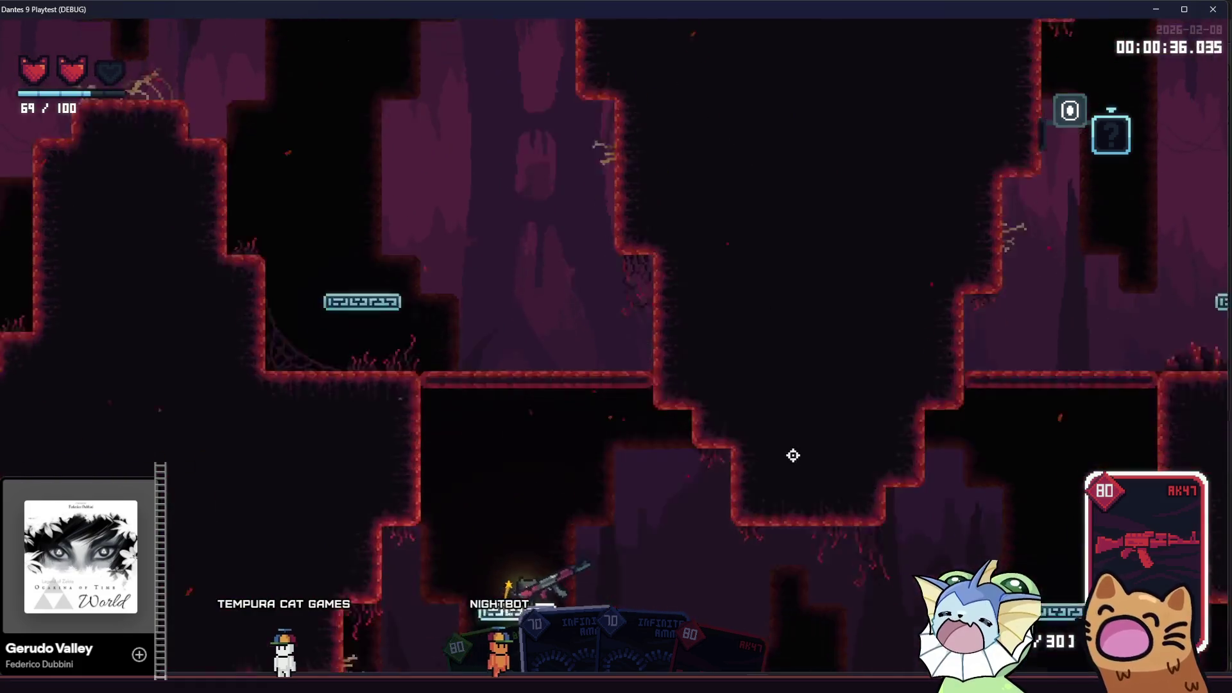
{"action": "mouse_move", "coordinate": [793, 456]}
{"action": "left_mouse_down"}
{"action": "mouse_move", "coordinate": [400, 449]}
{"action": "mouse_move", "coordinate": [310, 424]}
{"action": "mouse_move", "coordinate": [462, 360]}
{"action": "mouse_move", "coordinate": [267, 366]}
{"action": "mouse_move", "coordinate": [709, 308]}
{"action": "mouse_move", "coordinate": [757, 284]}
{"action": "mouse_move", "coordinate": [769, 242]}
{"action": "mouse_move", "coordinate": [751, 283]}
{"action": "left_mouse_up"}
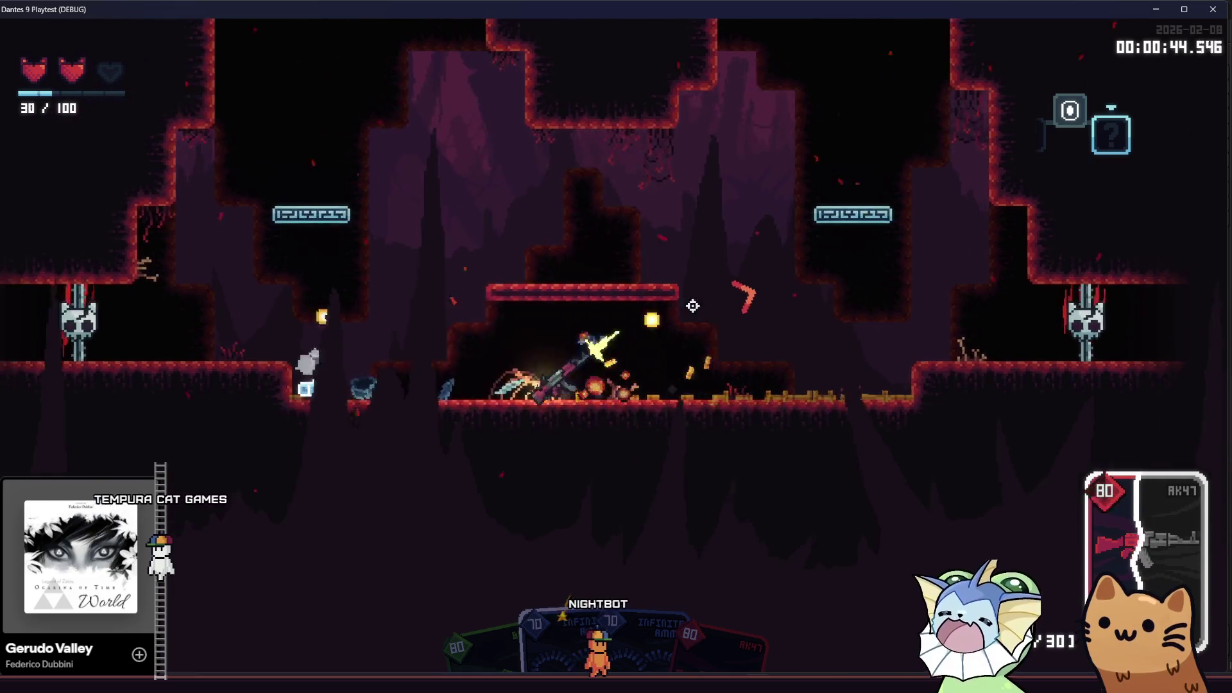
{"action": "key", "text": "space"}
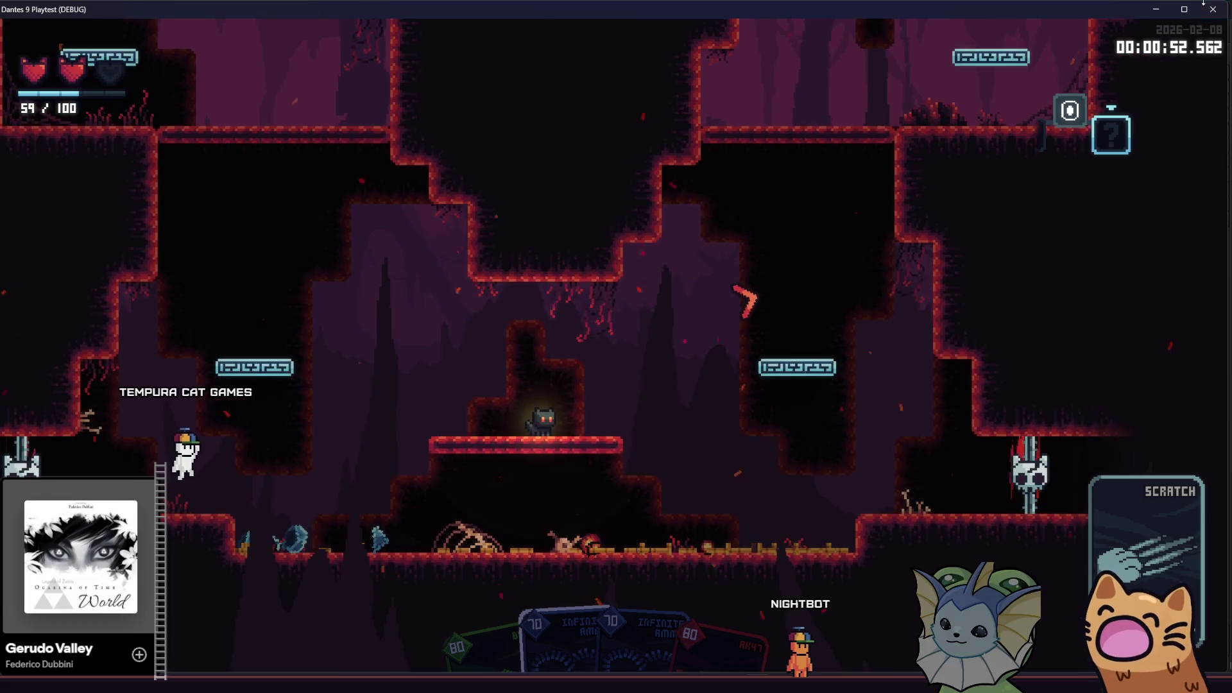
{"action": "key", "text": "F8"}
{"action": "left_click", "coordinate": [619, 276]}
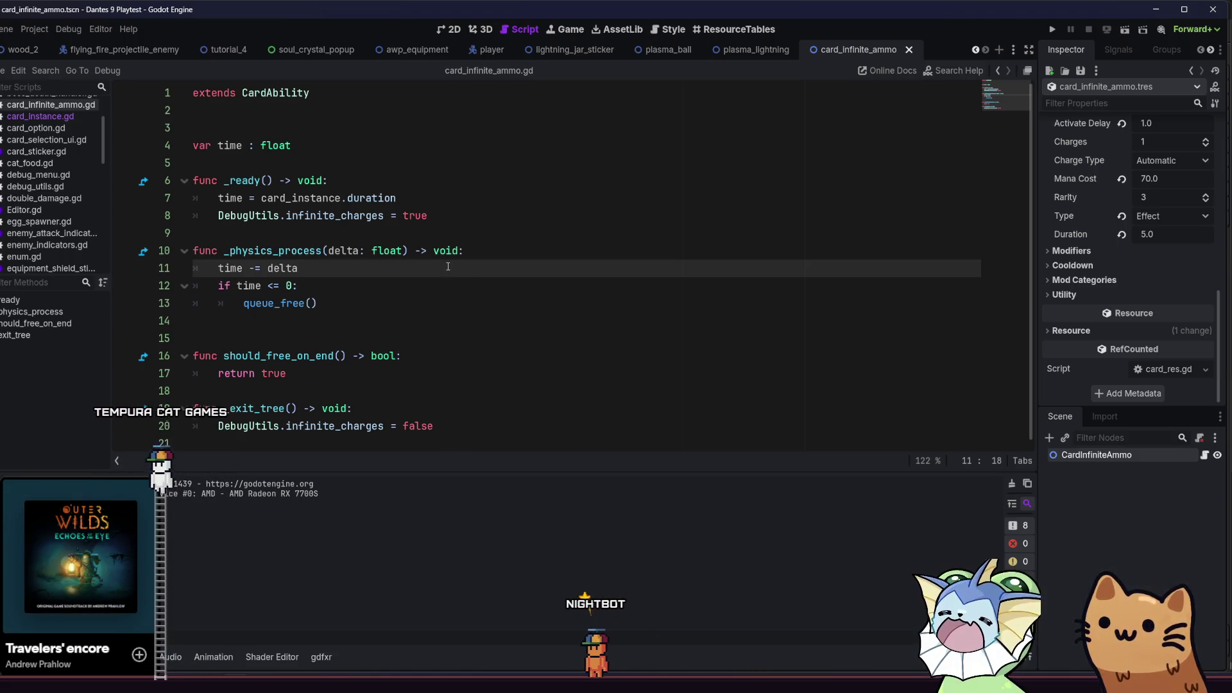
Insert 'await card_instance.activated' as the first line of _ready(), save, and relaunch the game
{"action": "left_click", "coordinate": [356, 192]}
{"action": "left_click", "coordinate": [360, 188]}
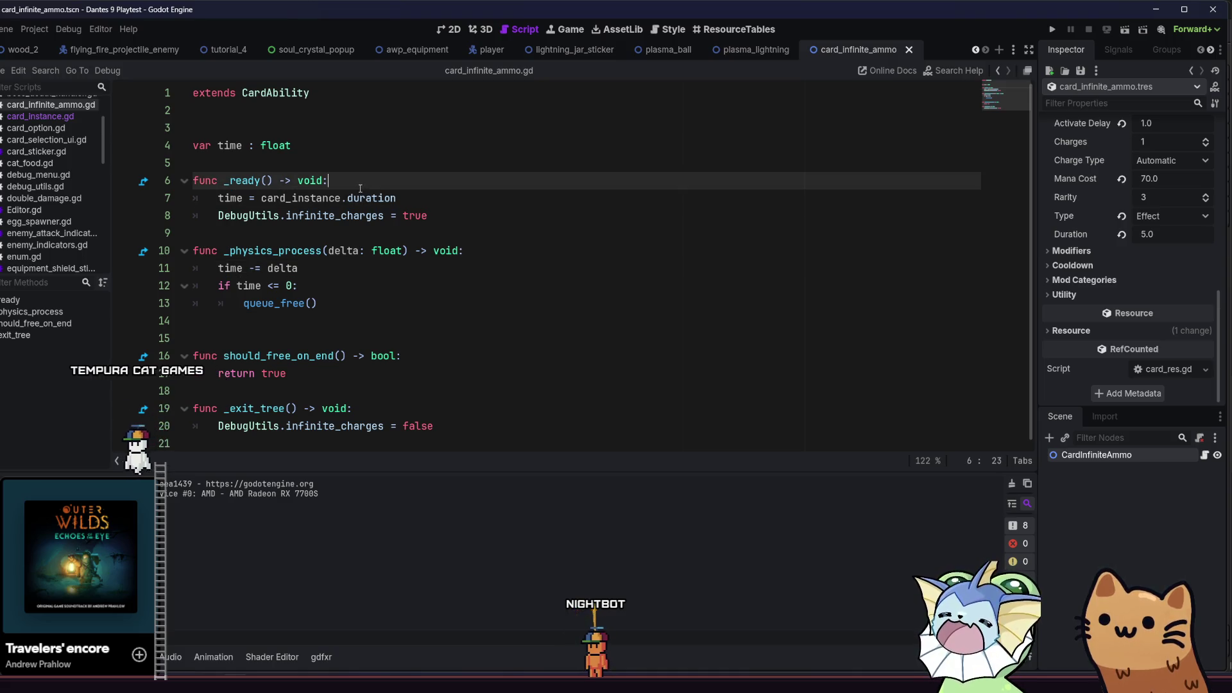
{"action": "key", "text": "Return"}
{"action": "type", "text": "await c"}
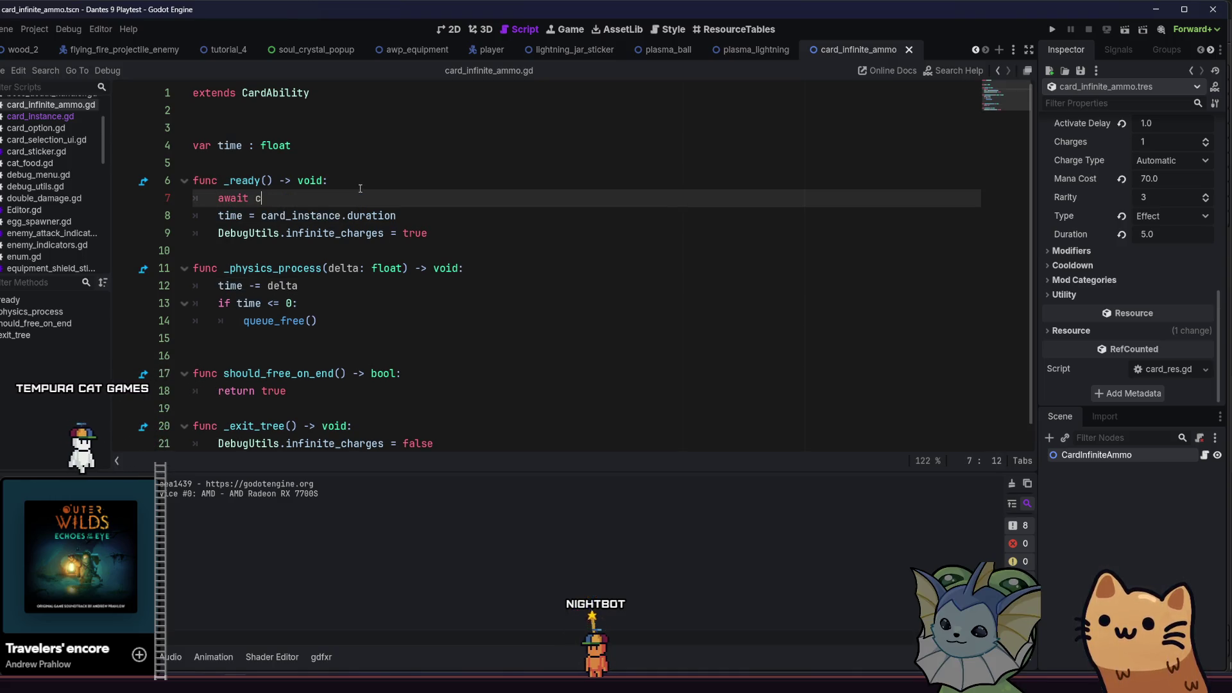
{"action": "type", "text": "ar"}
{"action": "key", "text": "Return"}
{"action": "type", "text": "."}
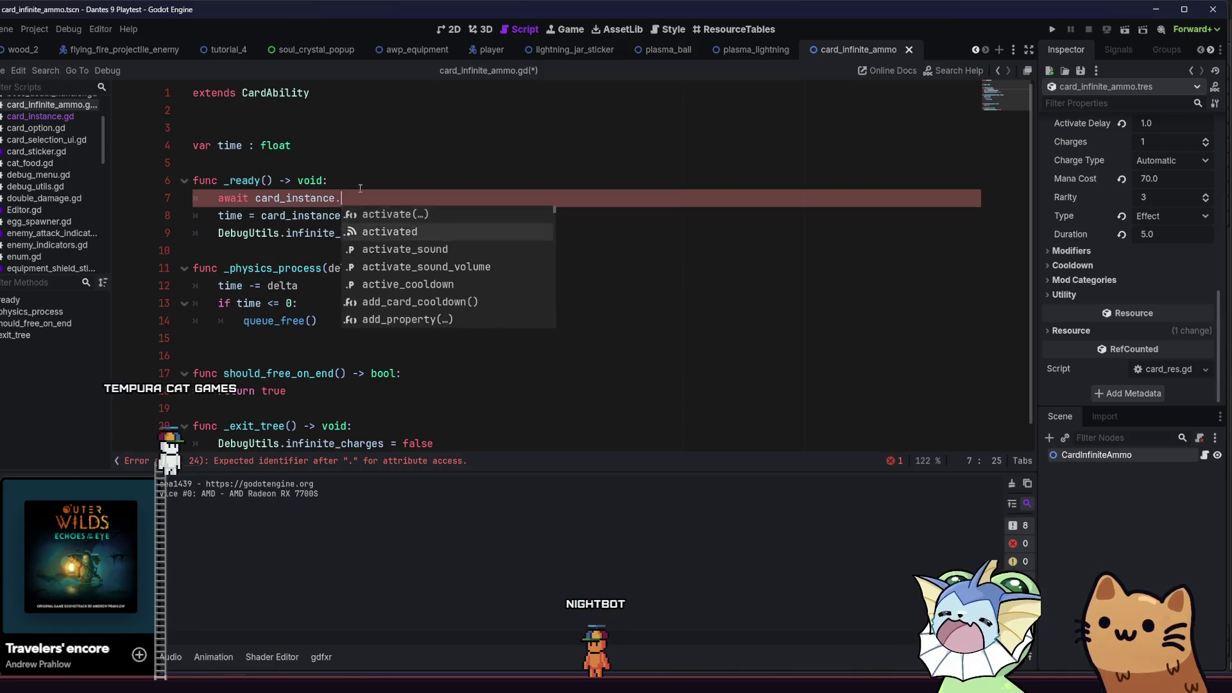
{"action": "key", "text": "Down"}
{"action": "key", "text": "Return"}
{"action": "key", "text": "Down"}
{"action": "key", "text": "Down"}
{"action": "left_click", "coordinate": [480, 190]}
{"action": "key", "text": "ctrl+s"}
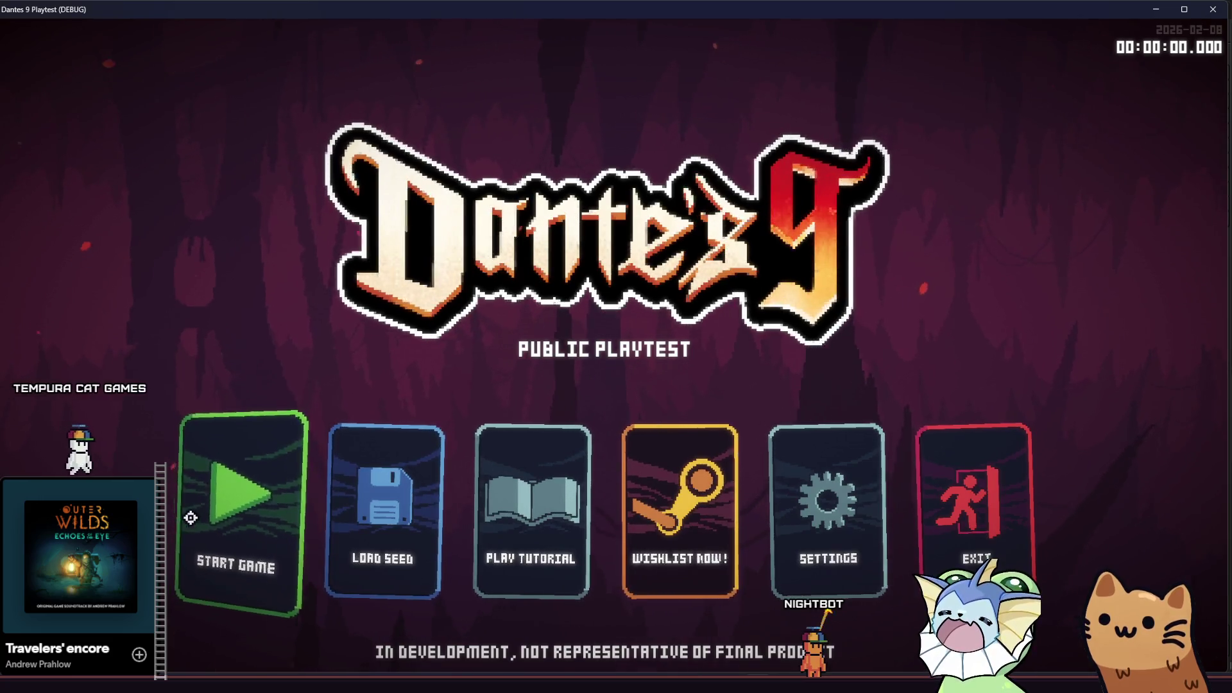
Start a new game, add two Infinite Ammo cards from the debug menu, and activate one
{"action": "left_click", "coordinate": [285, 459]}
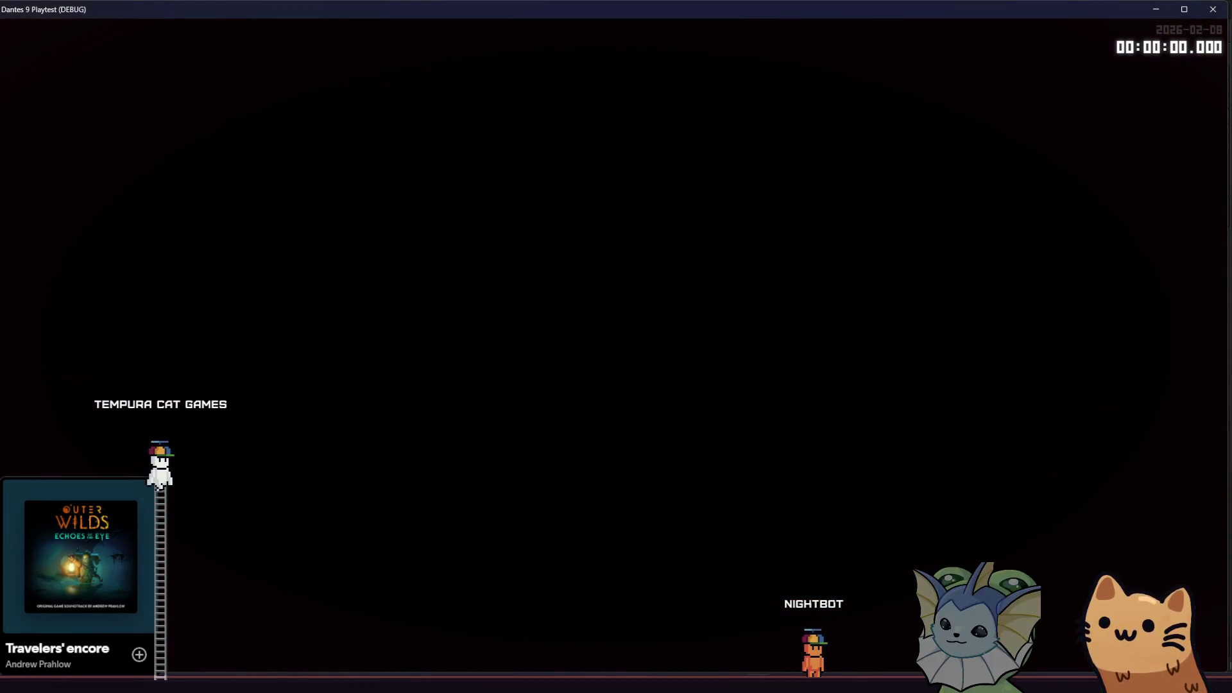
{"action": "key", "text": "F1"}
{"action": "left_click", "coordinate": [408, 126]}
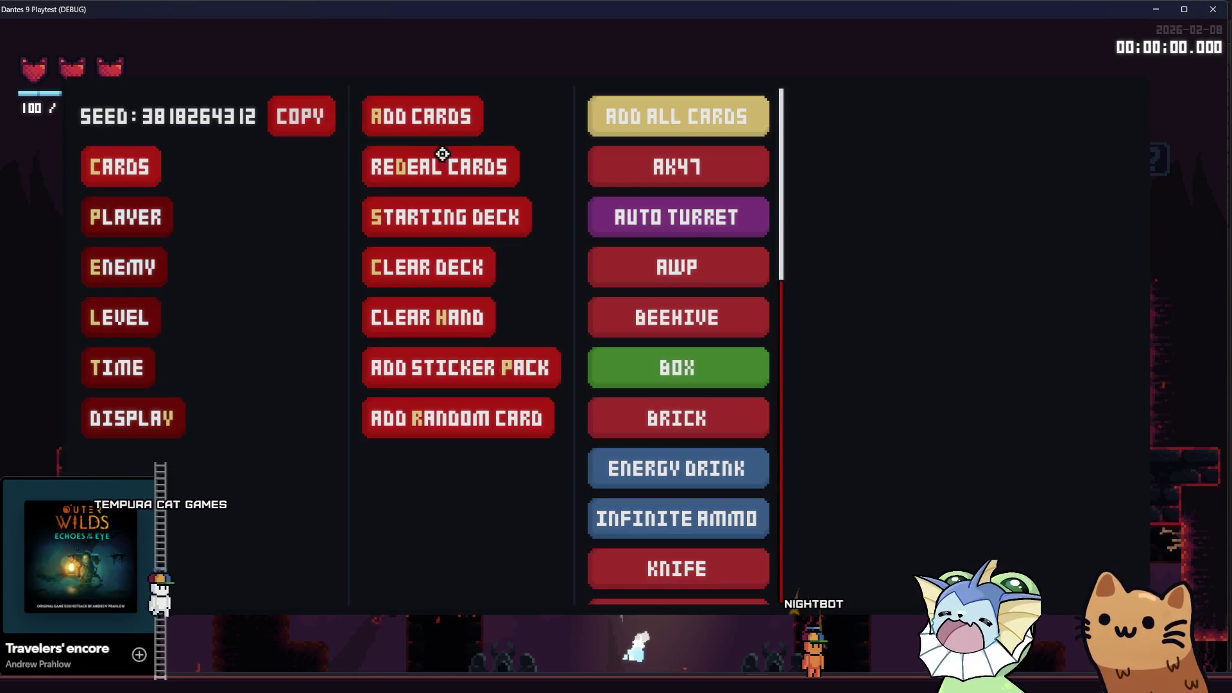
{"action": "scroll", "coordinate": [638, 267], "scroll_direction": "down", "scroll_amount": 3}
{"action": "left_click", "coordinate": [666, 379]}
{"action": "left_click", "coordinate": [667, 379]}
{"action": "left_click", "coordinate": [667, 379]}
{"action": "left_click", "coordinate": [666, 380]}
{"action": "key", "text": "F1"}
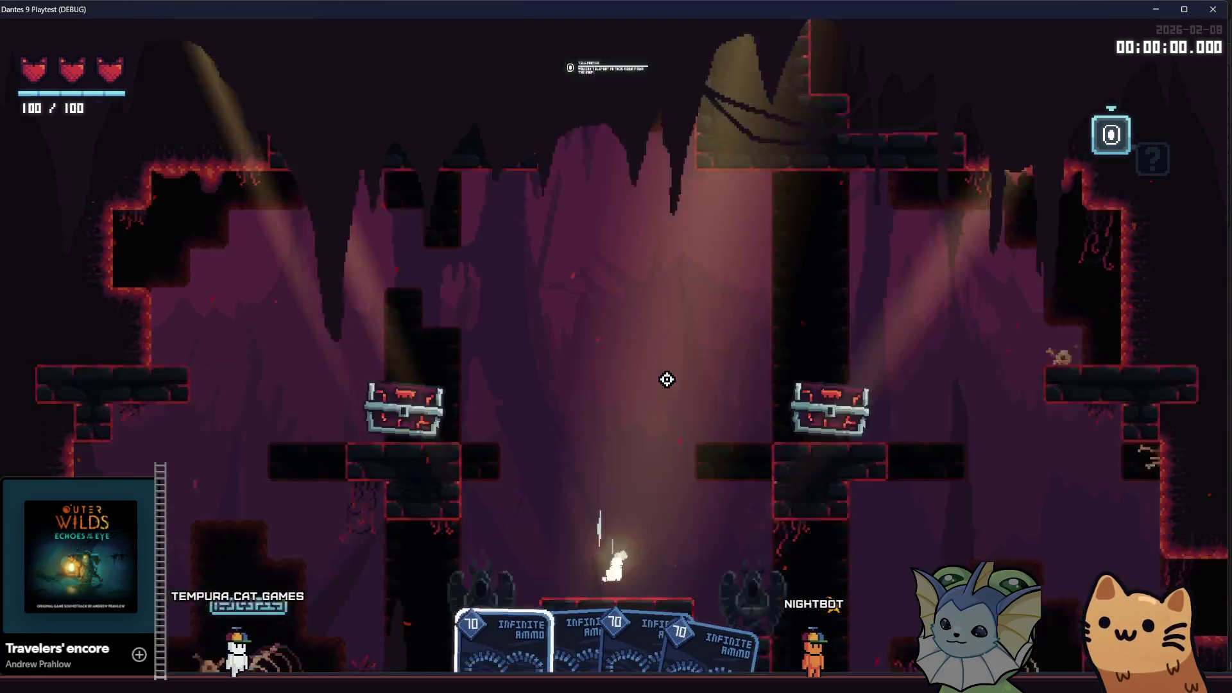
{"action": "key", "text": "space"}
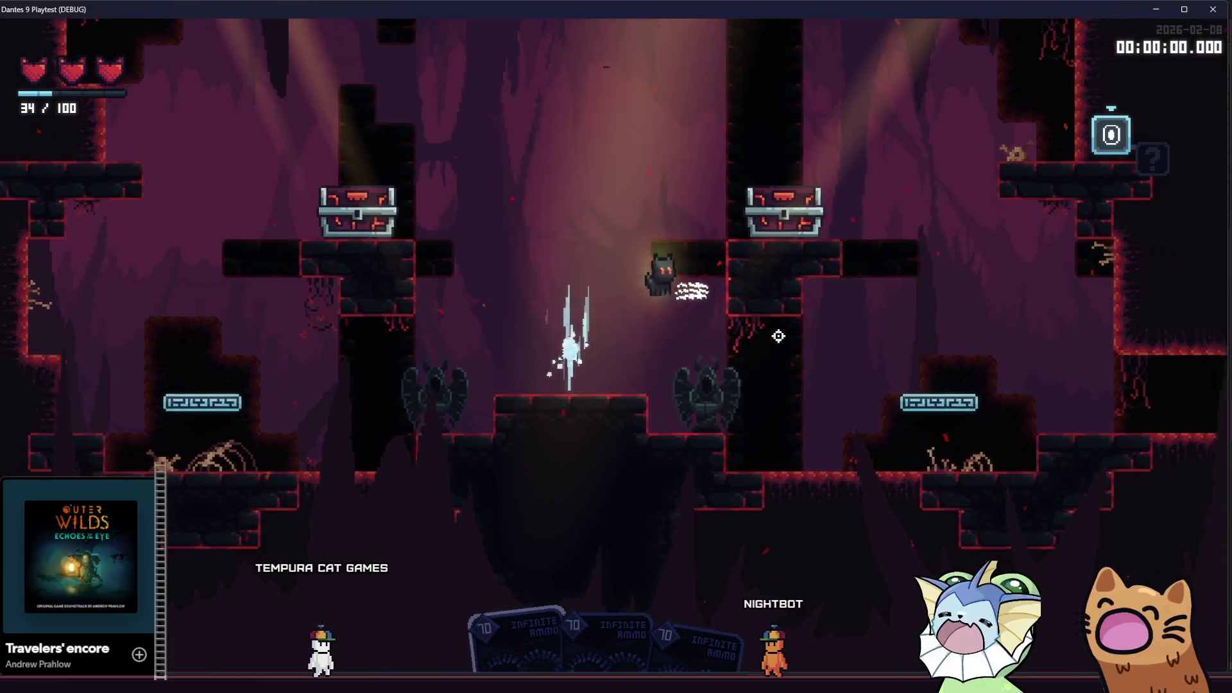
{"action": "key", "text": "d"}
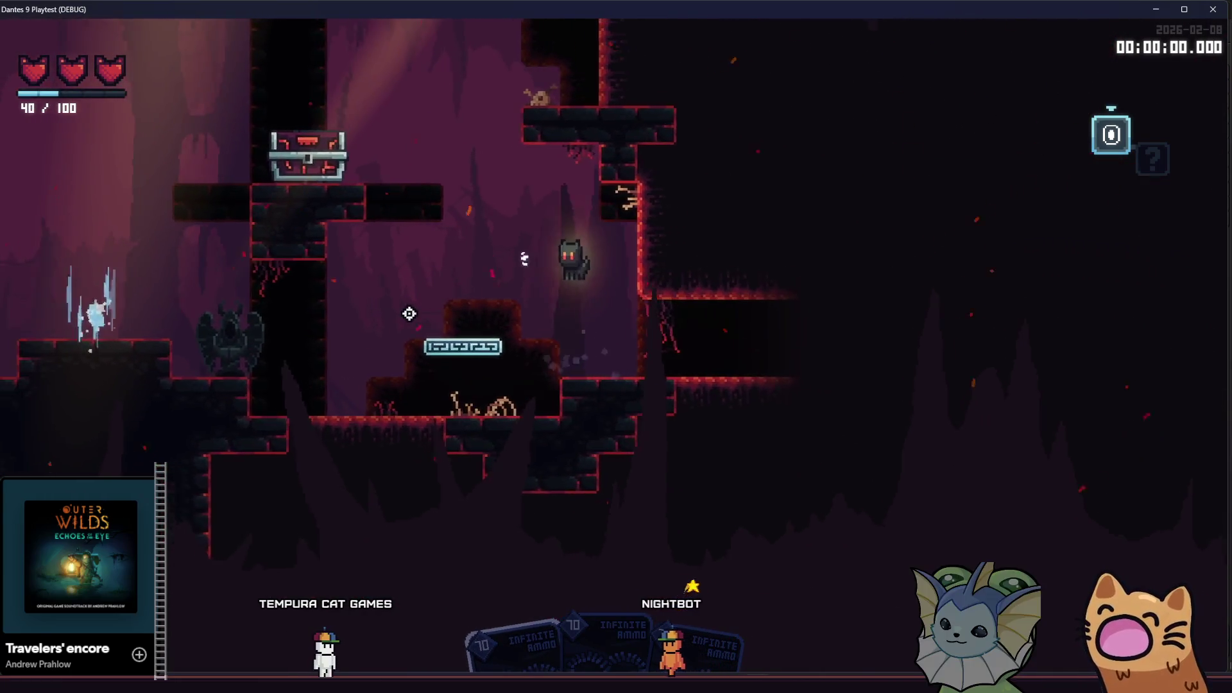
Add three Salmon Storm cards to the hand through the debug menu's card options
{"action": "key", "text": "F1"}
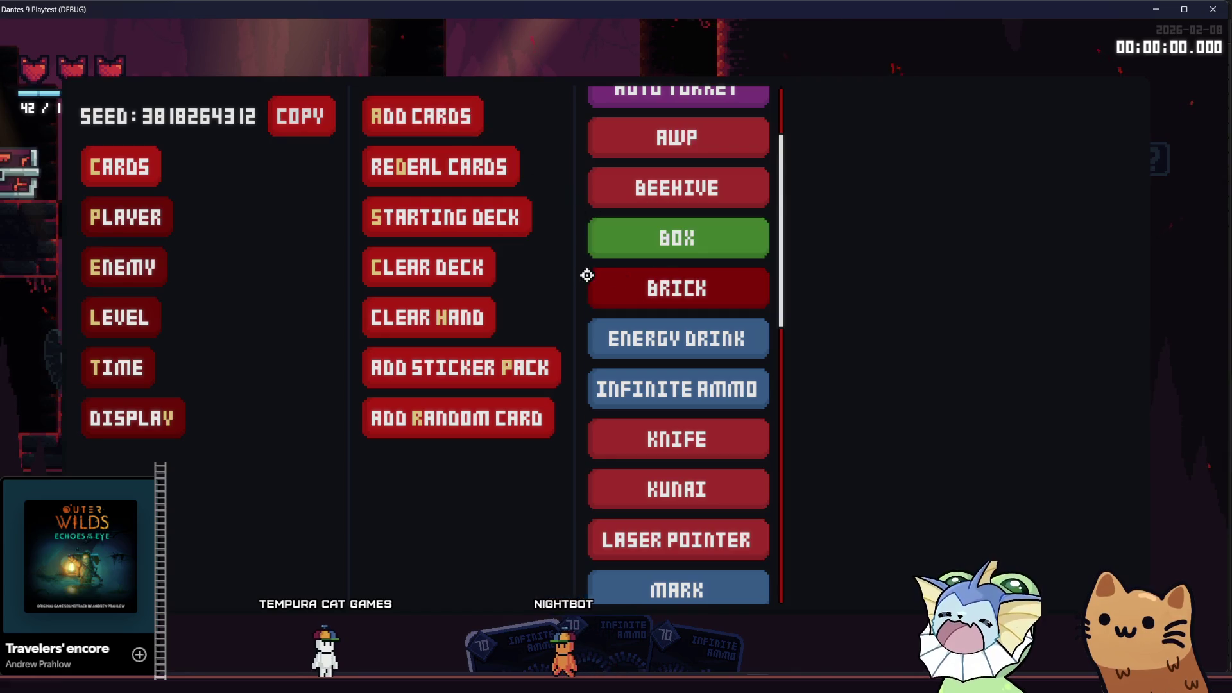
{"action": "left_click", "coordinate": [142, 236]}
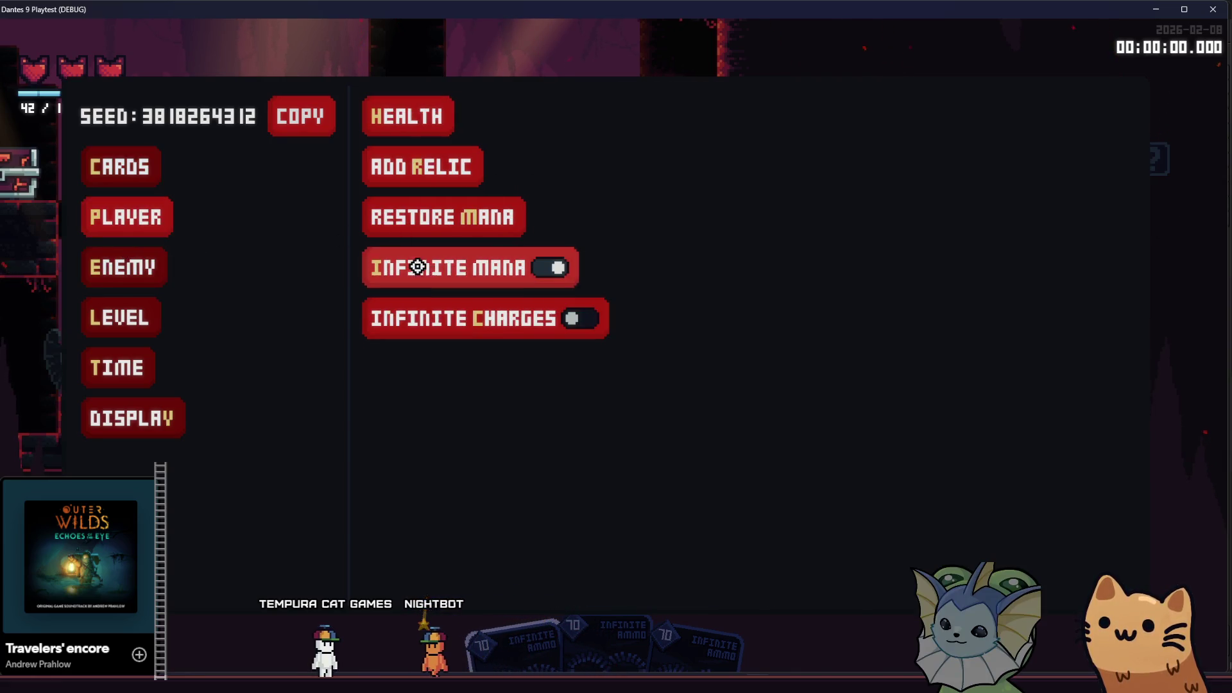
{"action": "left_click", "coordinate": [133, 154]}
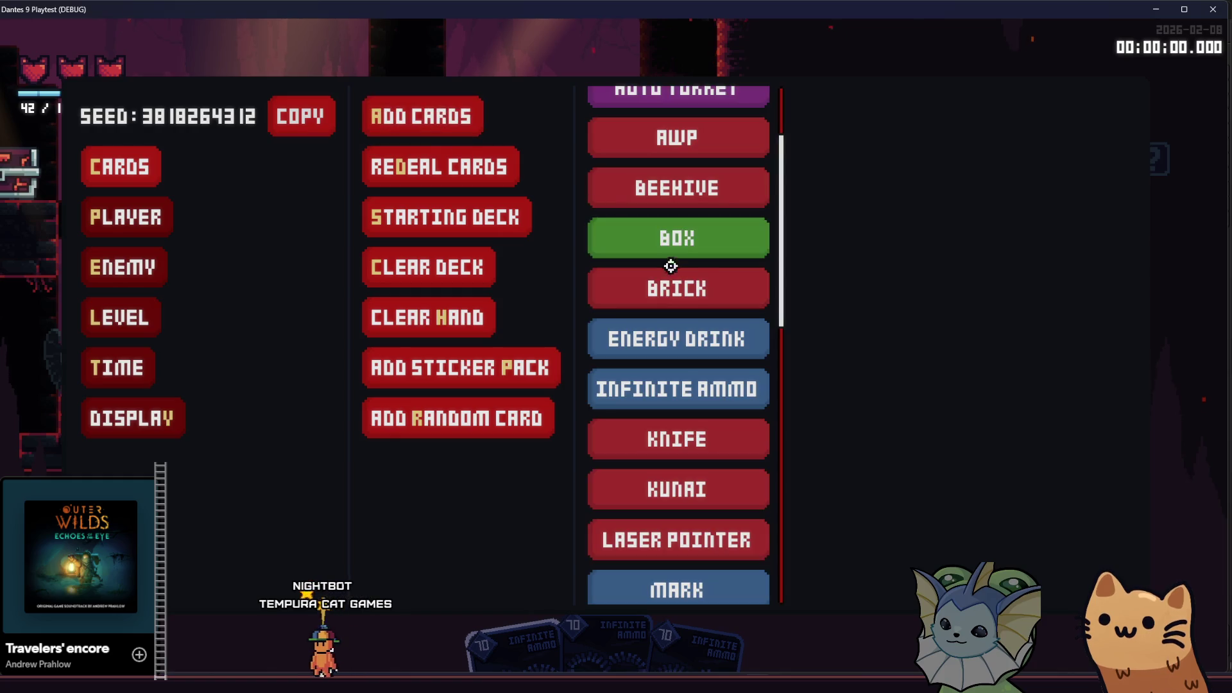
{"action": "scroll", "coordinate": [693, 267], "scroll_direction": "up", "scroll_amount": 2}
{"action": "scroll", "coordinate": [706, 256], "scroll_direction": "down", "scroll_amount": 6}
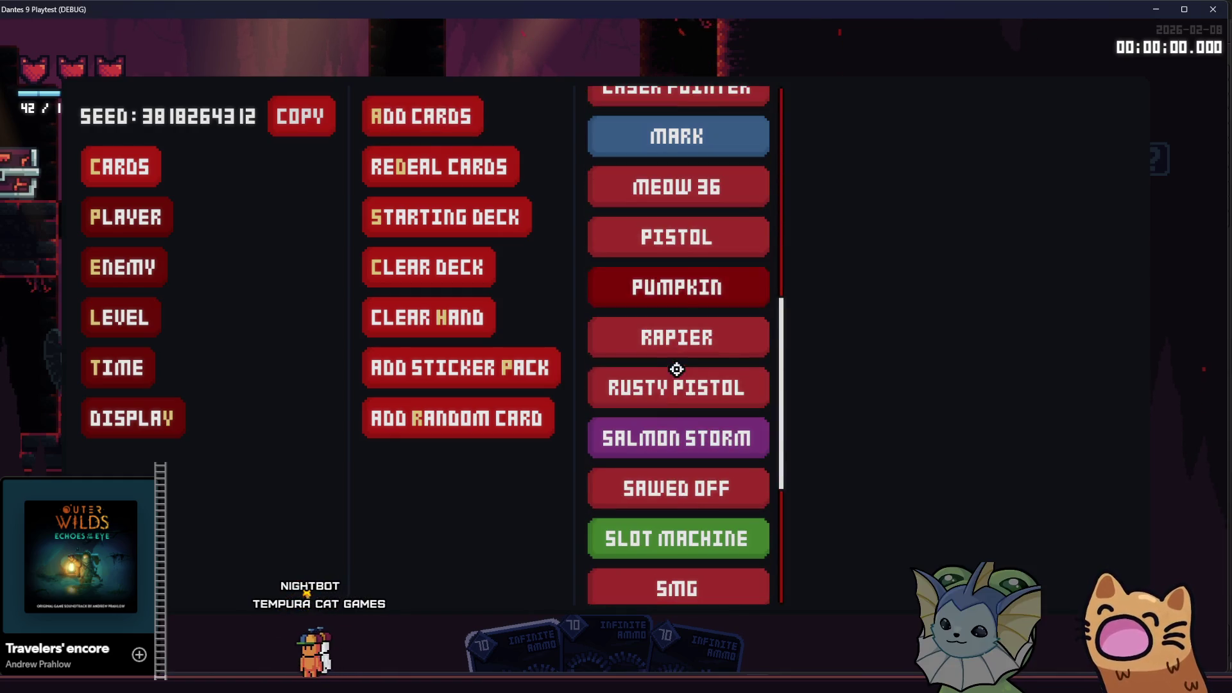
{"action": "left_click", "coordinate": [677, 437]}
{"action": "left_click", "coordinate": [677, 437]}
{"action": "left_click", "coordinate": [677, 438]}
{"action": "key", "text": "Escape"}
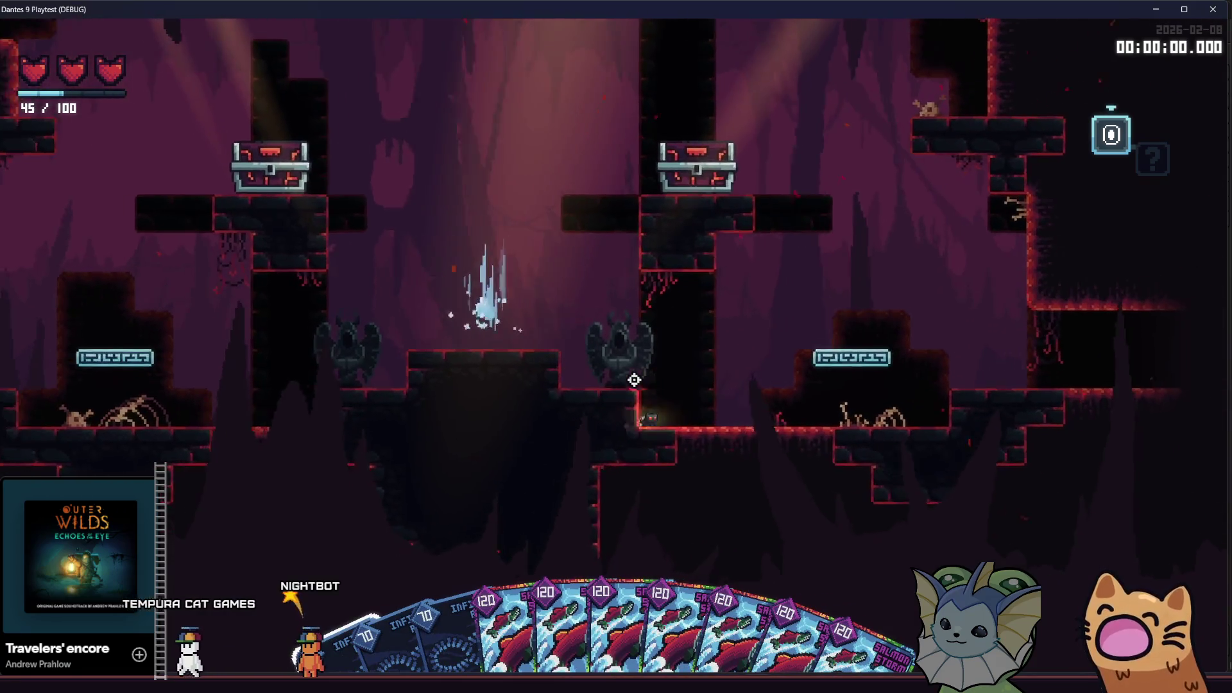
Cast a Salmon Storm card, then stop the game and return to the editor
{"action": "left_click", "coordinate": [665, 372]}
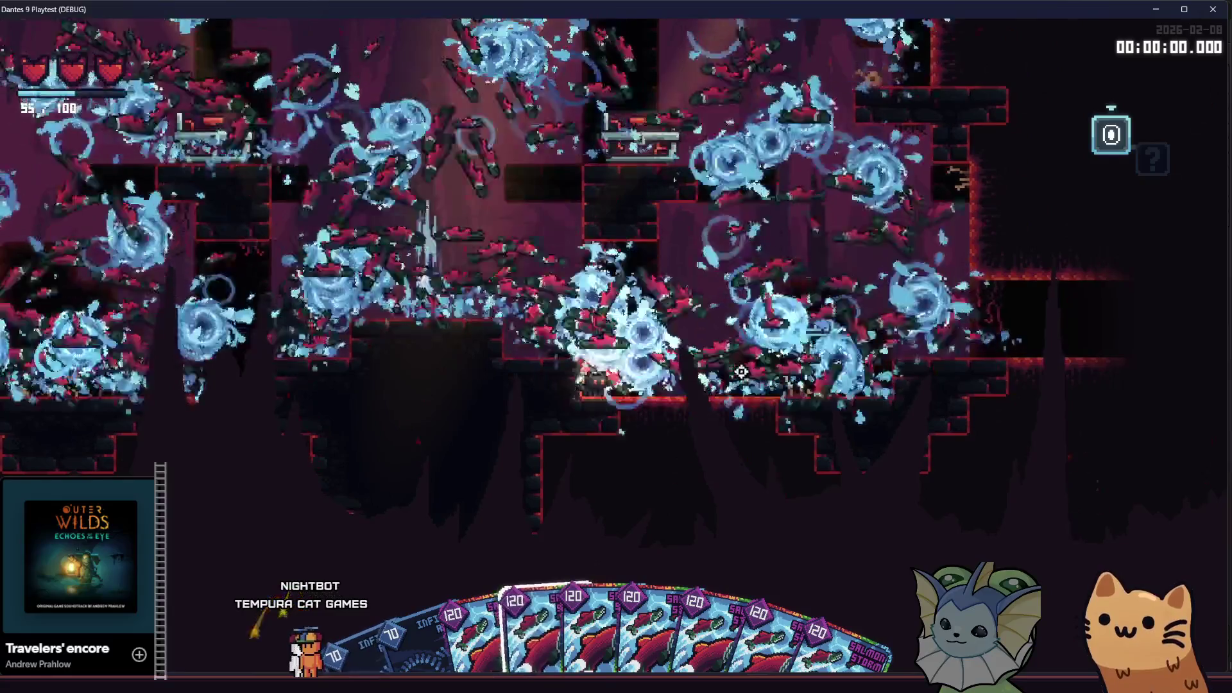
{"action": "key", "text": "space"}
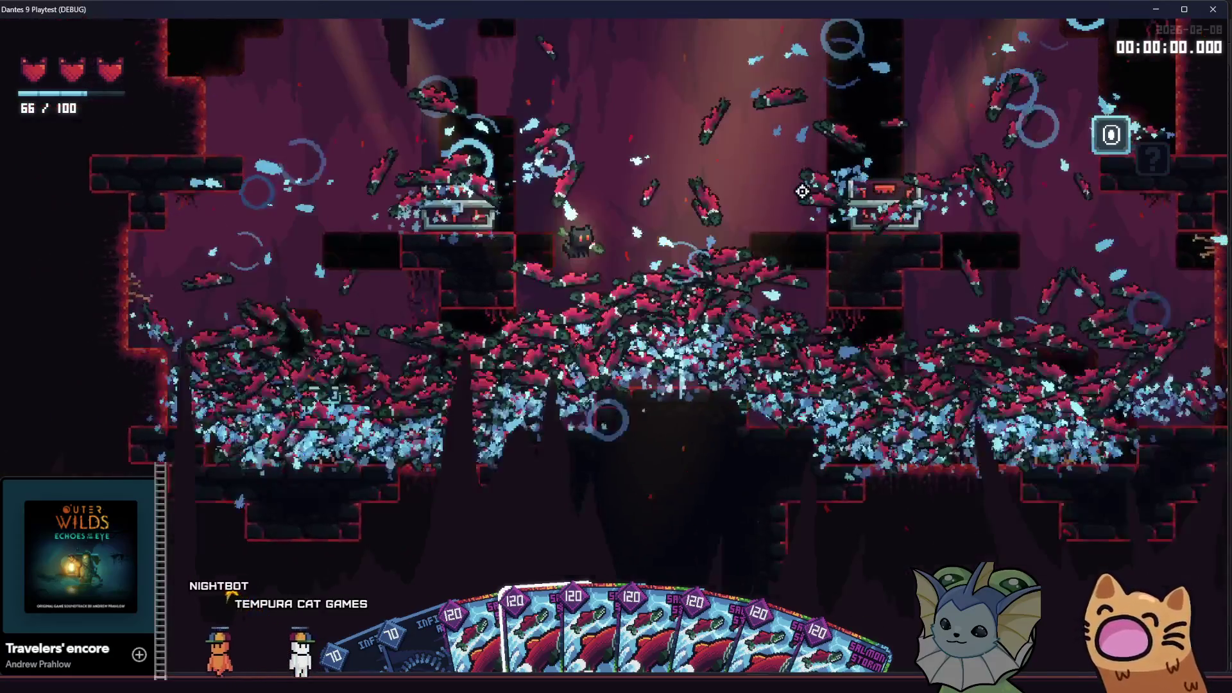
{"action": "key", "text": "F8"}
{"action": "left_click", "coordinate": [372, 389]}
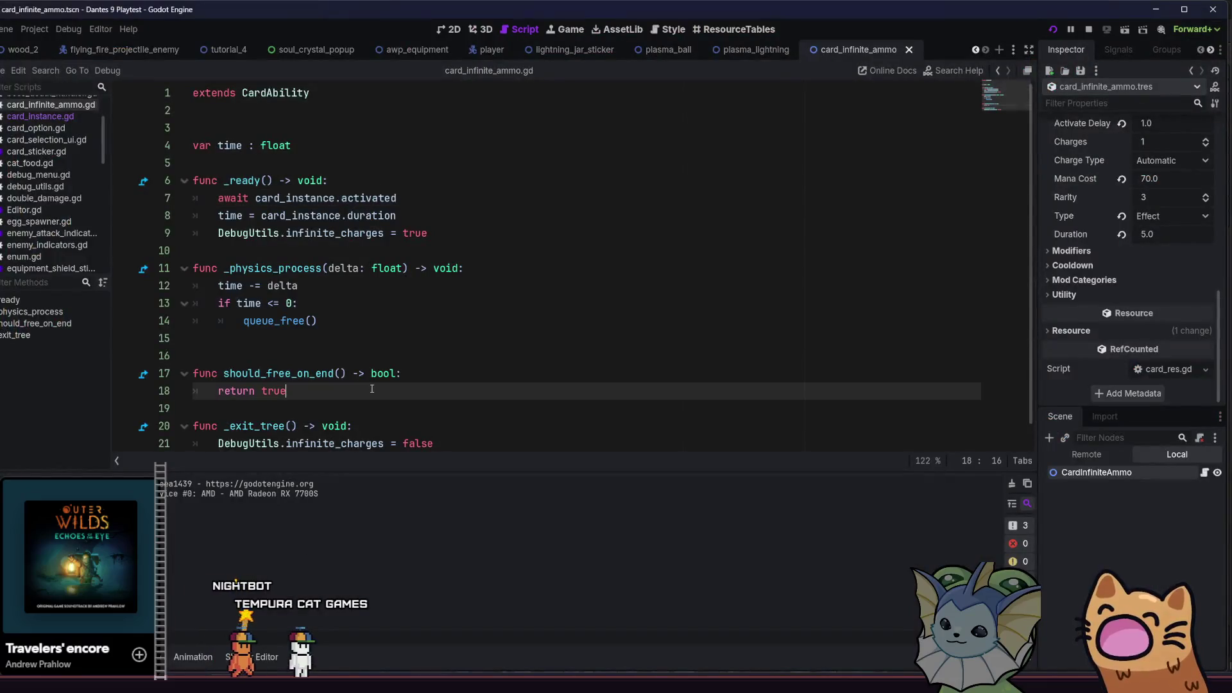
Open card_salmon_storm.tres and set its Stats Activate Delay to 1.0
{"action": "key", "text": "alt+shift+o"}
{"action": "type", "text": "ca"}
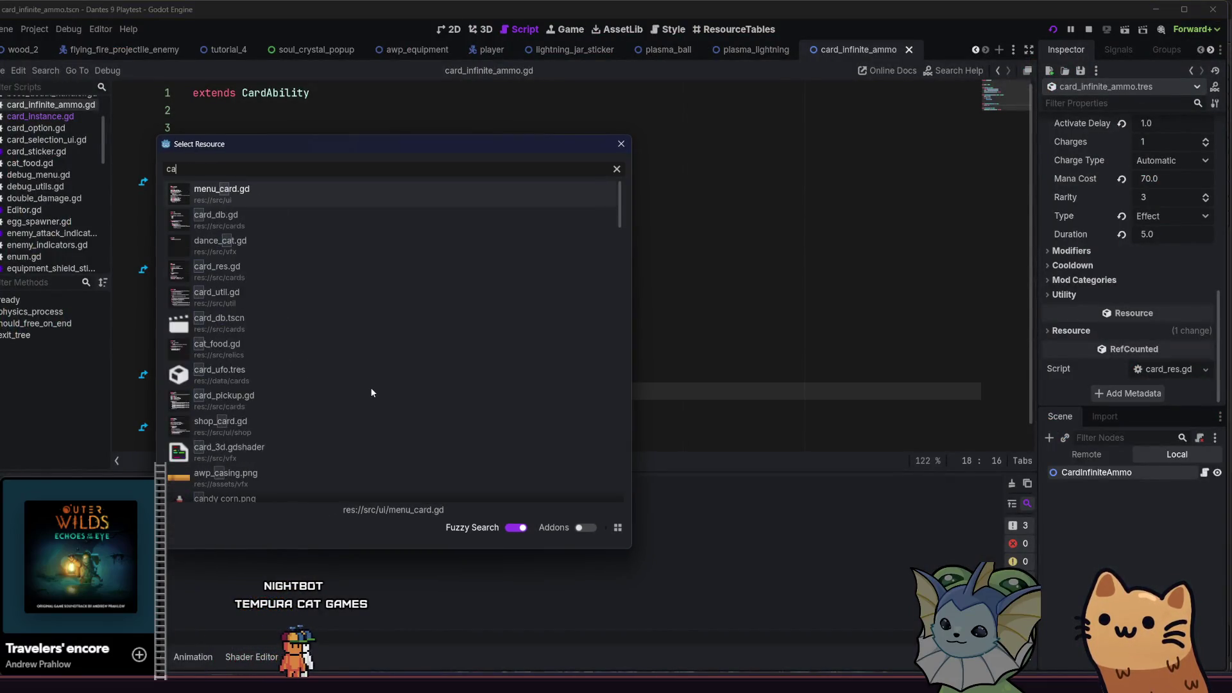
{"action": "type", "text": "rd_salmon"}
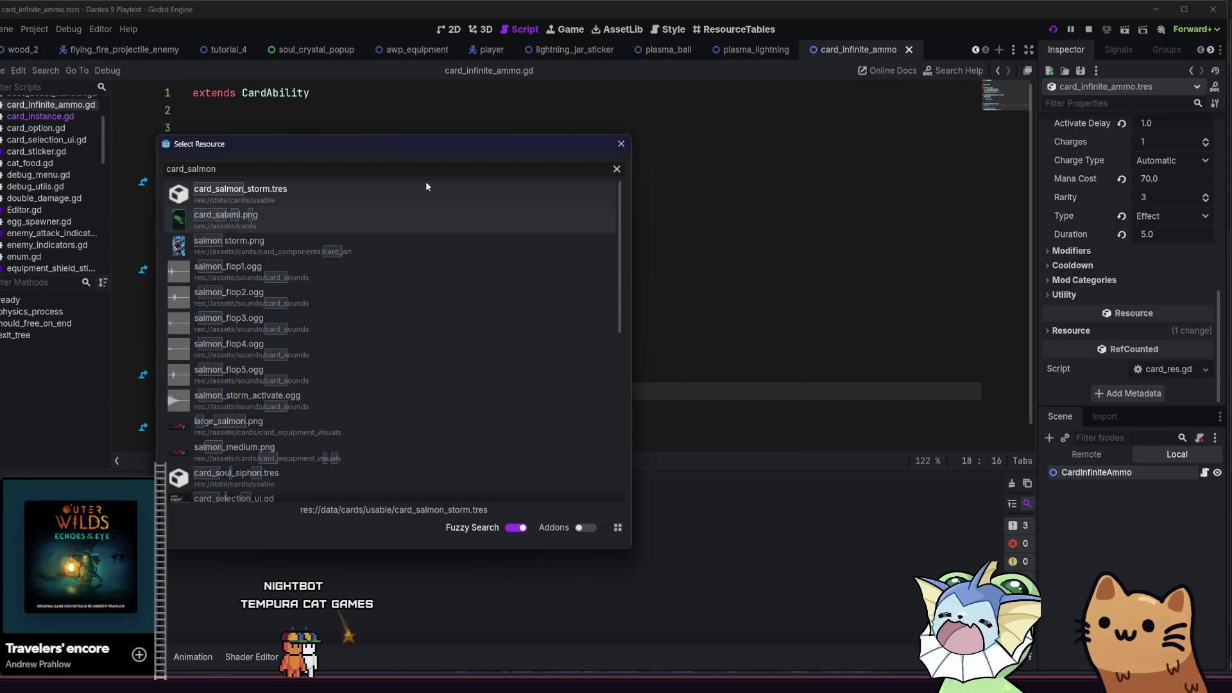
{"action": "left_click", "coordinate": [346, 195]}
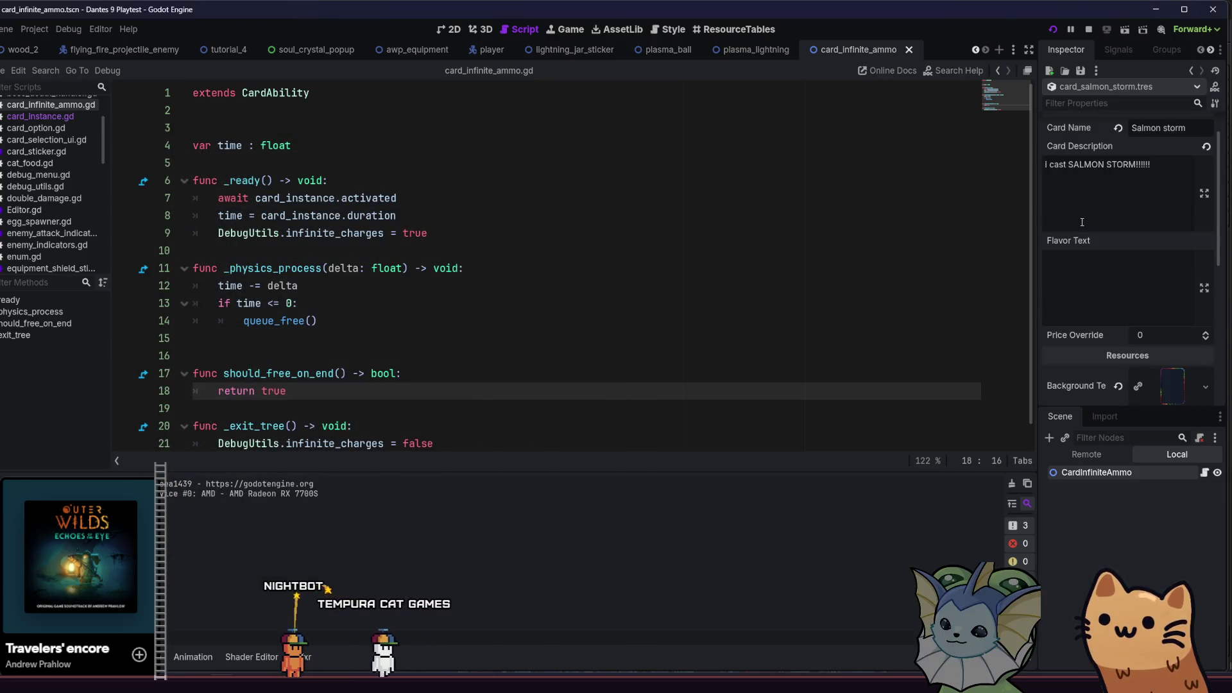
{"action": "scroll", "coordinate": [1082, 223], "scroll_direction": "down", "scroll_amount": 3}
{"action": "left_click", "coordinate": [1062, 315]}
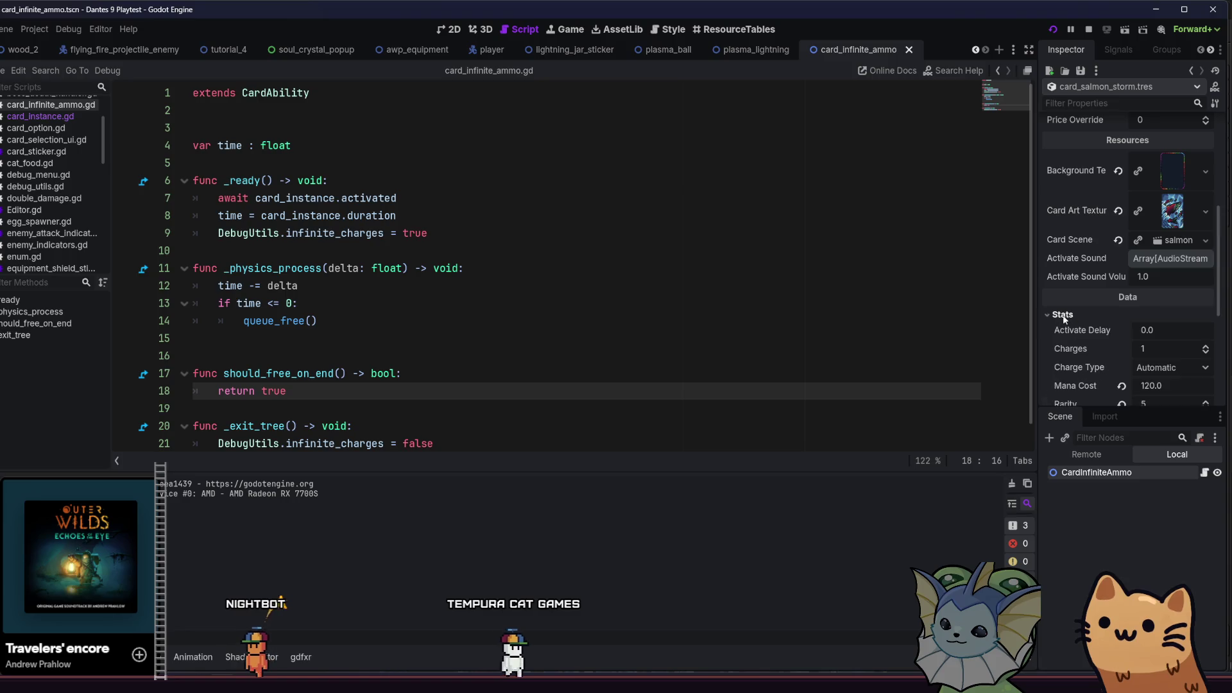
{"action": "scroll", "coordinate": [1087, 326], "scroll_direction": "down", "scroll_amount": 2}
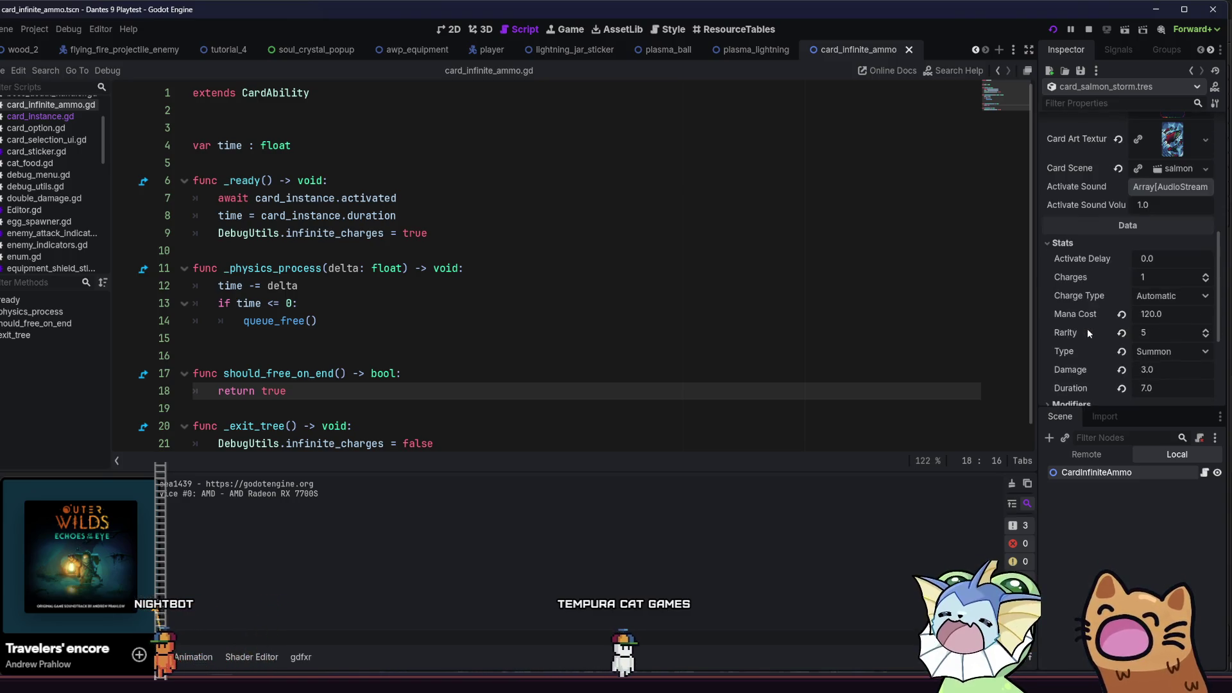
{"action": "scroll", "coordinate": [1087, 328], "scroll_direction": "down", "scroll_amount": 1}
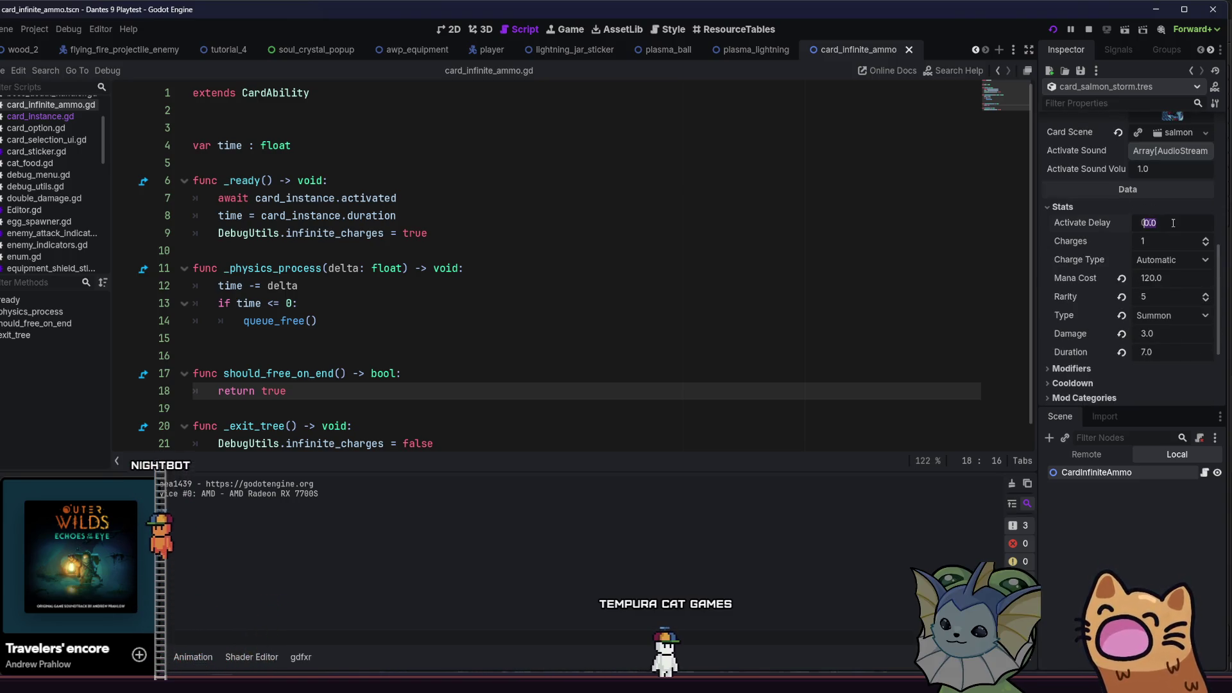
{"action": "left_click", "coordinate": [807, 425]}
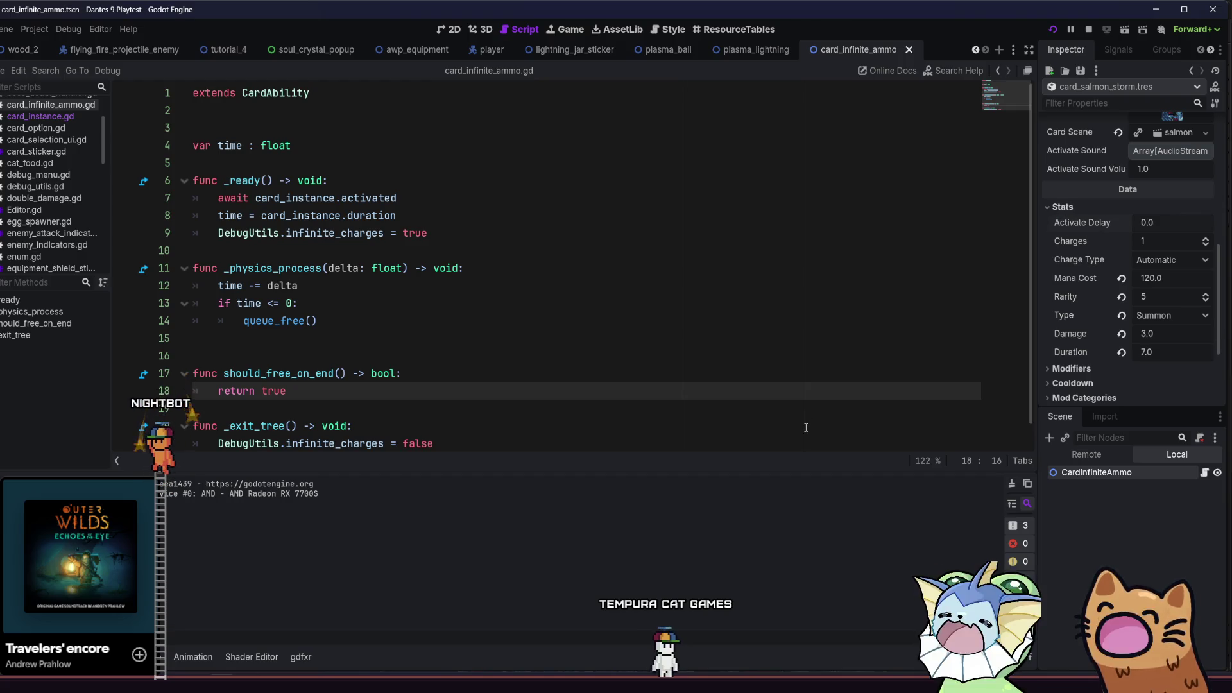
{"action": "left_click", "coordinate": [1174, 224]}
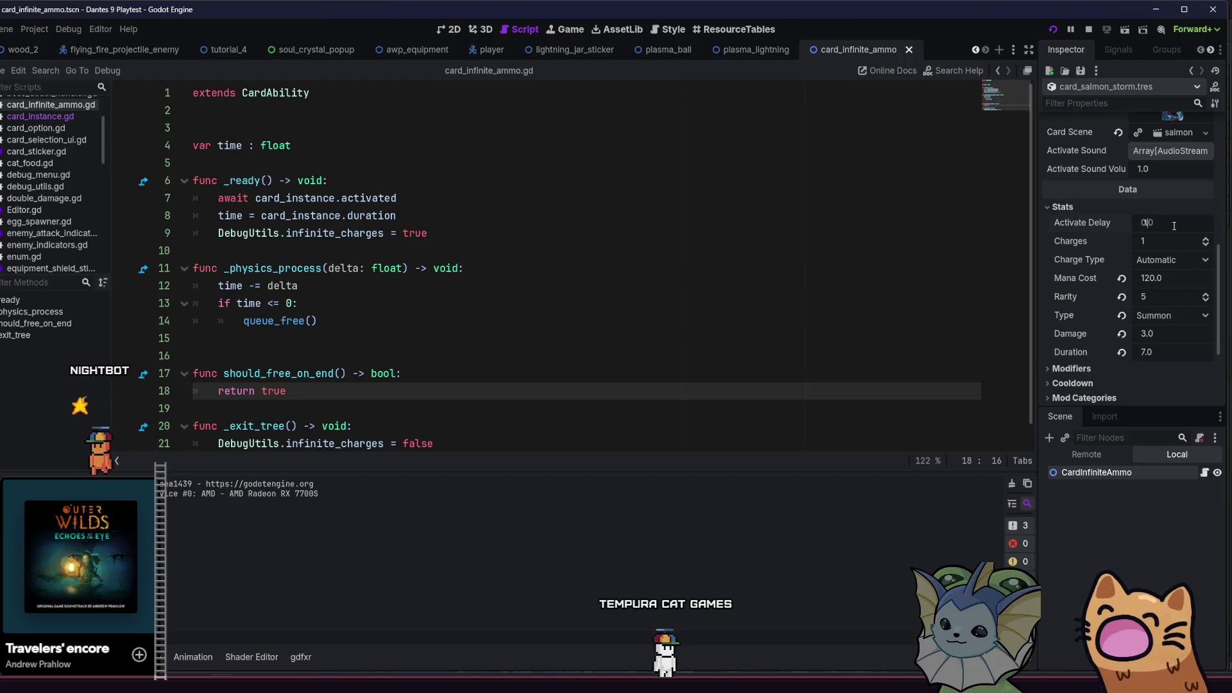
{"action": "type", "text": "1"}
Relaunch the playtest and move the cat toward the chest
{"action": "key", "text": "F5"}
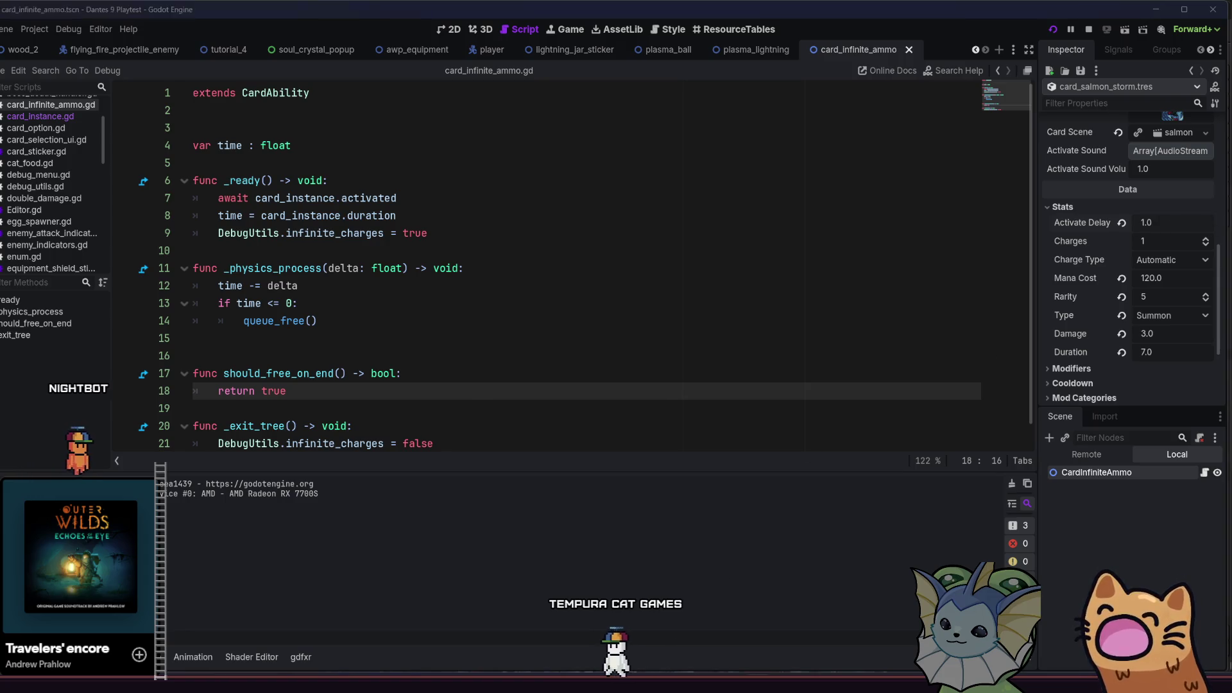
{"action": "key", "text": "d"}
{"action": "key", "text": "space"}
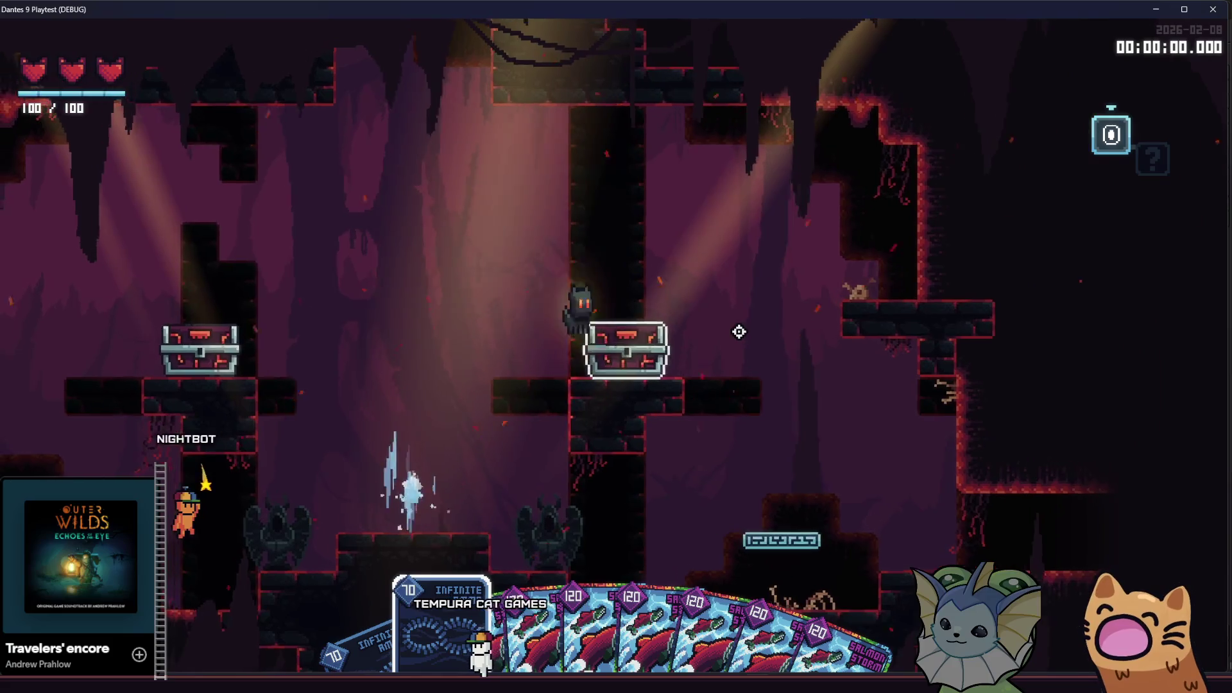
Cross the teleporter platform and cast a Salmon Storm card
{"action": "key", "text": "a"}
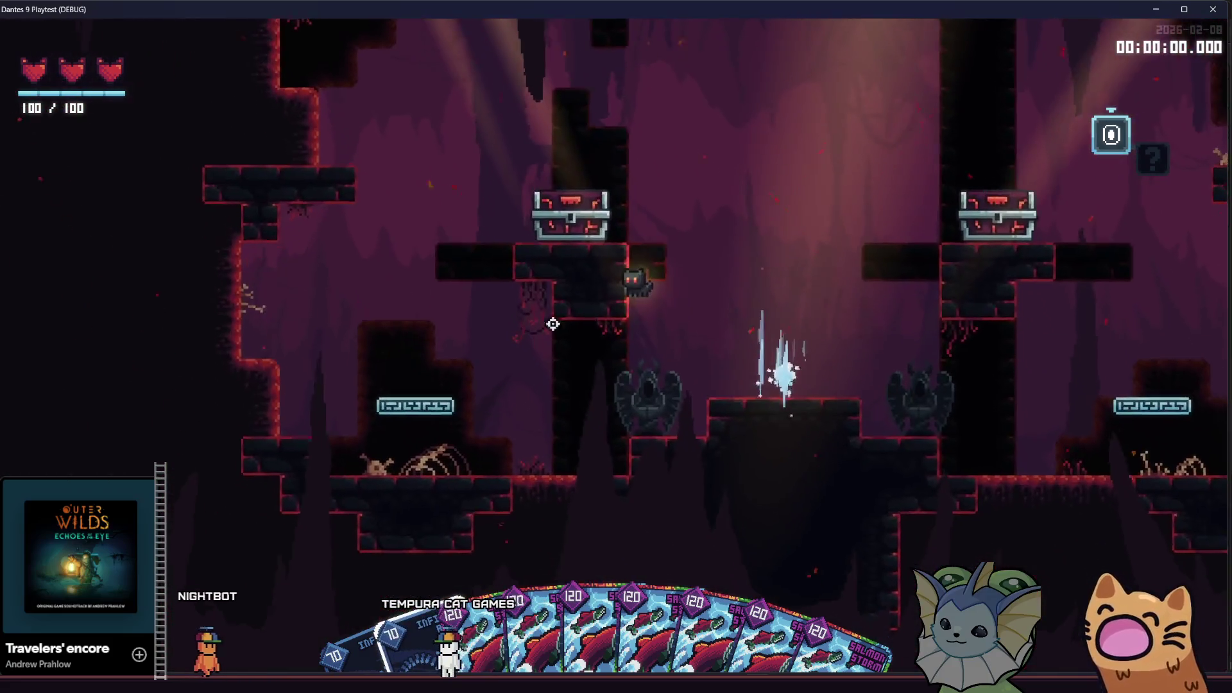
{"action": "key", "text": "d"}
{"action": "key", "text": "space"}
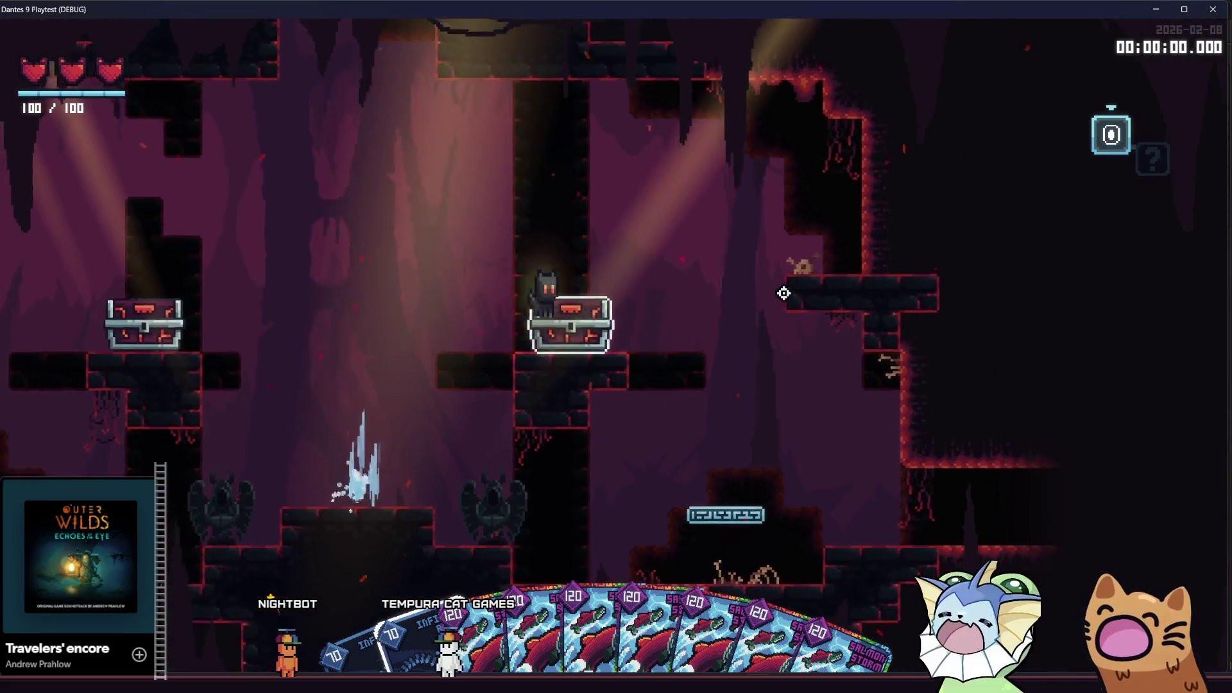
{"action": "key", "text": "space"}
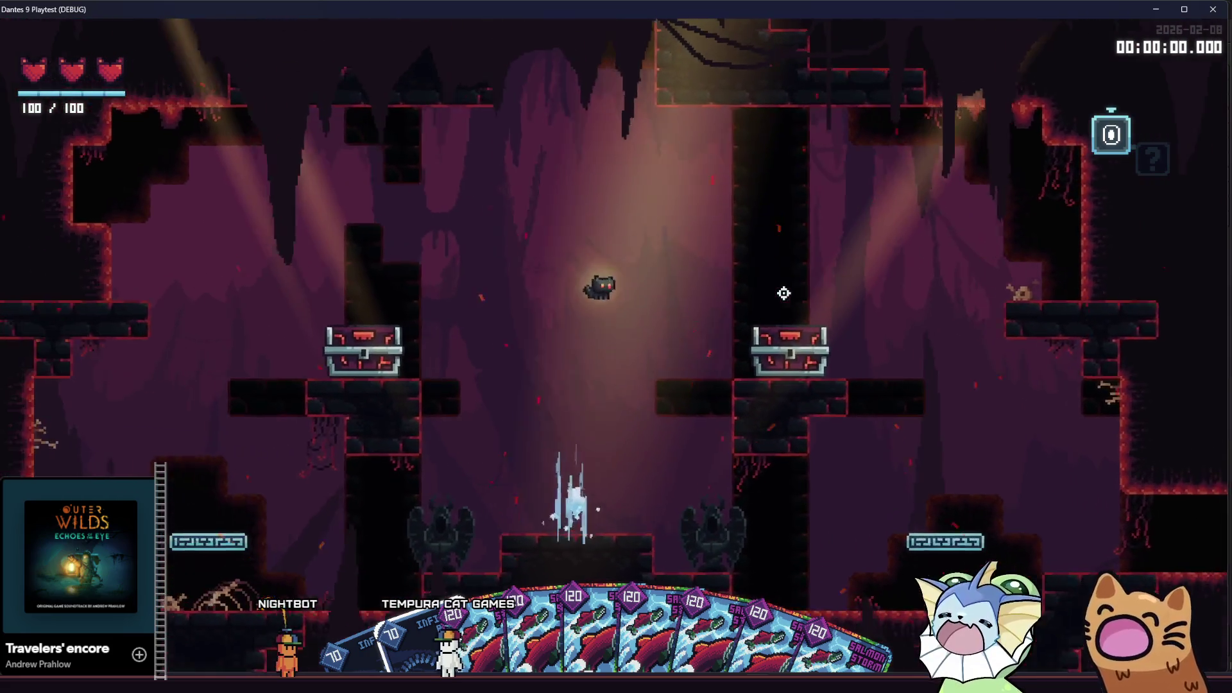
{"action": "key", "text": "a"}
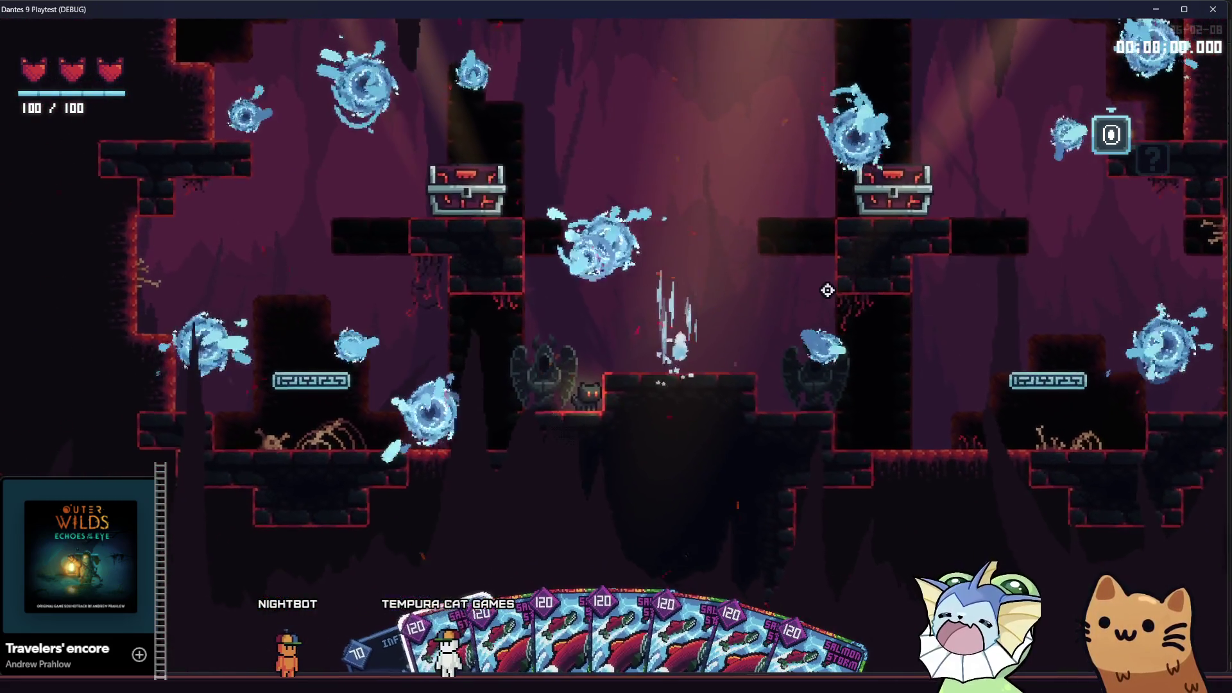
{"action": "key", "text": "d"}
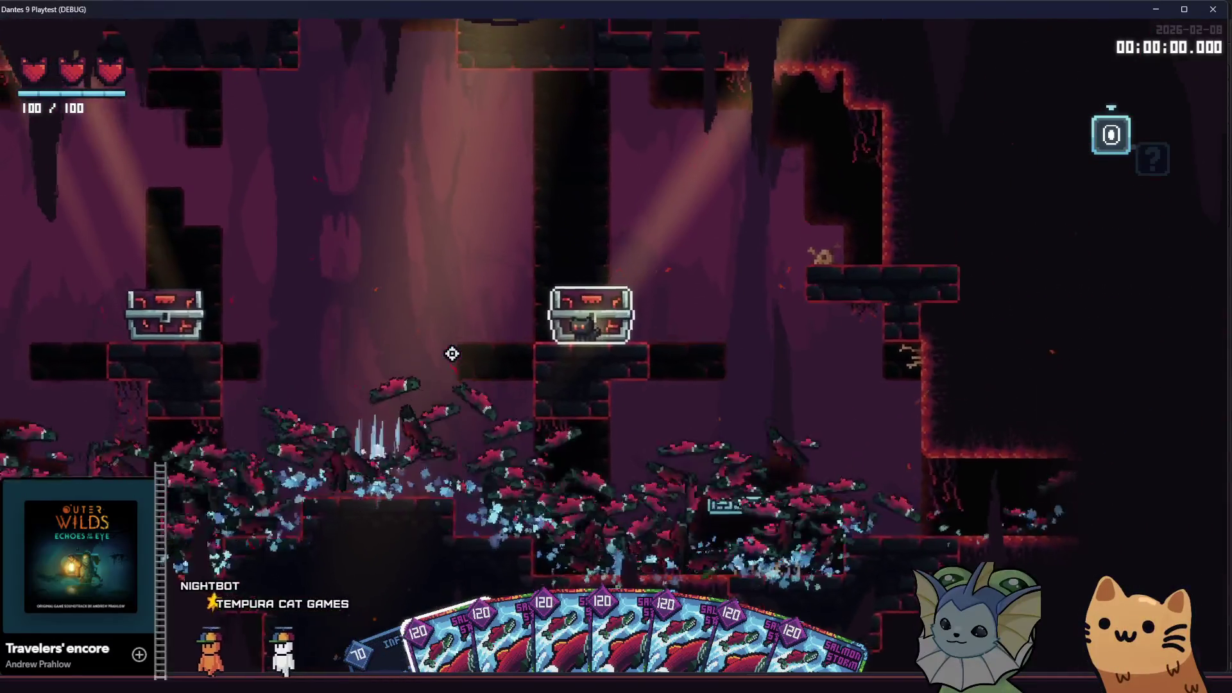
{"action": "left_click", "coordinate": [452, 353]}
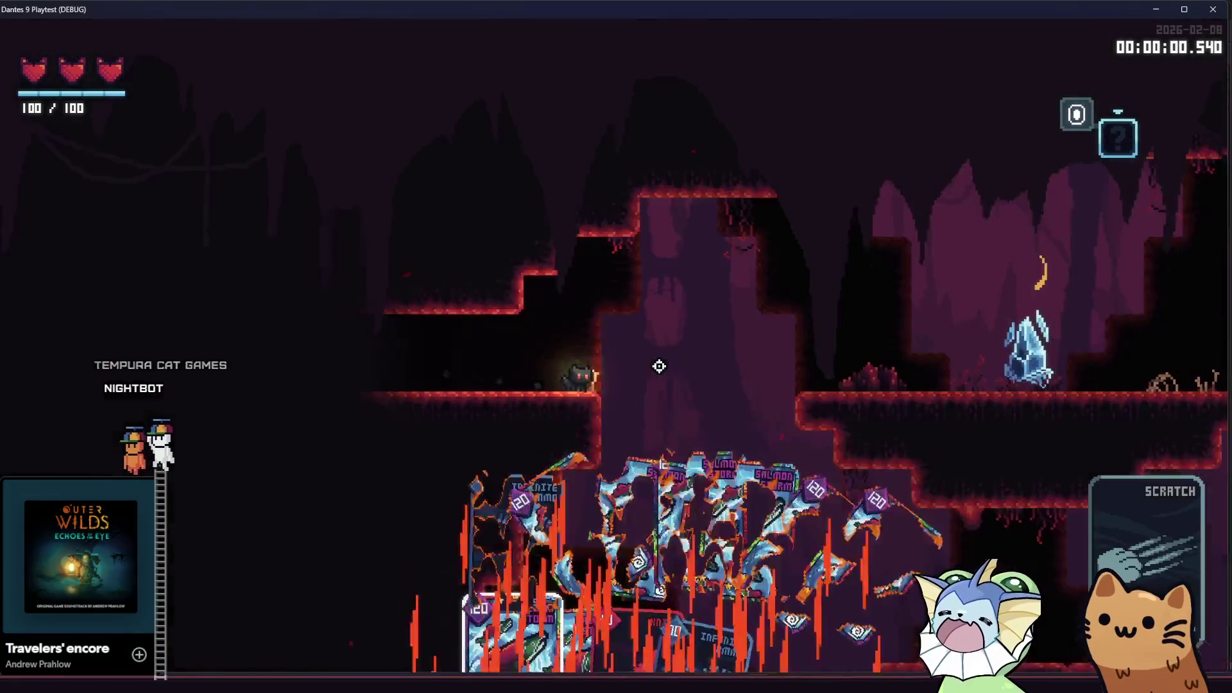
Advance on the enemies, shooting the Rusty Pistol and casting another Salmon Storm
{"action": "key", "text": "space"}
{"action": "key", "text": "d"}
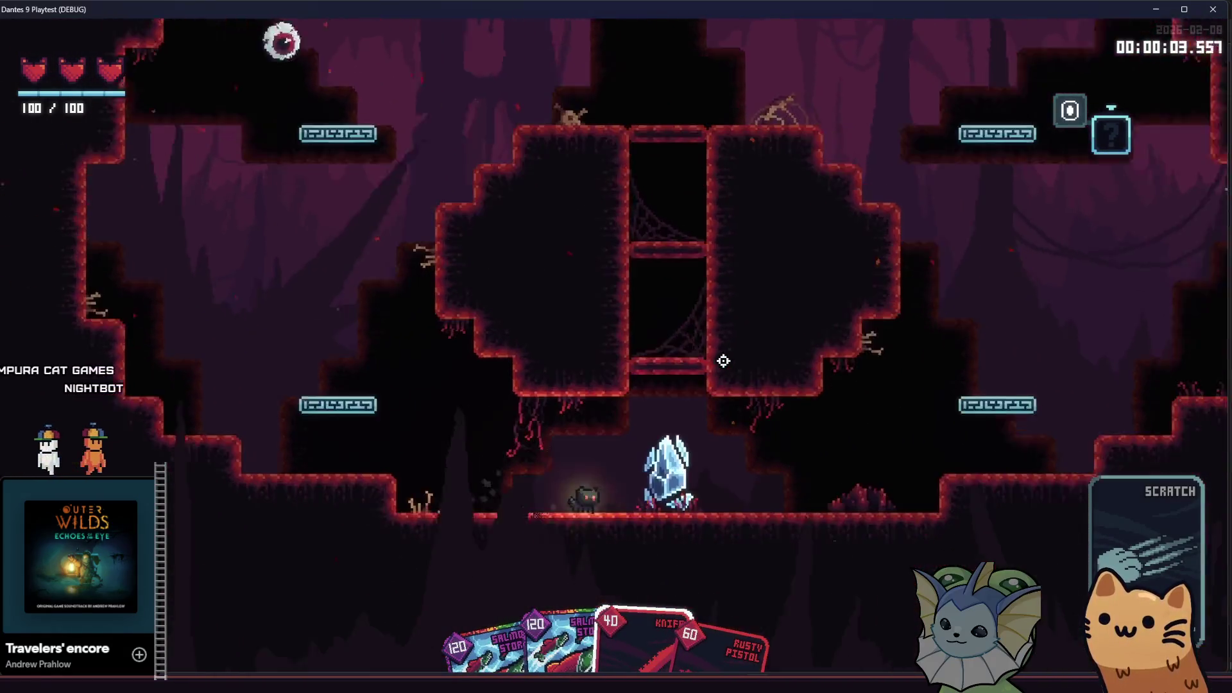
{"action": "key", "text": "d"}
{"action": "left_click", "coordinate": [437, 313]}
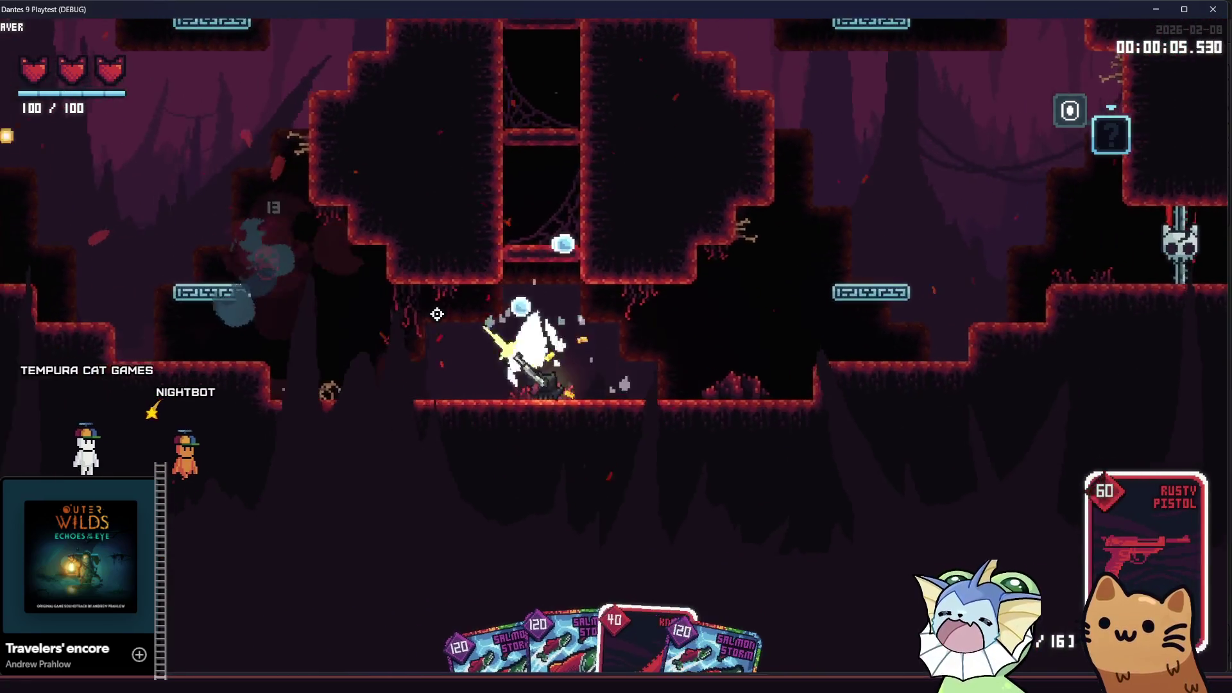
{"action": "key", "text": "a"}
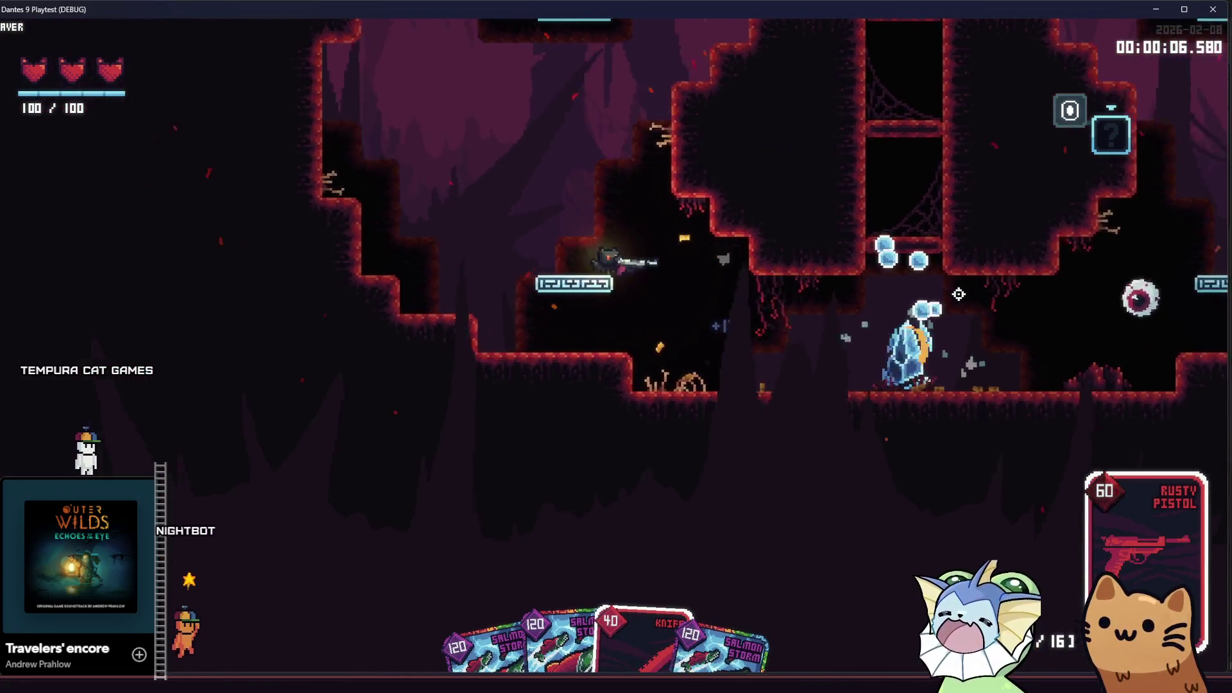
{"action": "key", "text": "space"}
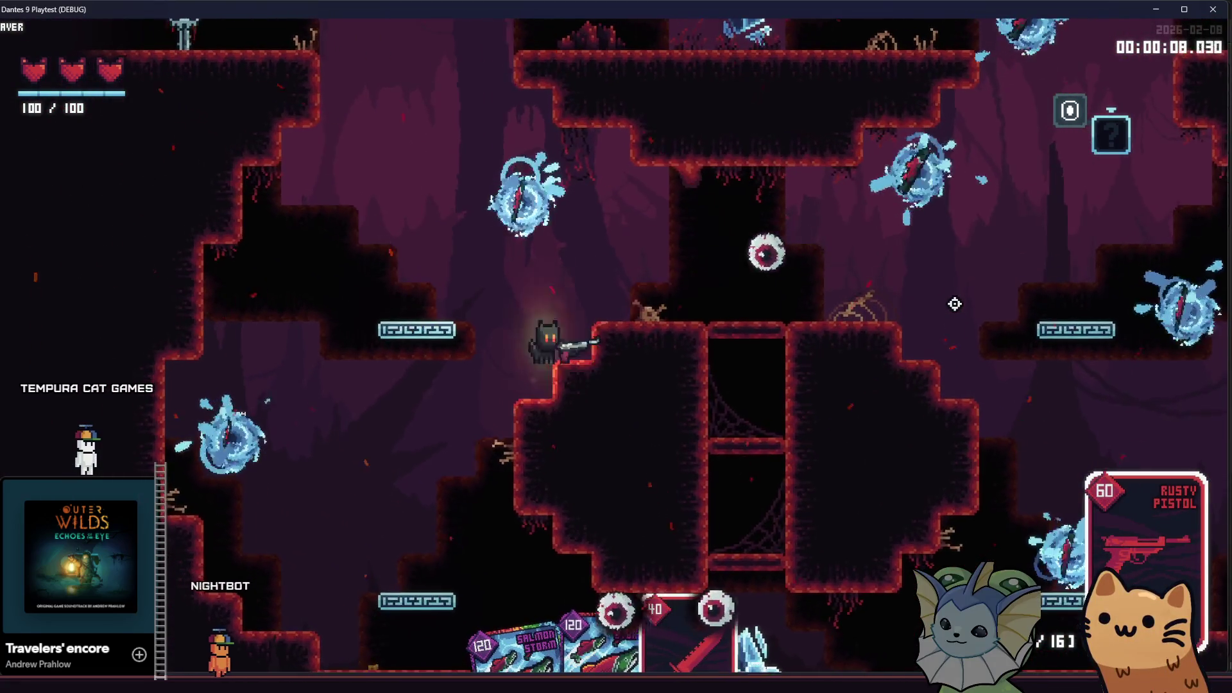
{"action": "left_click", "coordinate": [952, 302]}
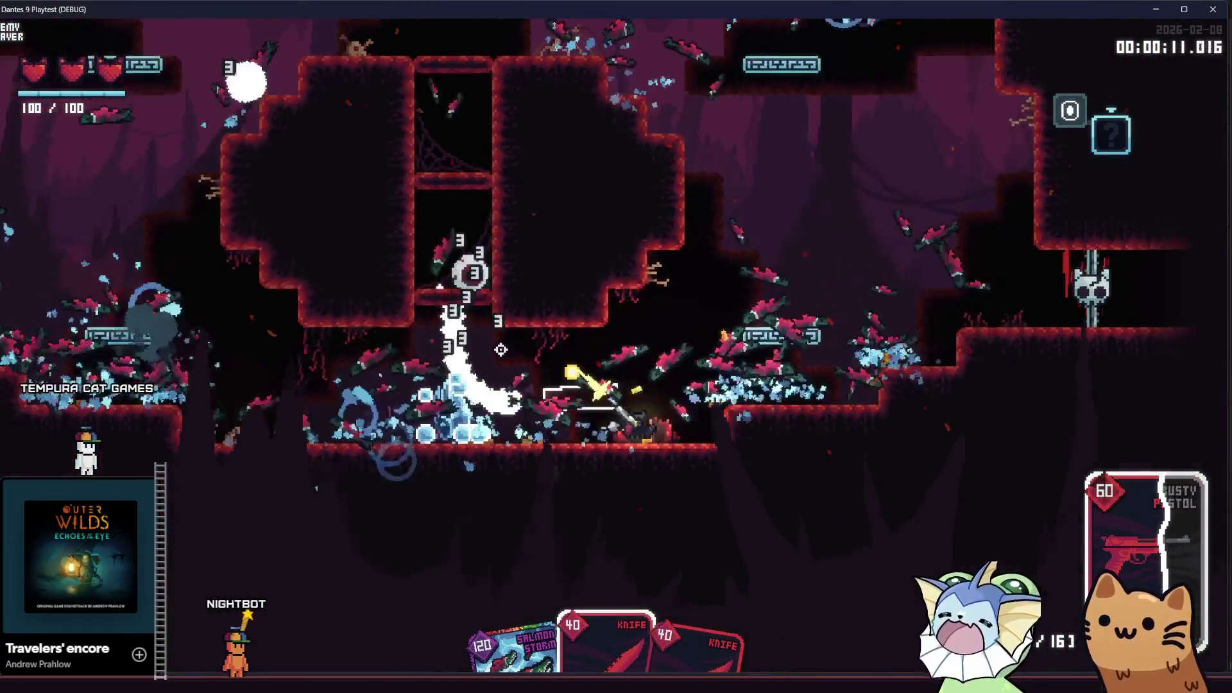
{"action": "left_click", "coordinate": [503, 328]}
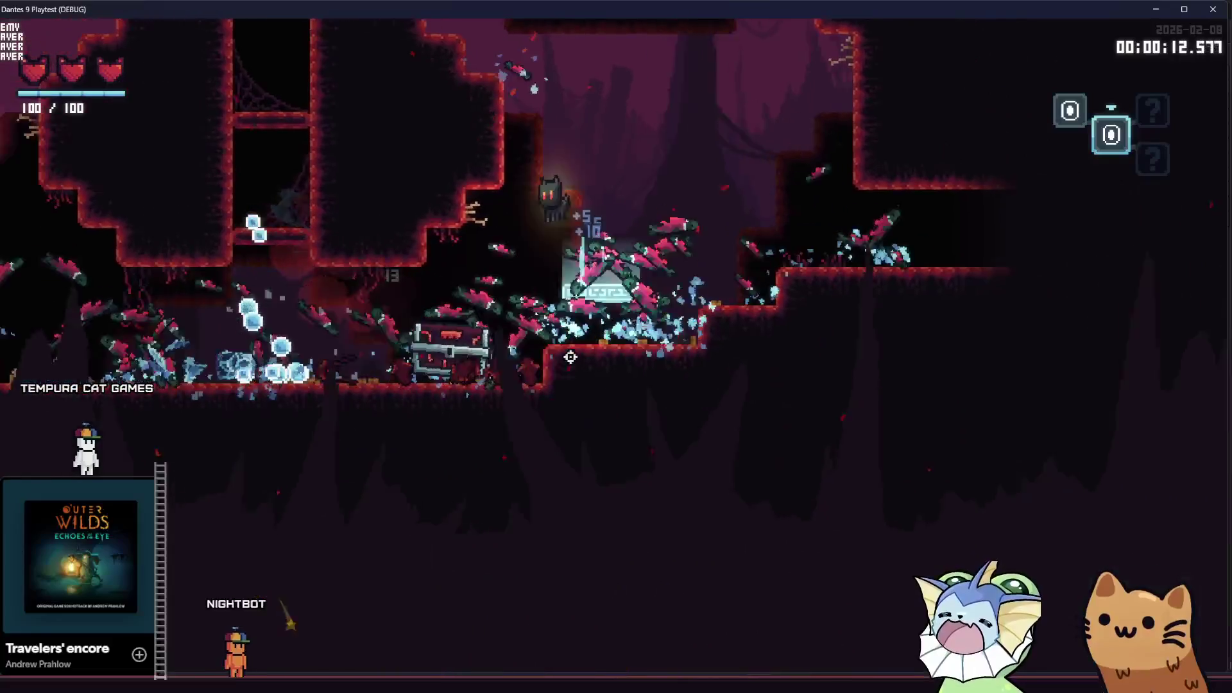
Open the treasure chest for a Sticker Capsule, then close the playtest window
{"action": "key", "text": "a"}
{"action": "key", "text": "e"}
{"action": "key", "text": "a"}
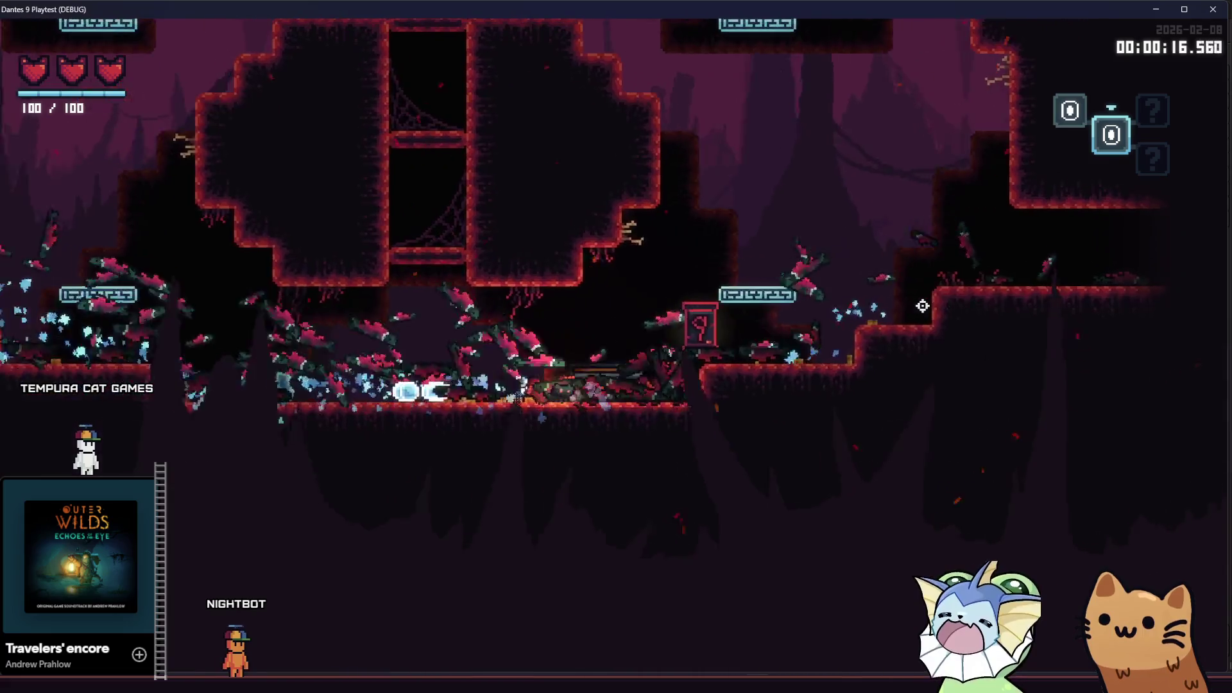
{"action": "key", "text": "d"}
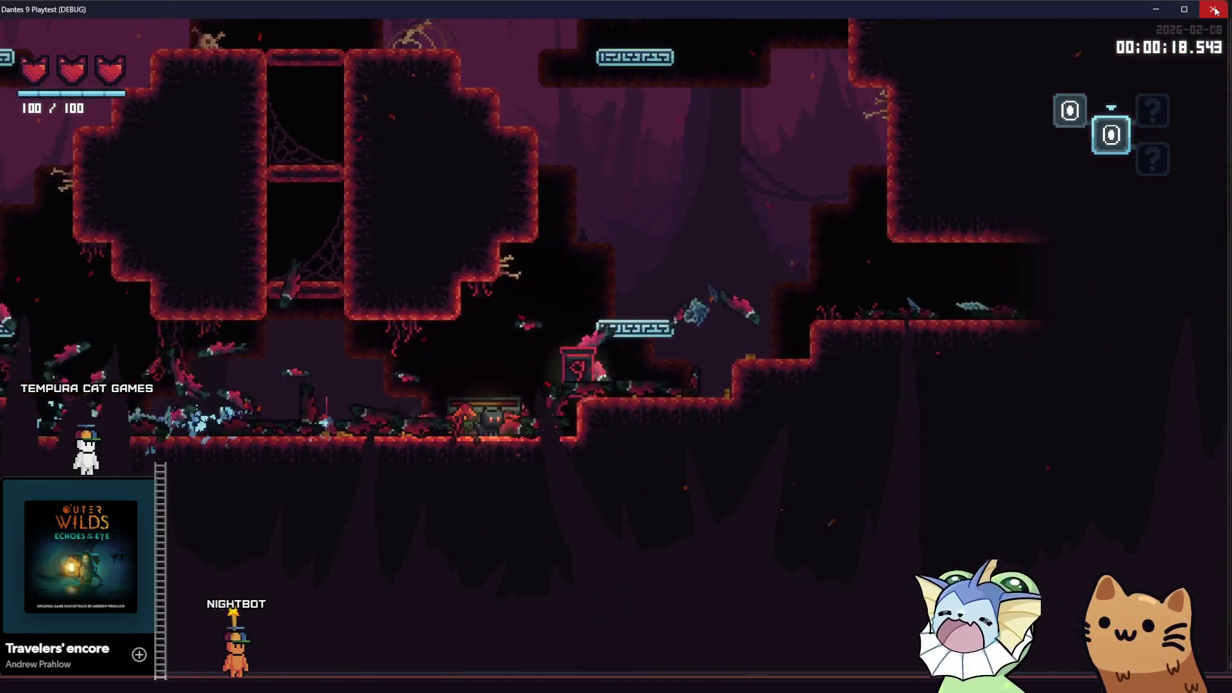
{"action": "left_click", "coordinate": [1213, 11]}
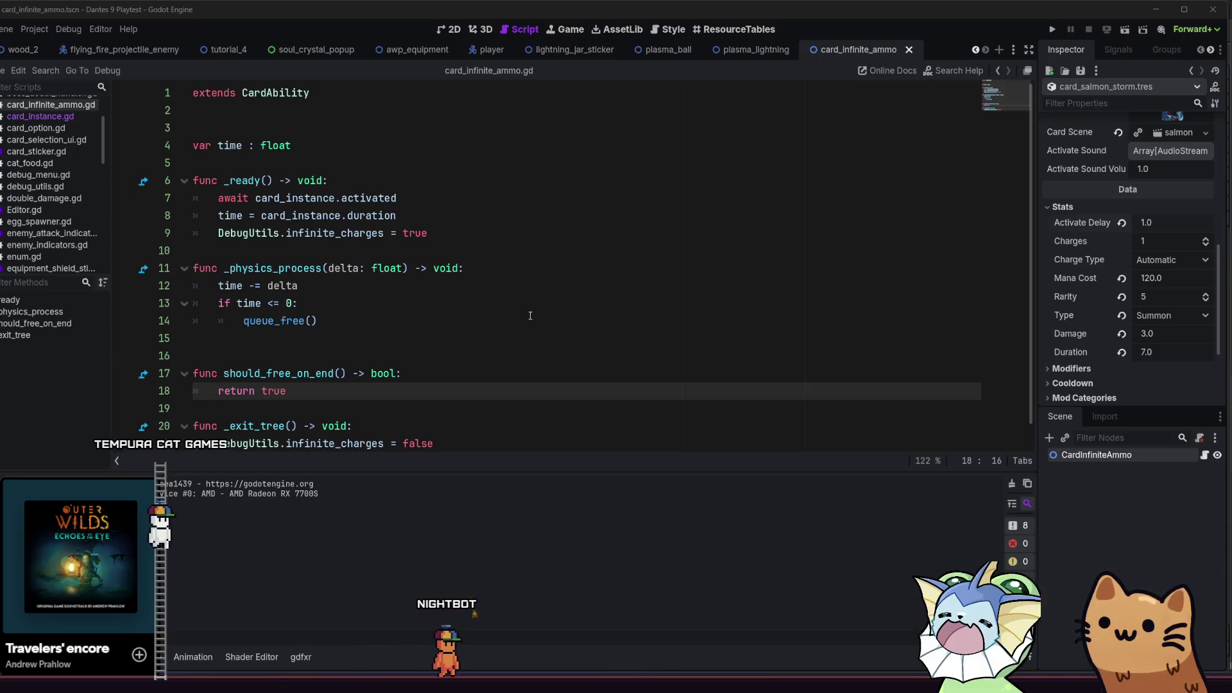
{"action": "left_click", "coordinate": [530, 316]}
{"action": "key", "text": "ctrl+s"}
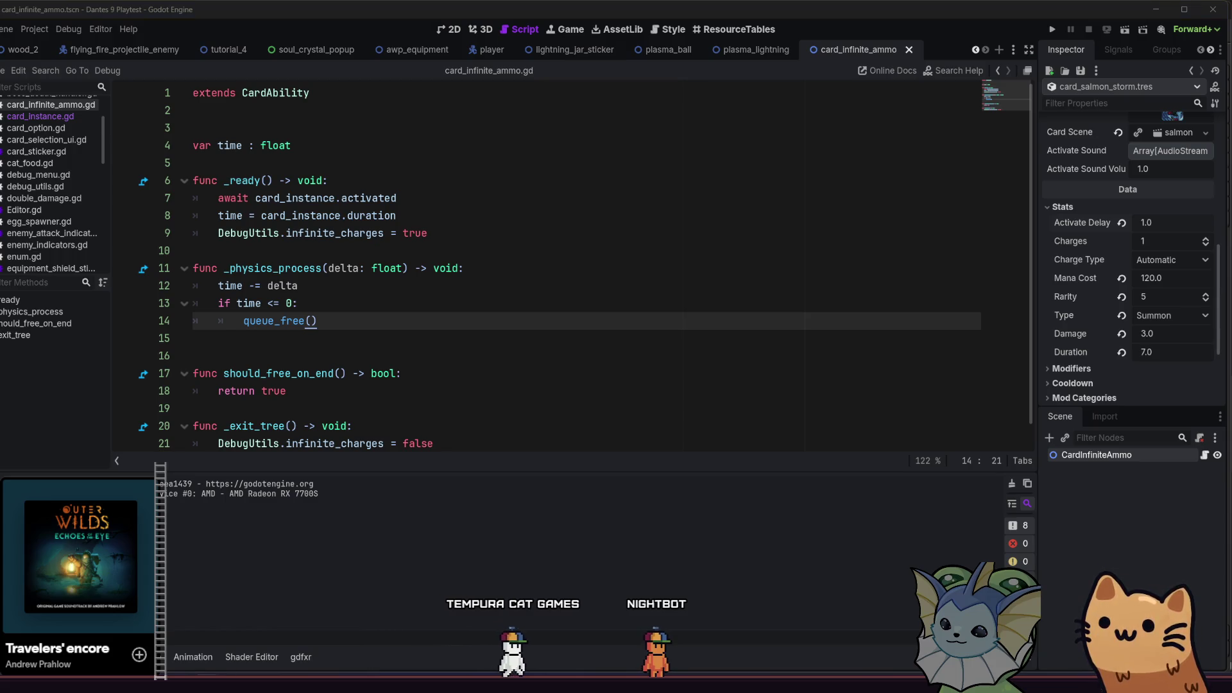
{"action": "left_click", "coordinate": [391, 673]}
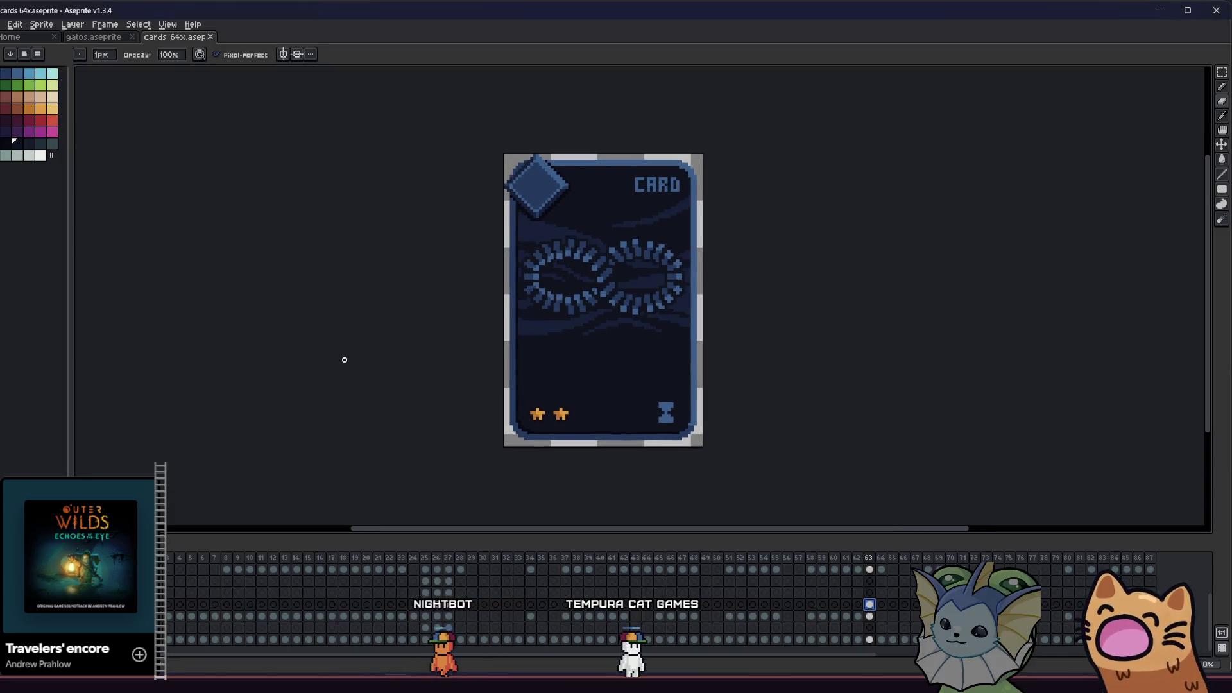
{"action": "scroll", "coordinate": [347, 313], "scroll_direction": "up", "scroll_amount": 1}
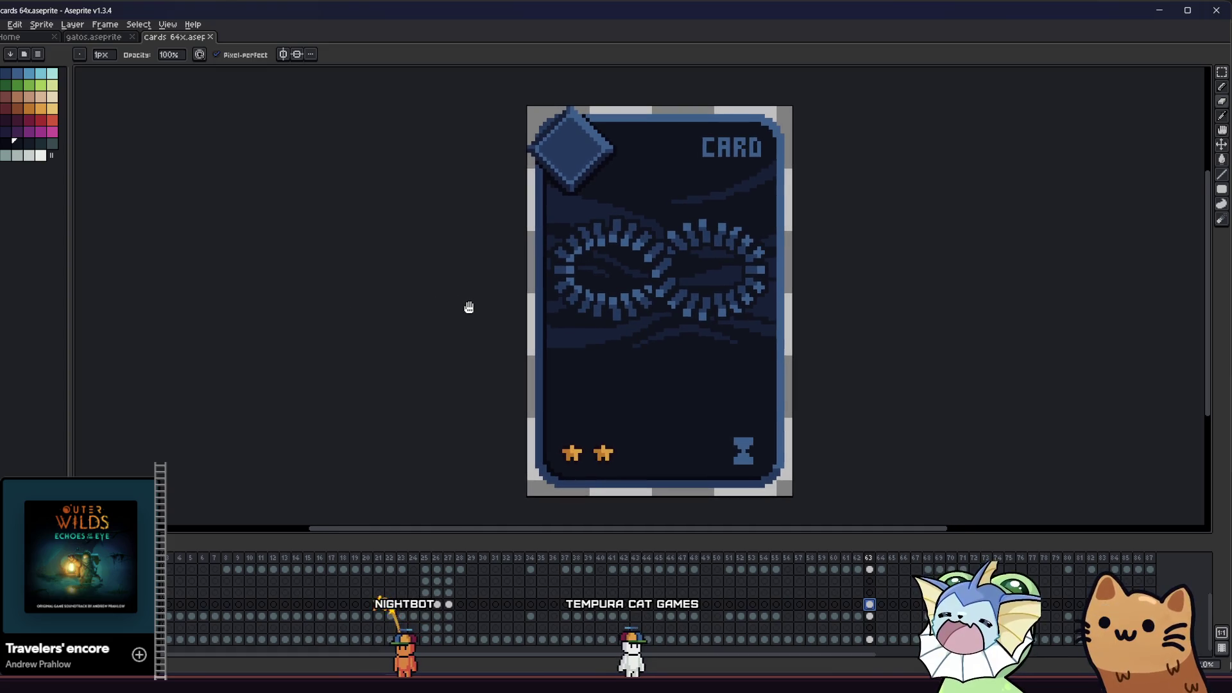
{"action": "left_click_drag", "start_coordinate": [440, 302], "coordinate": [437, 312]}
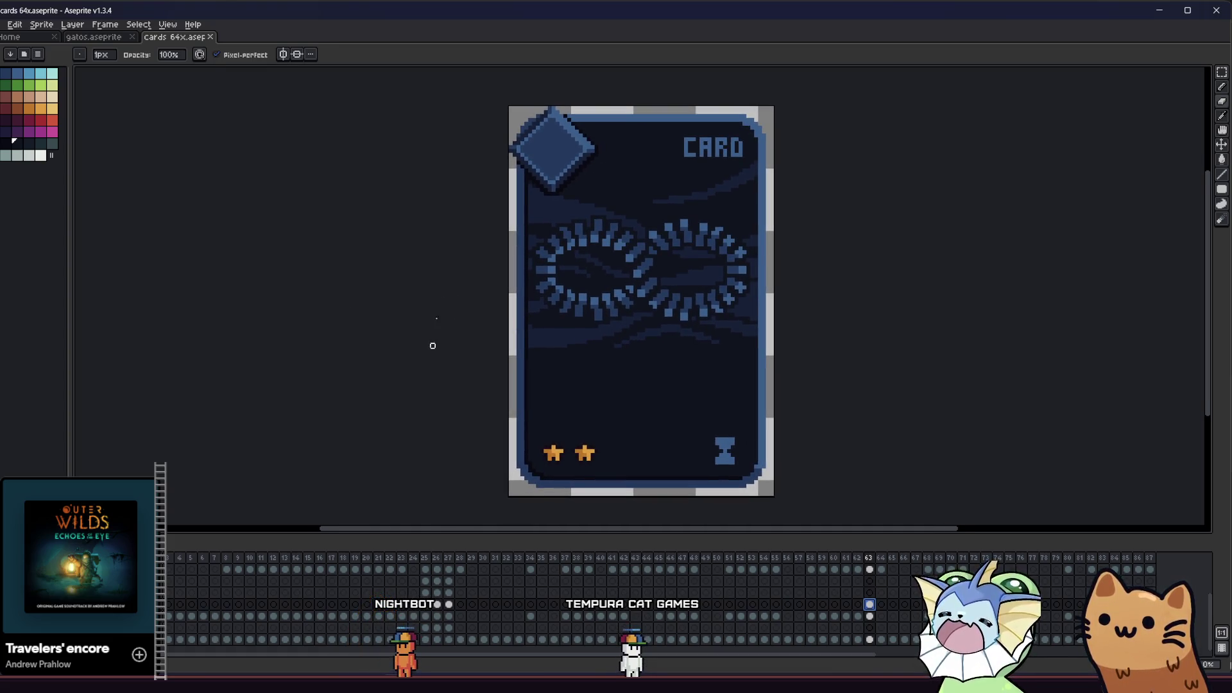
{"action": "left_click", "coordinate": [250, 673]}
{"action": "left_click", "coordinate": [441, 323]}
{"action": "scroll", "coordinate": [441, 326], "scroll_direction": "down", "scroll_amount": 1}
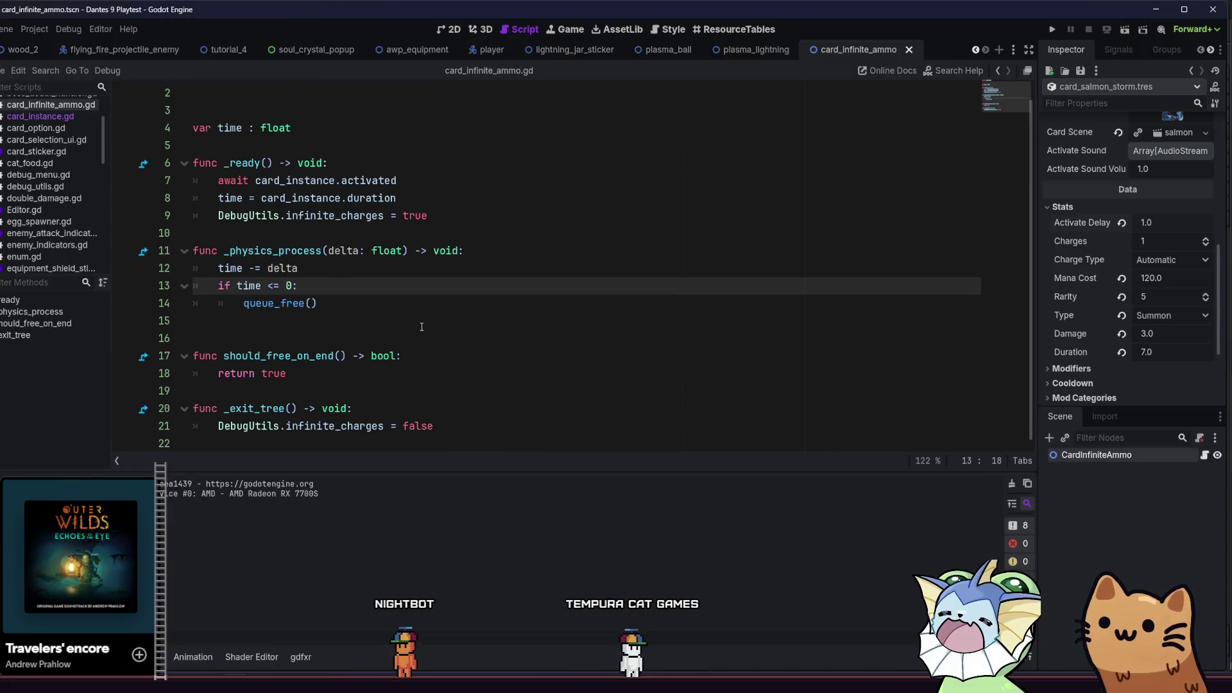
{"action": "left_click", "coordinate": [449, 319]}
{"action": "key", "text": "Up"}
{"action": "key", "text": "Up"}
{"action": "key", "text": "Down"}
{"action": "key", "text": "Down"}
{"action": "mouse_move", "coordinate": [398, 180]}
{"action": "left_mouse_down"}
{"action": "mouse_move", "coordinate": [228, 166]}
{"action": "mouse_move", "coordinate": [215, 183]}
{"action": "left_mouse_up"}
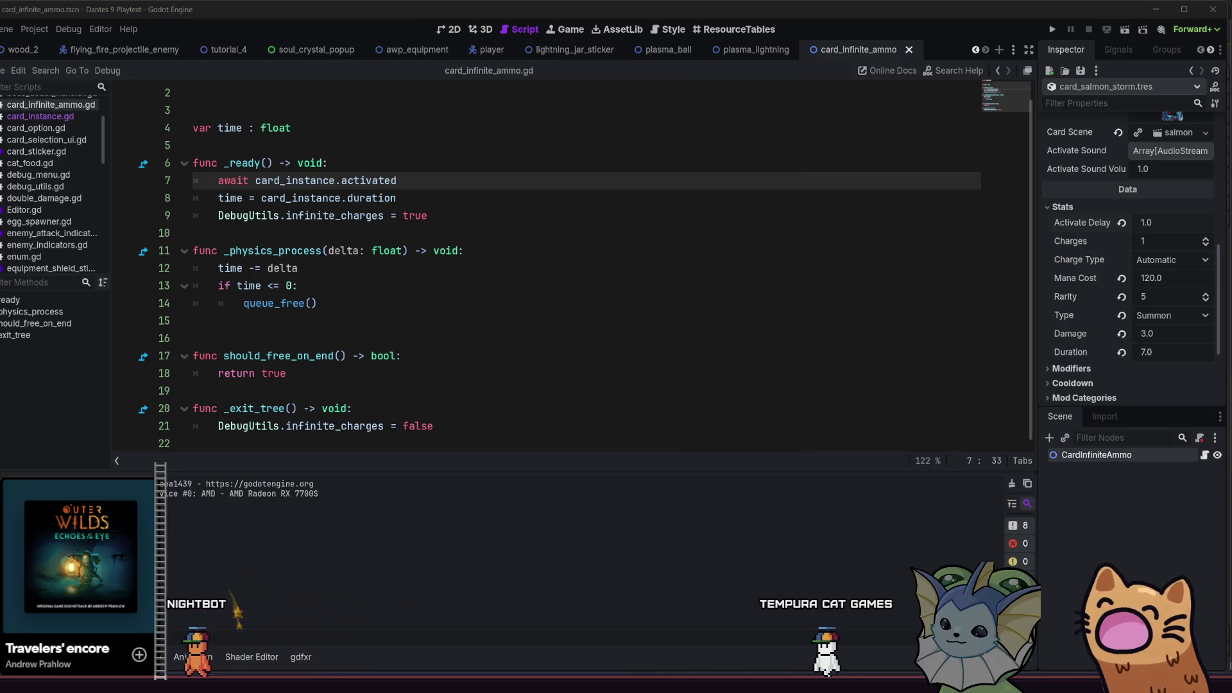
{"action": "left_click", "coordinate": [290, 251]}
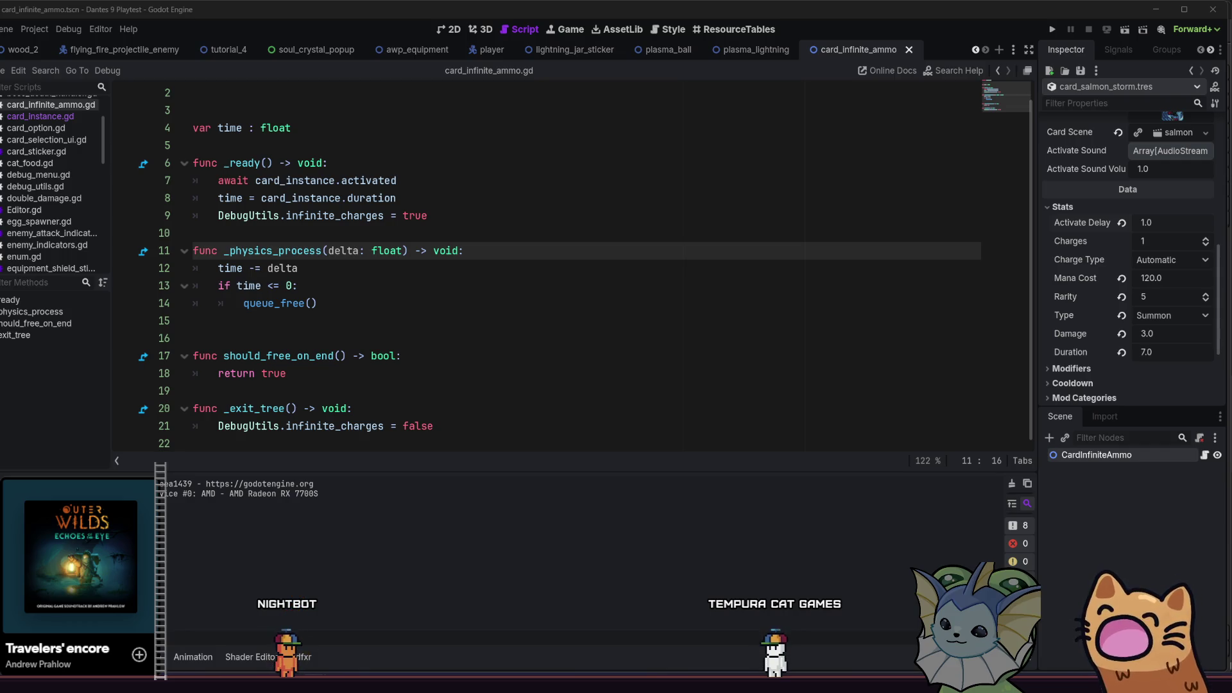
{"action": "left_click", "coordinate": [481, 315]}
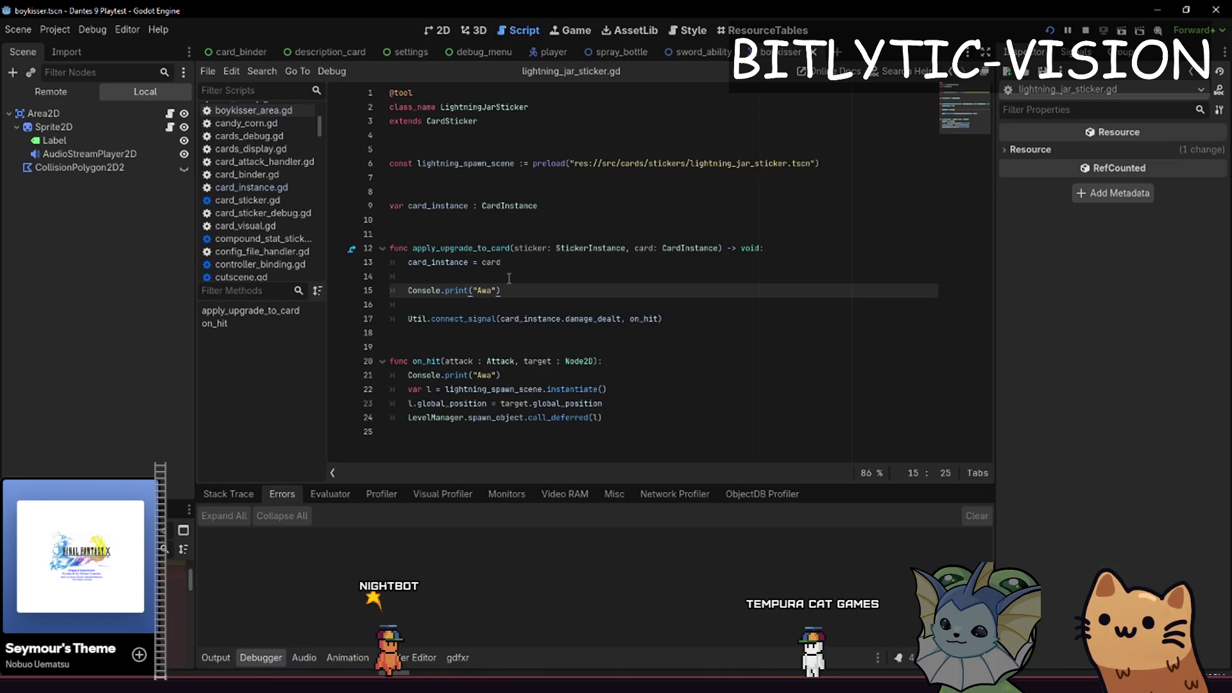
Add 'if !card_instance.damage_dealt.is_connected(on_hit):' below the connect_signal line
{"action": "key", "text": "Down"}
{"action": "key", "text": "Down"}
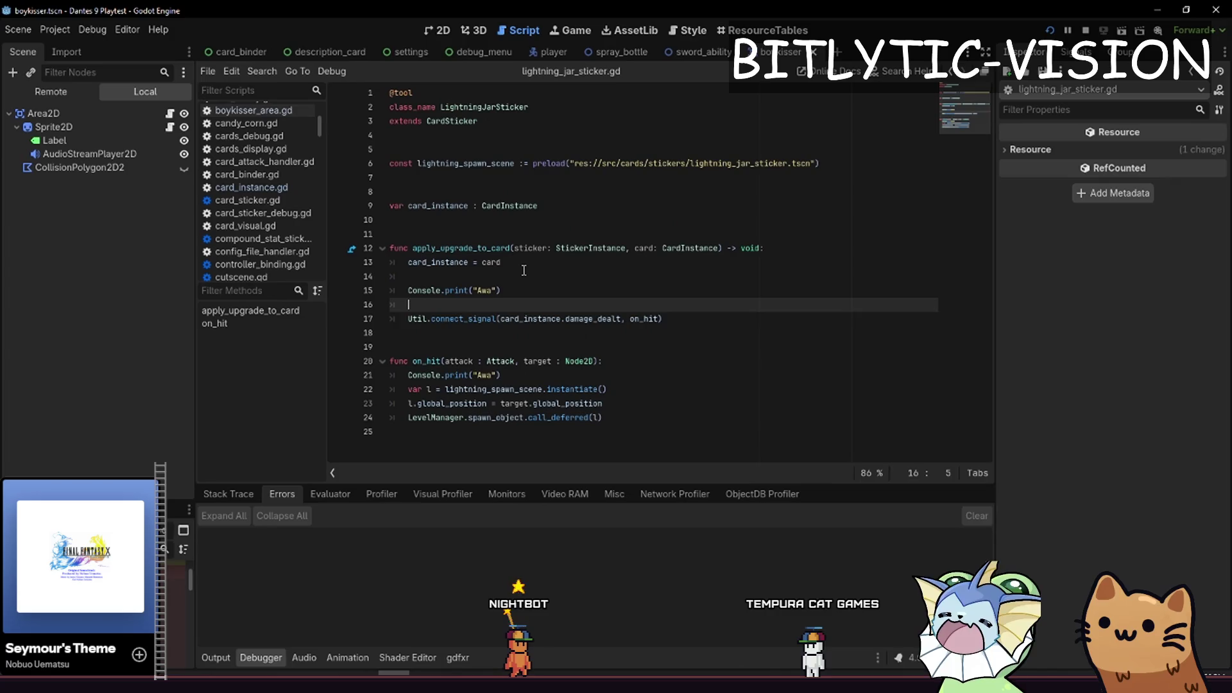
{"action": "key", "text": "End"}
{"action": "key", "text": "Return"}
{"action": "key", "text": "Return"}
{"action": "key", "text": "Up"}
{"action": "type", "text": "if !card_instance.dam"}
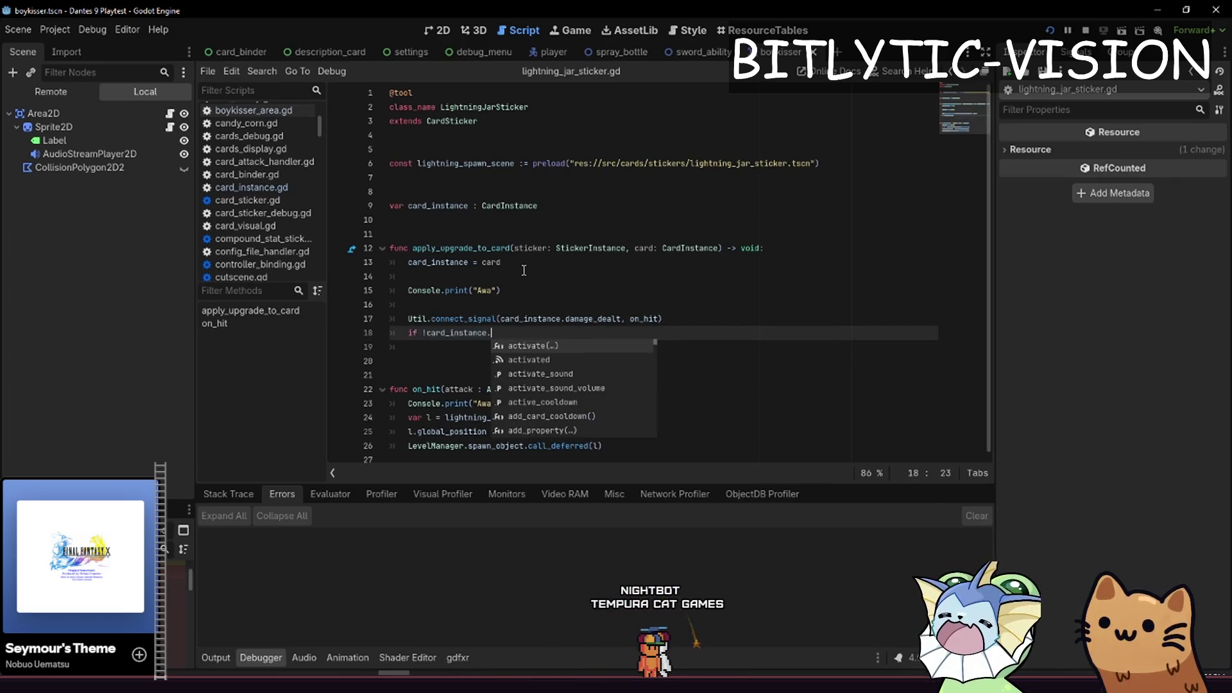
{"action": "key", "text": "Return"}
{"action": "type", "text": ".is_con"}
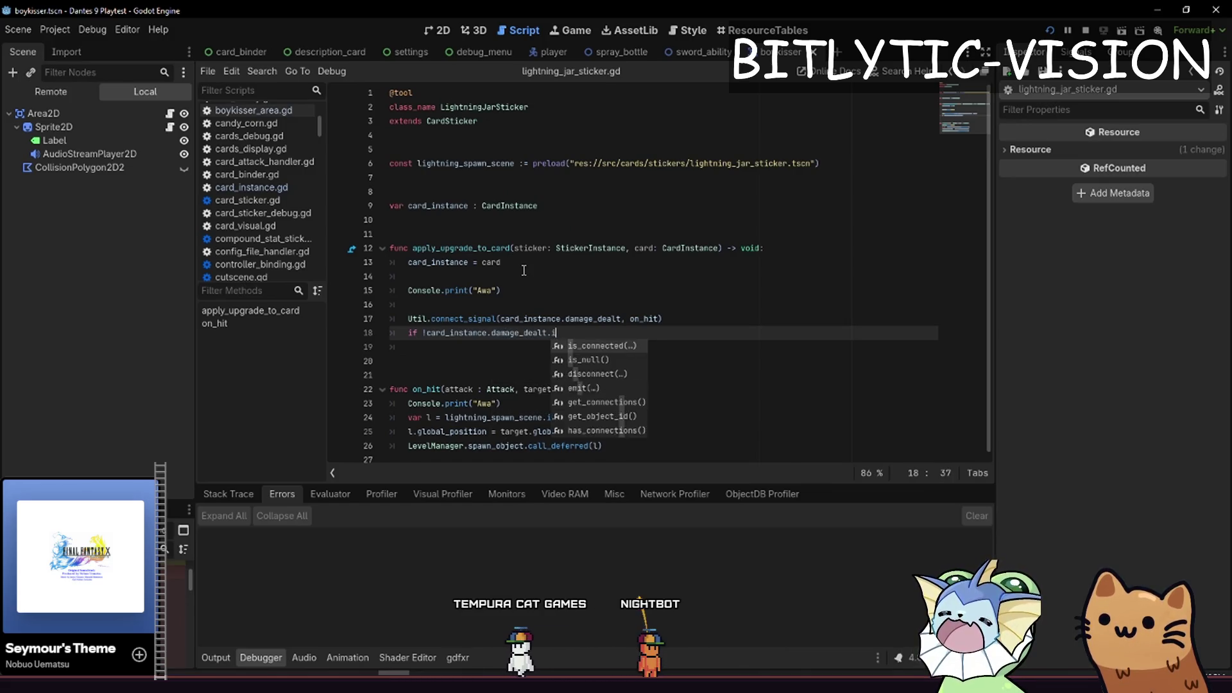
{"action": "key", "text": "Return"}
Start the card_instance connect call inside the if, save the script, and open the game's debug menu
{"action": "type", "text": "connected(on_hit):\""}
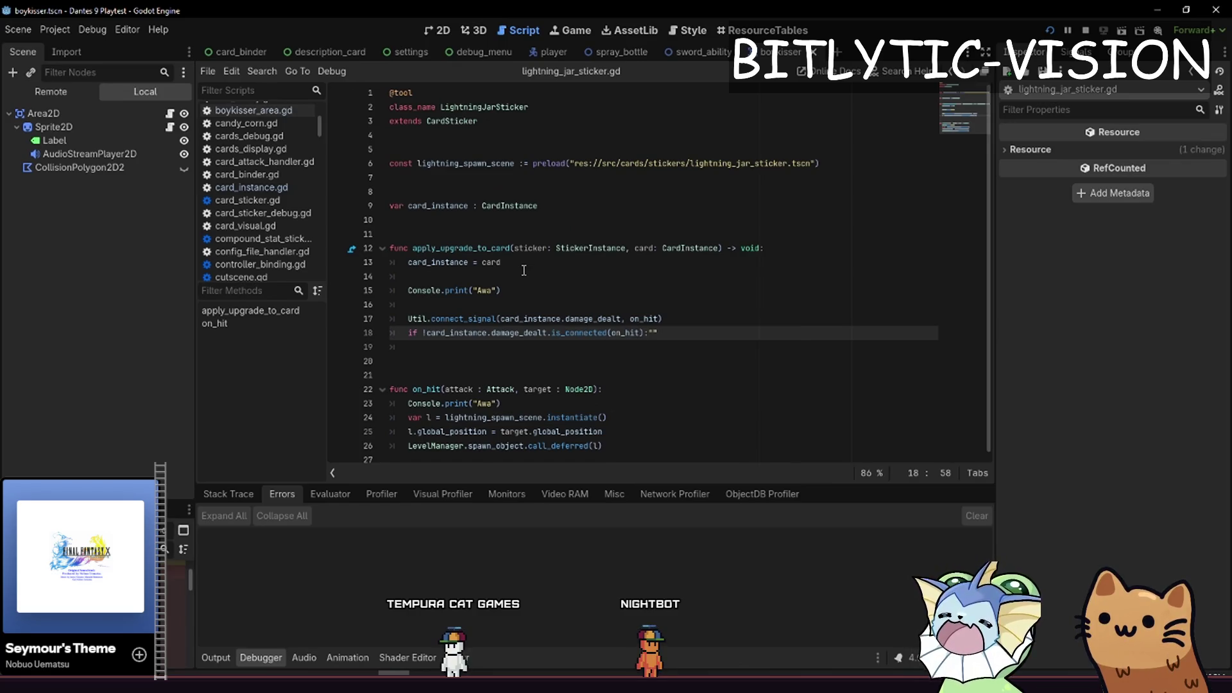
{"action": "key", "text": "BackSpace"}
{"action": "key", "text": "Return"}
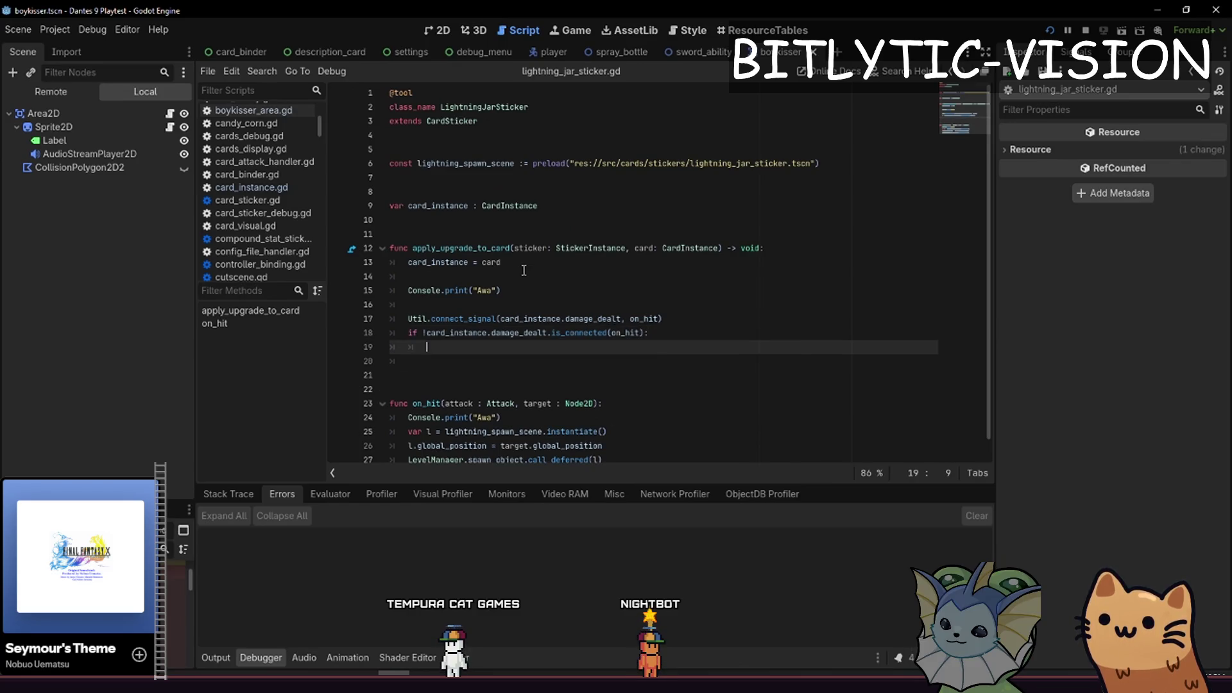
{"action": "type", "text": "ard_instance.damage_dealt.connect(on_hit"}
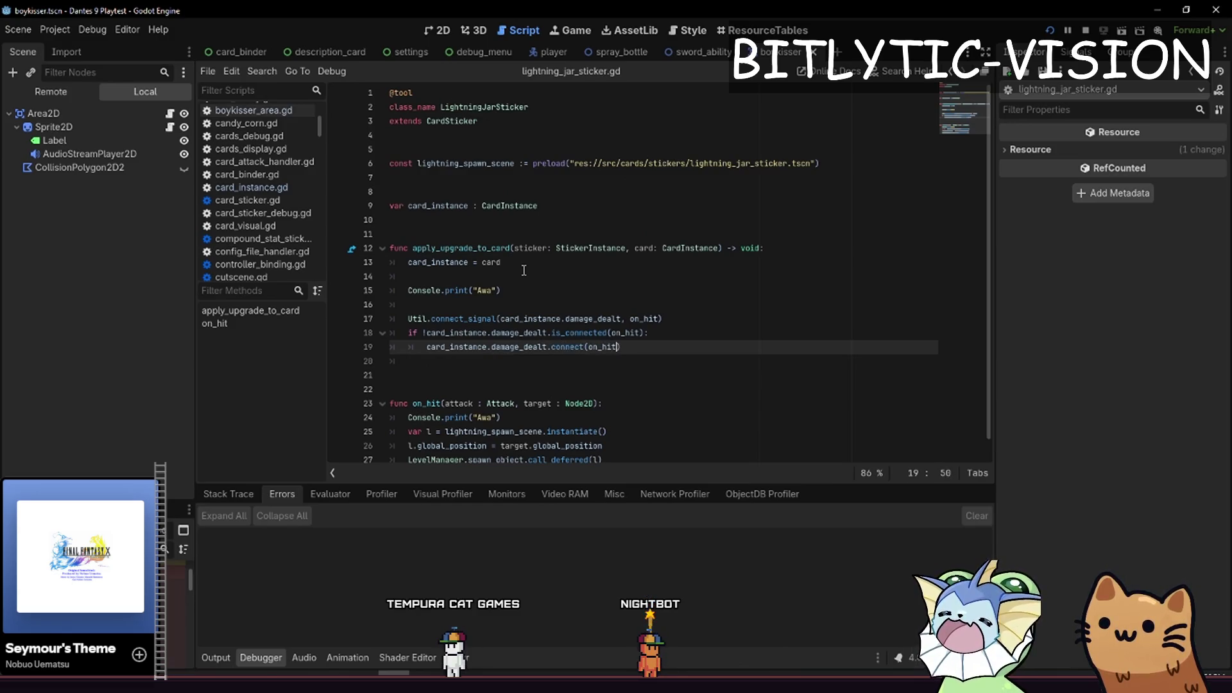
{"action": "key", "text": "ctrl+s"}
{"action": "key", "text": "alt+Tab"}
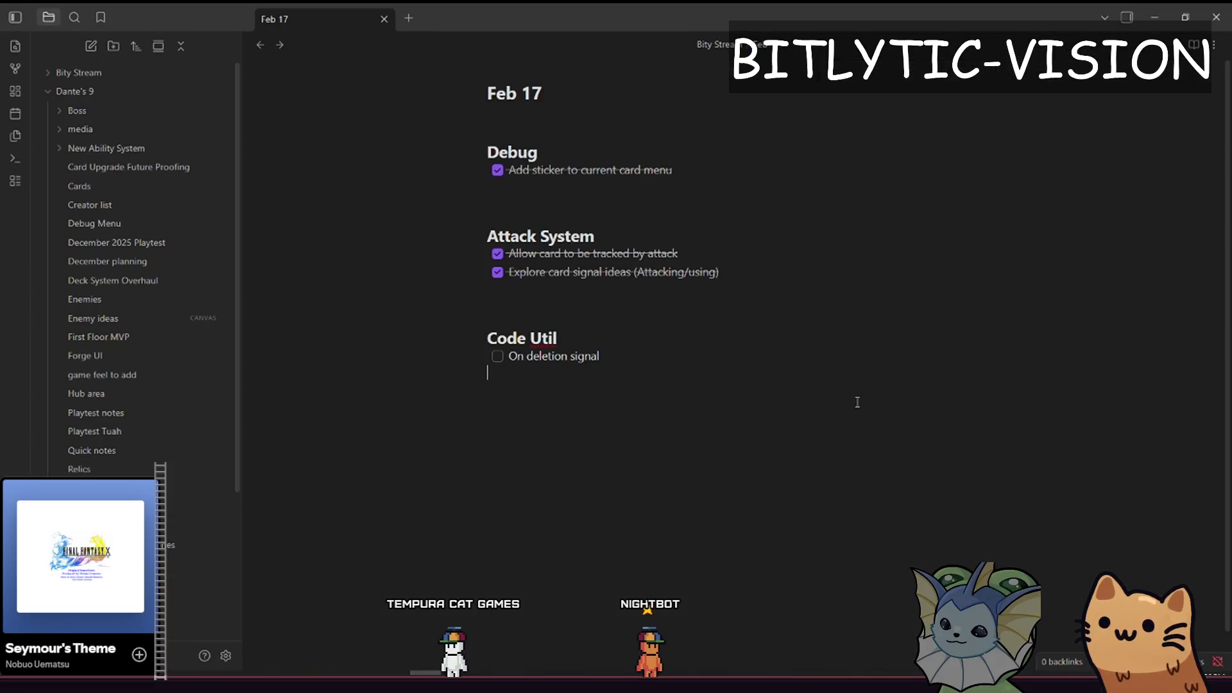
{"action": "key", "text": "grave"}
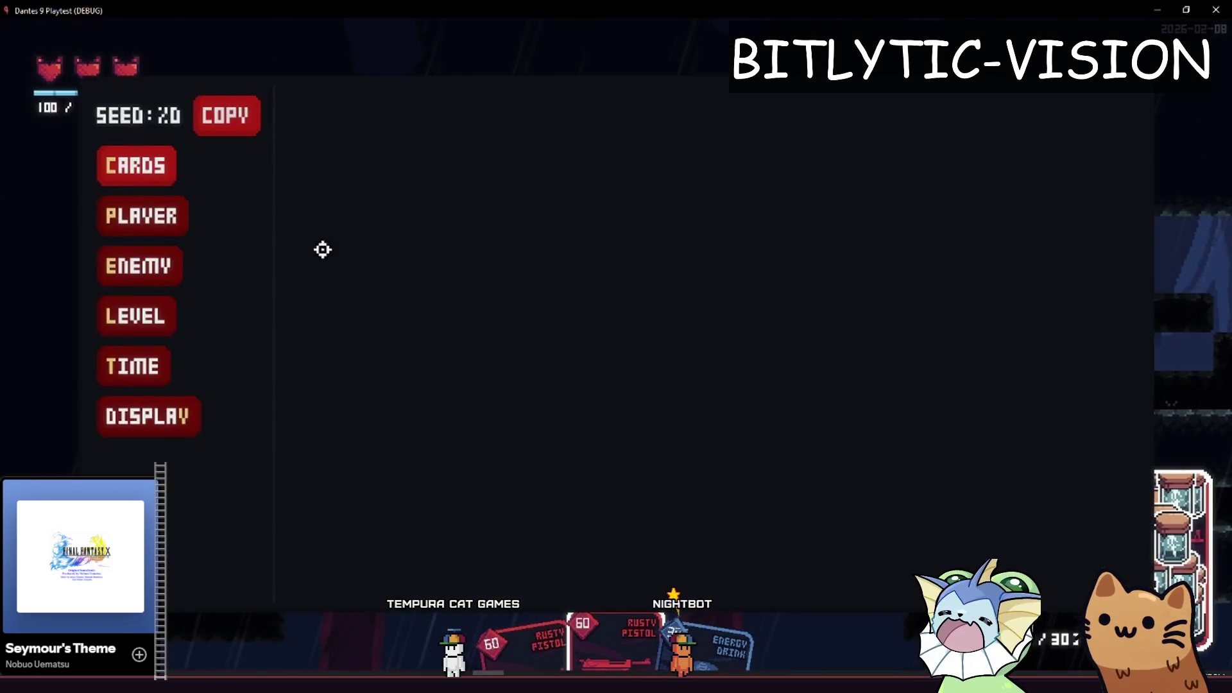
Add the Lightning Jar sticker via Cards > Add Sticker to Card and test-fire at the targets
{"action": "left_click", "coordinate": [135, 164]}
{"action": "left_click", "coordinate": [374, 165]}
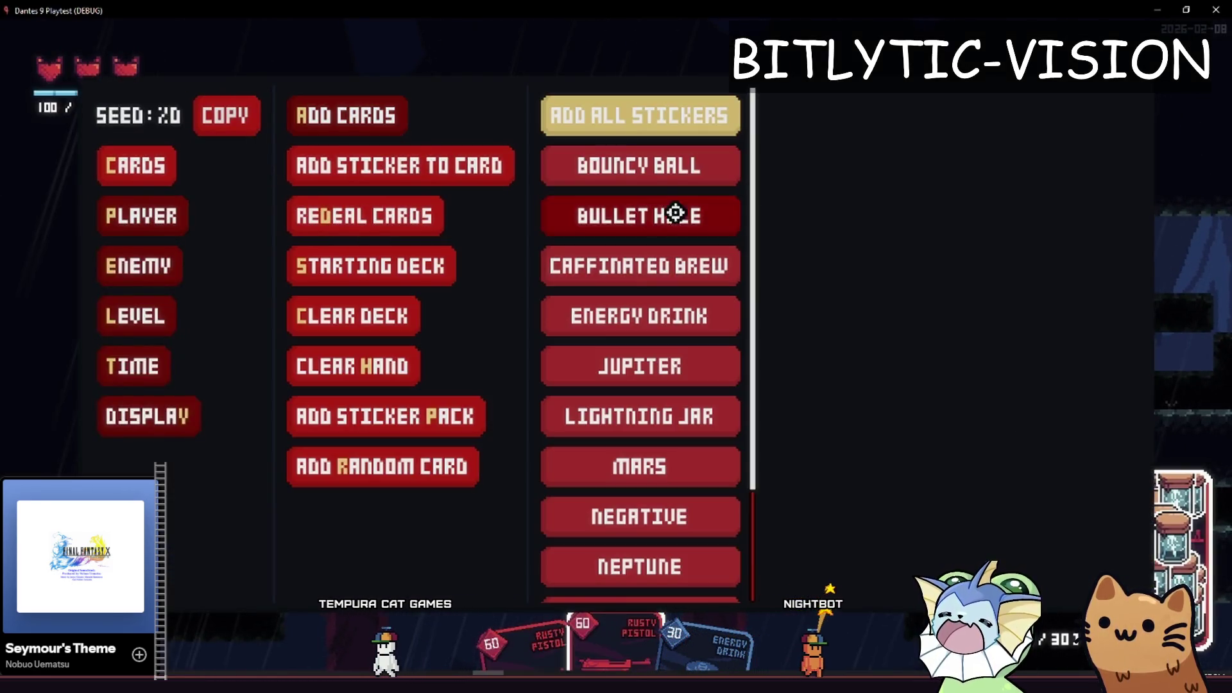
{"action": "left_click", "coordinate": [660, 405]}
{"action": "key", "text": "grave"}
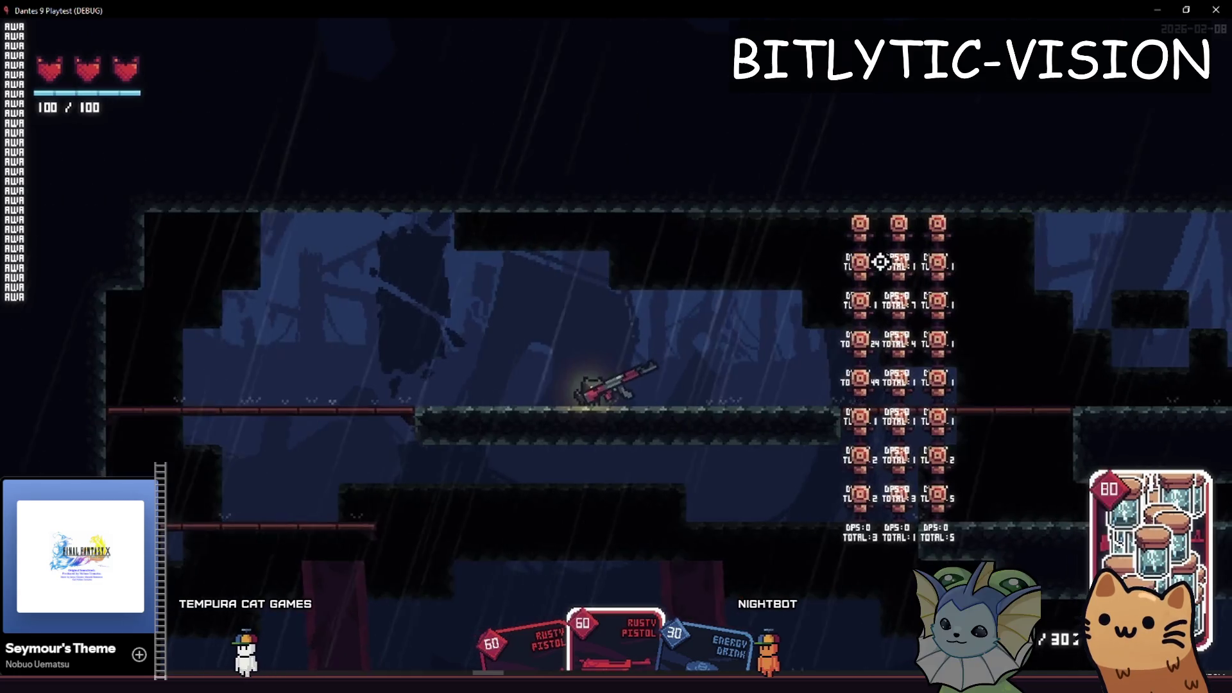
{"action": "left_click", "coordinate": [881, 261]}
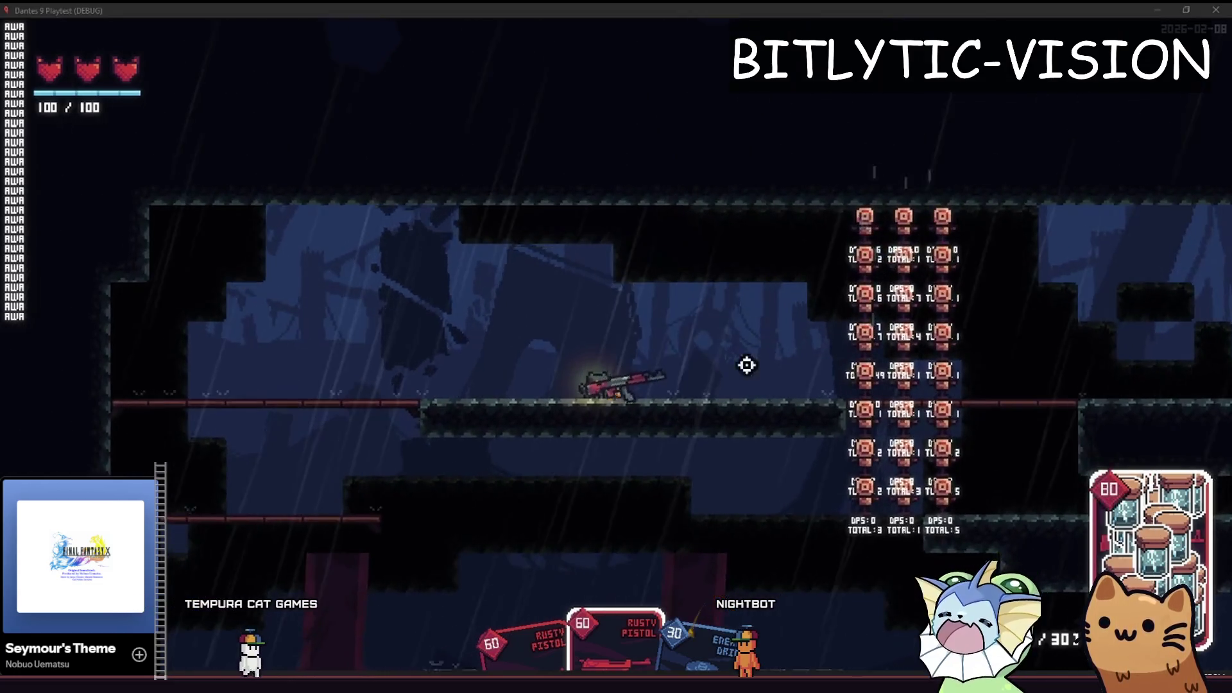
{"action": "key", "text": "alt+Tab"}
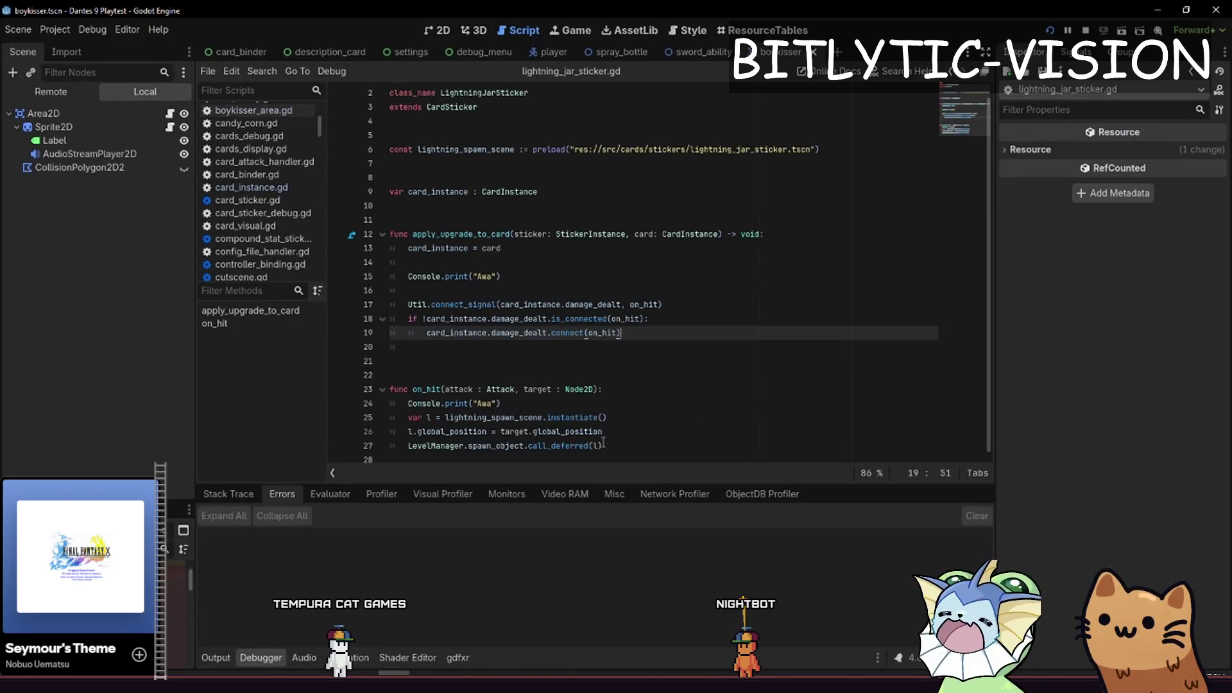
Place the caret at the end of the on_hit Console.print line on line 24
{"action": "left_click", "coordinate": [525, 405]}
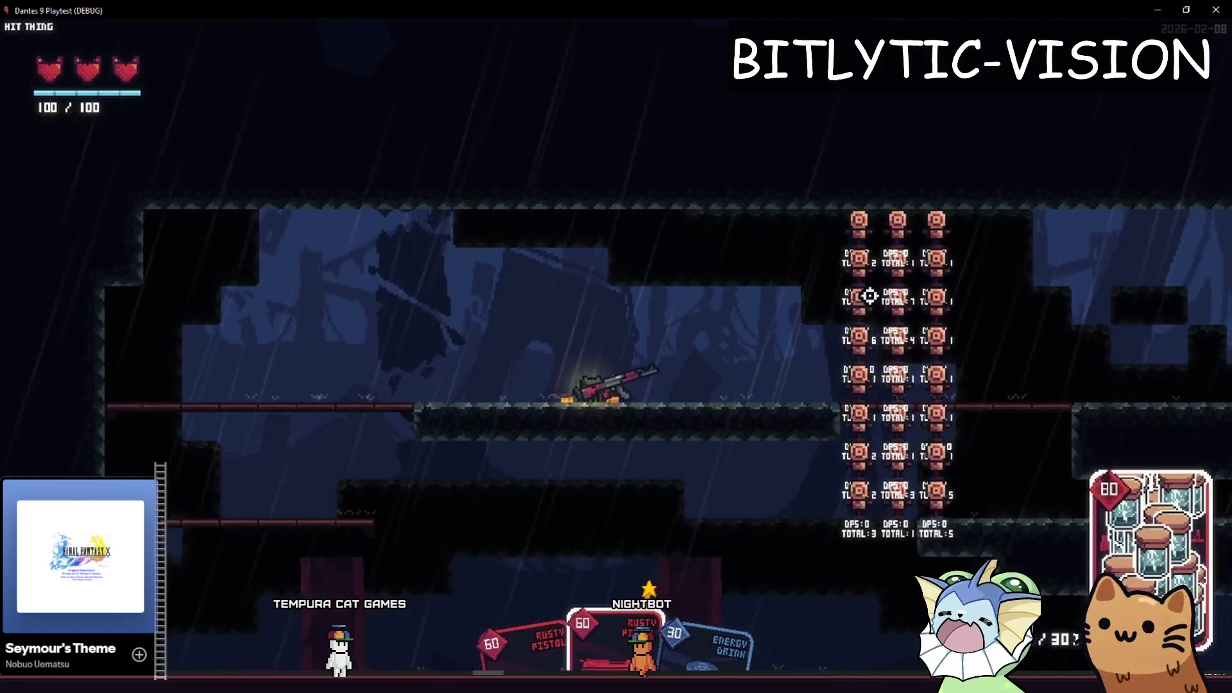
Fire repeatedly up the target column, confirming "Hit thing" prints and lightning strikes, then stop the game
{"action": "left_click", "coordinate": [864, 294]}
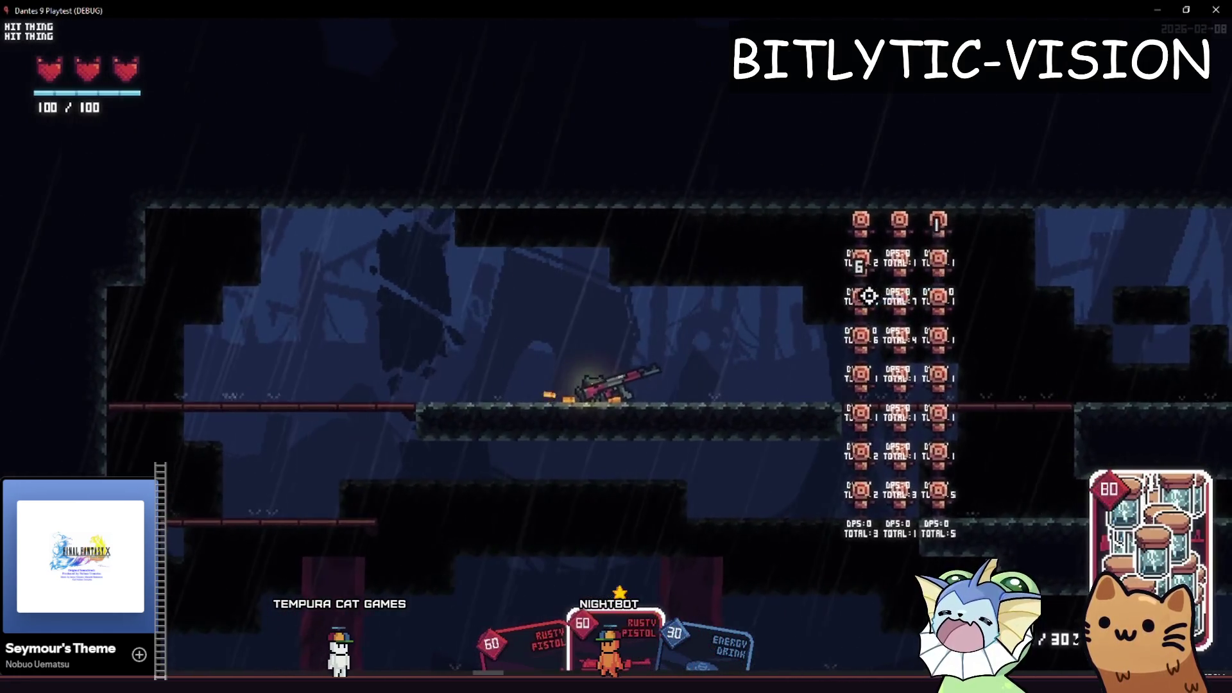
{"action": "left_click", "coordinate": [869, 294]}
{"action": "left_click", "coordinate": [870, 294]}
{"action": "left_click", "coordinate": [862, 287]}
{"action": "left_click", "coordinate": [864, 282]}
{"action": "left_click", "coordinate": [875, 261]}
{"action": "left_click", "coordinate": [877, 256]}
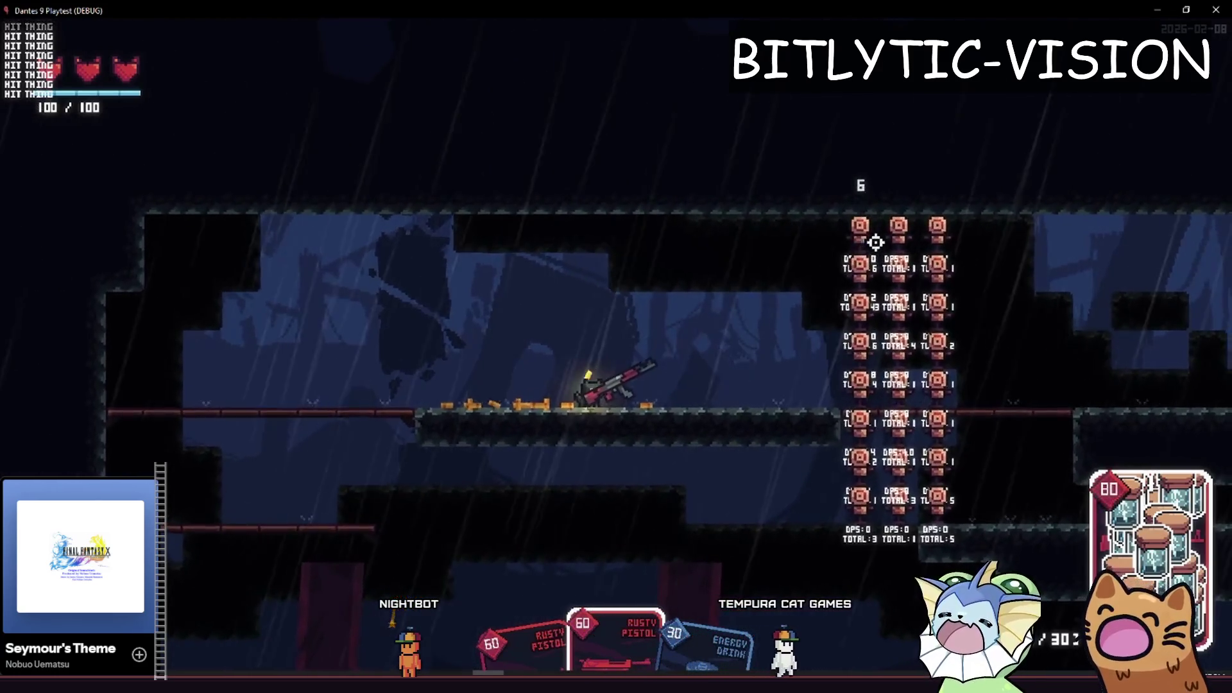
{"action": "left_click", "coordinate": [878, 254]}
{"action": "left_click", "coordinate": [882, 246]}
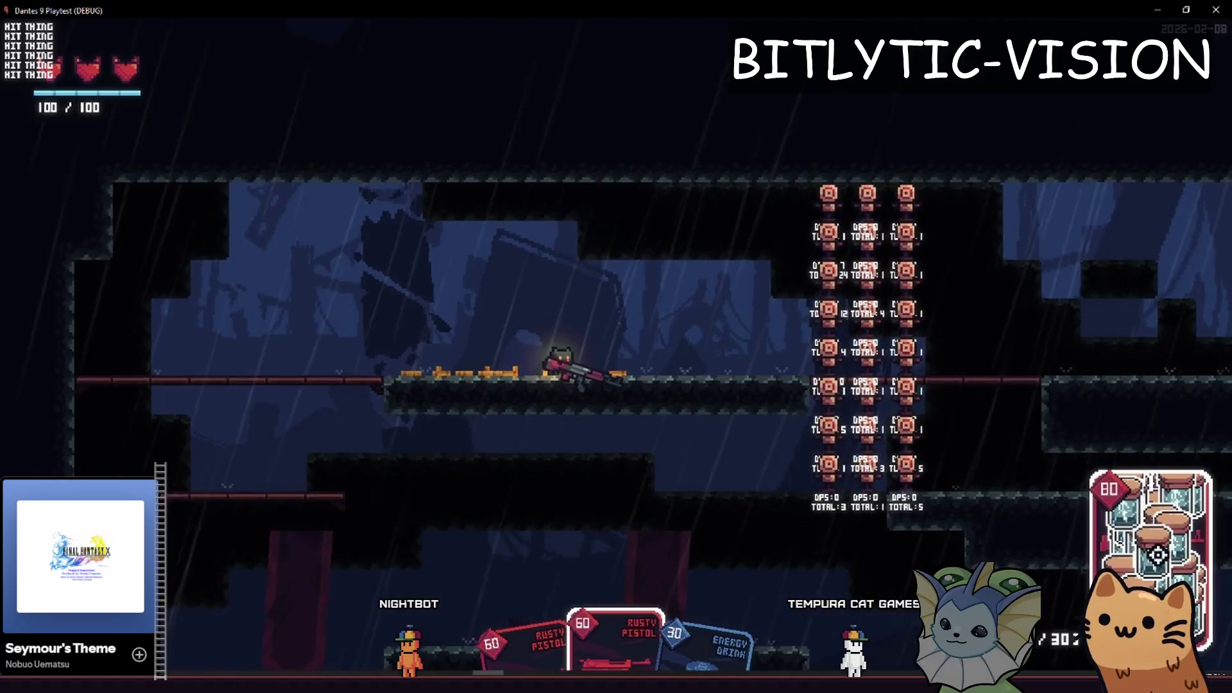
{"action": "key", "text": "F8"}
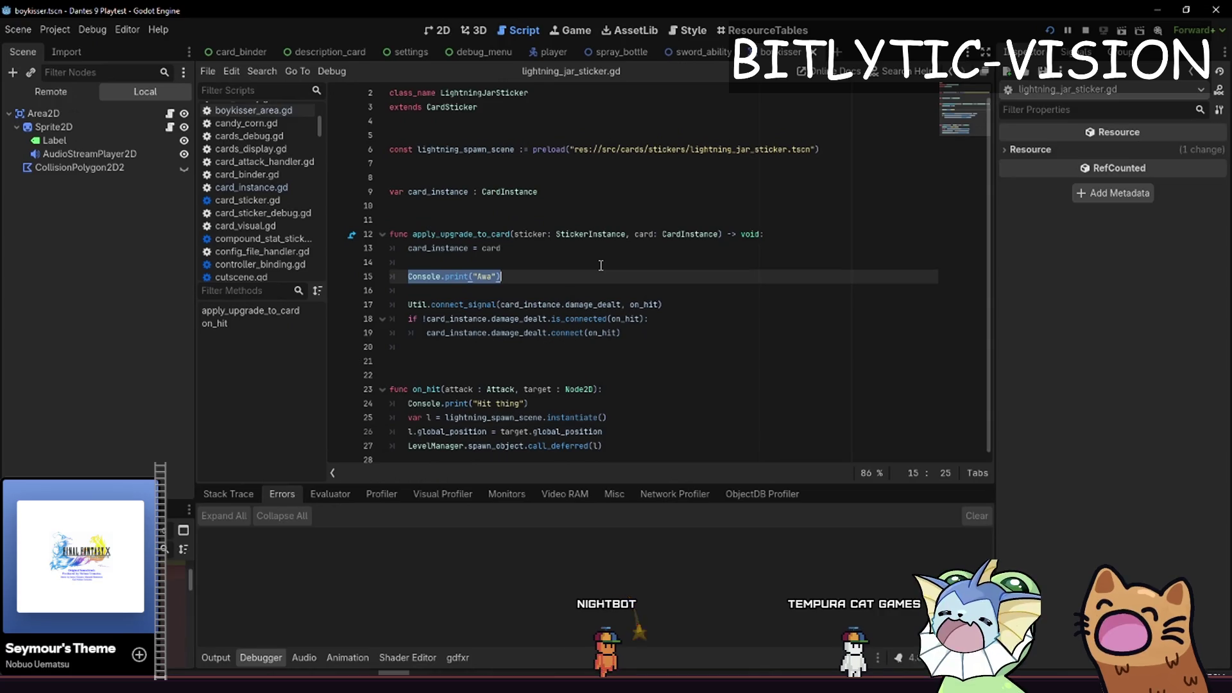
Delete the Util.connect_signal line and its leftover blank line, then save and launch the game
{"action": "key", "text": "Down"}
{"action": "key", "text": "Down"}
{"action": "key", "text": "shift+End"}
{"action": "key", "text": "BackSpace"}
{"action": "key", "text": "BackSpace"}
{"action": "key", "text": "BackSpace"}
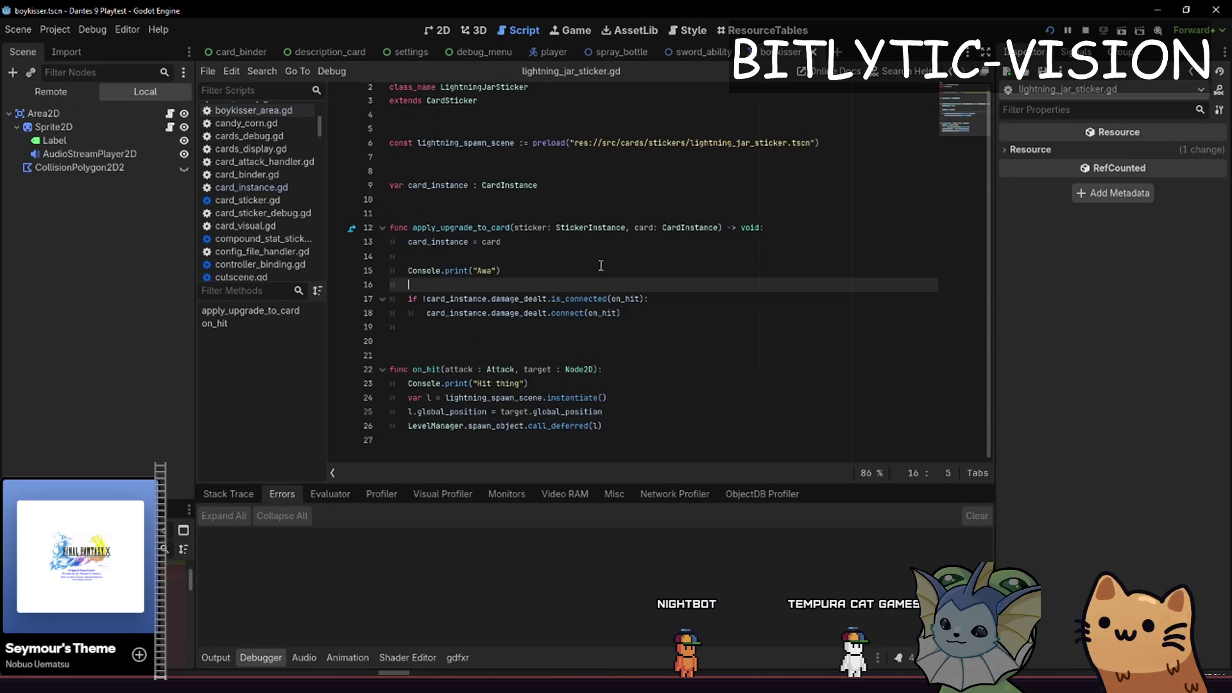
{"action": "key", "text": "BackSpace"}
{"action": "key", "text": "F5"}
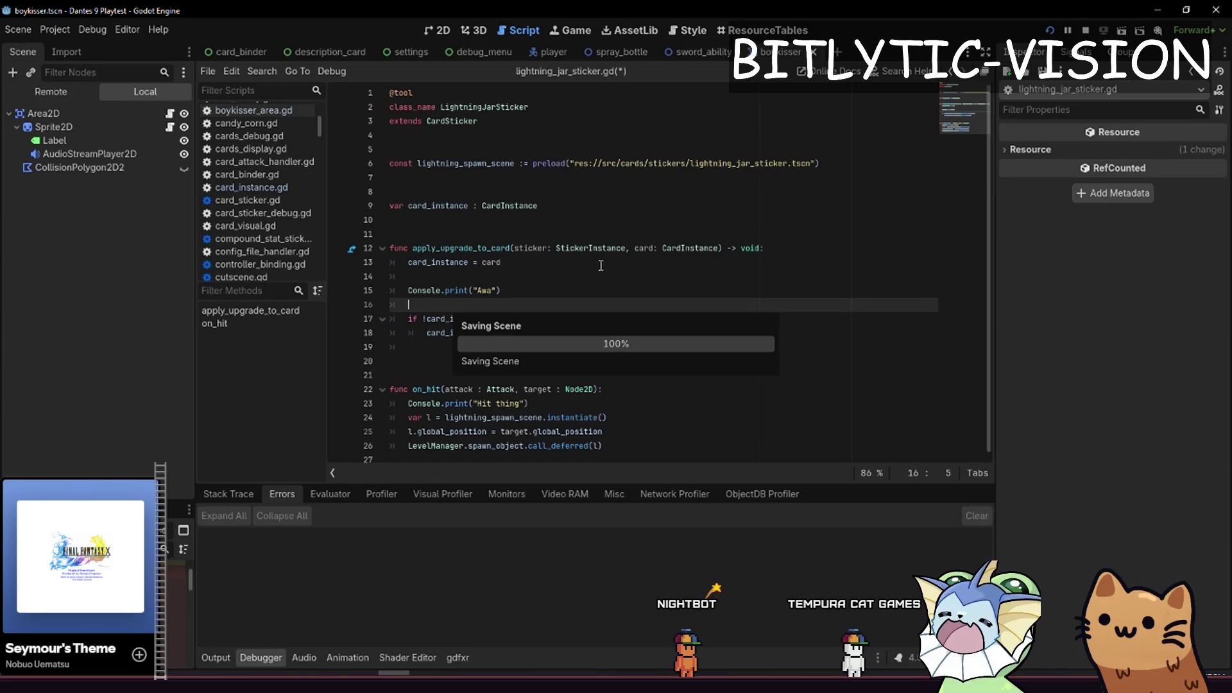
Add a sticker to the card through the debug menu, then quit back to the editor
{"action": "key", "text": "grave"}
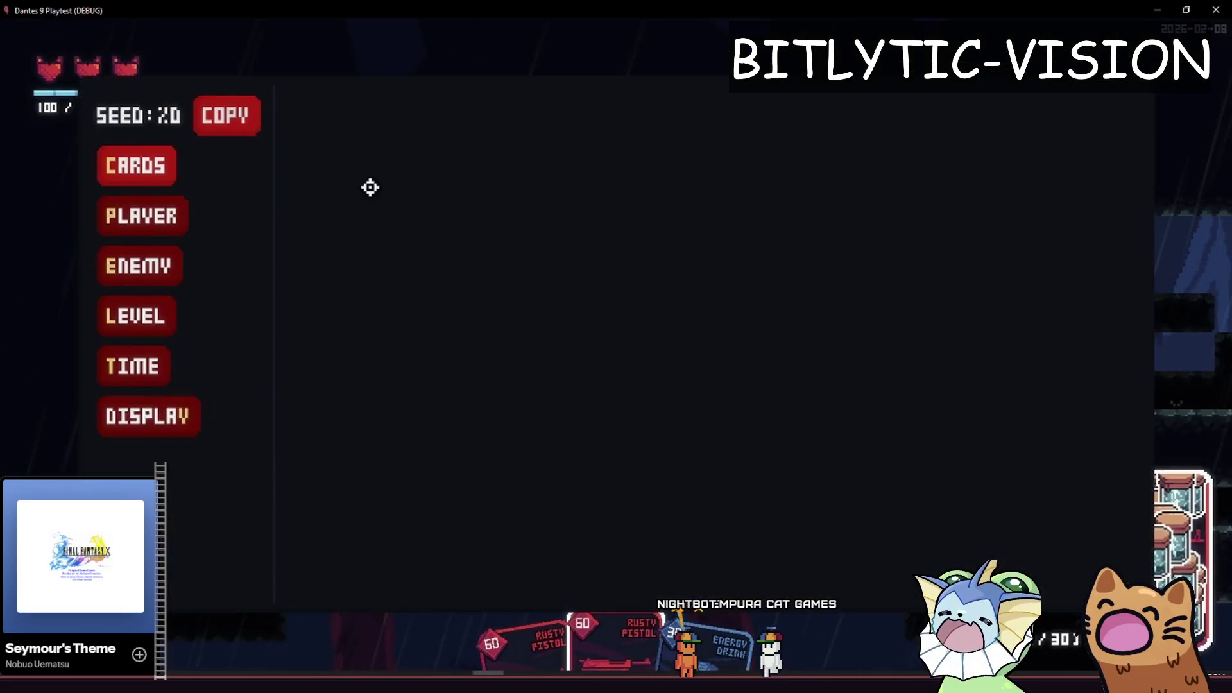
{"action": "left_click", "coordinate": [135, 165]}
{"action": "left_click", "coordinate": [352, 177]}
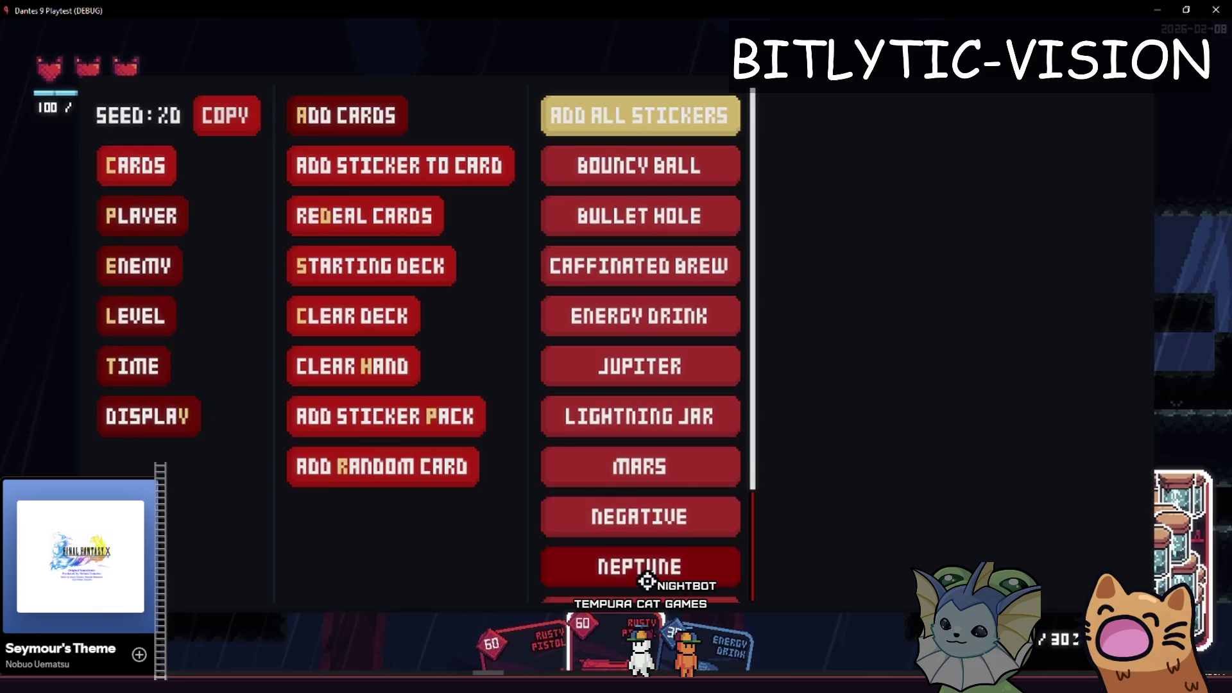
{"action": "left_click", "coordinate": [640, 517]}
{"action": "key", "text": "grave"}
{"action": "key", "text": "F8"}
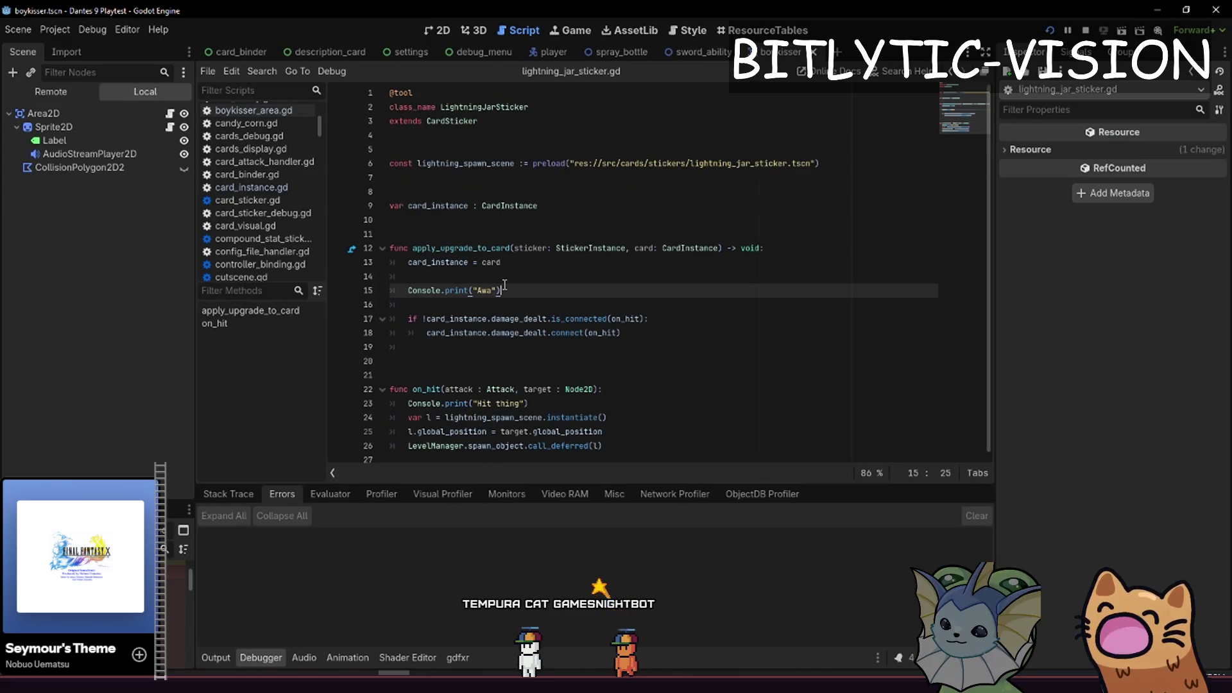
{"action": "mouse_move", "coordinate": [525, 107]}
{"action": "left_mouse_down"}
{"action": "mouse_move", "coordinate": [389, 92]}
{"action": "mouse_move", "coordinate": [440, 108]}
{"action": "left_mouse_up"}
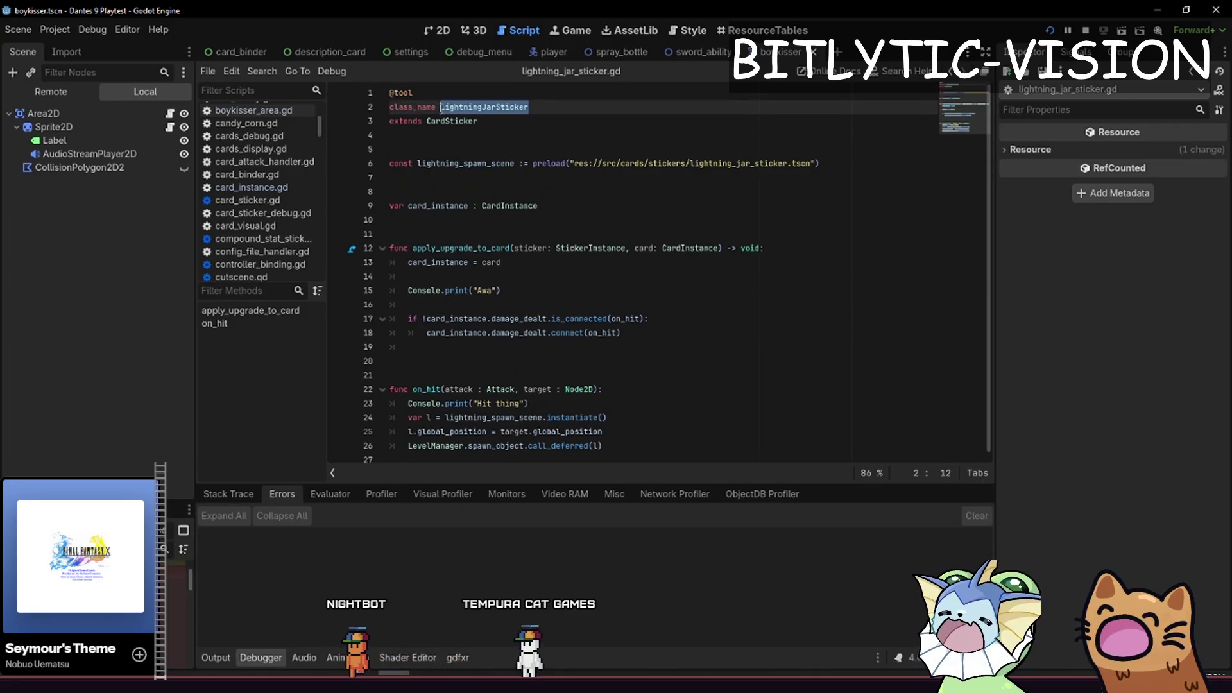
{"action": "left_click", "coordinate": [522, 120]}
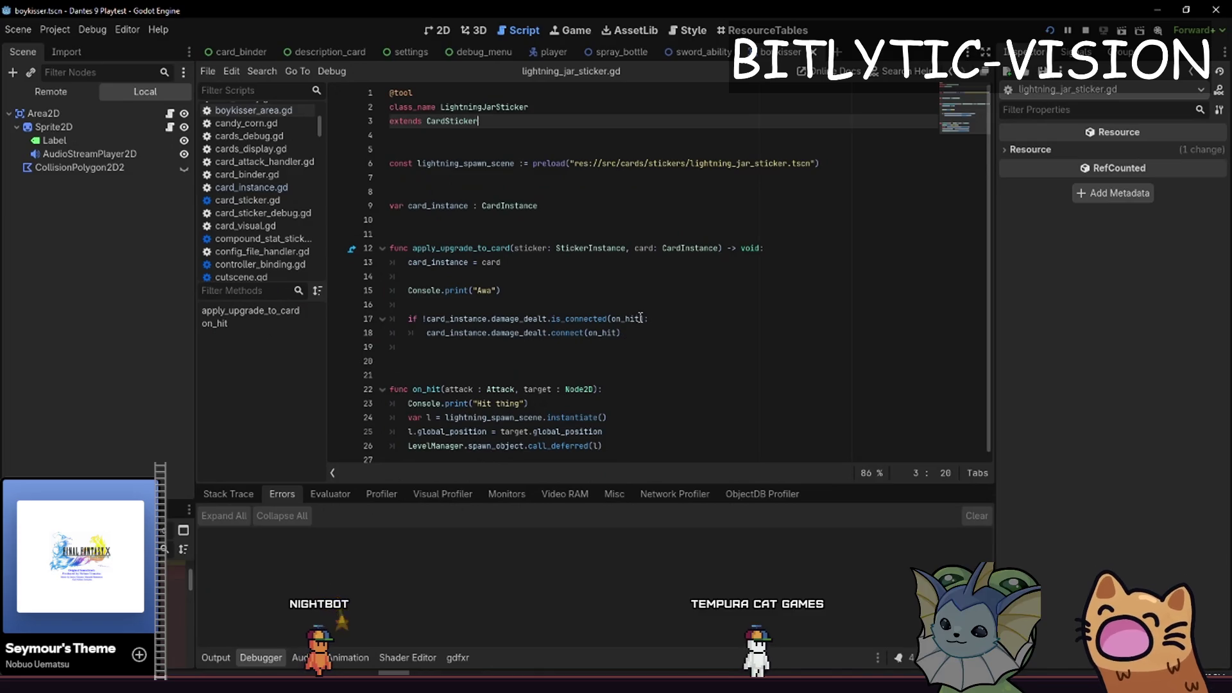
{"action": "left_click", "coordinate": [640, 319]}
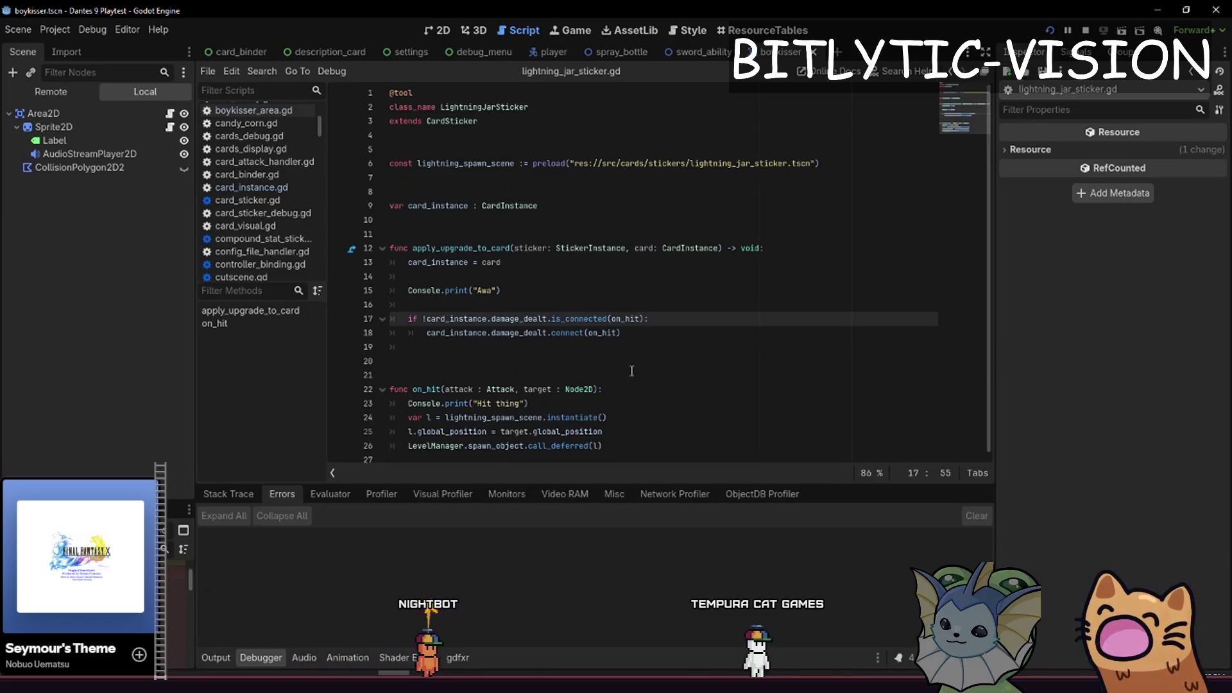
{"action": "left_click", "coordinate": [616, 292]}
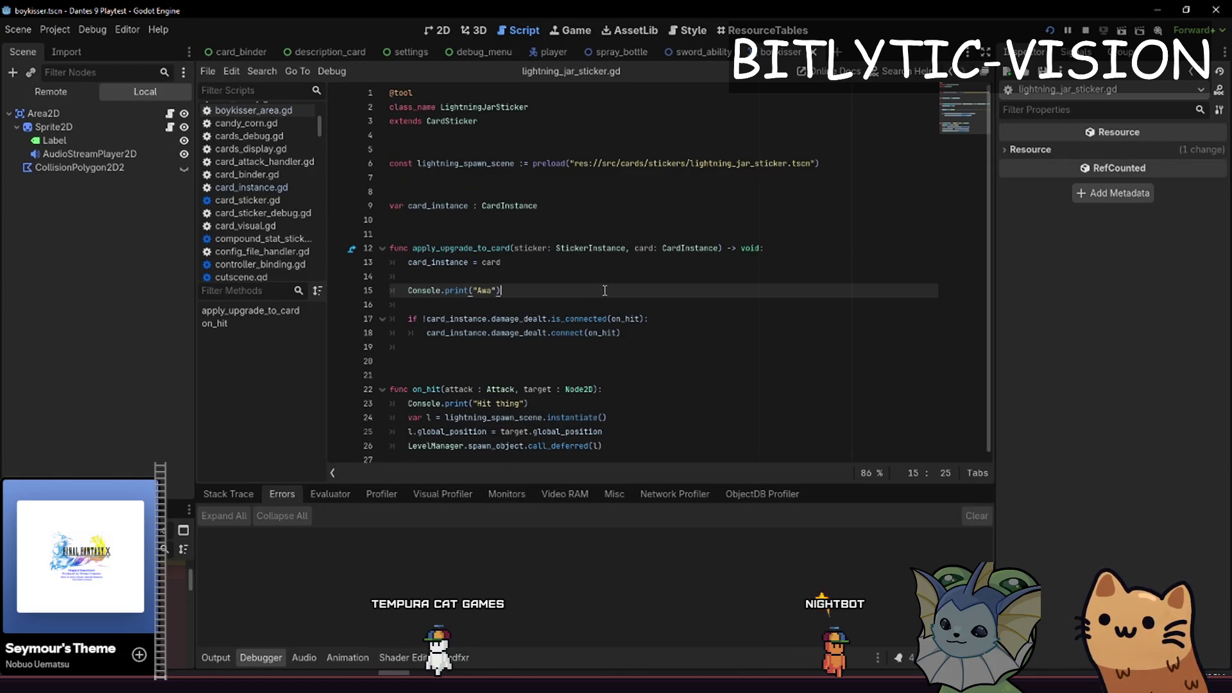
{"action": "left_click", "coordinate": [668, 389]}
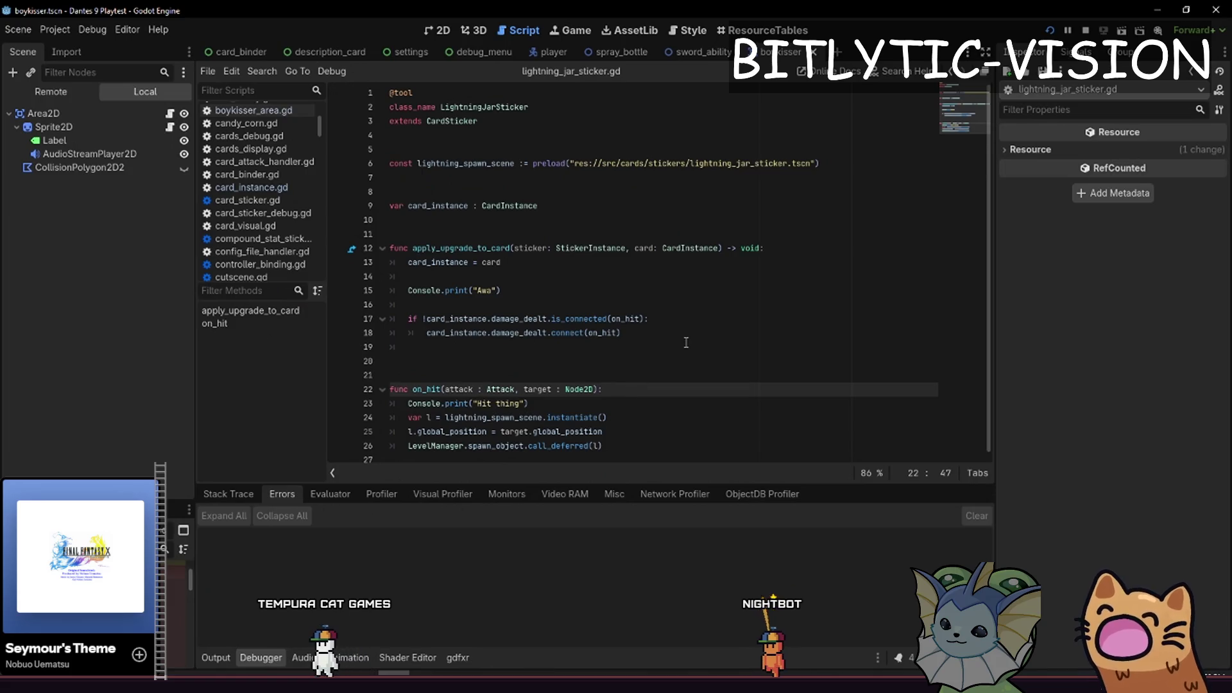
Add an 'if attack.card_instance != card_instance: return' guard at the start of on_hit
{"action": "key", "text": "Return"}
{"action": "key", "text": "Return"}
{"action": "key", "text": "Up"}
{"action": "type", "text": "if attack.card_instance"}
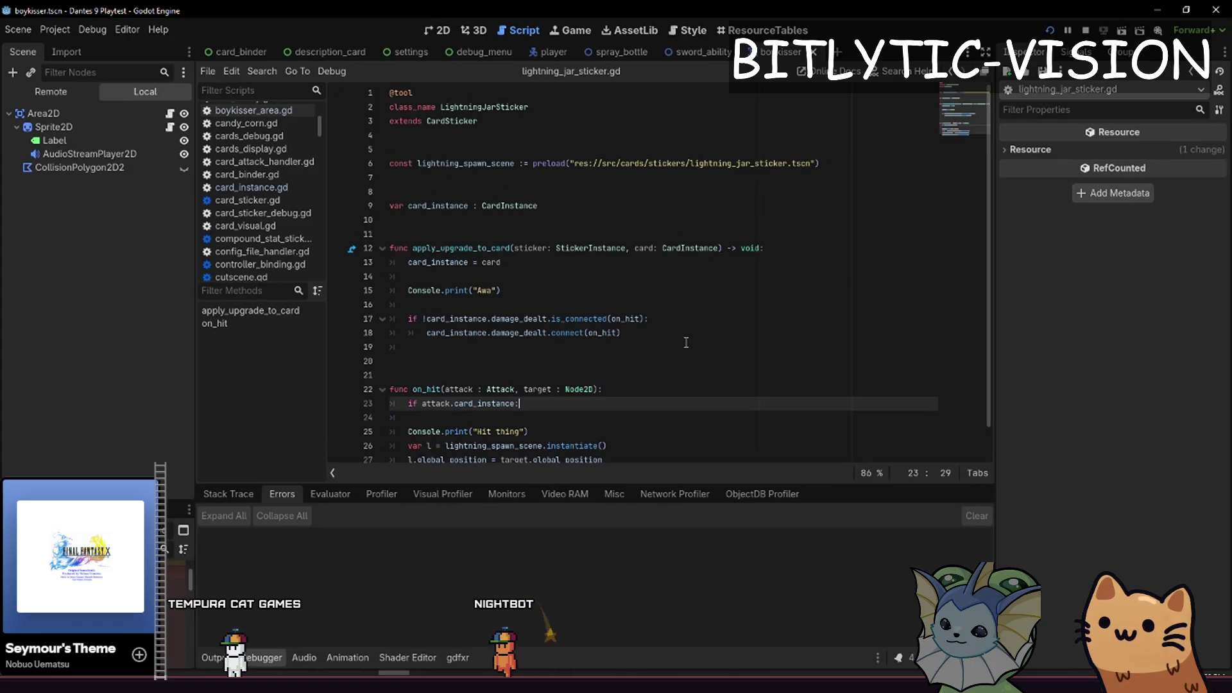
{"action": "type", "text": " != "}
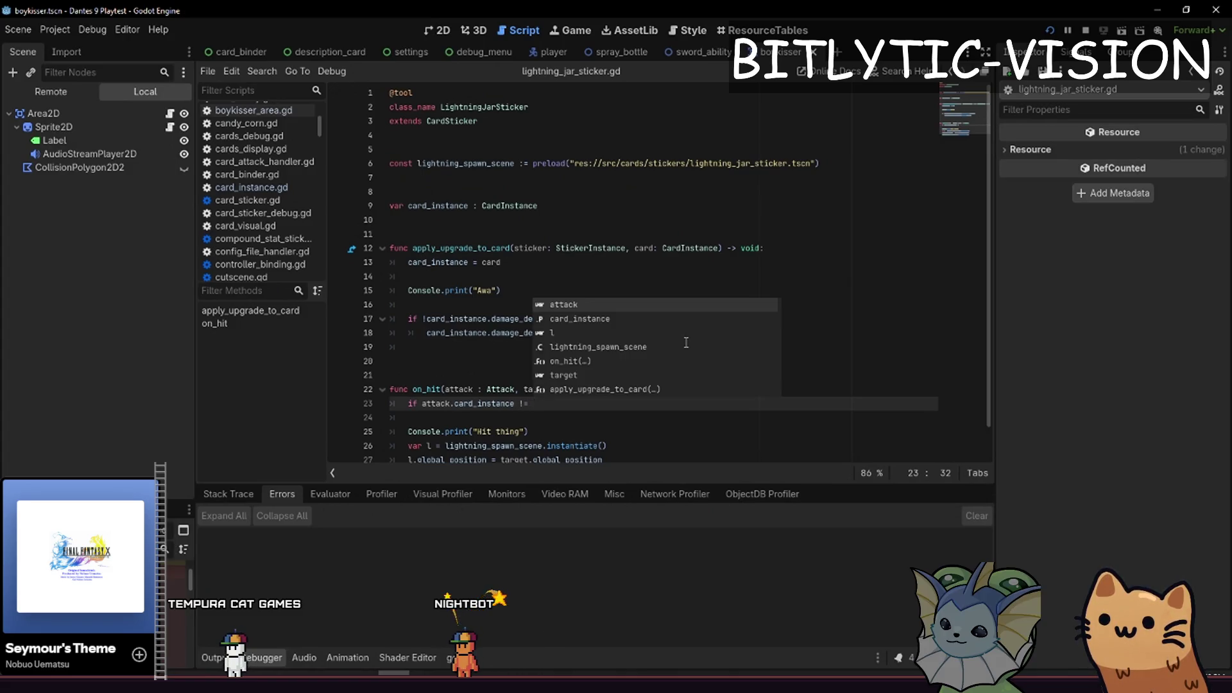
{"action": "type", "text": "card_instance"}
{"action": "type", "text": ":"}
{"action": "key", "text": "Return"}
{"action": "type", "text": "return"}
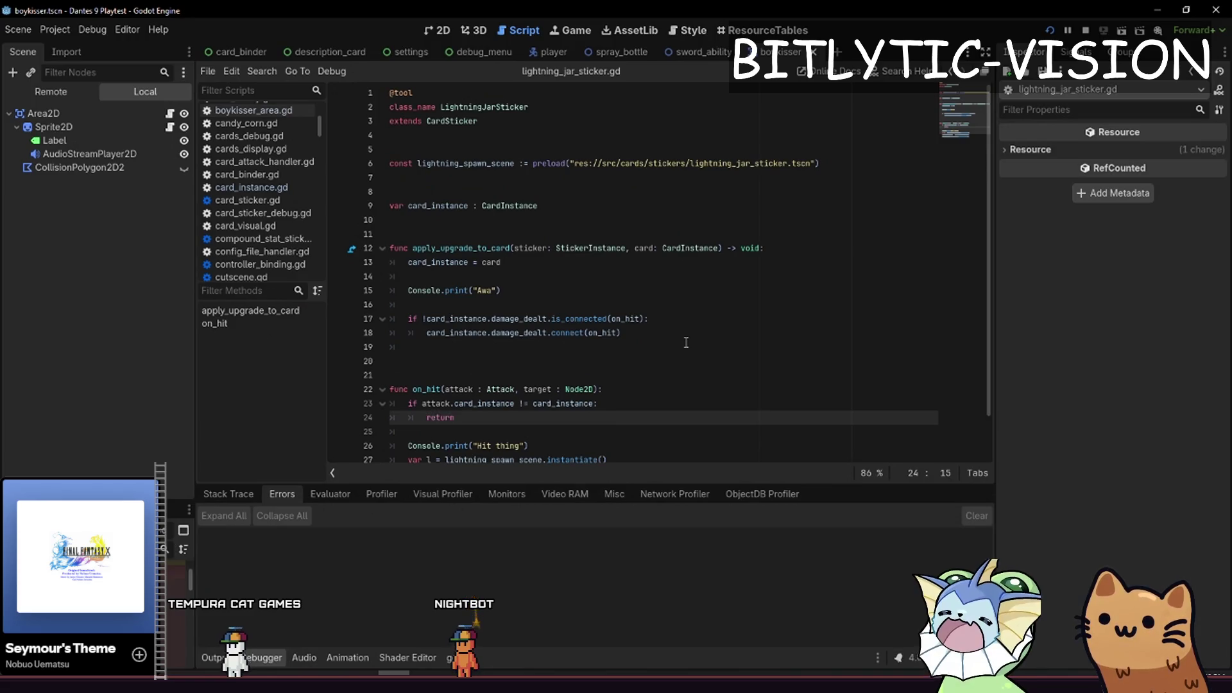
{"action": "key", "text": "shift+Up"}
{"action": "key", "text": "shift+Home"}
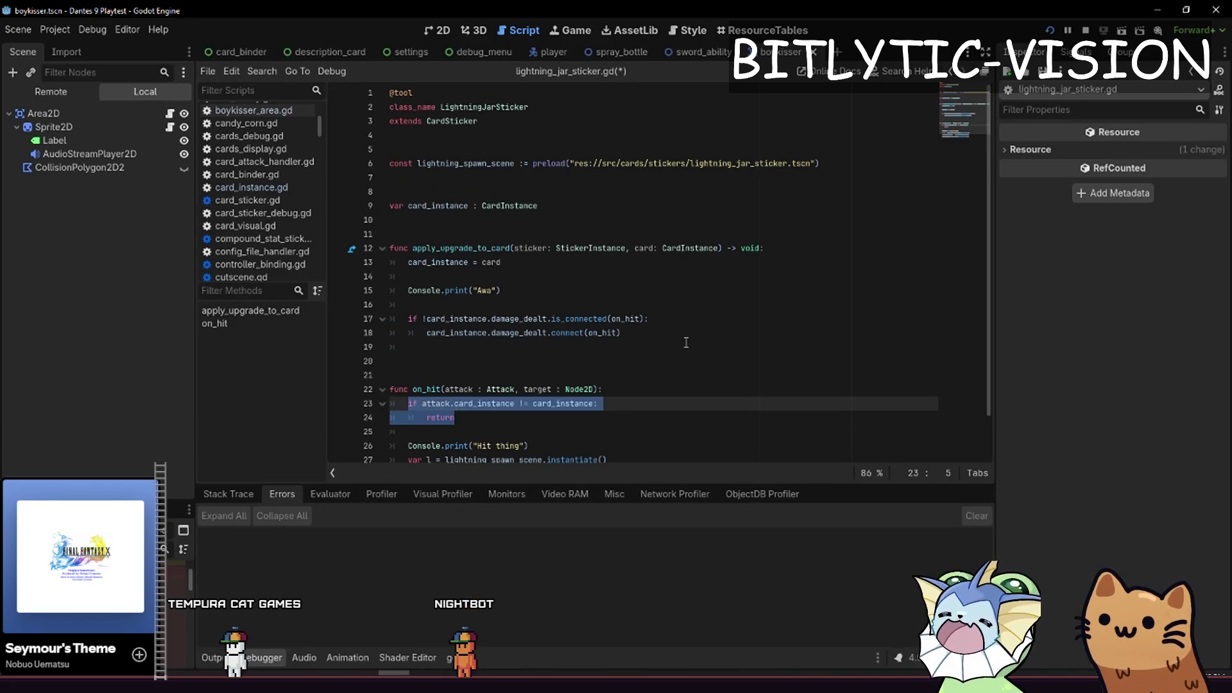
Delete the card_instance variable declaration, its 'card_instance = card' assignment, and the leftover blank lines
{"action": "key", "text": "Up"}
{"action": "key", "text": "Up"}
{"action": "key", "text": "Up"}
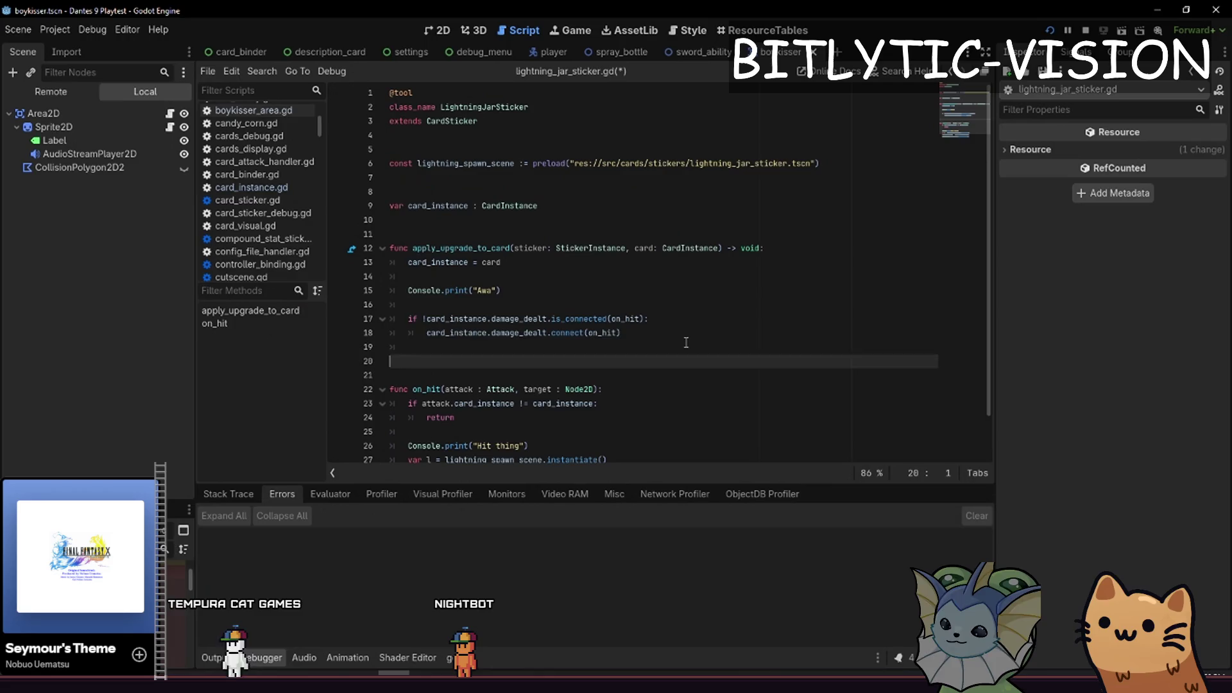
{"action": "key", "text": "Home"}
{"action": "key", "text": "shift+End"}
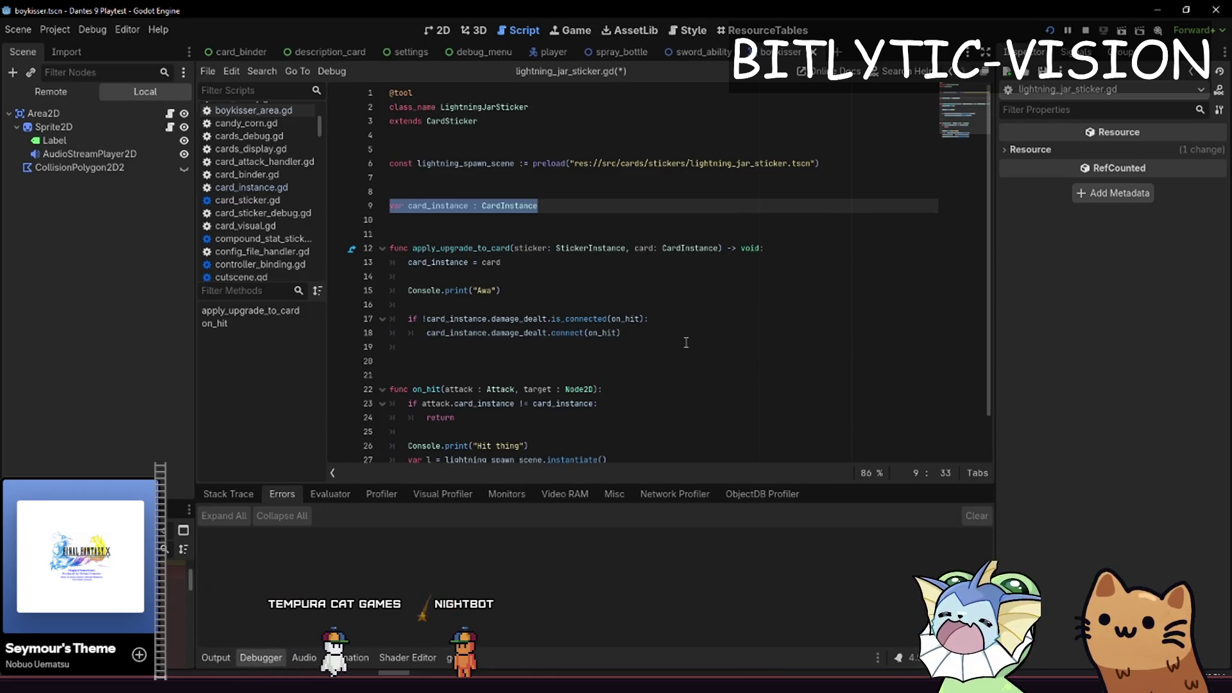
{"action": "key", "text": "BackSpace"}
{"action": "key", "text": "BackSpace"}
{"action": "key", "text": "BackSpace"}
{"action": "key", "text": "Down"}
{"action": "key", "text": "Down"}
{"action": "key", "text": "Down"}
{"action": "key", "text": "End"}
{"action": "key", "text": "Down"}
{"action": "key", "text": "Down"}
{"action": "key", "text": "Down"}
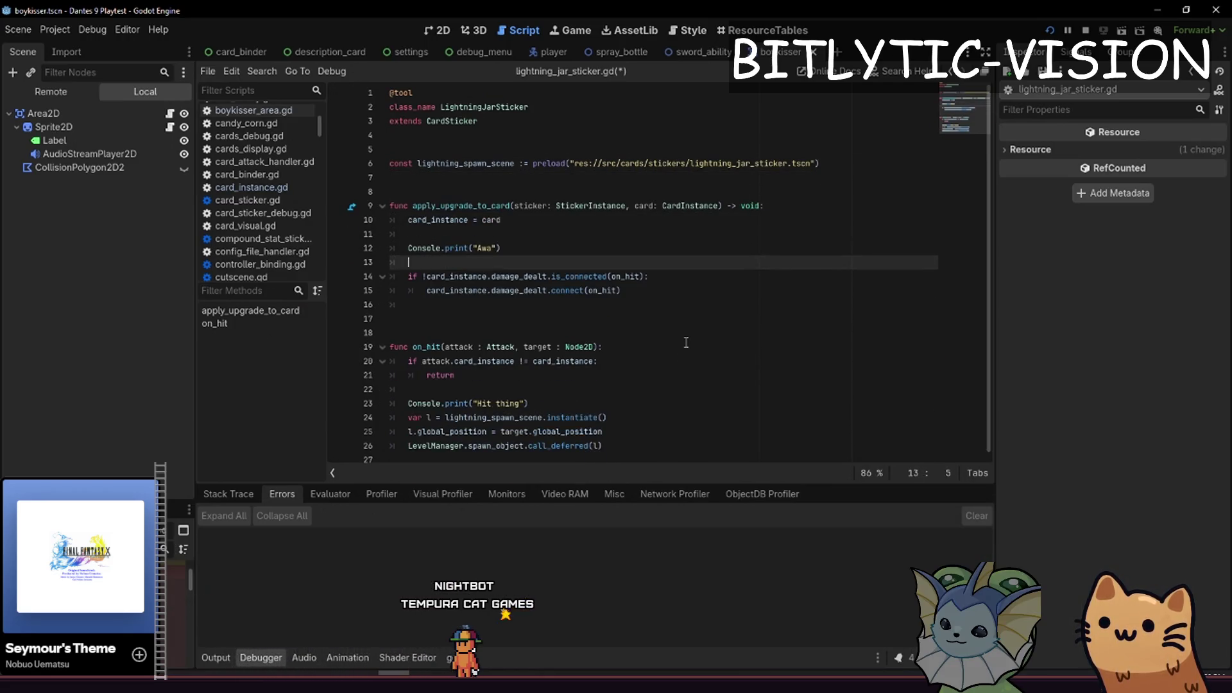
{"action": "key", "text": "Up"}
{"action": "key", "text": "Up"}
{"action": "key", "text": "Up"}
{"action": "key", "text": "Up"}
{"action": "key", "text": "Up"}
{"action": "key", "text": "Up"}
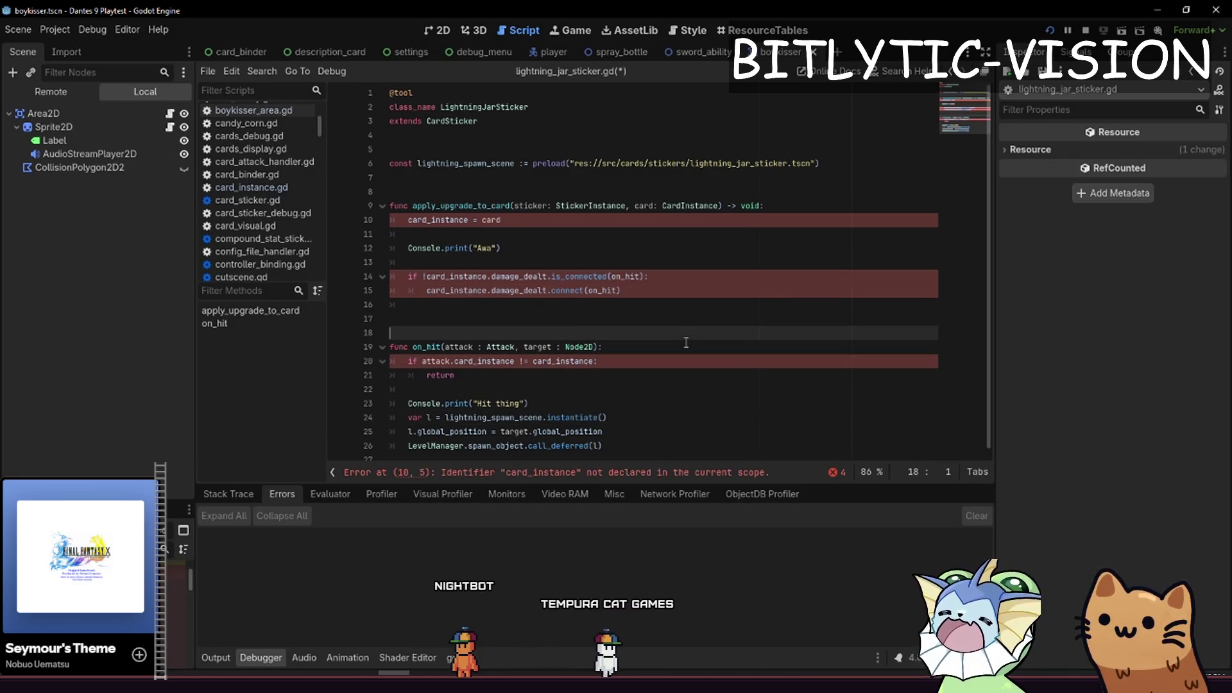
{"action": "key", "text": "Home"}
{"action": "key", "text": "shift+End"}
{"action": "key", "text": "BackSpace"}
{"action": "key", "text": "BackSpace"}
{"action": "key", "text": "Delete"}
{"action": "key", "text": "ctrl+shift+k"}
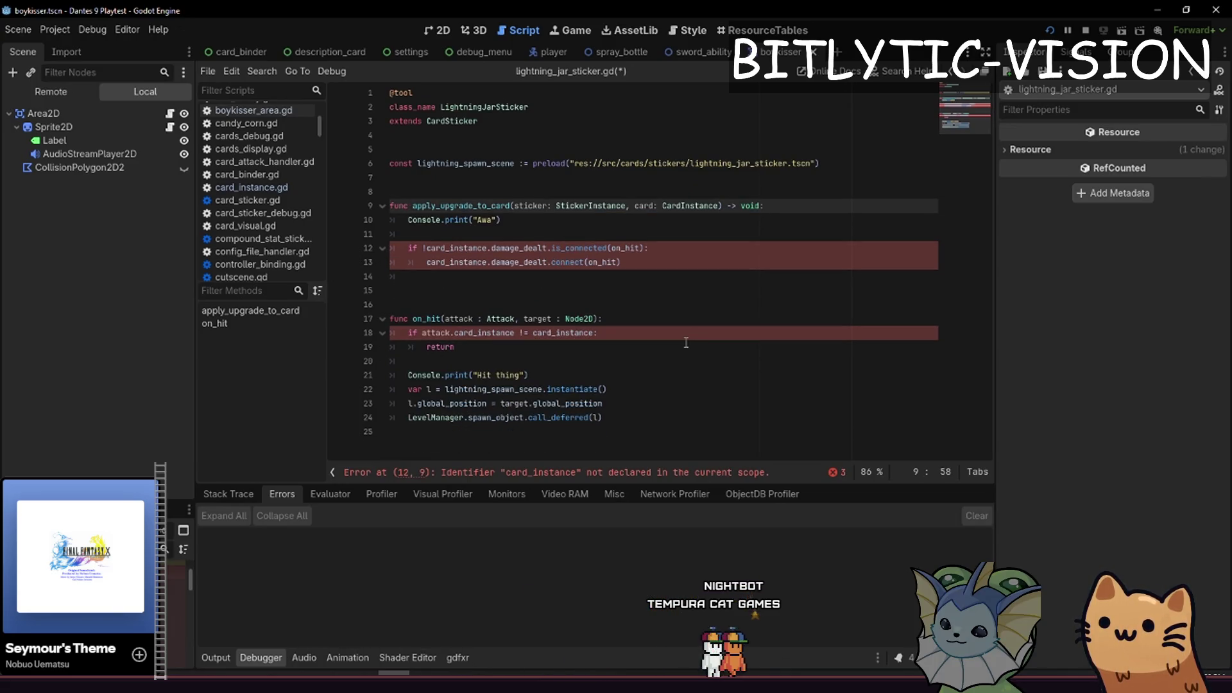
Save lightning_jar_sticker.gd and switch to card_sticker.gd
{"action": "key", "text": "Down"}
{"action": "key", "text": "Down"}
{"action": "key", "text": "Down"}
{"action": "key", "text": "ctrl+s"}
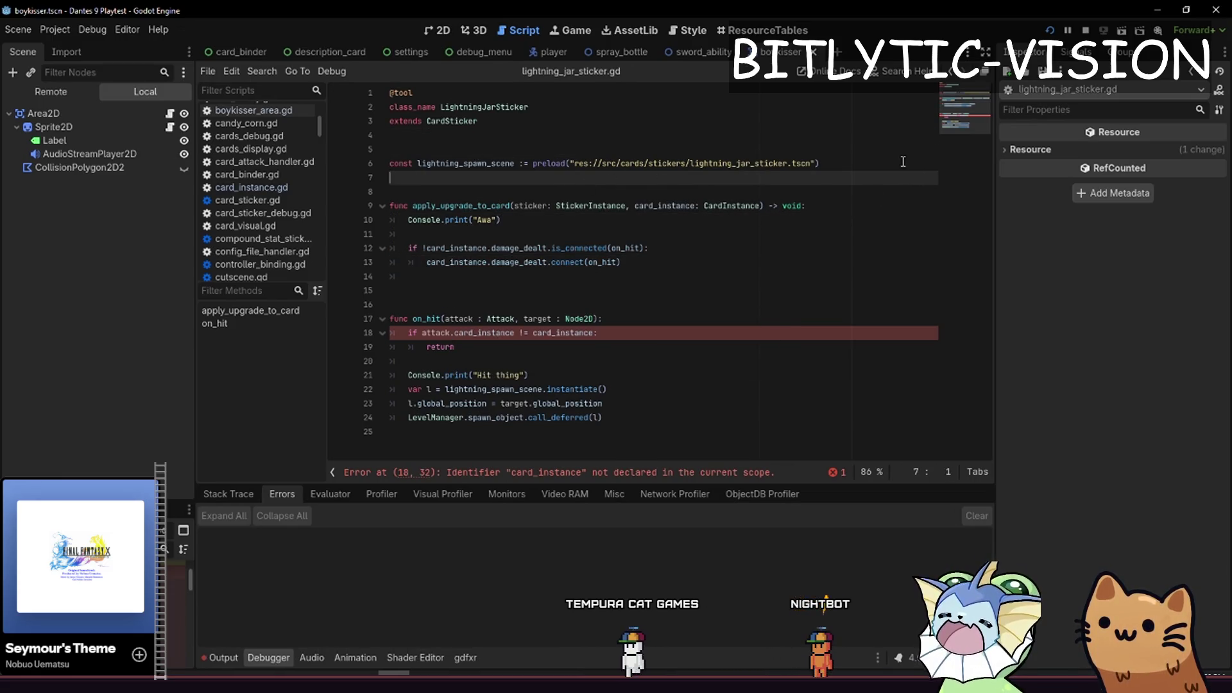
{"action": "left_click", "coordinate": [475, 120], "text": "ctrl"}
{"action": "scroll", "coordinate": [484, 112], "scroll_direction": "up", "scroll_amount": 10}
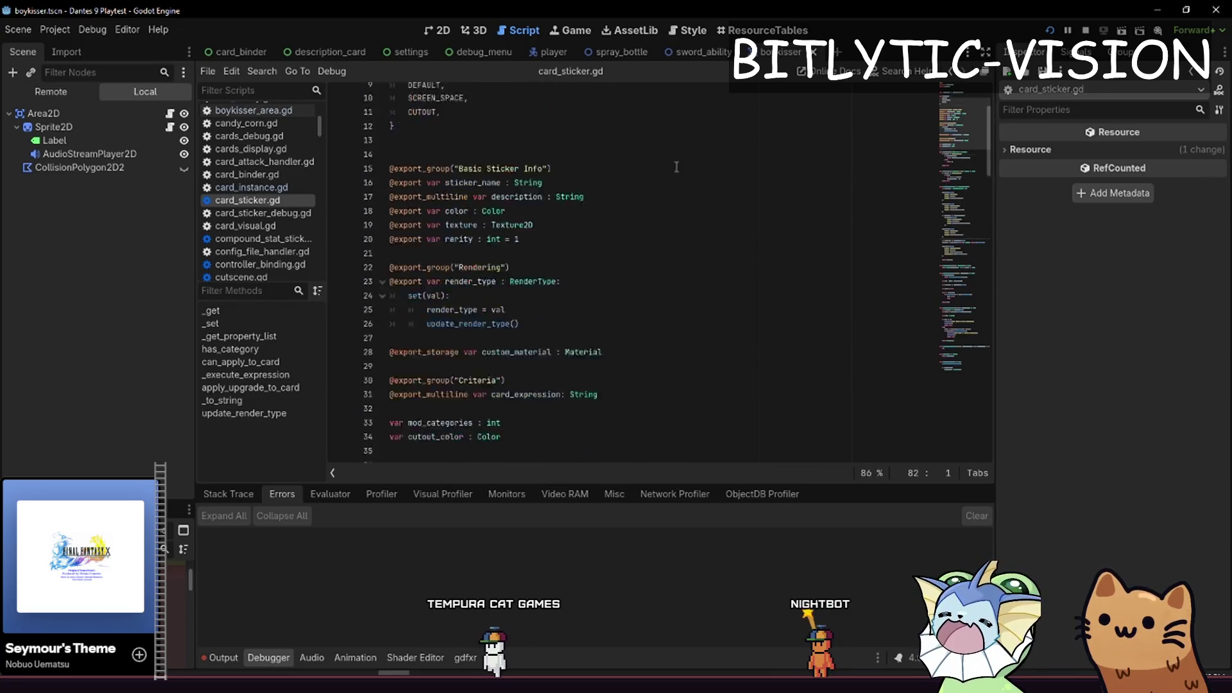
Back in lightning_jar_sticker.gd, remove the extra blank line between functions and add blank lines above the is_connected check
{"action": "key", "text": "alt+Left"}
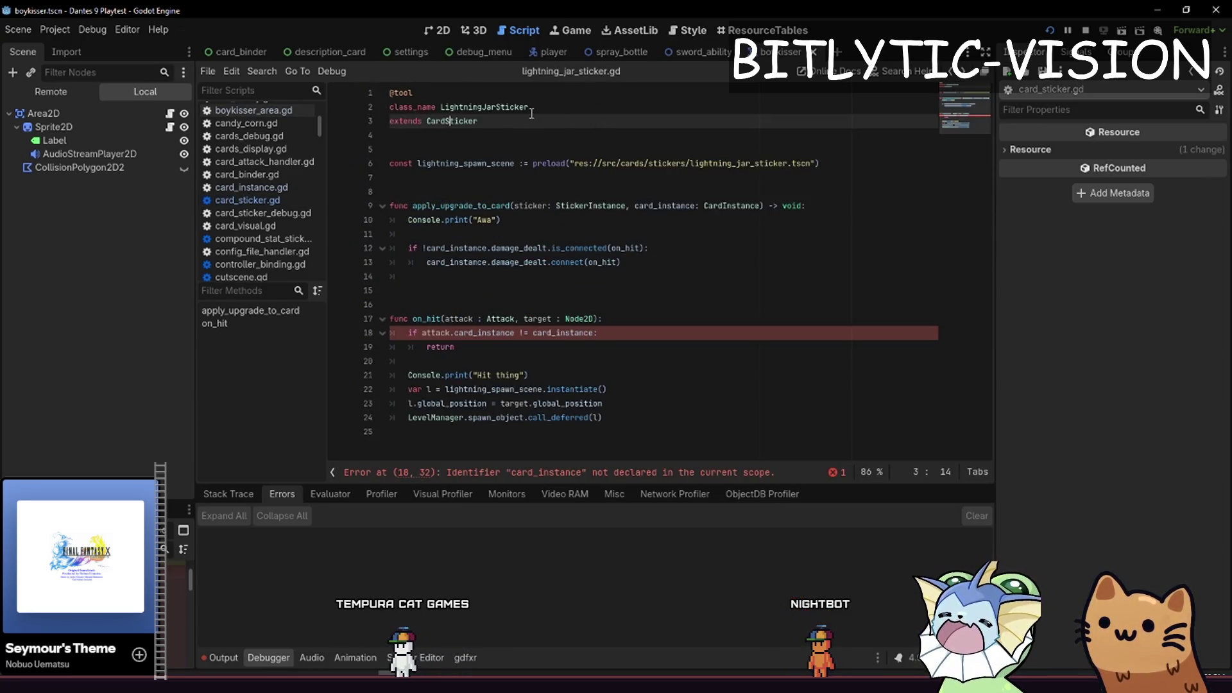
{"action": "left_click", "coordinate": [629, 277]}
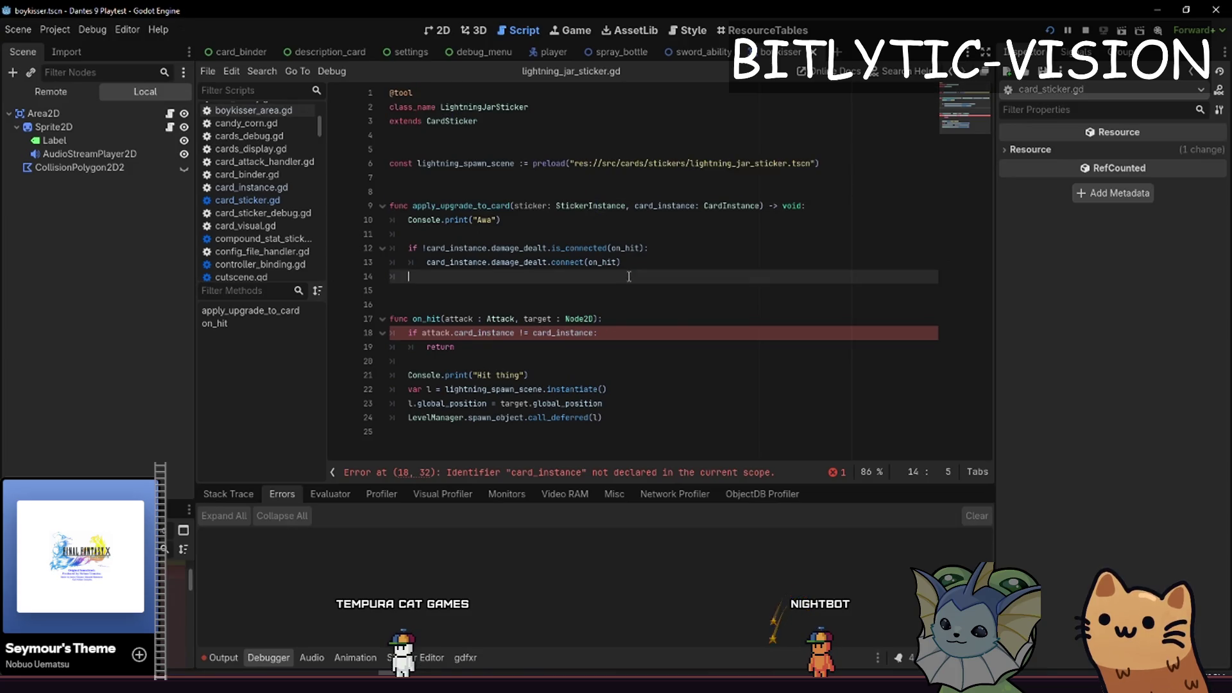
{"action": "left_click", "coordinate": [566, 278]}
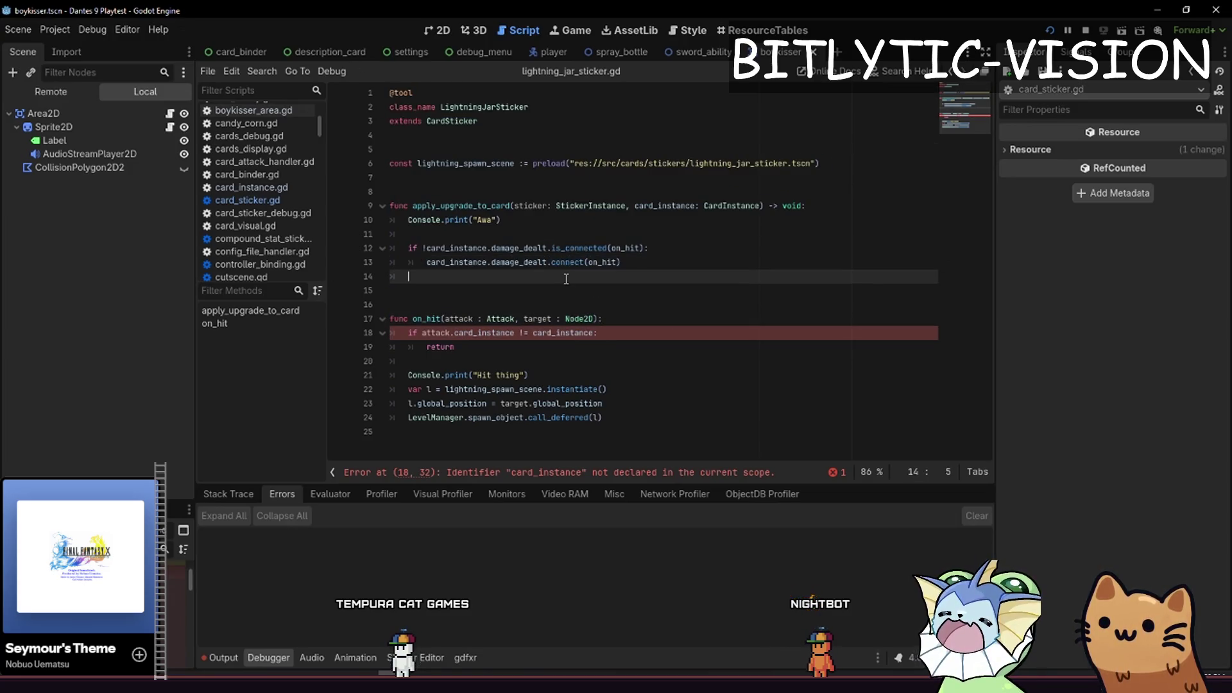
{"action": "key", "text": "BackSpace"}
{"action": "key", "text": "BackSpace"}
{"action": "key", "text": "Down"}
{"action": "key", "text": "Down"}
{"action": "key", "text": "Down"}
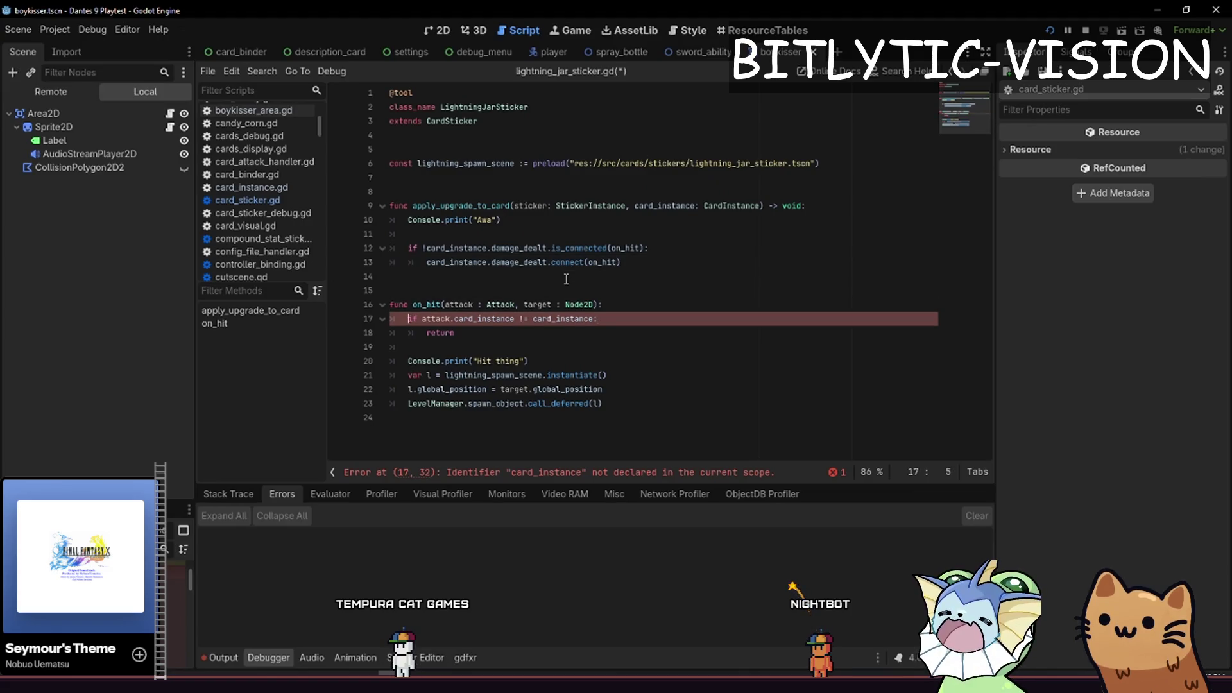
{"action": "key", "text": "shift+Up"}
{"action": "key", "text": "shift+Home"}
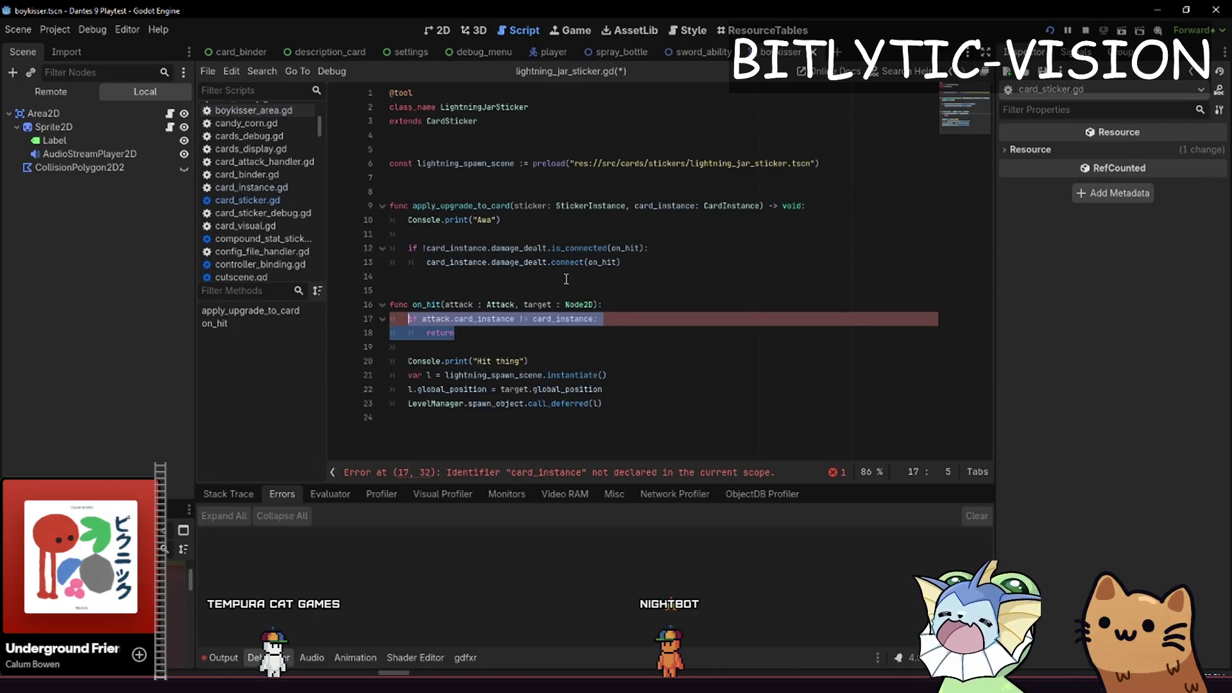
{"action": "key", "text": "Up"}
{"action": "key", "text": "Up"}
{"action": "key", "text": "Up"}
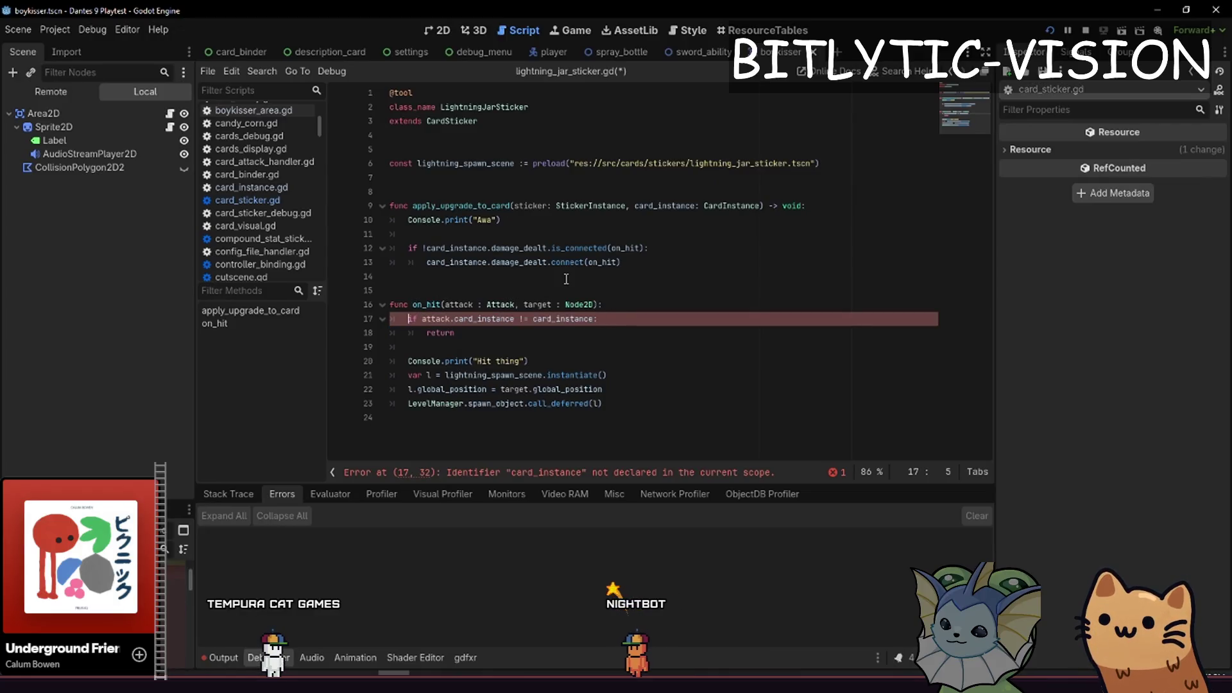
{"action": "key", "text": "ctrl+shift+Return"}
{"action": "key", "text": "ctrl+shift+Return"}
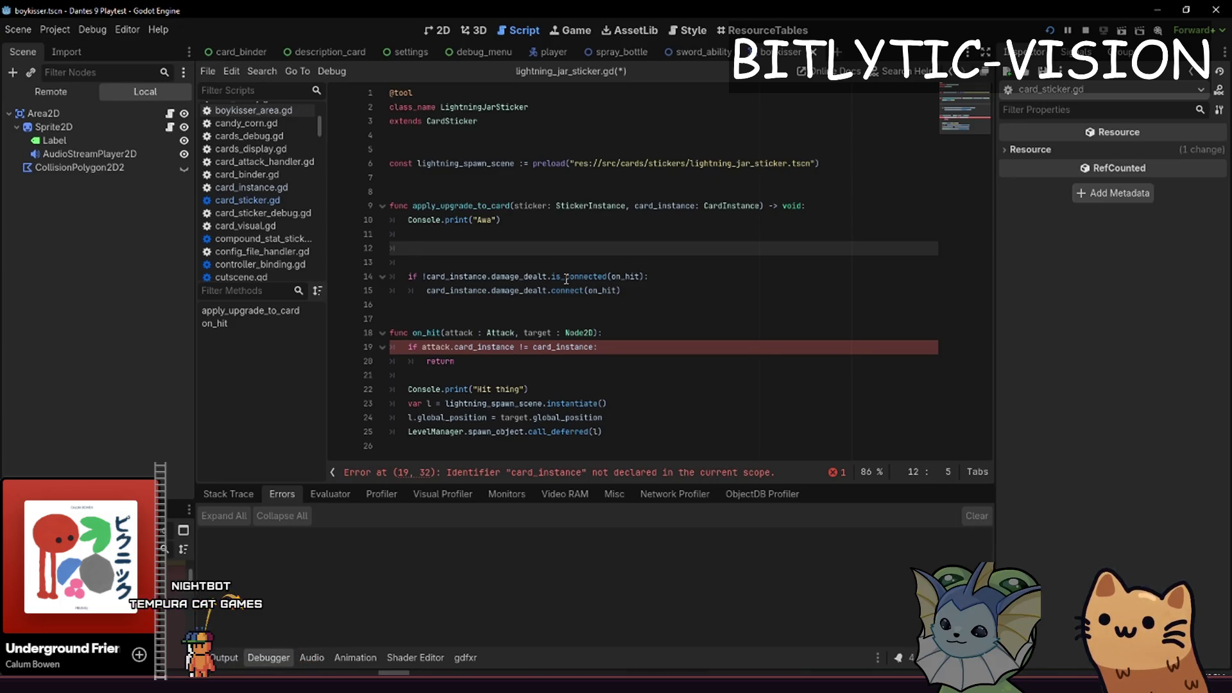
Write Util.connect_signal(card_instance.damage_dealt, on_hit.bind(card_instance)) in apply_upgrade_to_card
{"action": "type", "text": "Util."}
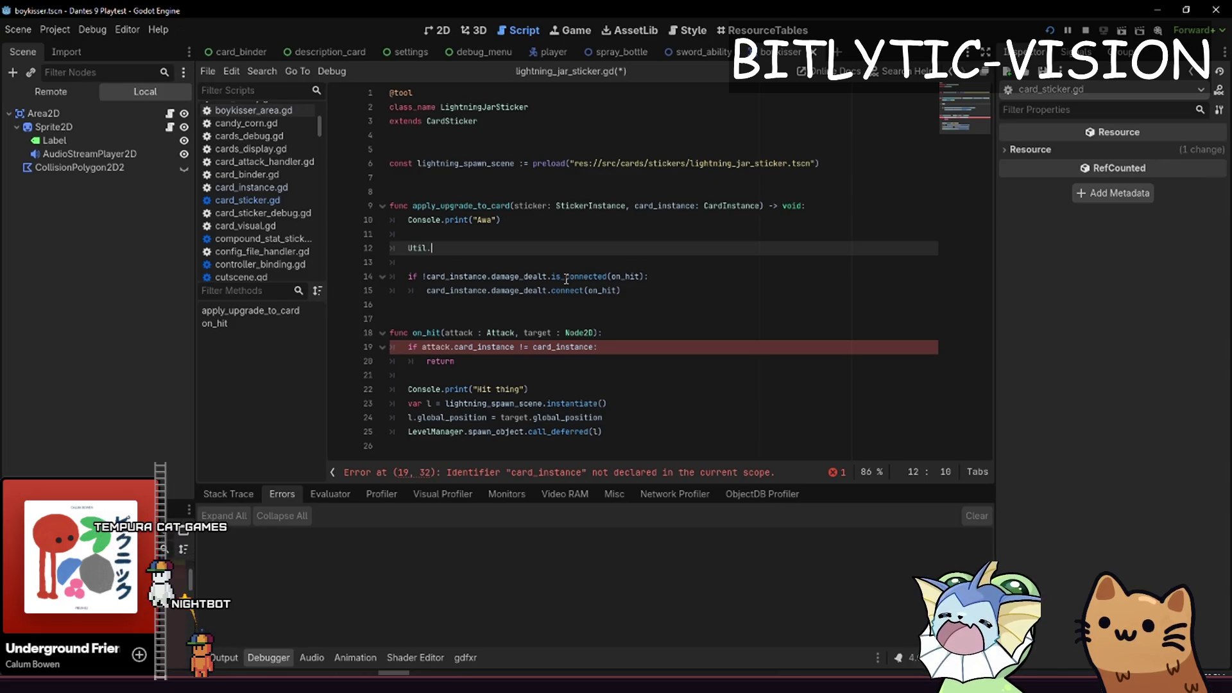
{"action": "type", "text": "conn"}
{"action": "key", "text": "Return"}
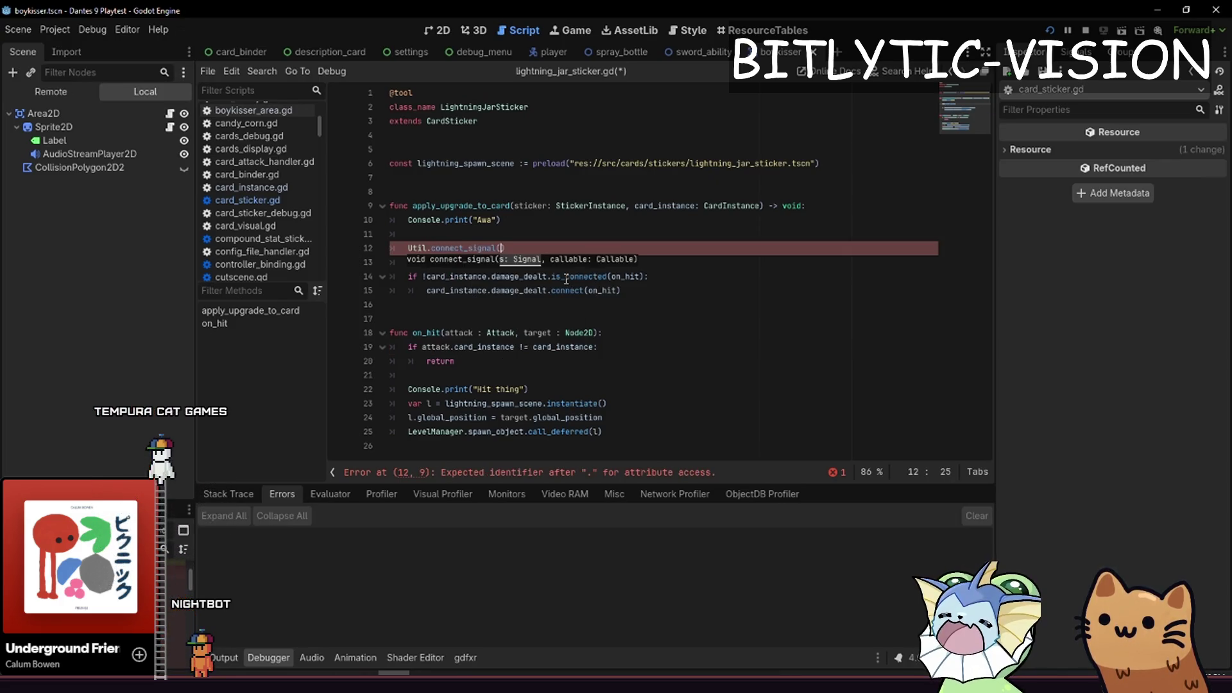
{"action": "type", "text": "card_instance."}
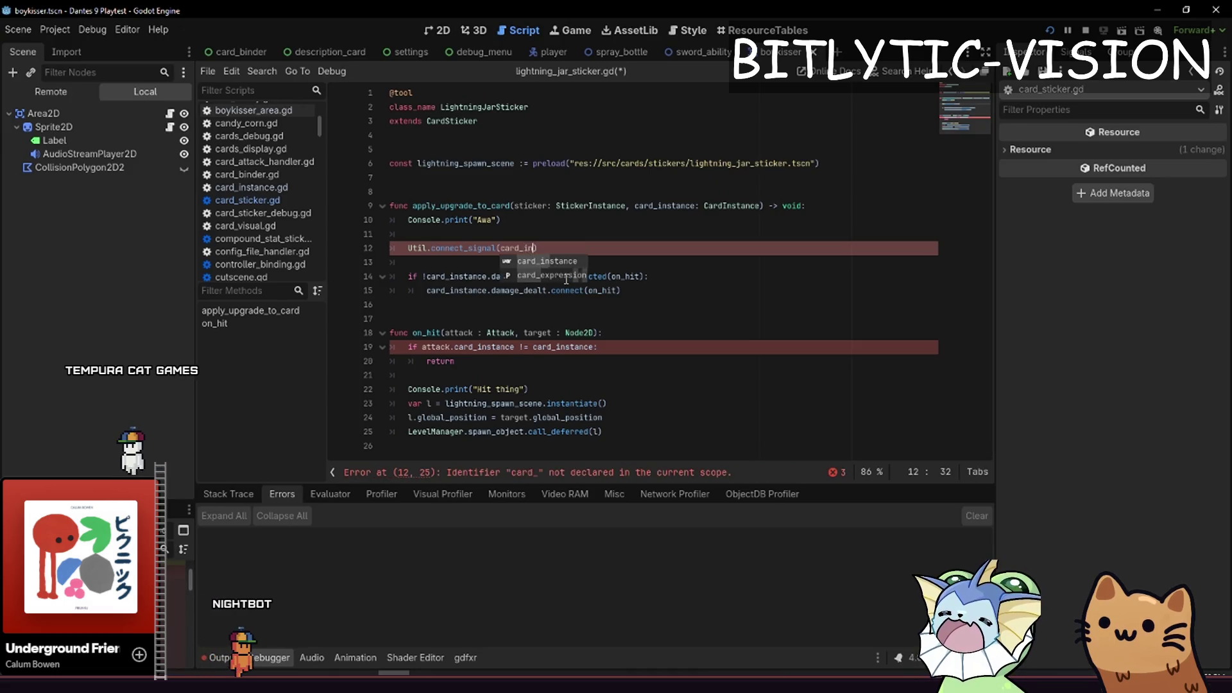
{"action": "type", "text": "damage_dealt, "}
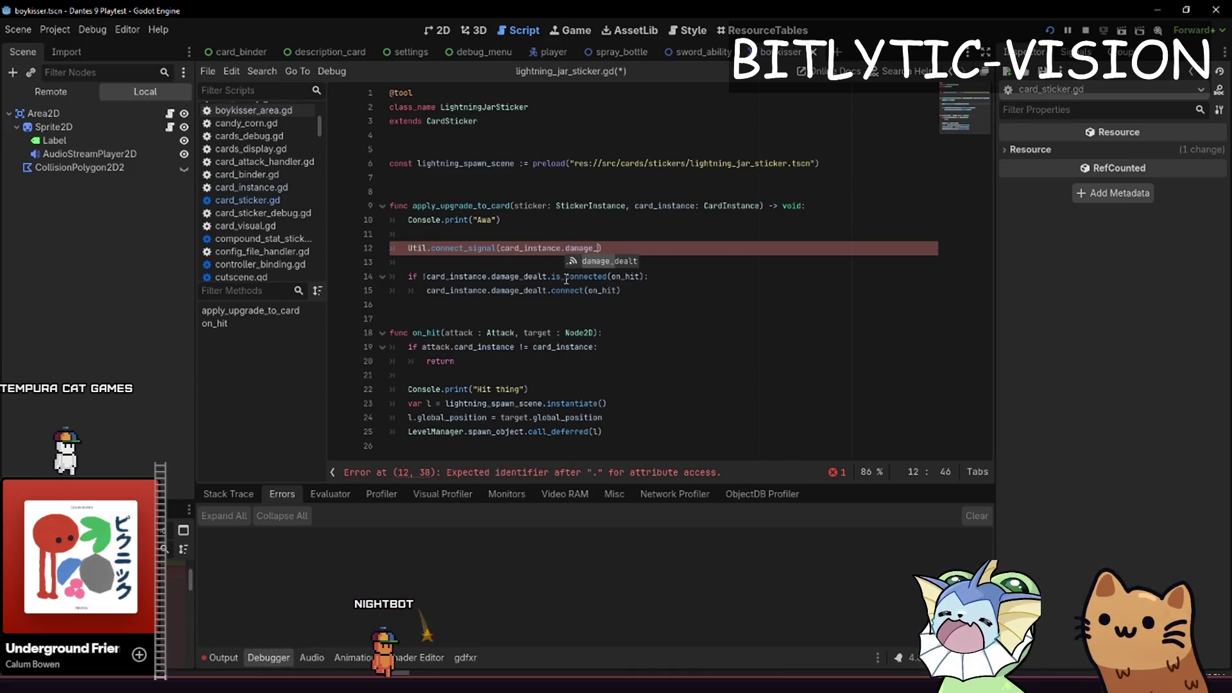
{"action": "type", "text": "on_hit.bin"}
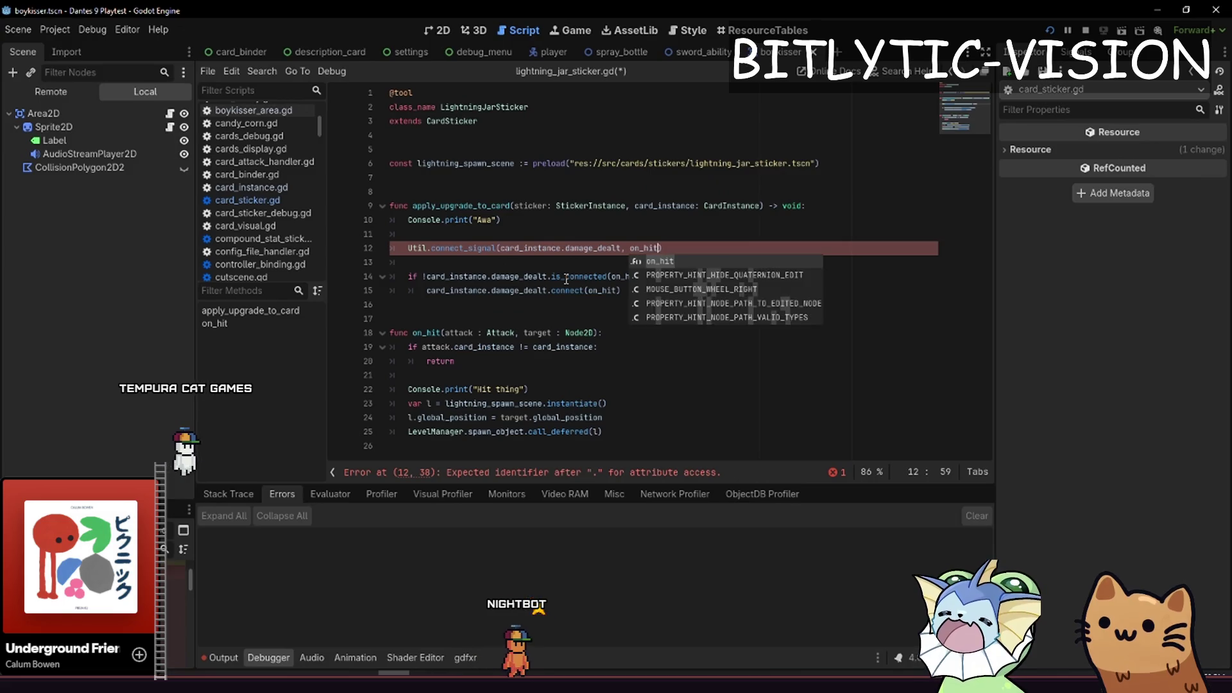
{"action": "key", "text": "Return"}
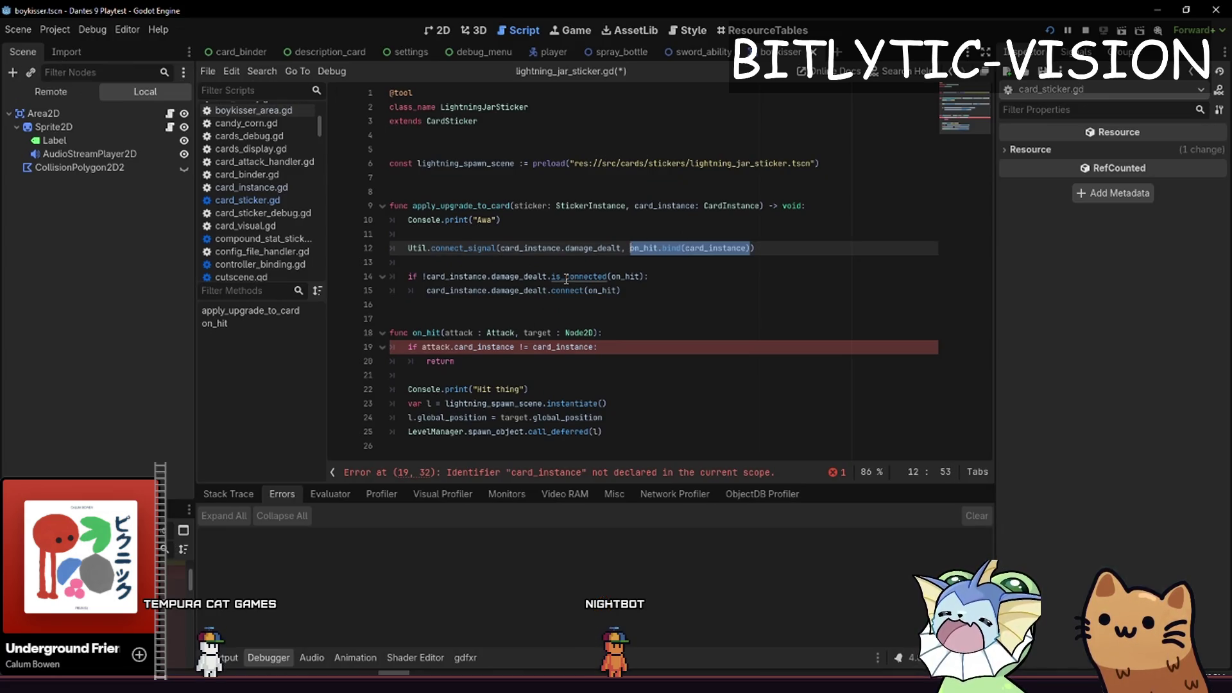
Add a 'card_instance: CardInstance' parameter to on_hit and save
{"action": "key", "text": "Down"}
{"action": "key", "text": "Down"}
{"action": "key", "text": "Down"}
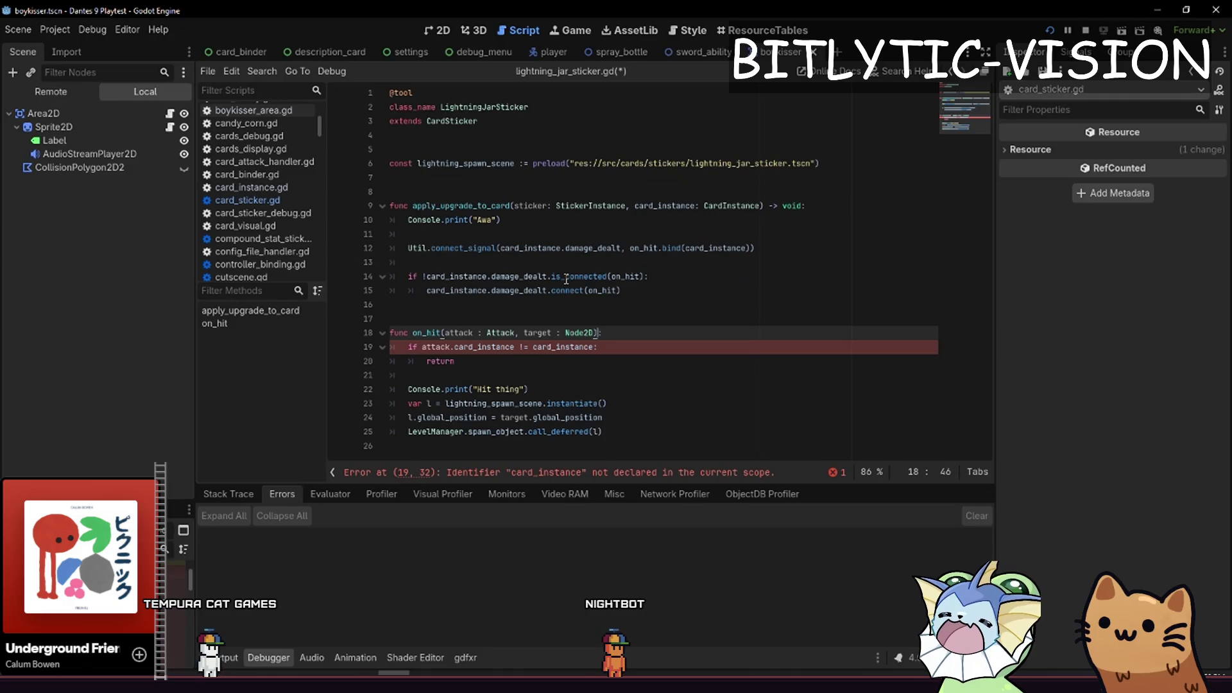
{"action": "type", "text": "card_instance: C"}
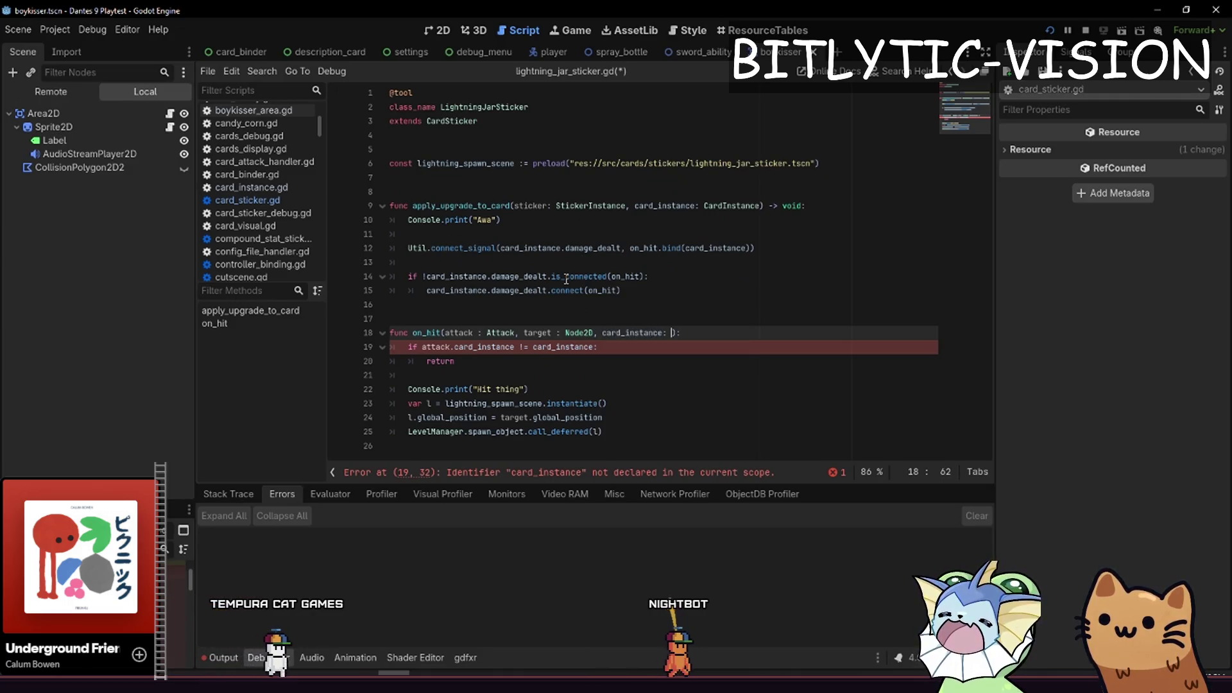
{"action": "type", "text": "ardInstance"}
{"action": "key", "text": "End"}
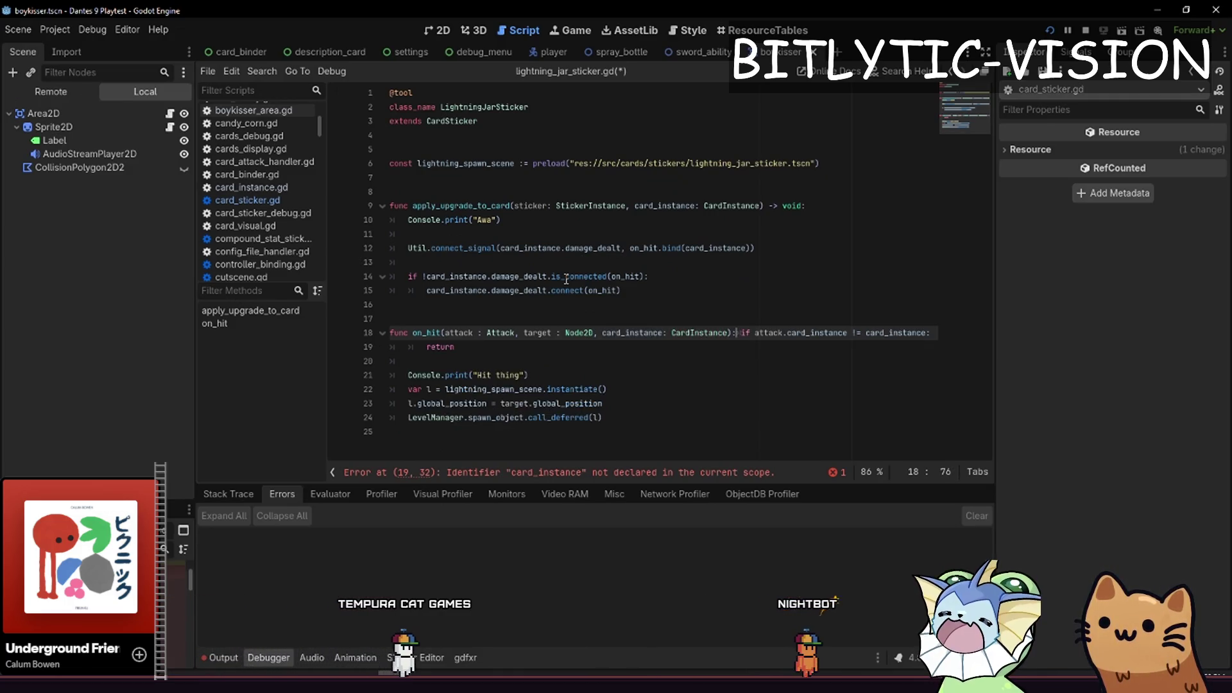
{"action": "key", "text": "Down"}
{"action": "key", "text": "Down"}
{"action": "key", "text": "Down"}
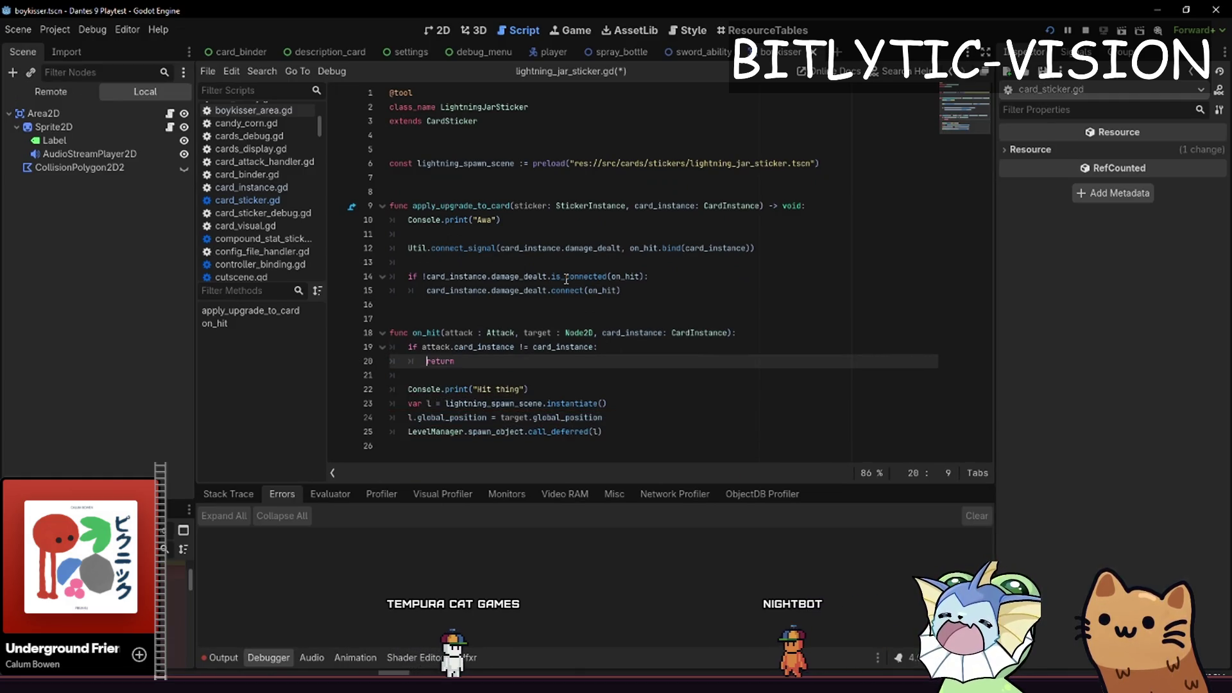
{"action": "key", "text": "ctrl+s"}
Delete the old is_connected connection lines and leftover blank lines, save, and switch to the playtest
{"action": "key", "text": "Up"}
{"action": "key", "text": "Up"}
{"action": "key", "text": "Up"}
{"action": "key", "text": "shift+Up"}
{"action": "key", "text": "shift+Up"}
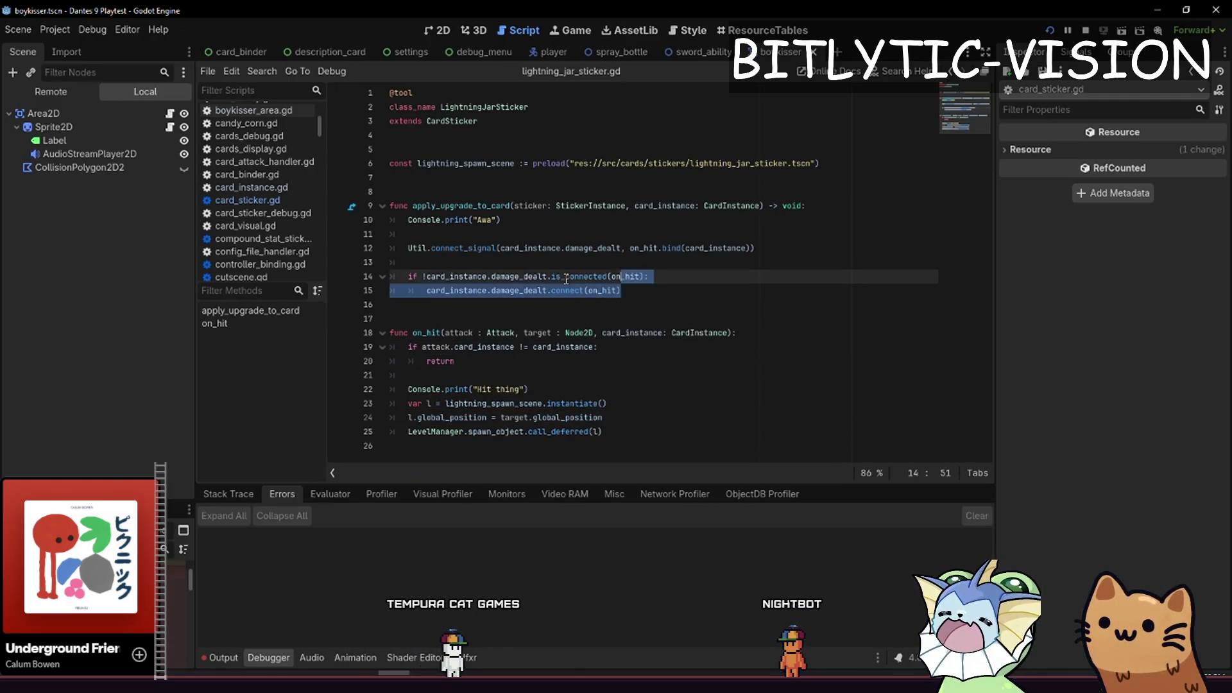
{"action": "key", "text": "BackSpace"}
{"action": "key", "text": "BackSpace"}
{"action": "key", "text": "BackSpace"}
{"action": "key", "text": "ctrl+s"}
{"action": "key", "text": "Home"}
{"action": "key", "text": "shift+Up"}
{"action": "key", "text": "shift+Up"}
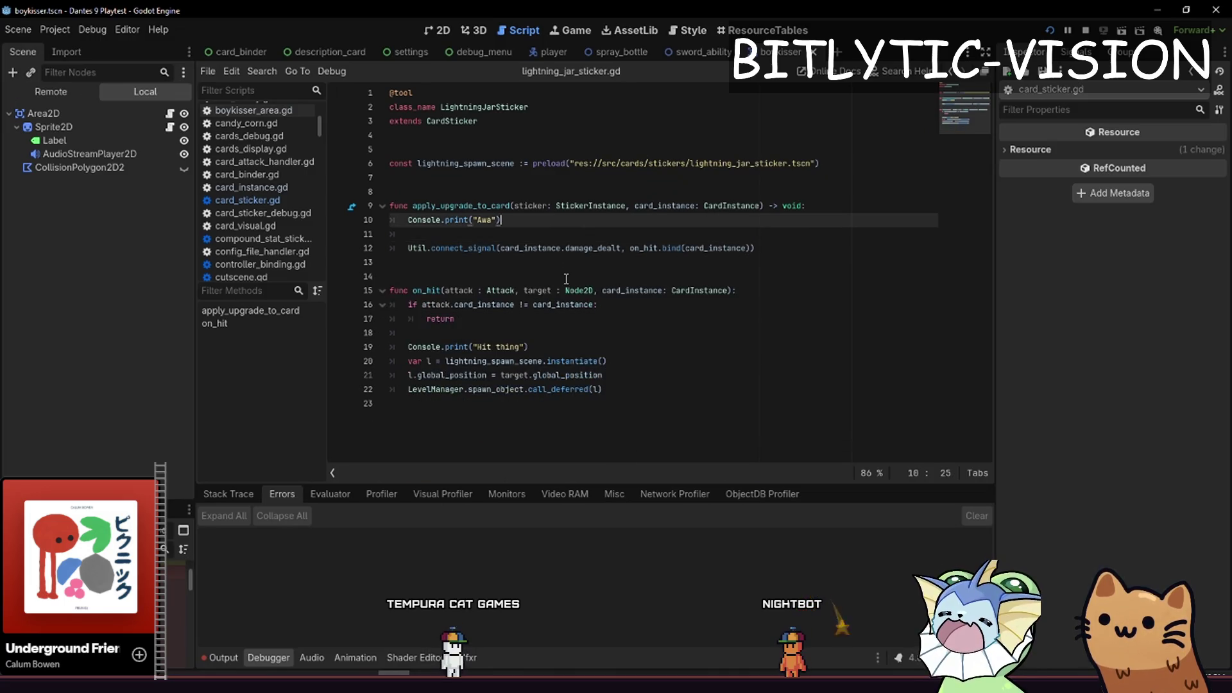
{"action": "key", "text": "BackSpace"}
{"action": "key", "text": "alt+Tab"}
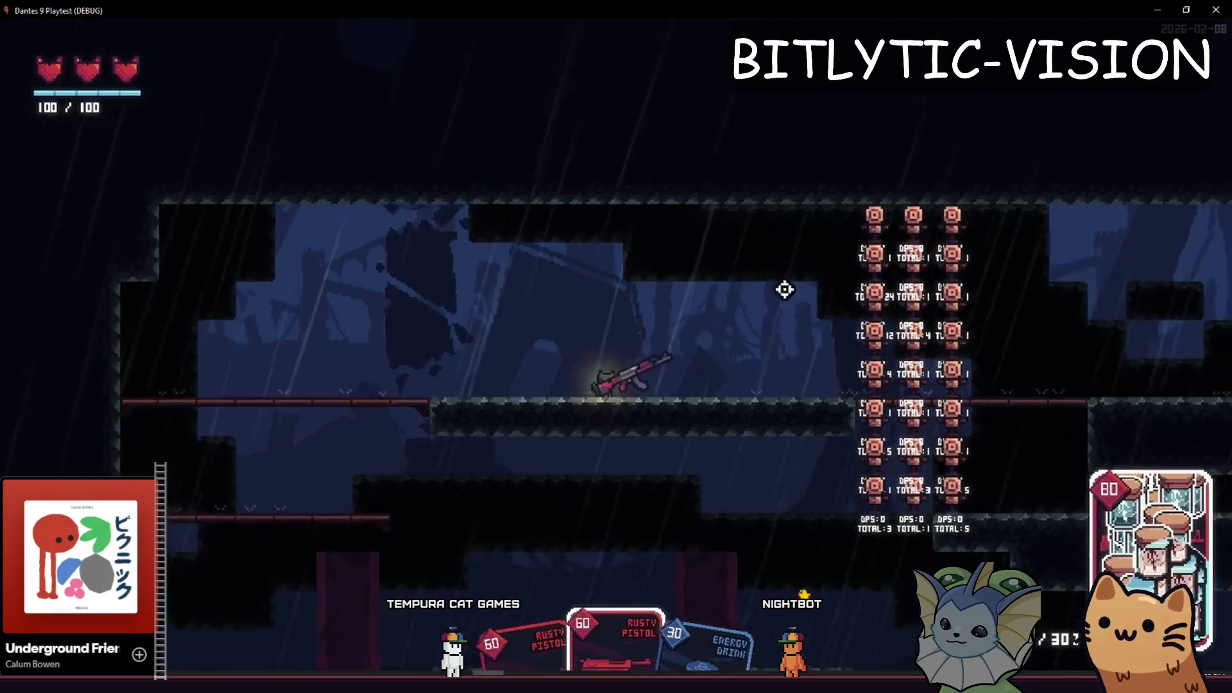
Use the debug menu's CARDS > ADD STICKER TO CARD to add a sticker, shoot the target dummies, return to Godot
{"action": "key", "text": "F1"}
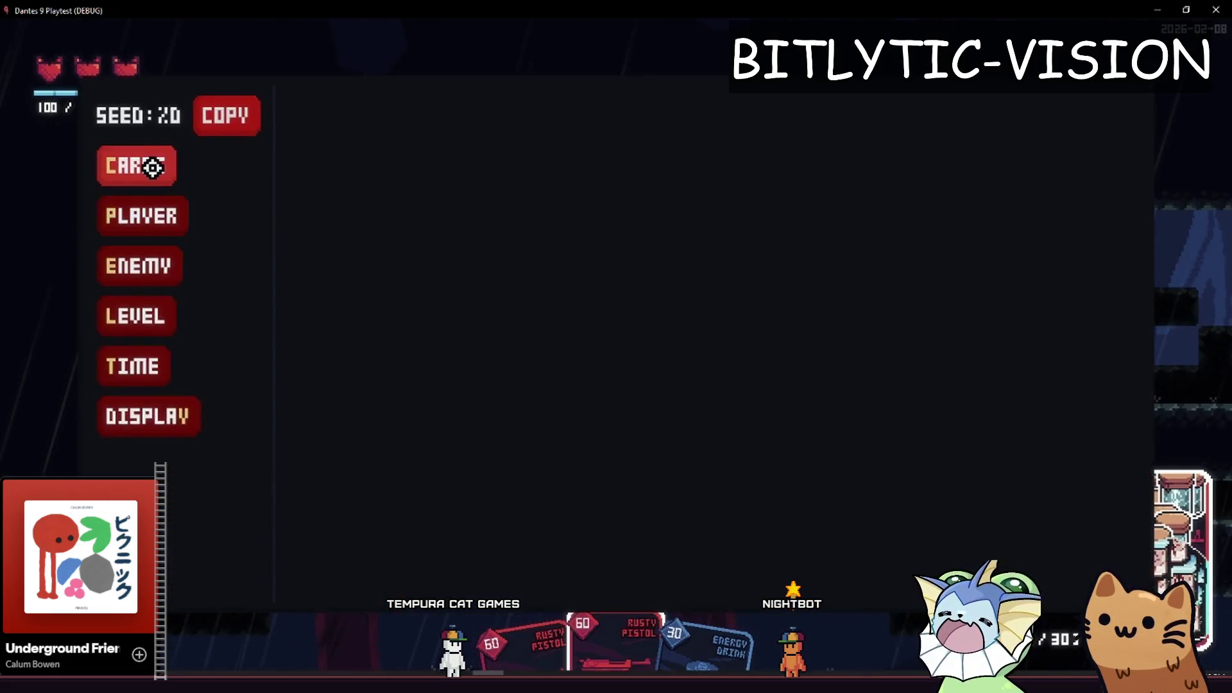
{"action": "left_click", "coordinate": [154, 165]}
{"action": "left_click", "coordinate": [404, 160]}
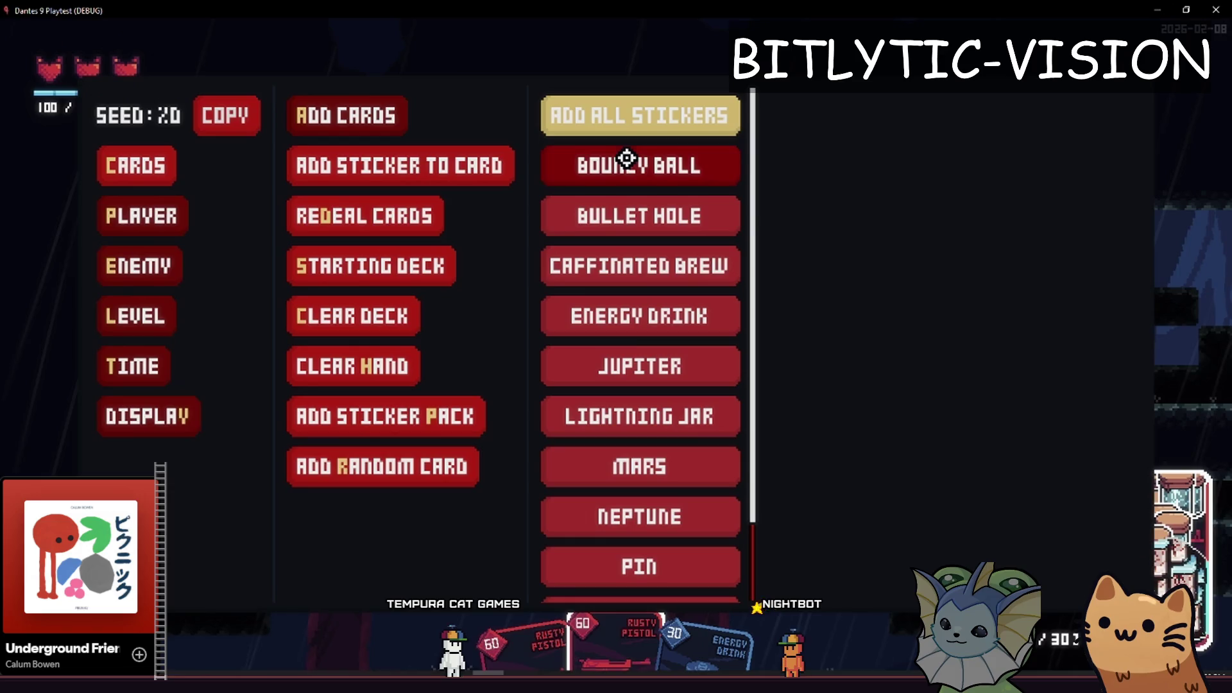
{"action": "left_click", "coordinate": [627, 160]}
{"action": "left_click_drag", "start_coordinate": [895, 247], "coordinate": [908, 277]}
{"action": "key", "text": "alt+Tab"}
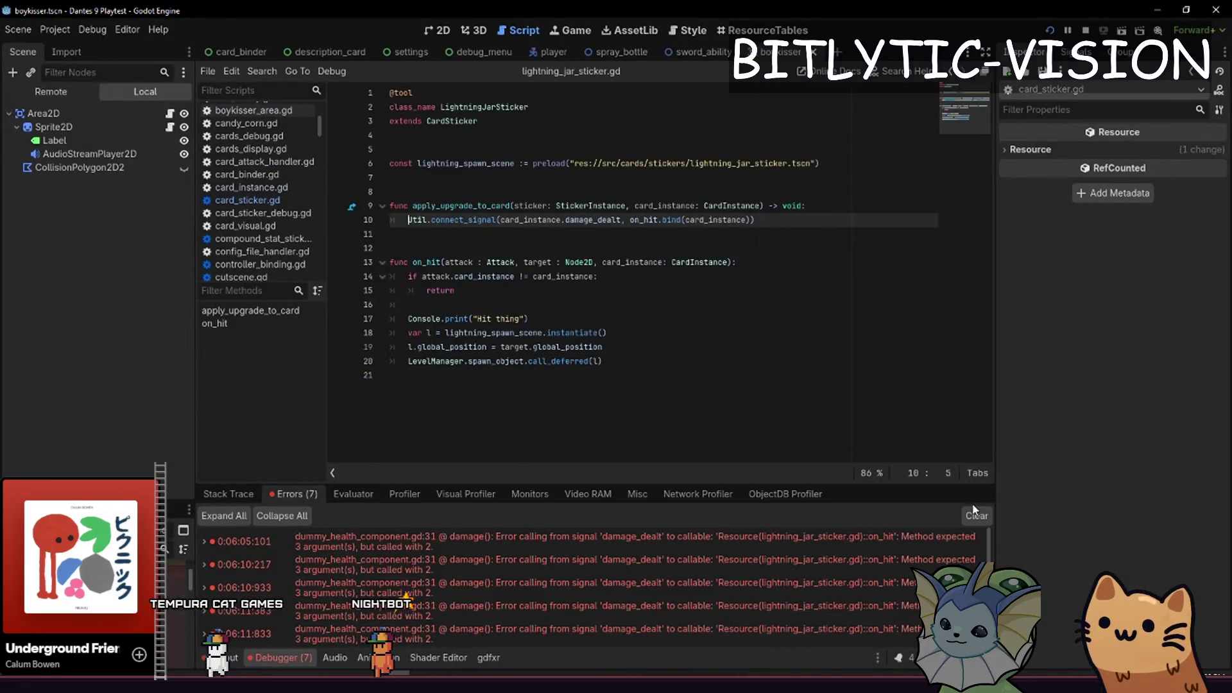
Clear the error list in the Debugger's Errors tab
{"action": "left_click", "coordinate": [746, 277]}
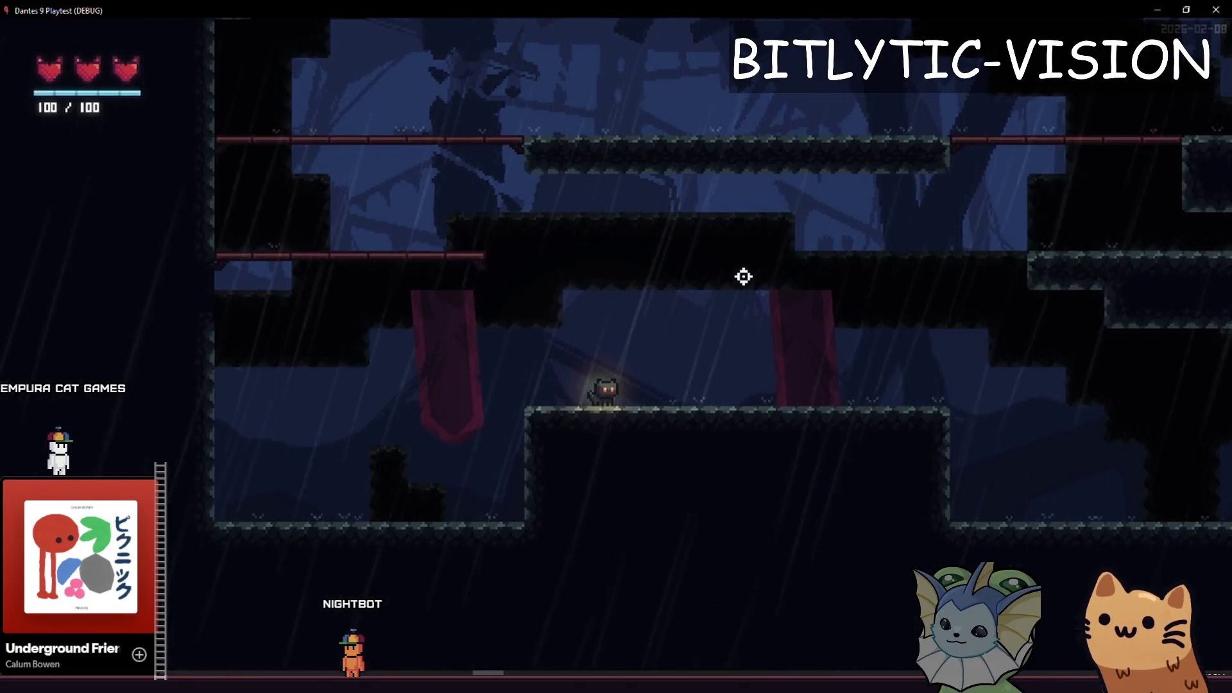
Jump the cat onto the red platform and up to a higher ledge
{"action": "key", "text": "space"}
{"action": "key", "text": "a"}
{"action": "key", "text": "space"}
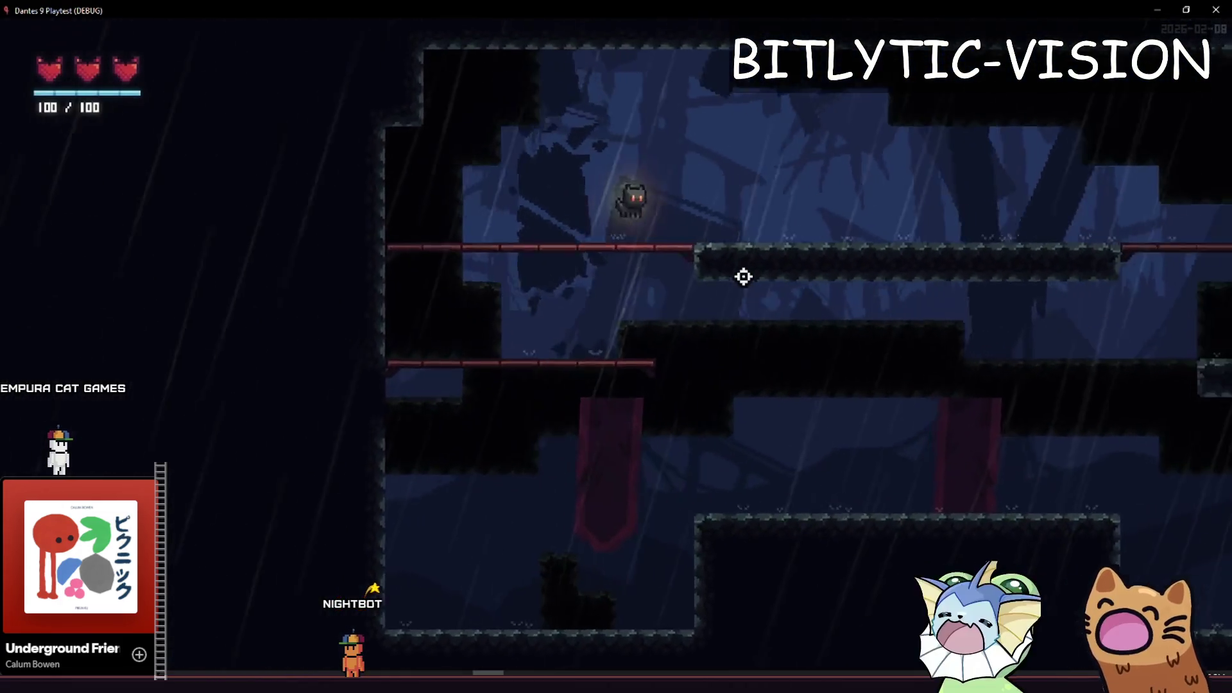
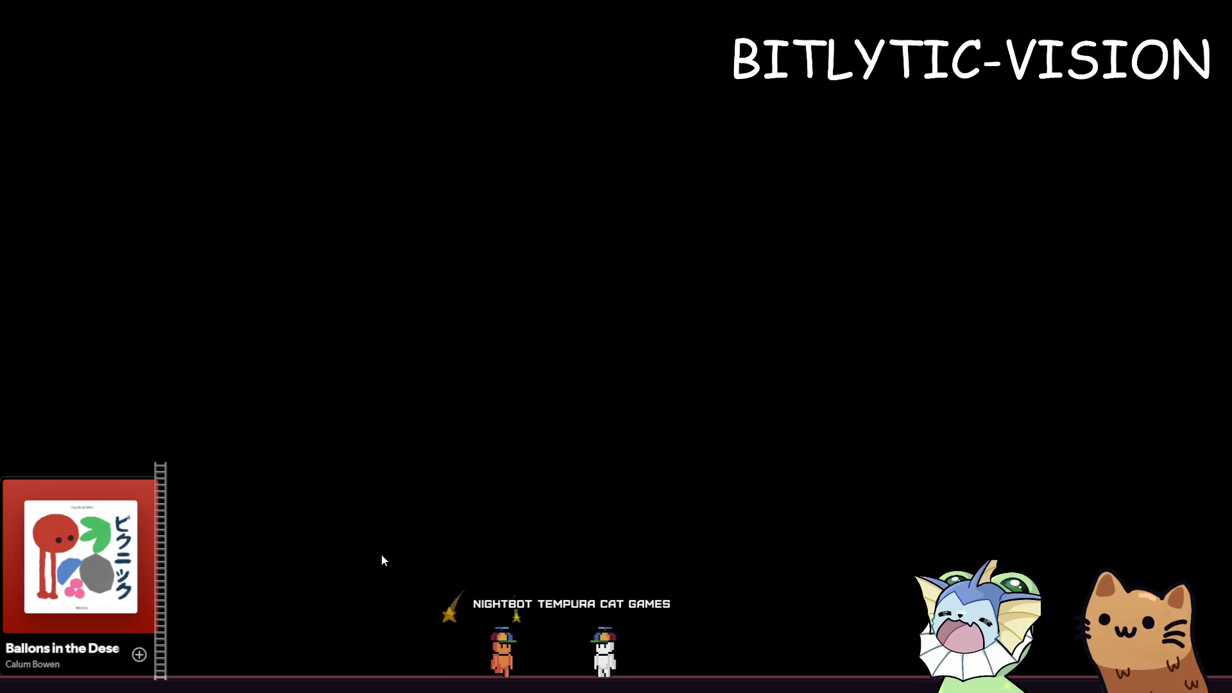
Start a new function declaration, 'func get_sti', on line 372 below get_description in card_instance.gd
{"action": "type", "text": "stickers.size(), max_stickers"}
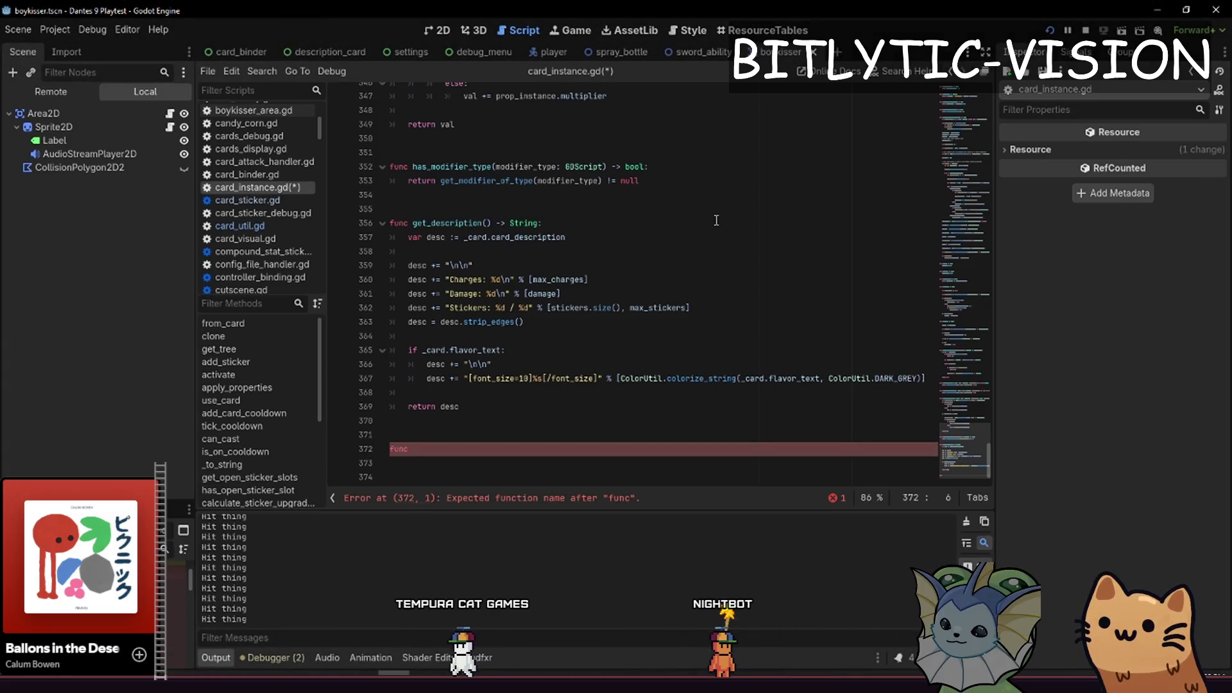
{"action": "type", "text": "get_stickers_of_"}
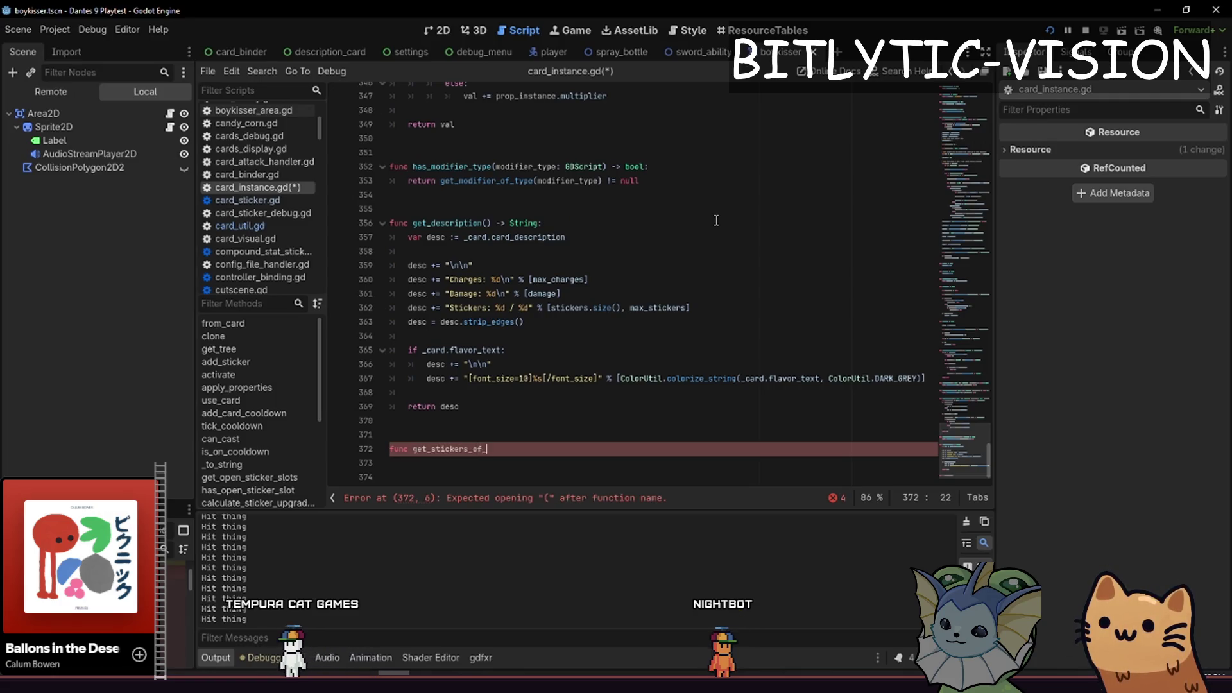
Declare 'func get_sticker_count(sticker_class: GDScript) -> int:' on line 372
{"action": "key", "text": "BackSpace"}
{"action": "key", "text": "BackSpace"}
{"action": "key", "text": "BackSpace"}
{"action": "type", "text": "get_stick"}
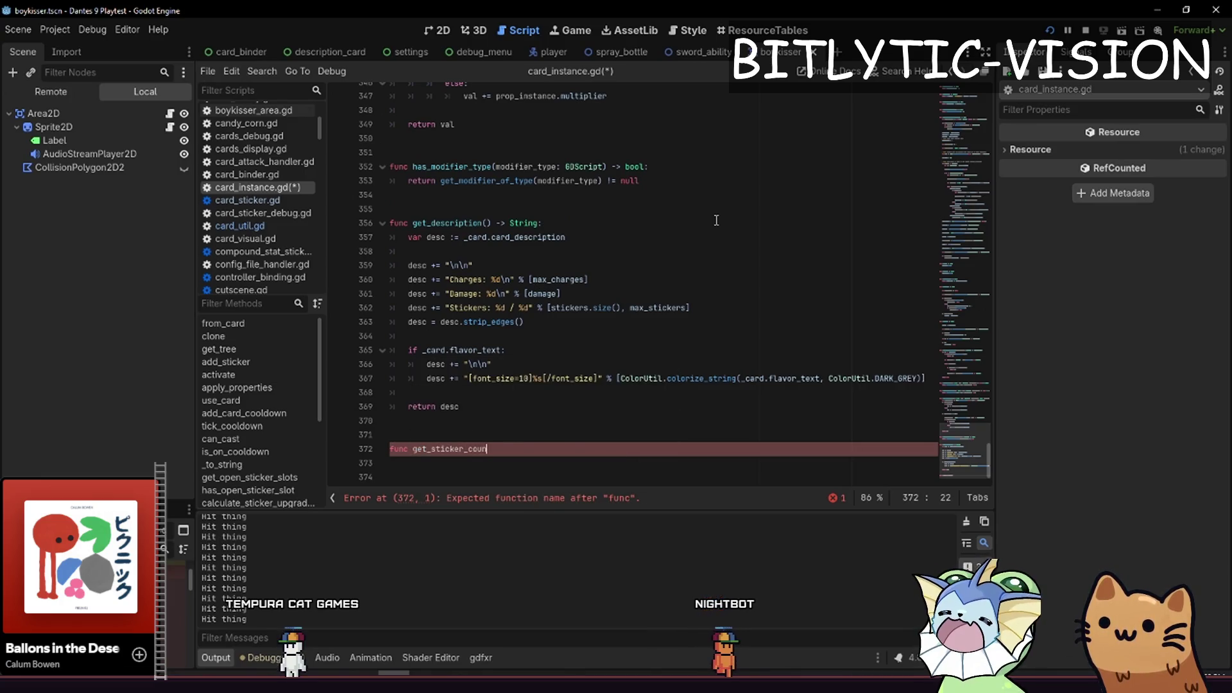
{"action": "type", "text": "id:"}
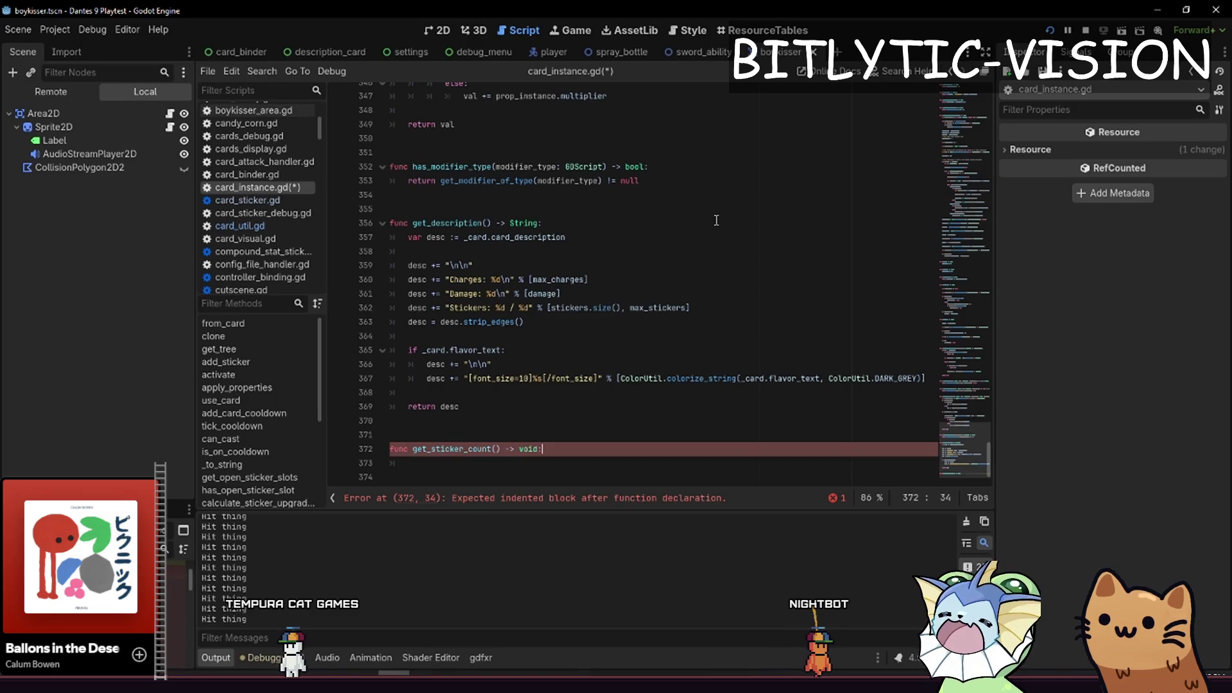
{"action": "key", "text": "Left"}
{"action": "key", "text": "Left"}
{"action": "key", "text": "Left"}
{"action": "type", "text": "sticker:"}
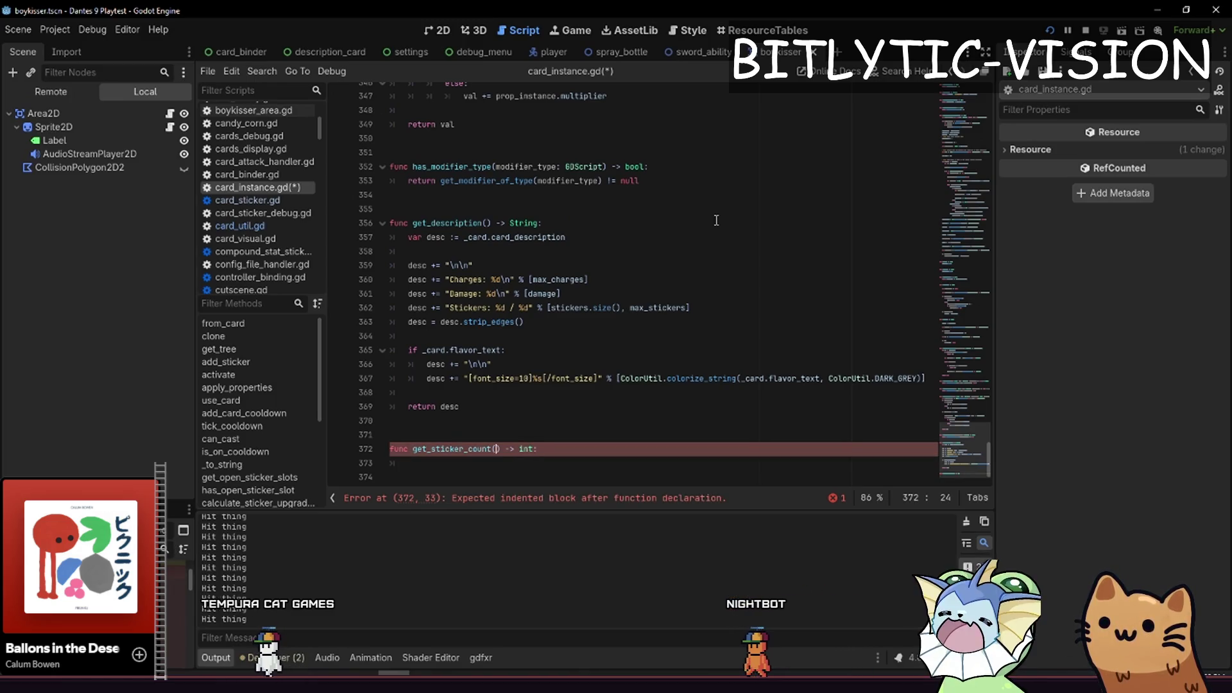
{"action": "type", "text": " Sticker"}
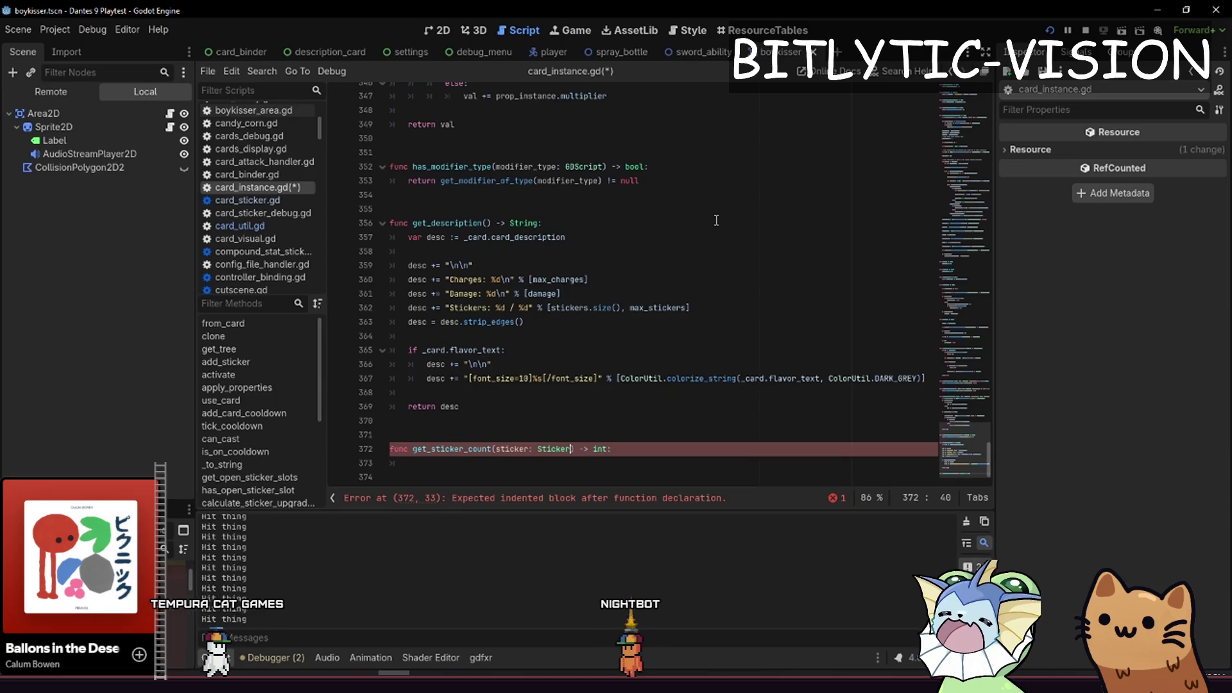
{"action": "key", "text": "Down"}
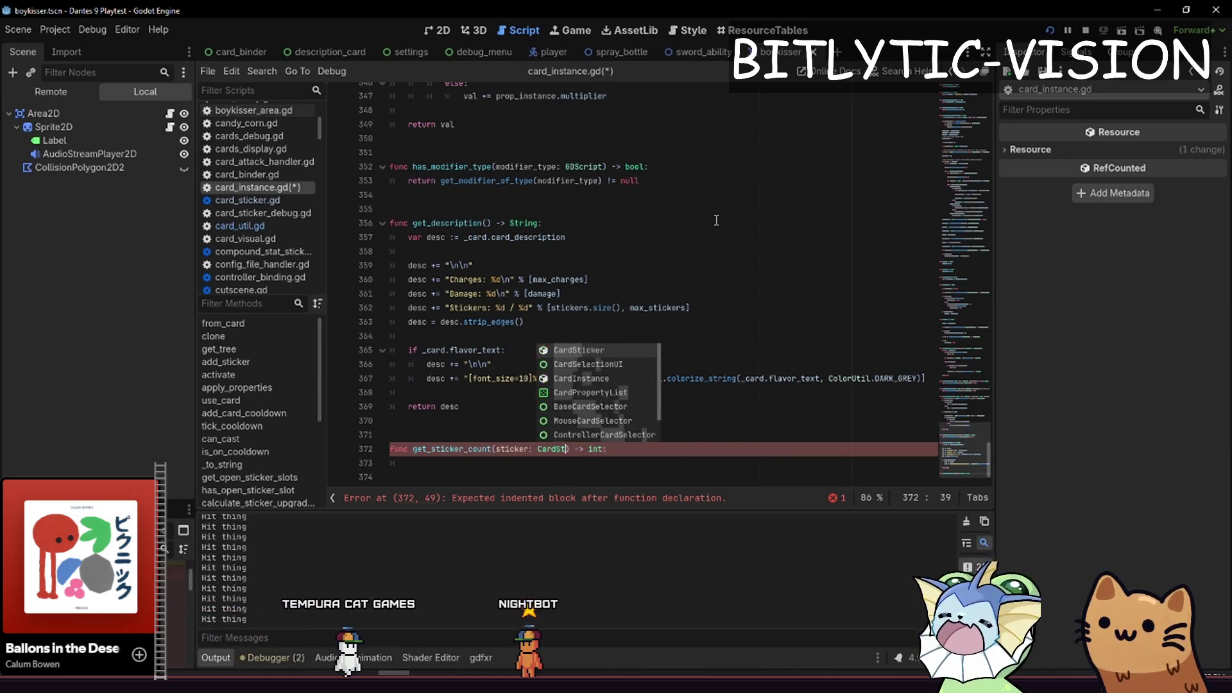
{"action": "key", "text": "Return"}
{"action": "key", "text": "End"}
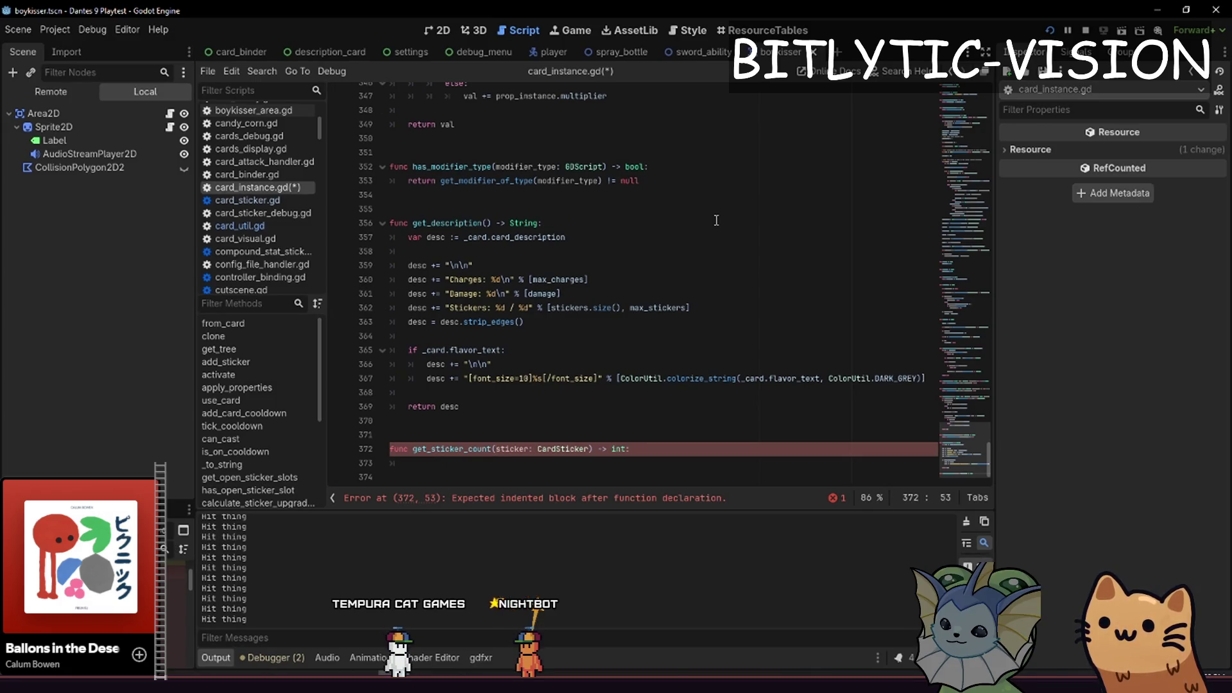
{"action": "left_click", "coordinate": [593, 166]}
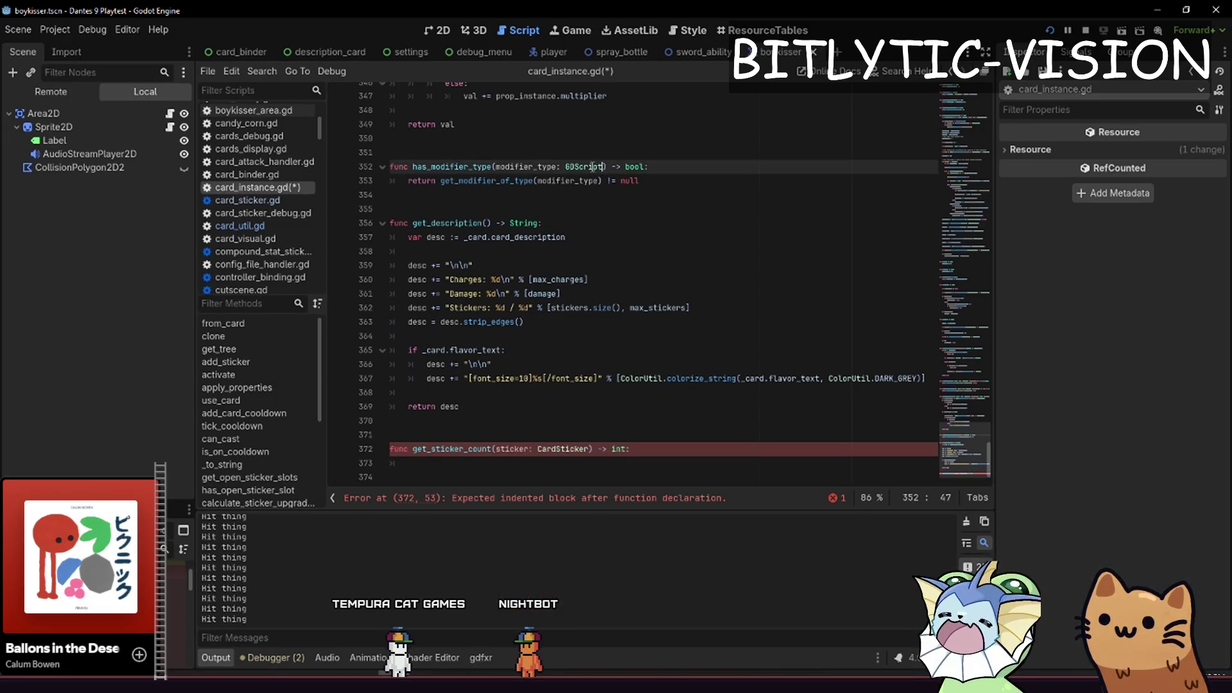
{"action": "left_click", "coordinate": [568, 450]}
{"action": "type", "text": "GDScrip"}
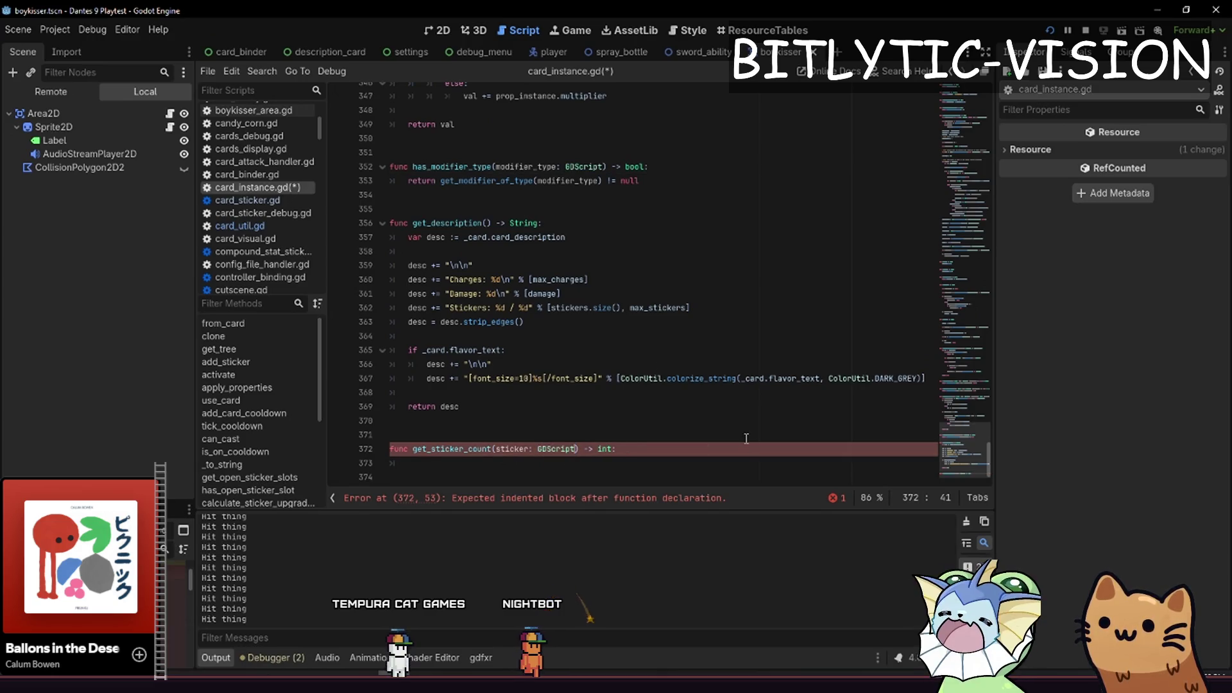
Add a 'for sticker in stickers:' loop with an unfinished 'if sticker.get_class()' check
{"action": "key", "text": "Return"}
{"action": "key", "text": "Return"}
{"action": "type", "text": "for car"}
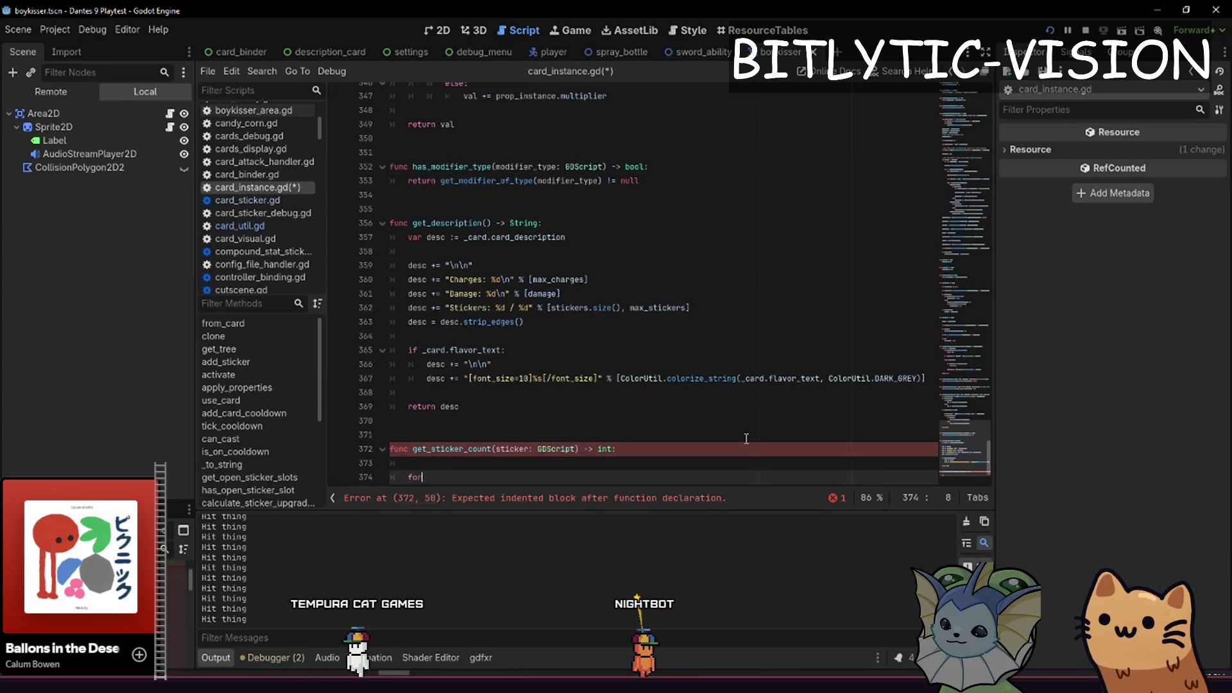
{"action": "key", "text": "BackSpace"}
{"action": "key", "text": "BackSpace"}
{"action": "key", "text": "BackSpace"}
{"action": "type", "text": "stic"}
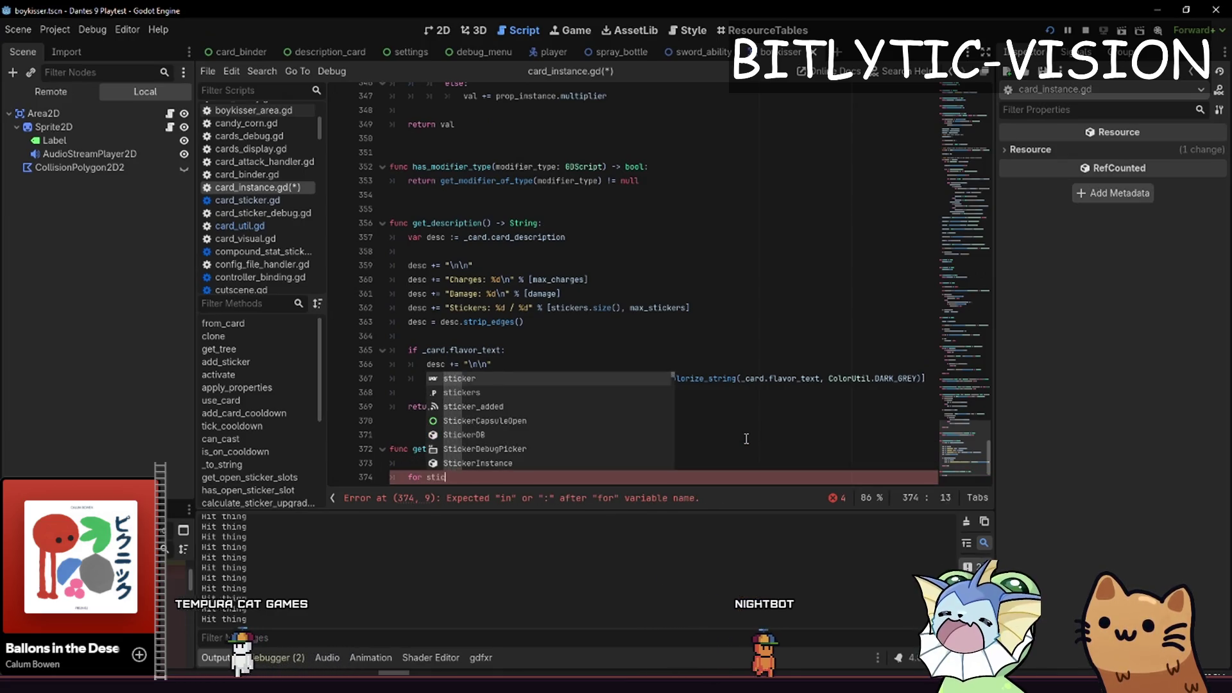
{"action": "type", "text": "ker in stickers:"}
{"action": "key", "text": "Return"}
{"action": "type", "text": "if sticker."}
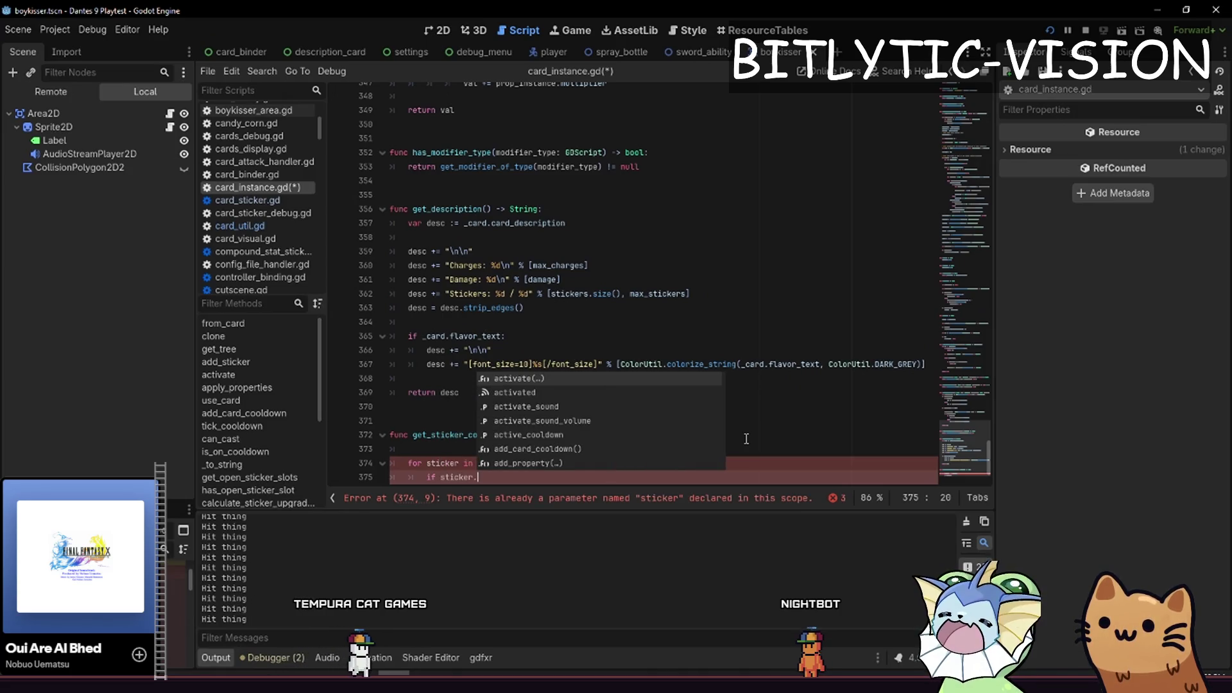
{"action": "key", "text": "Up"}
{"action": "key", "text": "Up"}
{"action": "key", "text": "Up"}
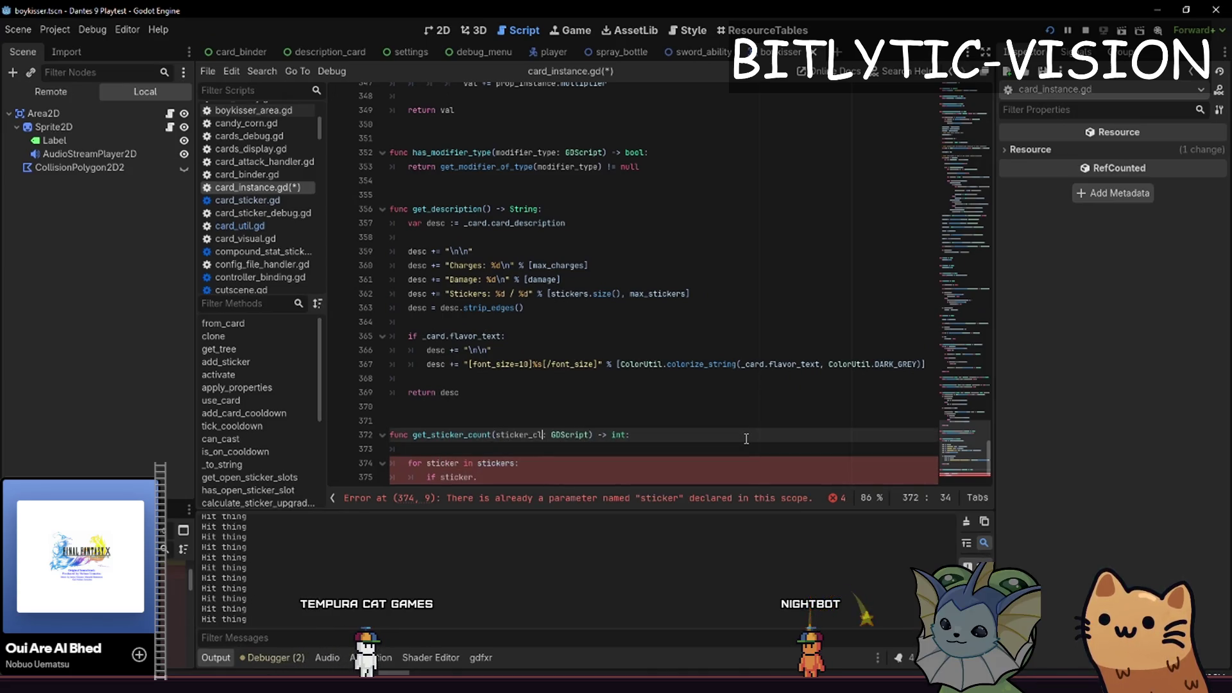
{"action": "type", "text": "ass"}
{"action": "key", "text": "Down"}
{"action": "key", "text": "Down"}
{"action": "key", "text": "Down"}
{"action": "type", "text": "get_class"}
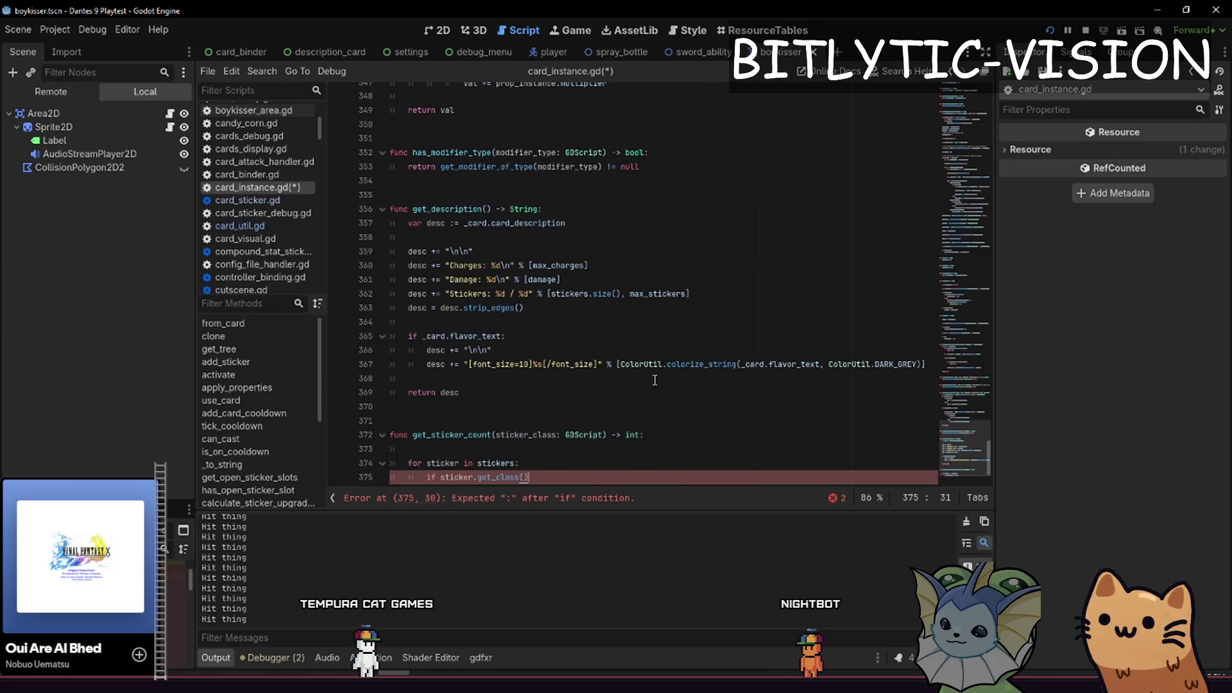
{"action": "scroll", "coordinate": [552, 284], "scroll_direction": "up", "scroll_amount": 6}
{"action": "left_click", "coordinate": [488, 421], "text": "ctrl"}
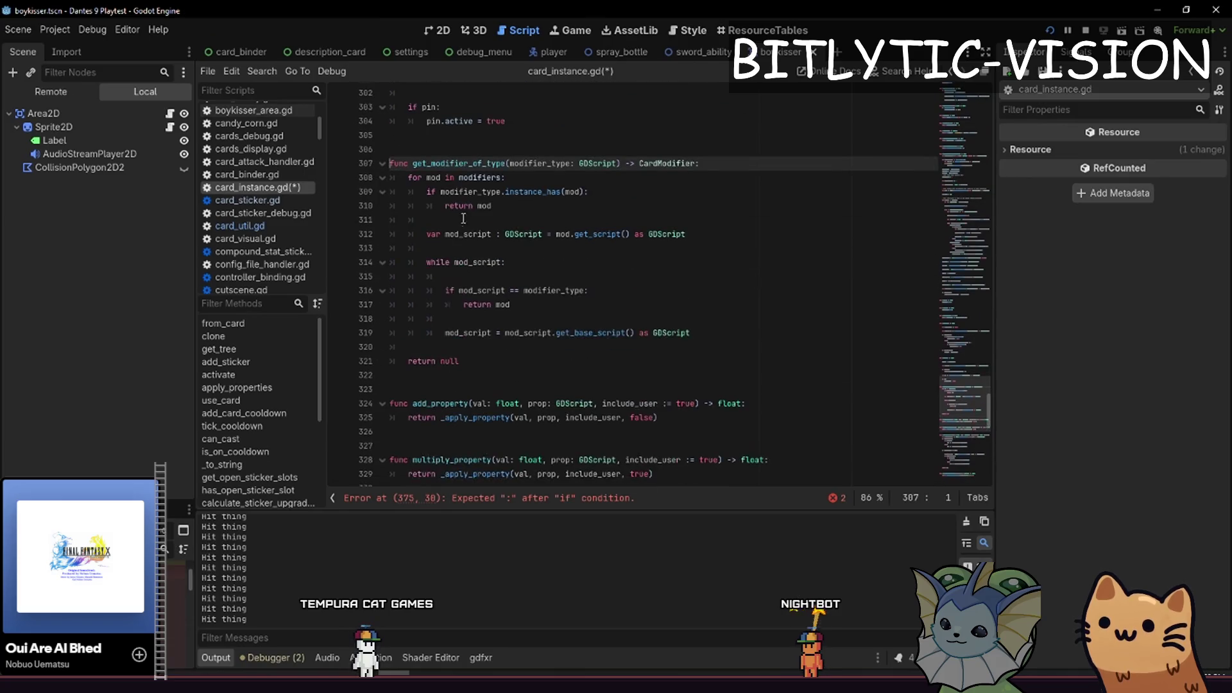
{"action": "left_click_drag", "start_coordinate": [408, 177], "coordinate": [508, 174]}
{"action": "key", "text": "Down"}
{"action": "key", "text": "Down"}
{"action": "key", "text": "Down"}
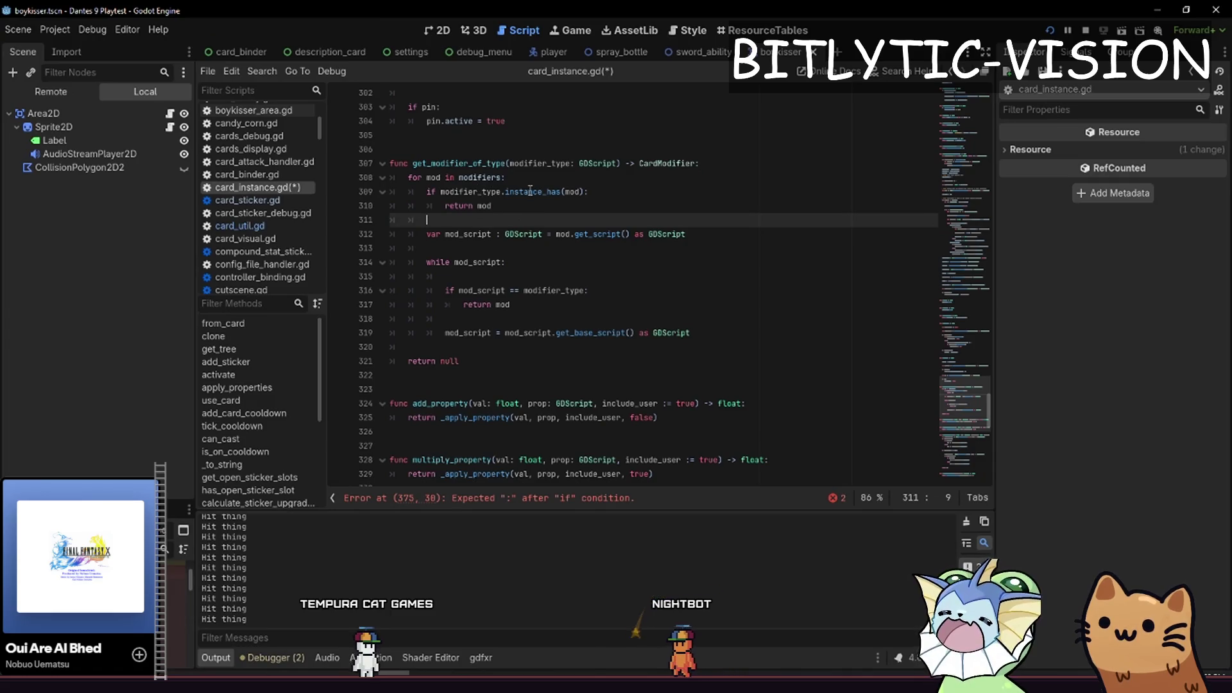
{"action": "mouse_move", "coordinate": [530, 190]}
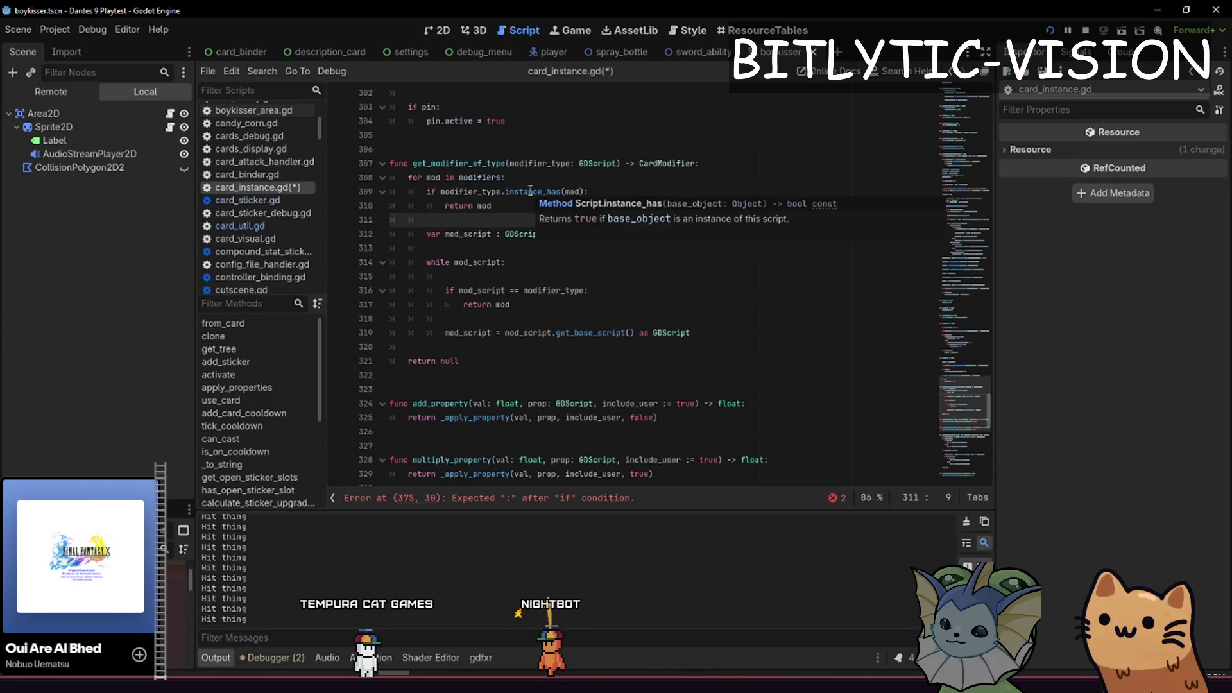
{"action": "left_click", "coordinate": [502, 206]}
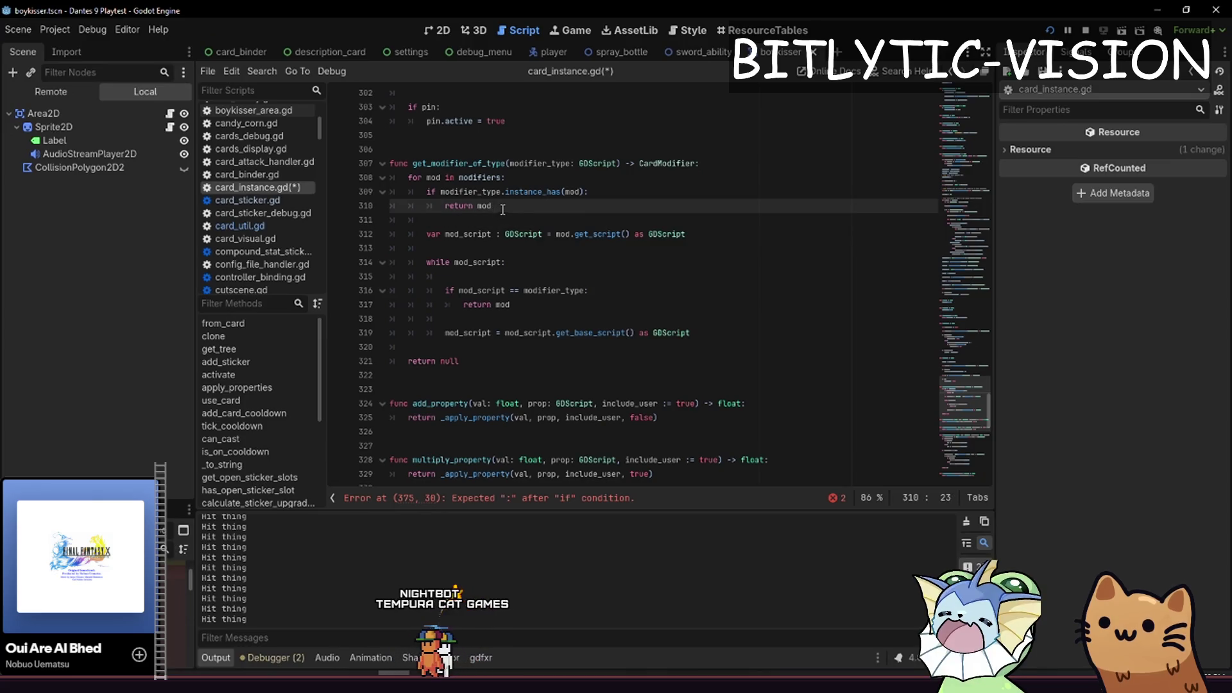
{"action": "left_click_drag", "start_coordinate": [503, 206], "coordinate": [418, 194]}
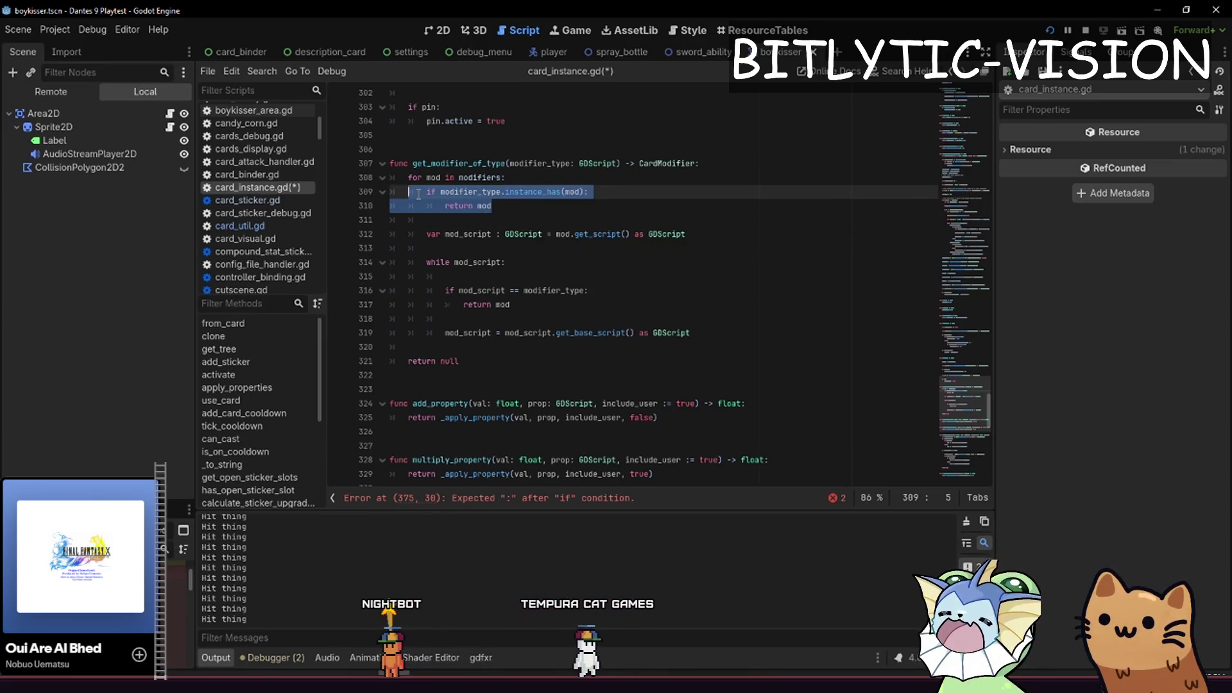
{"action": "left_click", "coordinate": [545, 309]}
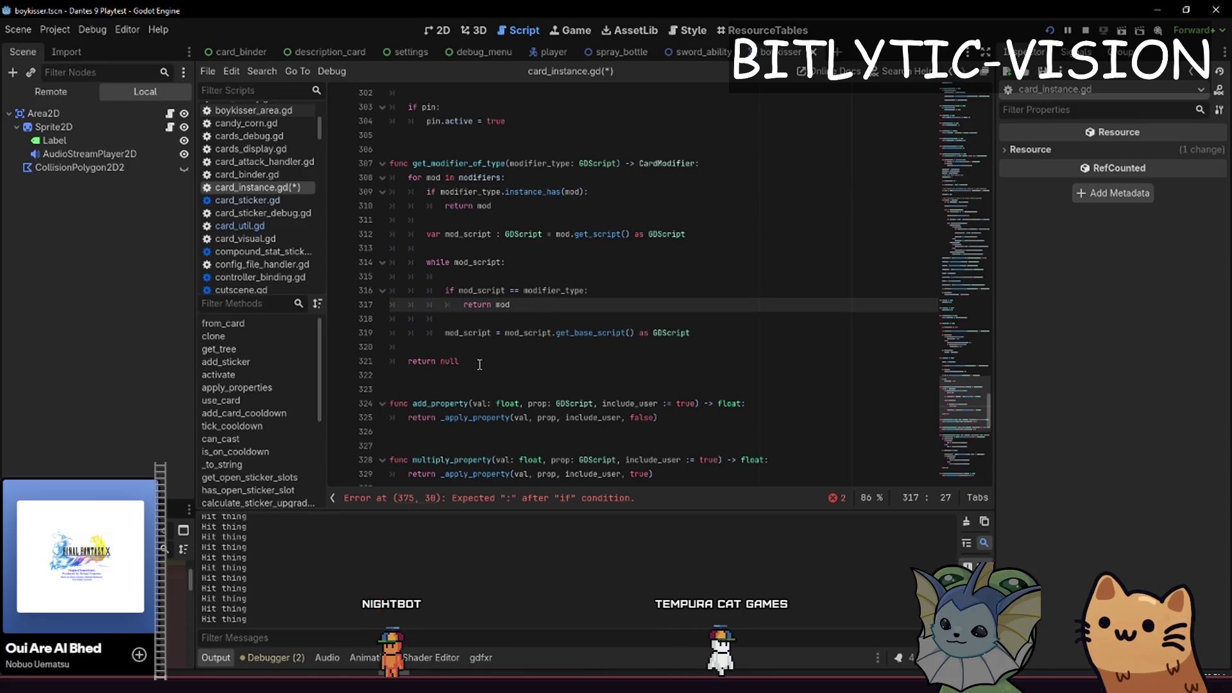
{"action": "mouse_move", "coordinate": [512, 367]}
{"action": "left_mouse_down"}
{"action": "mouse_move", "coordinate": [443, 347]}
{"action": "mouse_move", "coordinate": [372, 157]}
{"action": "left_mouse_up"}
{"action": "key", "text": "Right"}
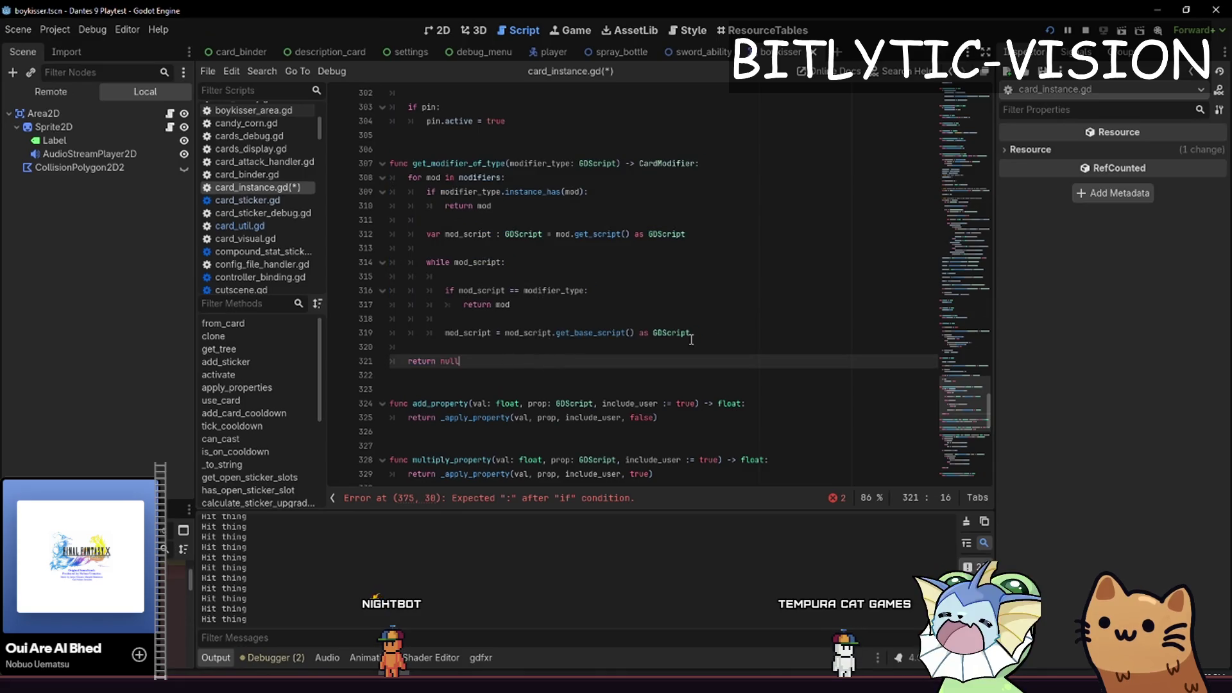
{"action": "mouse_move", "coordinate": [698, 331]}
{"action": "left_mouse_down"}
{"action": "mouse_move", "coordinate": [389, 290]}
{"action": "mouse_move", "coordinate": [392, 177]}
{"action": "left_mouse_up"}
{"action": "key", "text": "ctrl+c"}
{"action": "scroll", "coordinate": [642, 289], "scroll_direction": "down", "scroll_amount": 15}
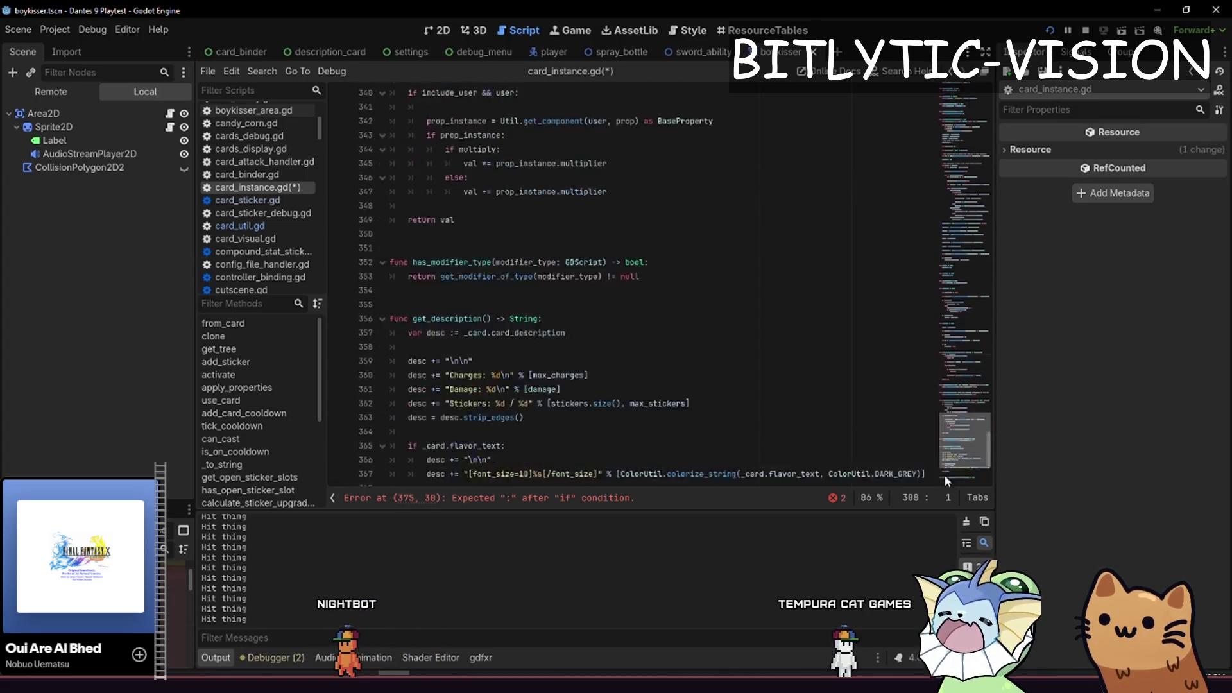
Paste the copied modifier loop over the unfinished lines and make it 'for sticker in stickers:'
{"action": "left_click", "coordinate": [531, 392]}
{"action": "left_click_drag", "start_coordinate": [531, 392], "coordinate": [394, 378]}
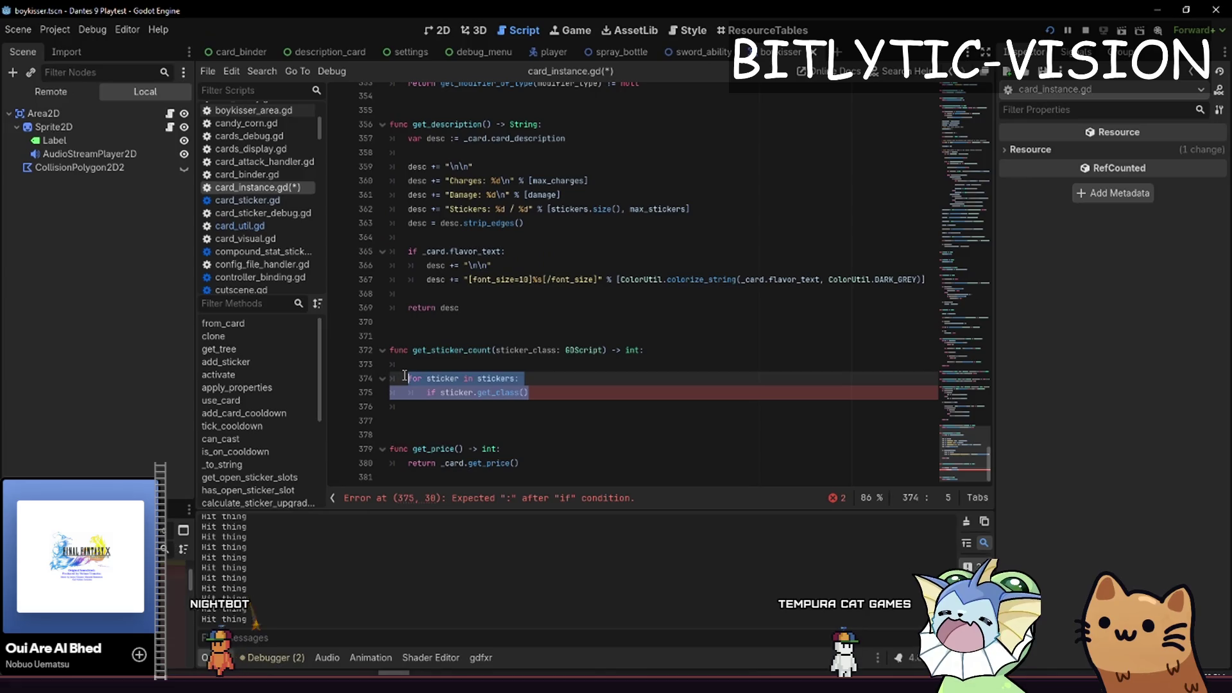
{"action": "key", "text": "ctrl+v"}
{"action": "left_click", "coordinate": [455, 322]}
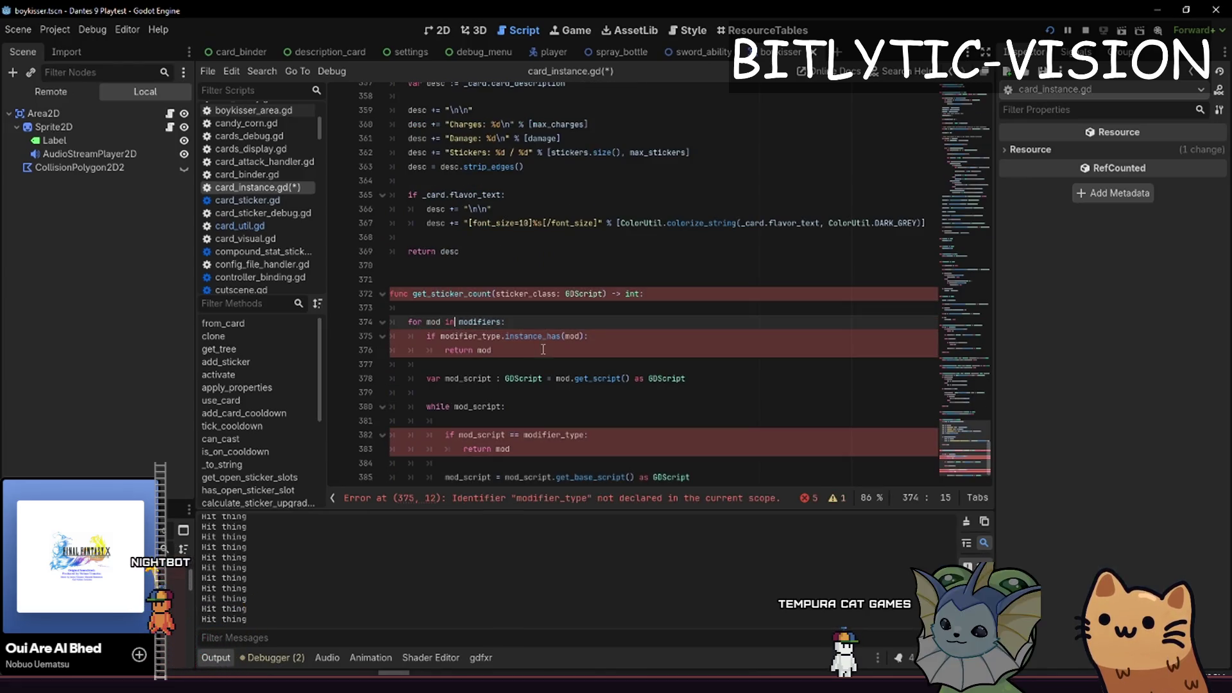
{"action": "double_click", "coordinate": [482, 321]}
{"action": "scroll", "coordinate": [610, 307], "scroll_direction": "down", "scroll_amount": 2}
{"action": "type", "text": "sti"}
{"action": "key", "text": "Return"}
{"action": "type", "text": ":"}
{"action": "key", "text": "ctrl+Left"}
{"action": "key", "text": "ctrl+Left"}
{"action": "key", "text": "ctrl+Left"}
{"action": "key", "text": "ctrl+shift+Right"}
{"action": "type", "text": "sti"}
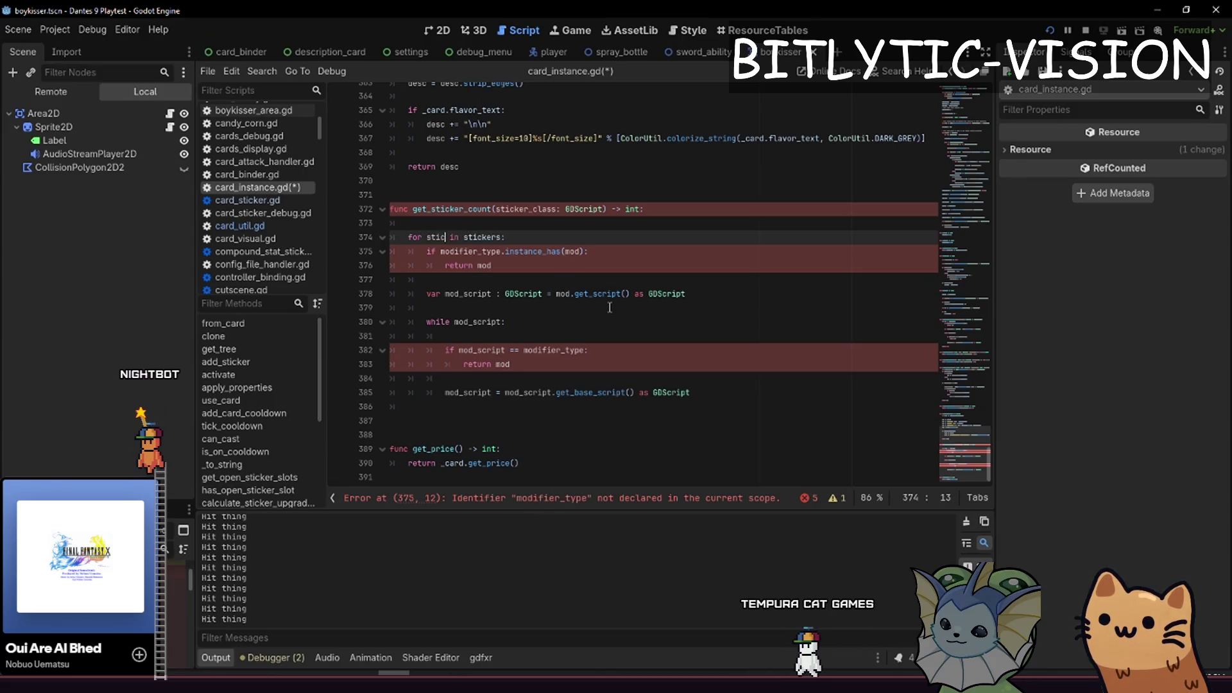
{"action": "type", "text": "cker"}
Check the sticker in instance_has and compare against sticker_class instead of modifier_type
{"action": "key", "text": "Down"}
{"action": "key", "text": "End"}
{"action": "key", "text": "Left"}
{"action": "key", "text": "ctrl+shift+Left"}
{"action": "type", "text": "sticker"}
{"action": "key", "text": "ctrl+Left"}
{"action": "key", "text": "ctrl+Left"}
{"action": "key", "text": "ctrl+Left"}
{"action": "key", "text": "ctrl+shift+Right"}
{"action": "type", "text": "sticke"}
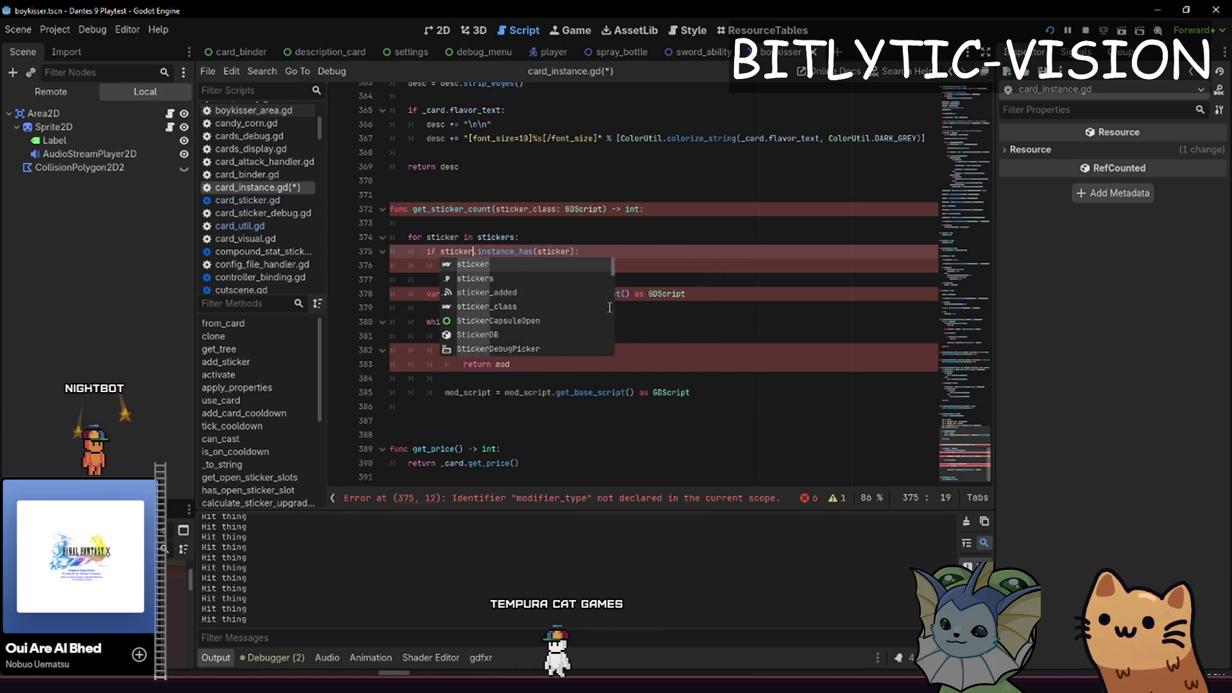
{"action": "type", "text": "r_class"}
Replace the early return with a 'var count := 0' counter incremented by 'count += 1'
{"action": "key", "text": "Down"}
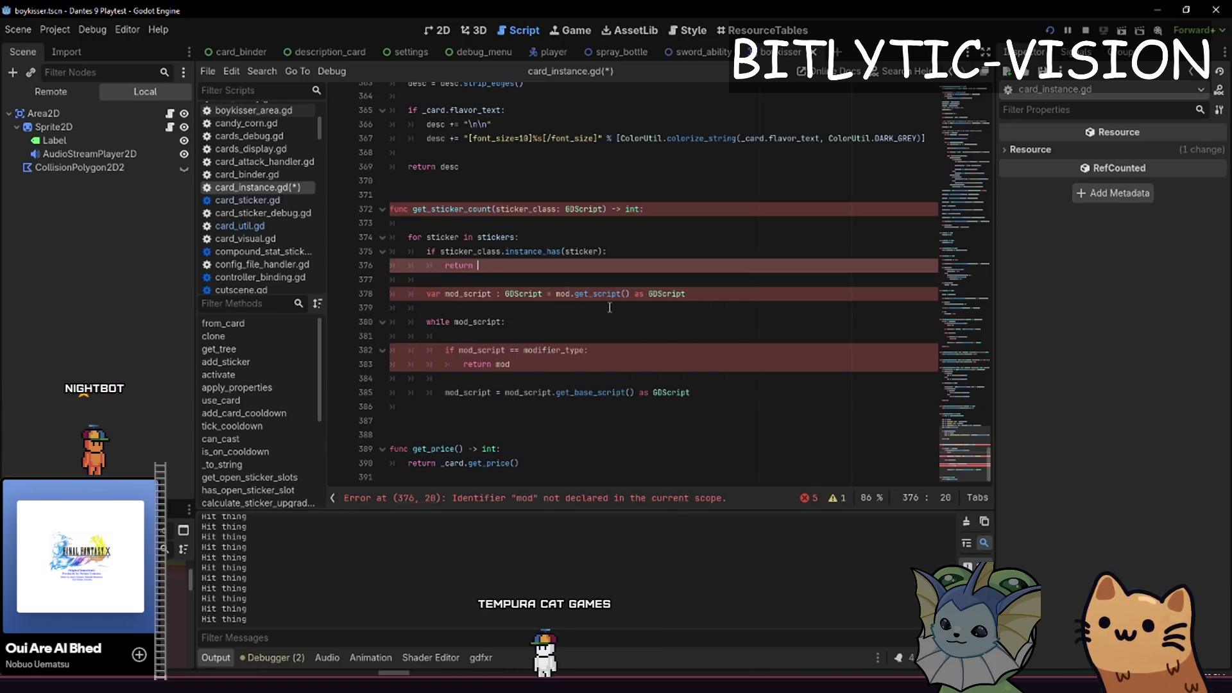
{"action": "key", "text": "ctrl+BackSpace"}
{"action": "key", "text": "Up"}
{"action": "key", "text": "Up"}
{"action": "key", "text": "Up"}
{"action": "key", "text": "Return"}
{"action": "key", "text": "Return"}
{"action": "key", "text": "Up"}
{"action": "type", "text": "var count := 0"}
{"action": "key", "text": "Down"}
{"action": "key", "text": "Down"}
{"action": "key", "text": "Down"}
{"action": "type", "text": "c"}
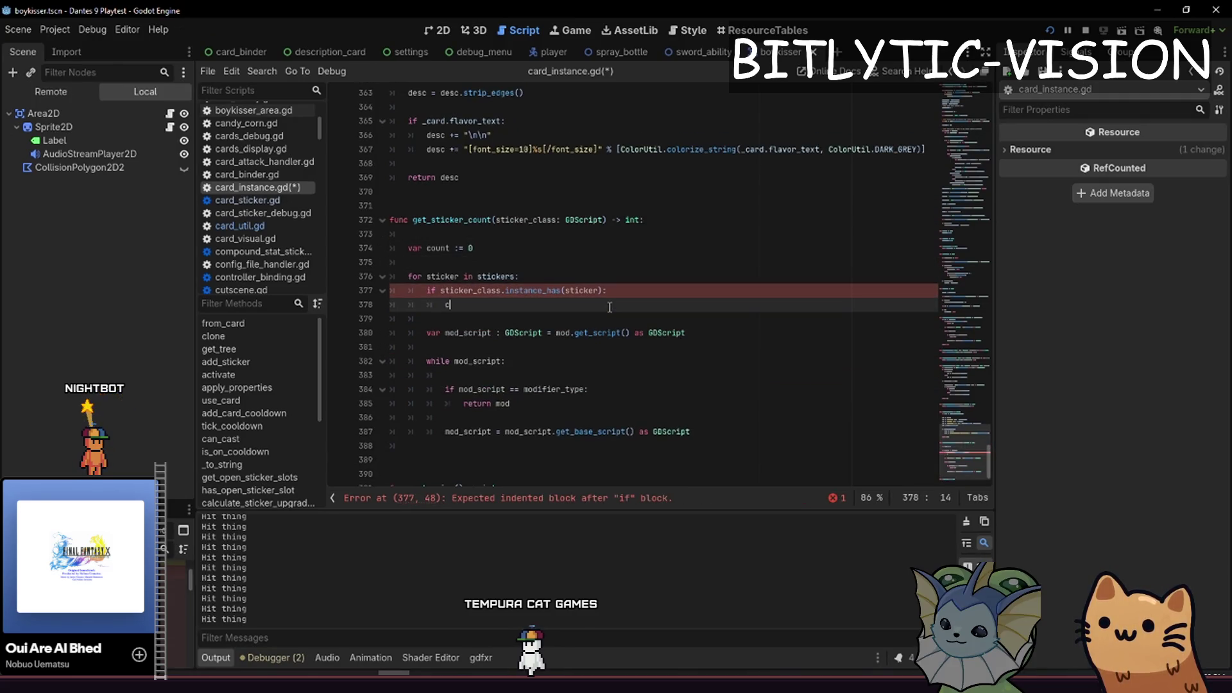
{"action": "type", "text": "ount += 1"}
{"action": "key", "text": "Down"}
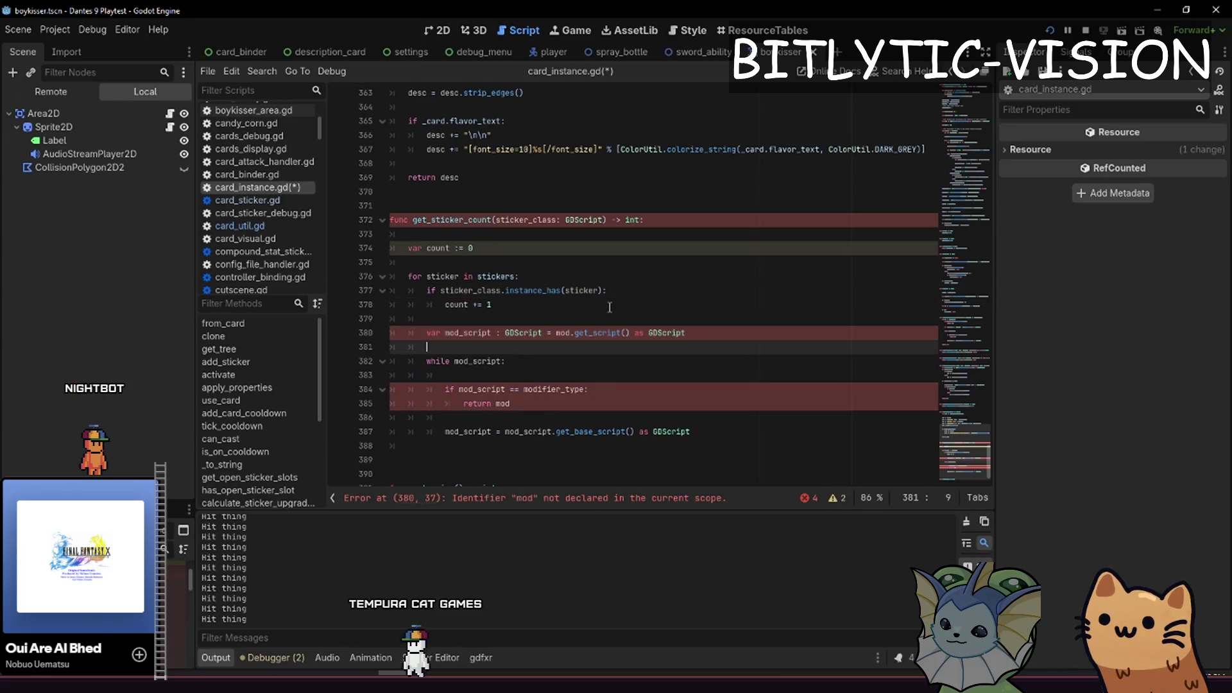
Rename every mod_script to sticker_script and compare it against sticker_class
{"action": "key", "text": "Down"}
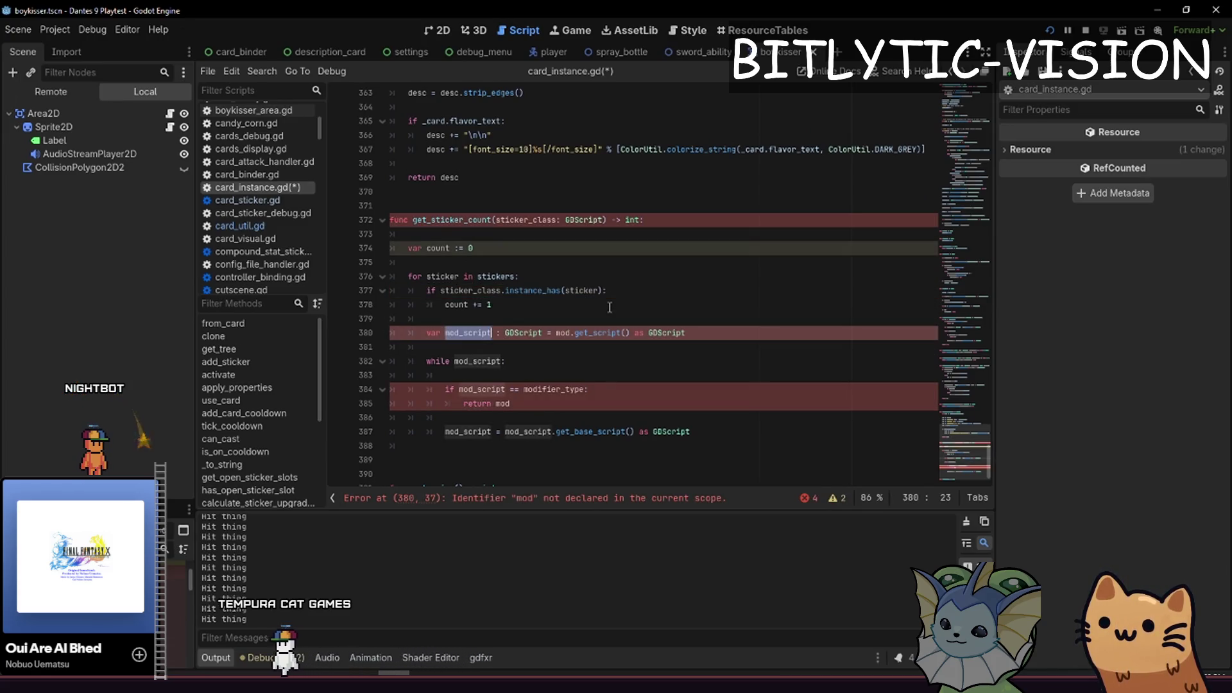
{"action": "key", "text": "Delete"}
{"action": "key", "text": "Delete"}
{"action": "key", "text": "Delete"}
{"action": "type", "text": "sticker"}
{"action": "key", "text": "Down"}
{"action": "key", "text": "Down"}
{"action": "key", "text": "ctrl+d"}
{"action": "key", "text": "ctrl+d"}
{"action": "key", "text": "ctrl+d"}
{"action": "type", "text": "sticker_script"}
{"action": "key", "text": "Escape"}
{"action": "key", "text": "Down"}
{"action": "key", "text": "Down"}
{"action": "key", "text": "End"}
{"action": "key", "text": "Left"}
{"action": "key", "text": "ctrl+shift+Left"}
{"action": "type", "text": "sticker_class"}
{"action": "key", "text": "Up"}
{"action": "key", "text": "Down"}
{"action": "key", "text": "Down"}
{"action": "key", "text": "Down"}
End the function with 'return count' and fix the leftover mod reference on line 380
{"action": "key", "text": "Return"}
{"action": "type", "text": "re"}
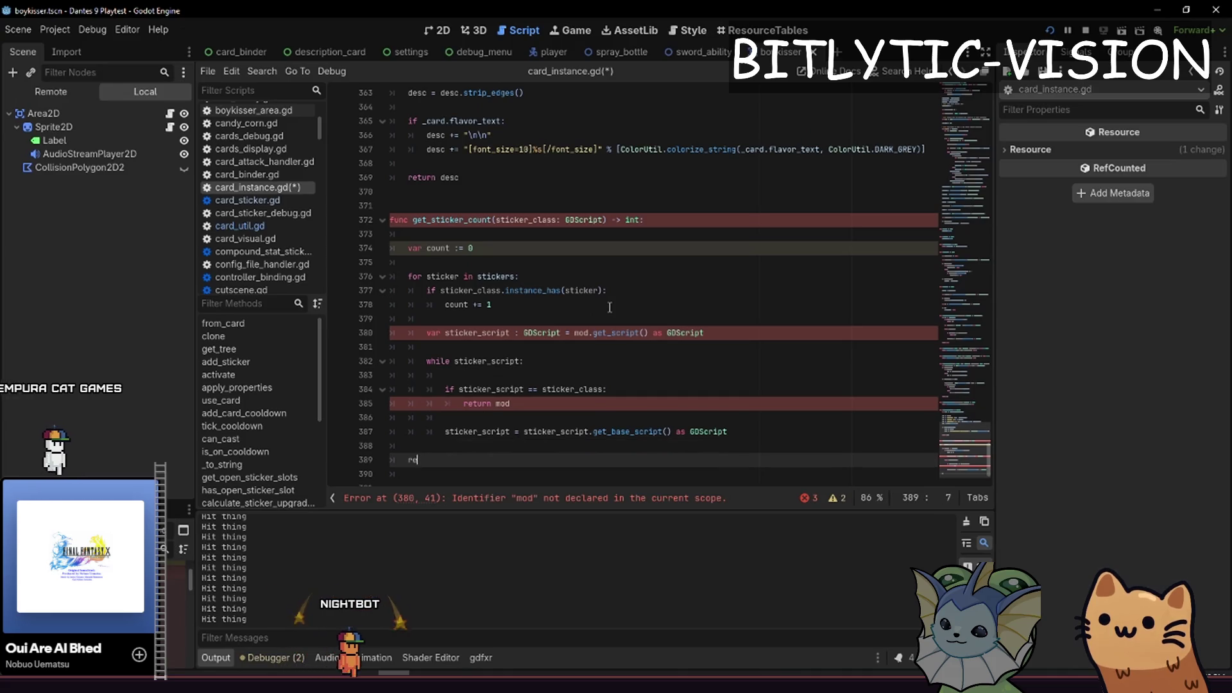
{"action": "type", "text": "turn mo"}
{"action": "key", "text": "Return"}
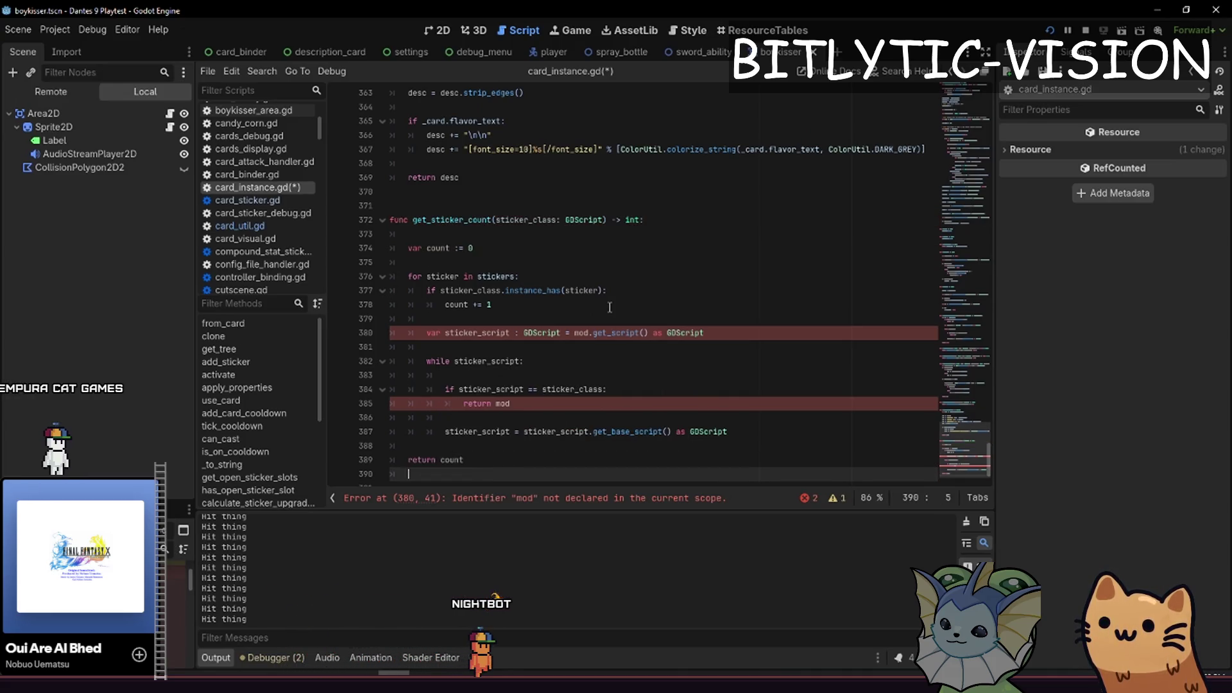
{"action": "key", "text": "Up"}
{"action": "key", "text": "Up"}
{"action": "key", "text": "Up"}
{"action": "key", "text": "End"}
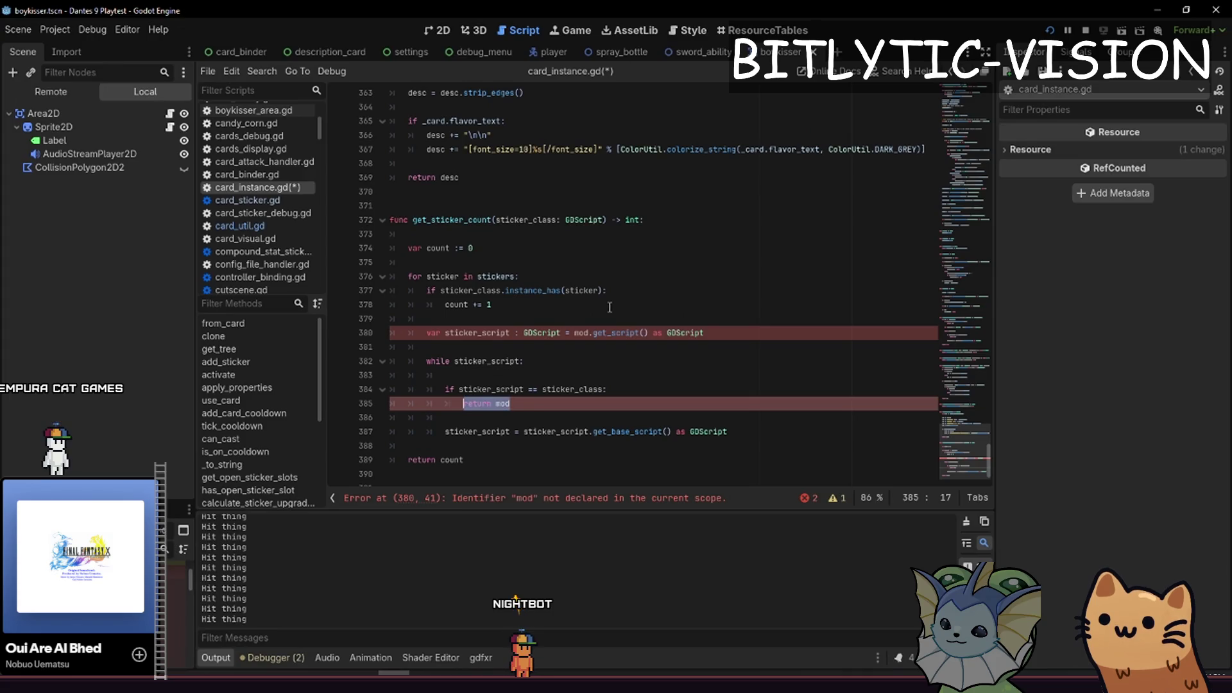
{"action": "type", "text": "1"}
{"action": "key", "text": "Up"}
{"action": "key", "text": "Up"}
{"action": "key", "text": "Up"}
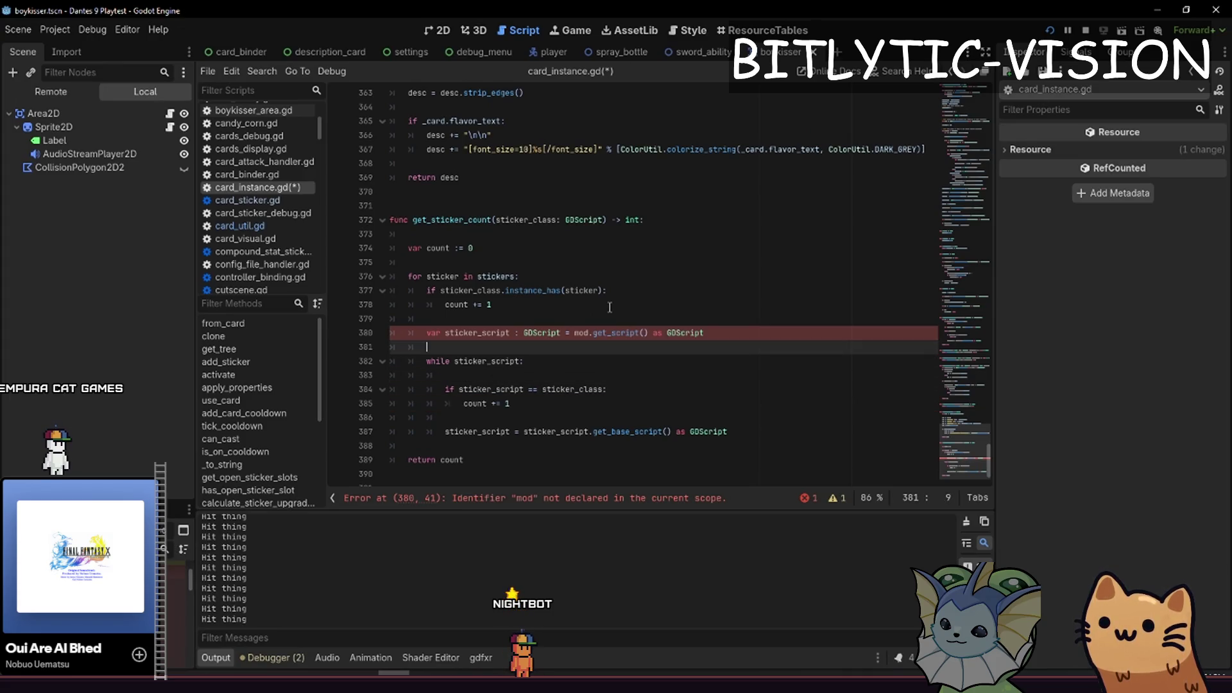
{"action": "key", "text": "Down"}
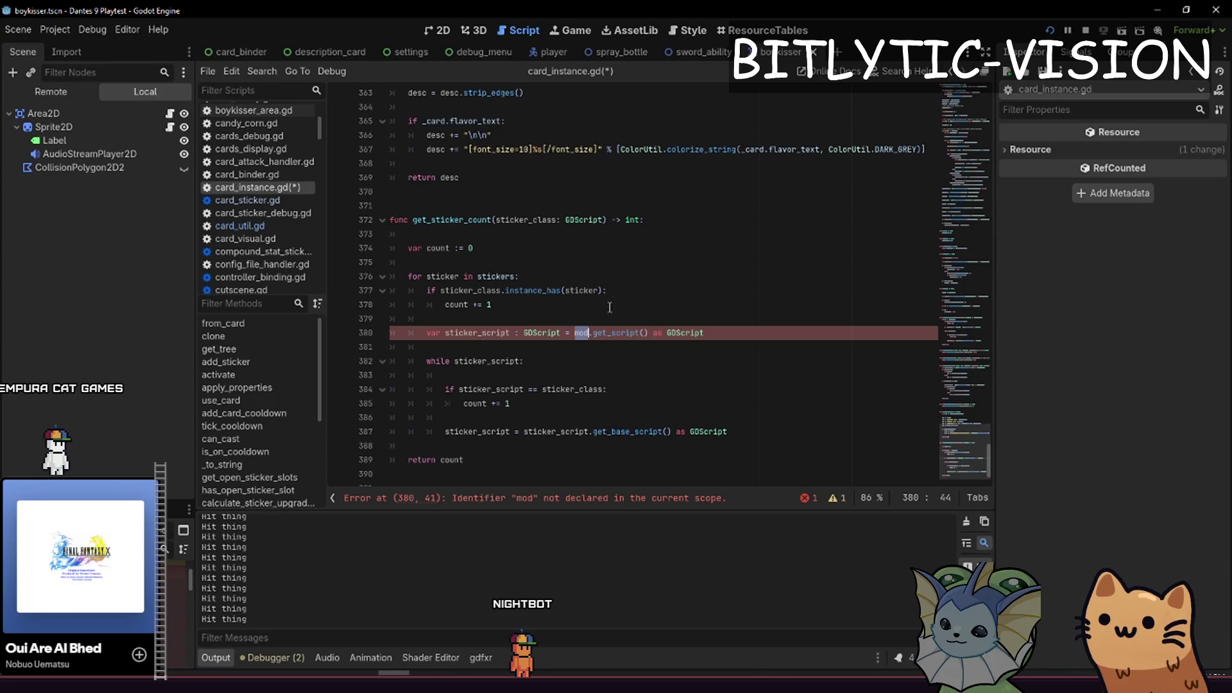
{"action": "type", "text": "r"}
{"action": "key", "text": "ctrl+End"}
Save card_instance.gd and find lightning_jar_sticker.gd in the quick file search
{"action": "key", "text": "ctrl+s"}
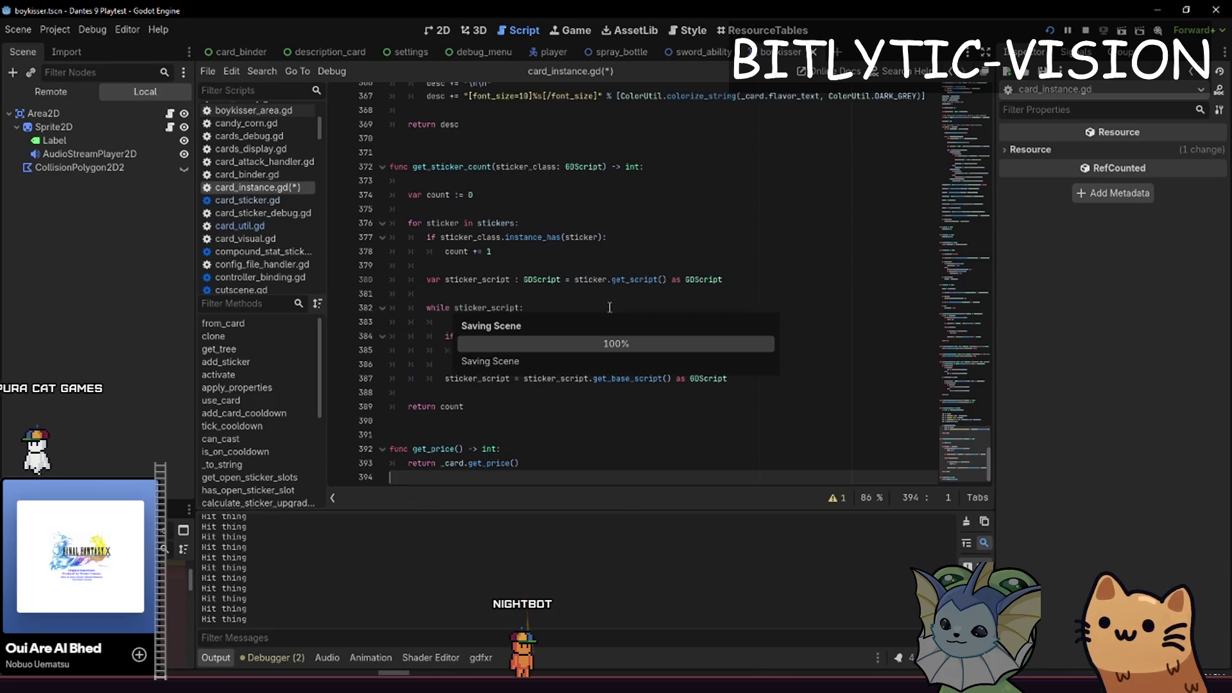
{"action": "key", "text": "ctrl+alt+o"}
{"action": "key", "text": "Down"}
{"action": "key", "text": "Down"}
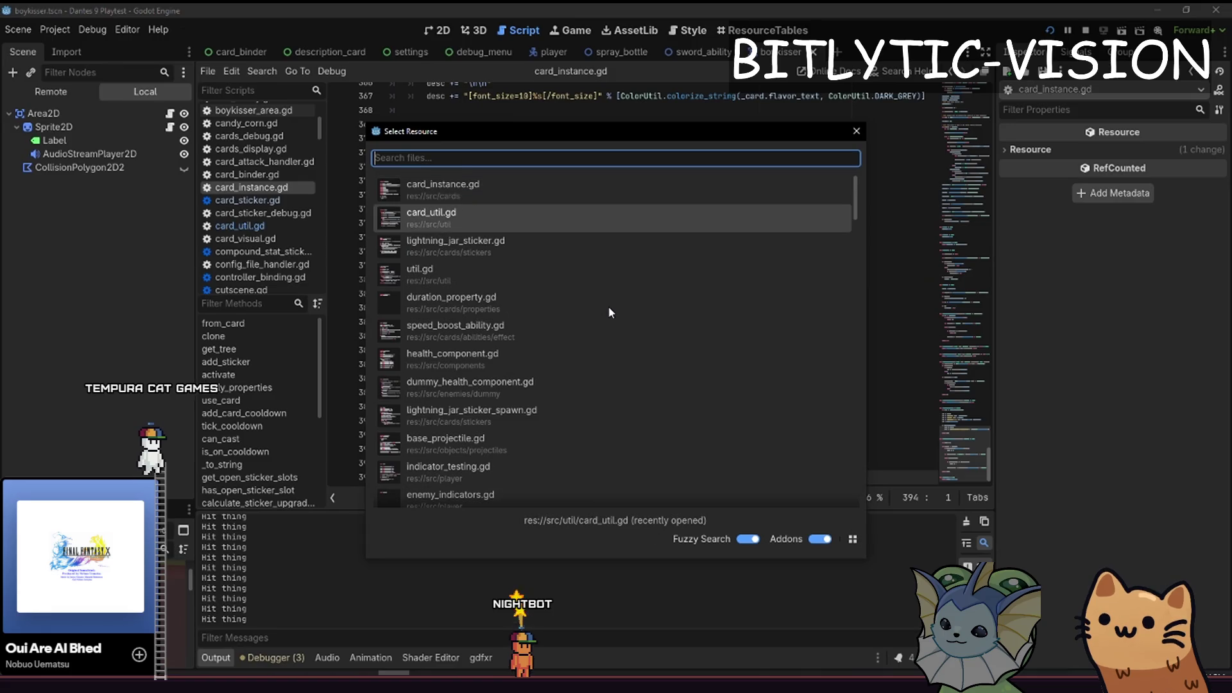
Print card_instance.get_sticker_count(LightningJarSticker) with ' lightning ' on line 17, then launch the playtest
{"action": "key", "text": "Return"}
{"action": "key", "text": "Up"}
{"action": "key", "text": "Up"}
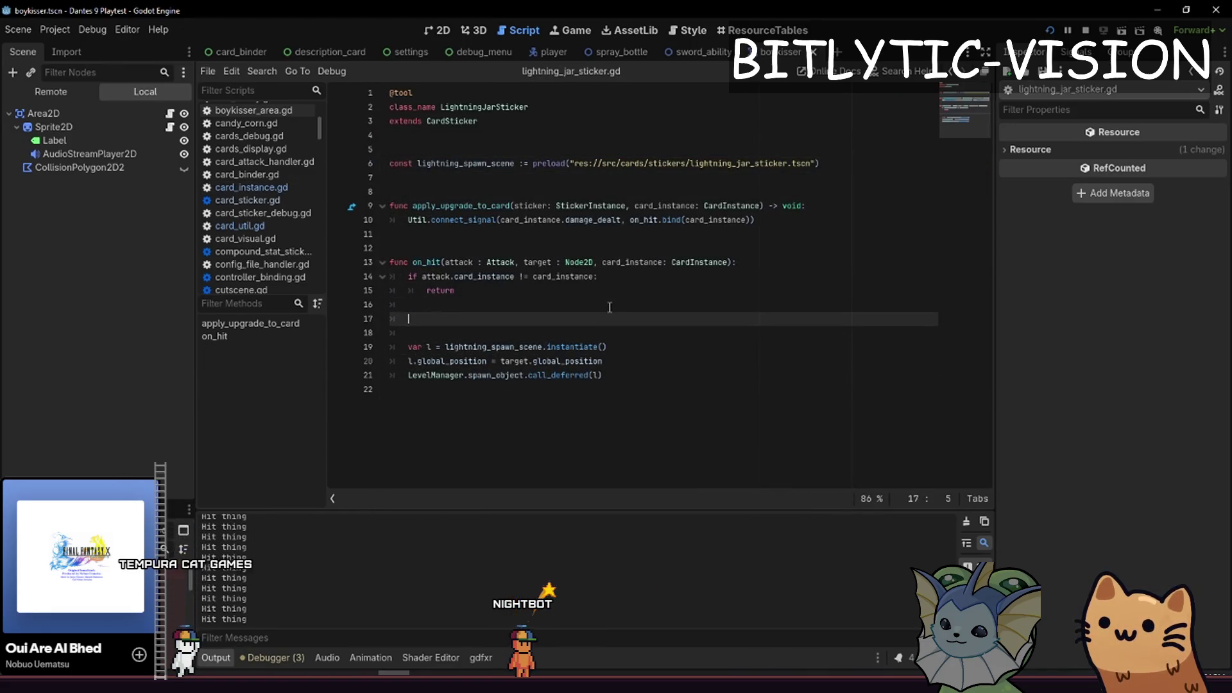
{"action": "key", "text": "Left"}
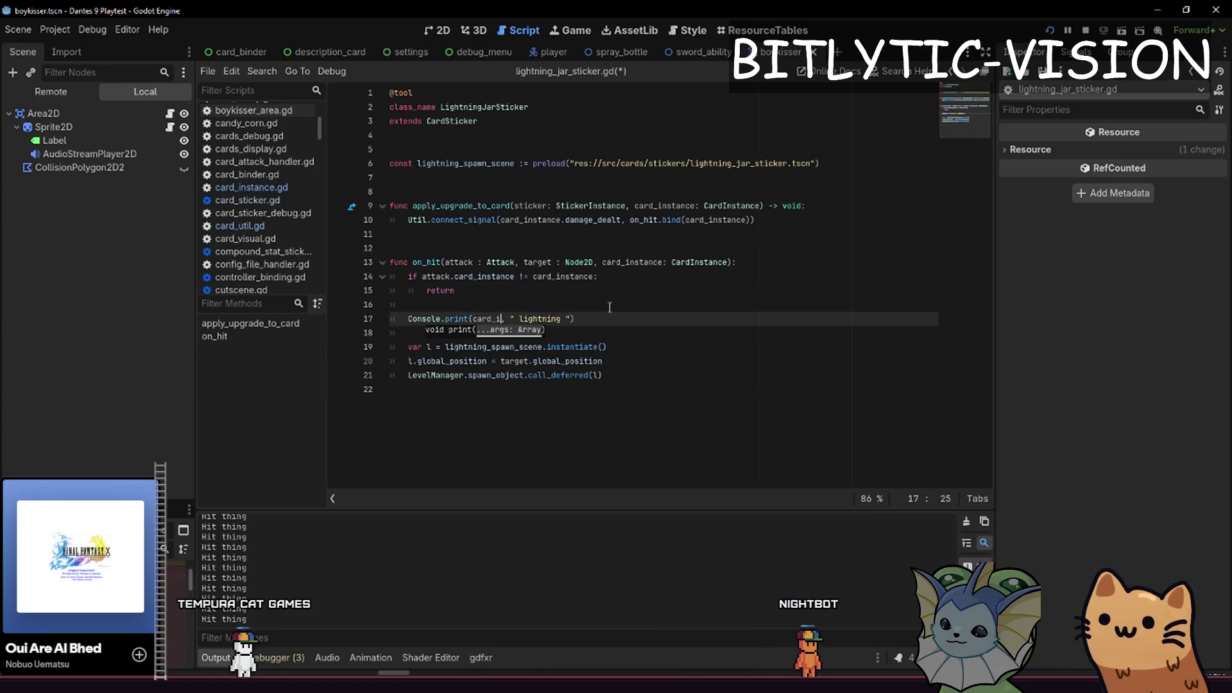
{"action": "type", "text": "nstance.get_sticker_count("}
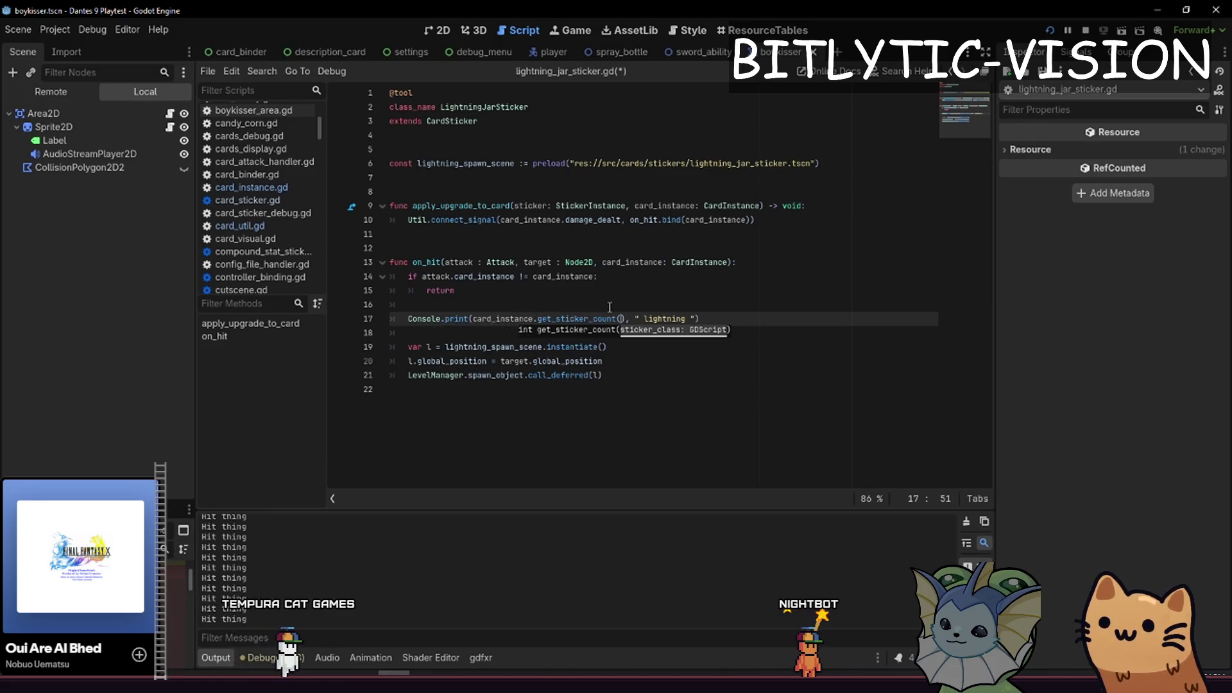
{"action": "type", "text": "LightningJarSticker"}
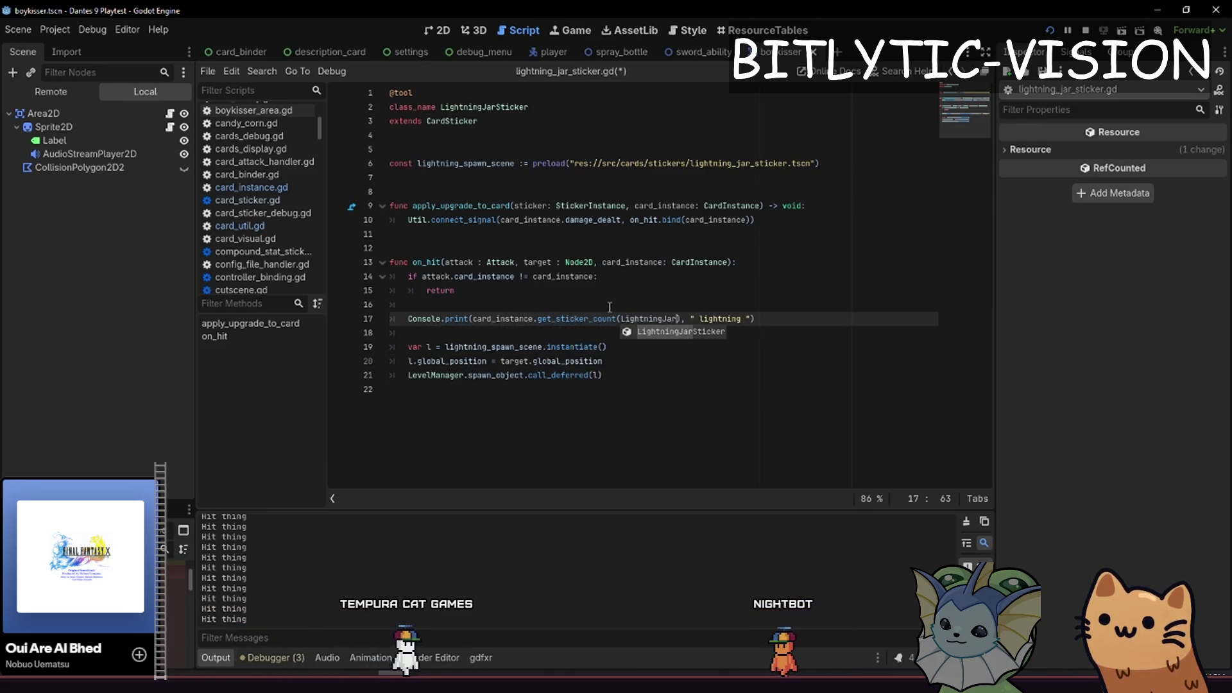
{"action": "key", "text": "F5"}
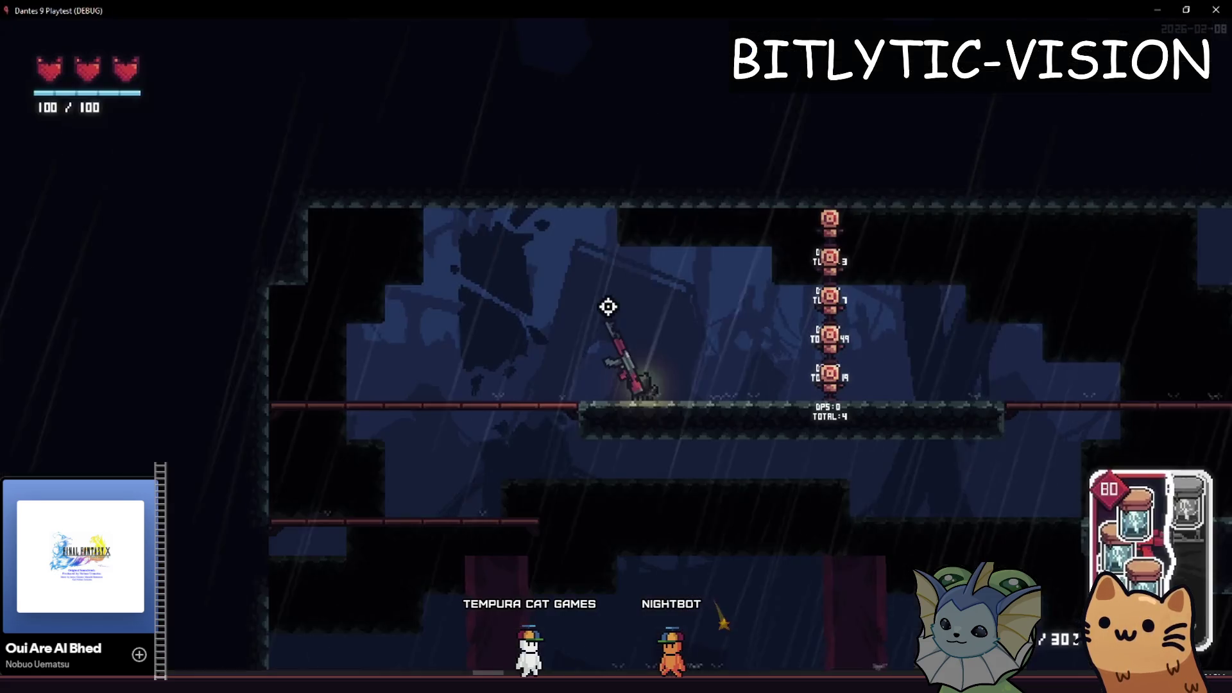
Shoot the target dummies, see each hit log '0 lightning', and return to get_sticker_count in Godot
{"action": "left_click", "coordinate": [865, 285]}
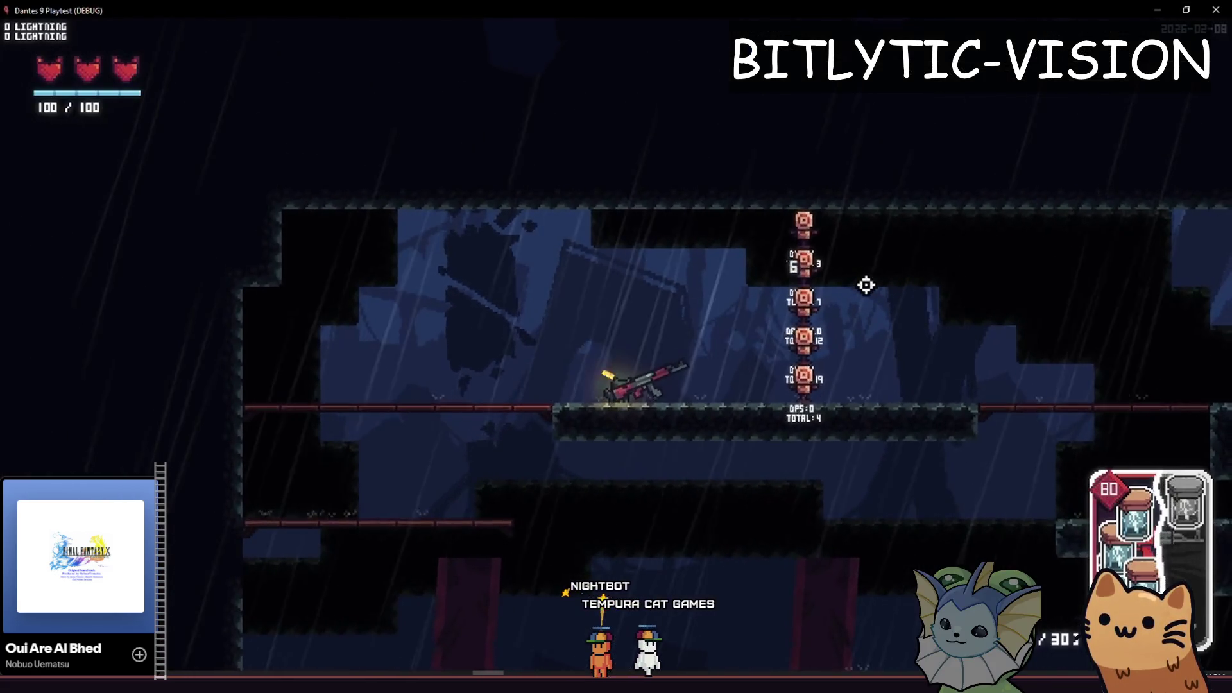
{"action": "mouse_move", "coordinate": [866, 285]}
{"action": "left_mouse_down"}
{"action": "mouse_move", "coordinate": [854, 255]}
{"action": "mouse_move", "coordinate": [50, 137]}
{"action": "mouse_move", "coordinate": [922, 270]}
{"action": "left_mouse_up"}
{"action": "key", "text": "Escape"}
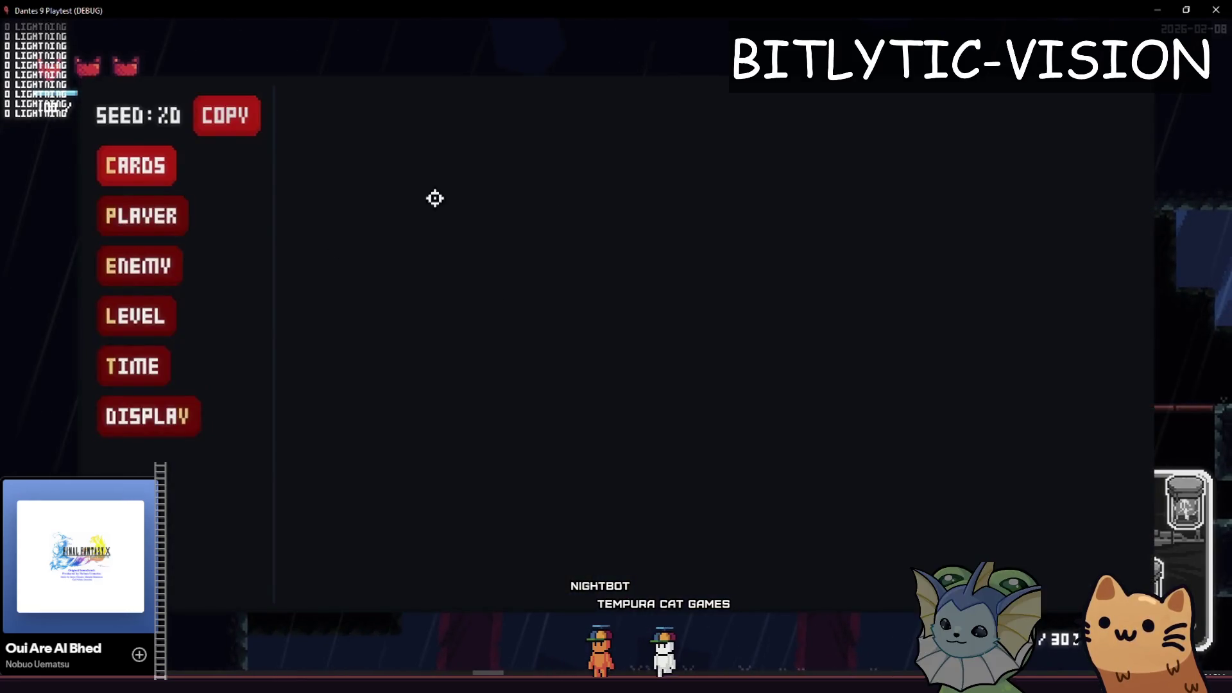
{"action": "key", "text": "alt+Tab"}
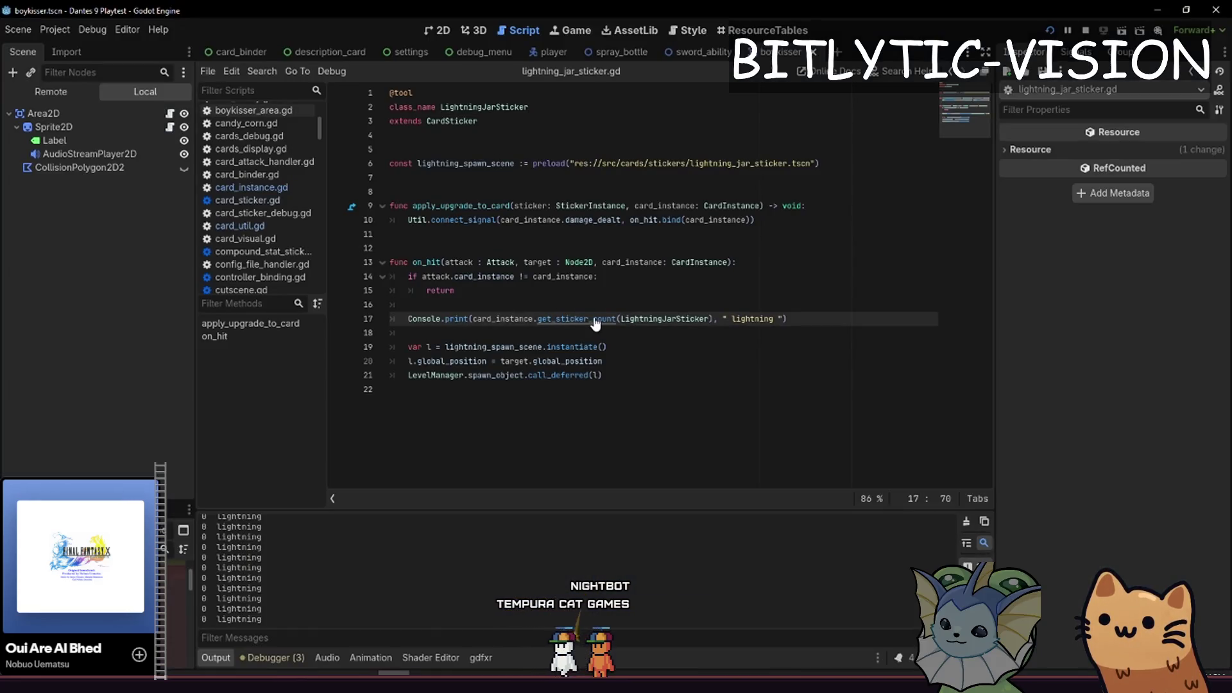
{"action": "left_click", "coordinate": [596, 321], "text": "ctrl"}
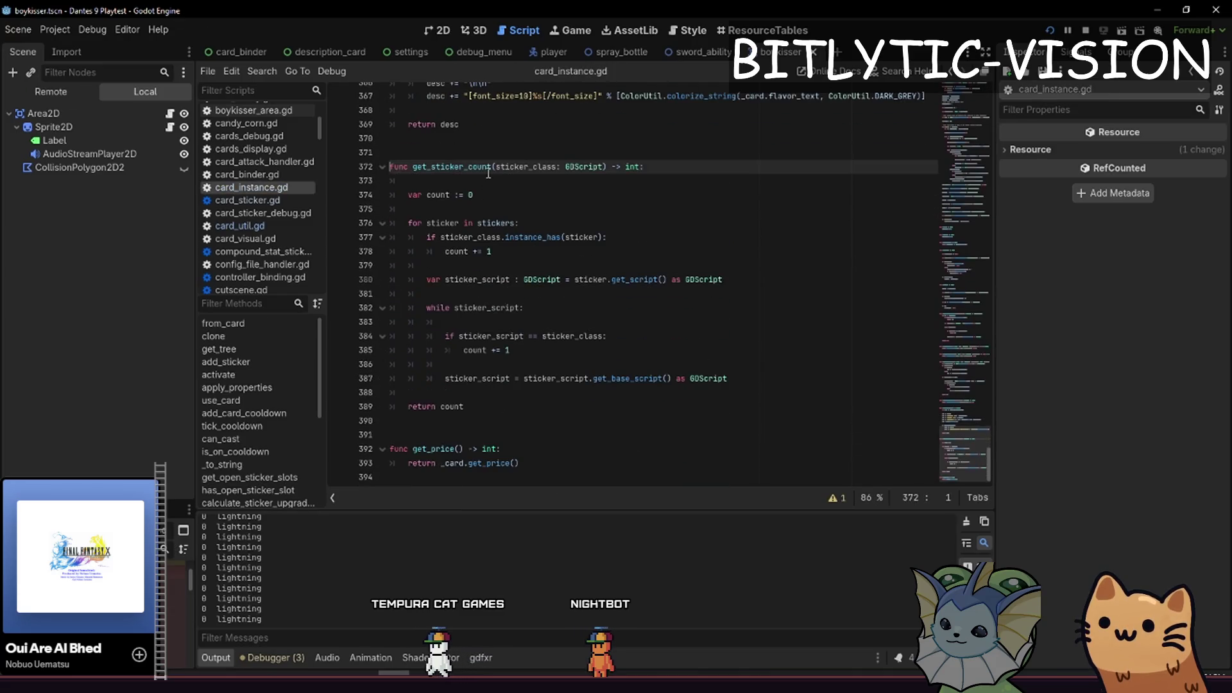
Change the check to instance_has(sticker.sticker) and adjust the sticker reference on line 380
{"action": "left_click", "coordinate": [538, 259]}
{"action": "left_click", "coordinate": [533, 250]}
{"action": "left_click", "coordinate": [530, 236]}
{"action": "left_click", "coordinate": [528, 224]}
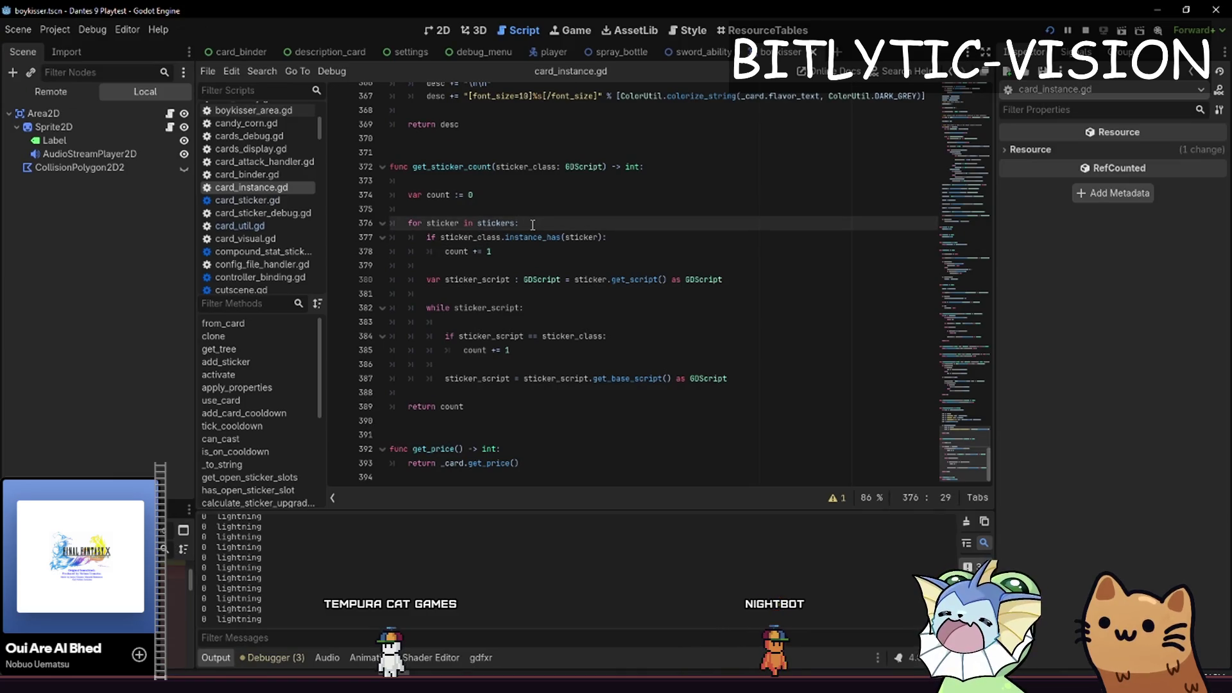
{"action": "key", "text": "Down"}
{"action": "type", "text": ".sticker"}
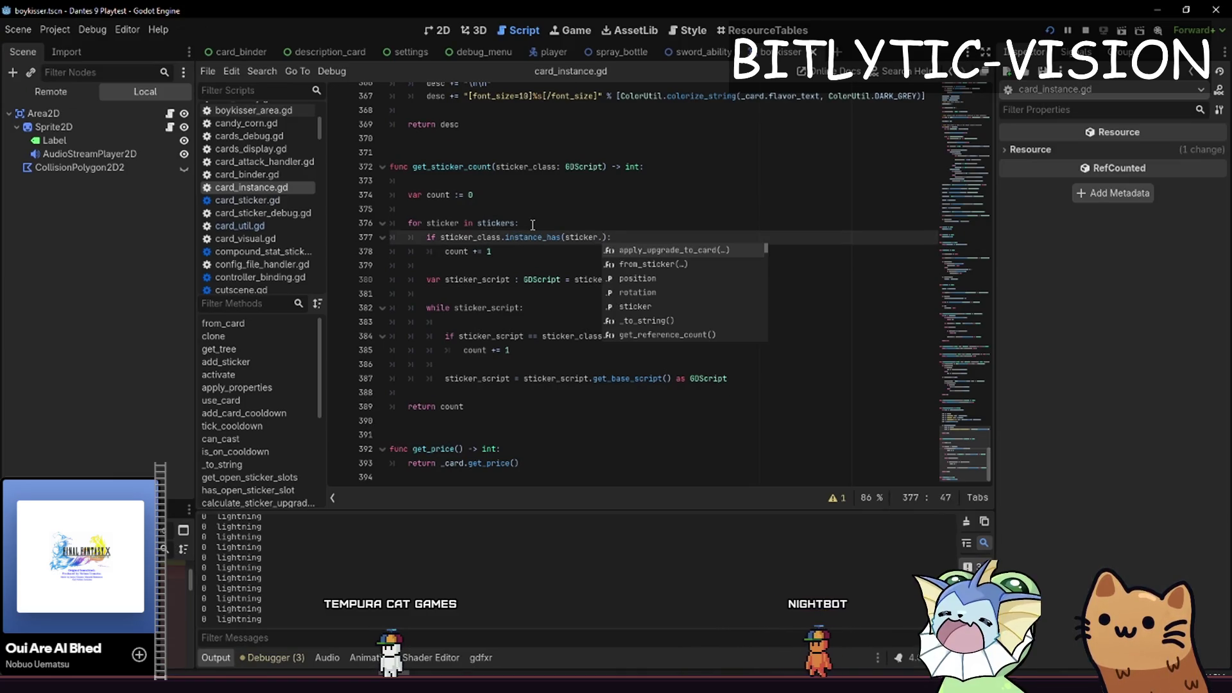
{"action": "key", "text": "Home"}
{"action": "key", "text": "Down"}
{"action": "key", "text": "Down"}
{"action": "key", "text": "Down"}
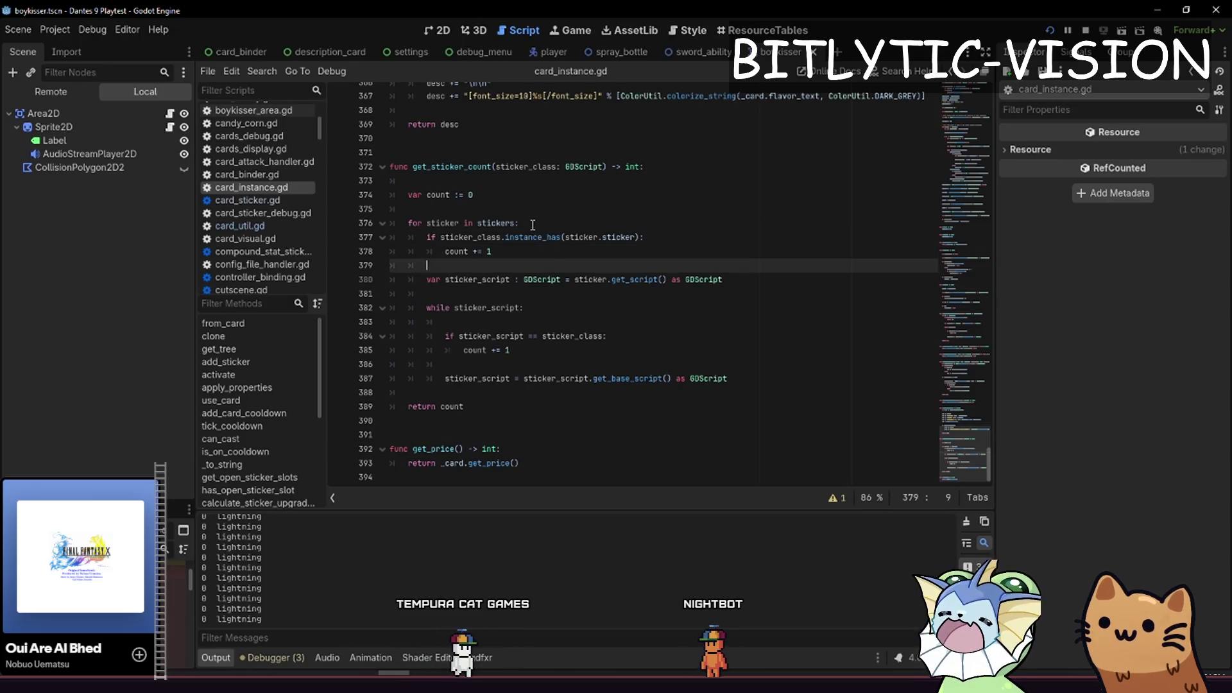
{"action": "key", "text": "Up"}
{"action": "key", "text": "ctrl+Right"}
{"action": "key", "text": "ctrl+Right"}
{"action": "key", "text": "ctrl+Right"}
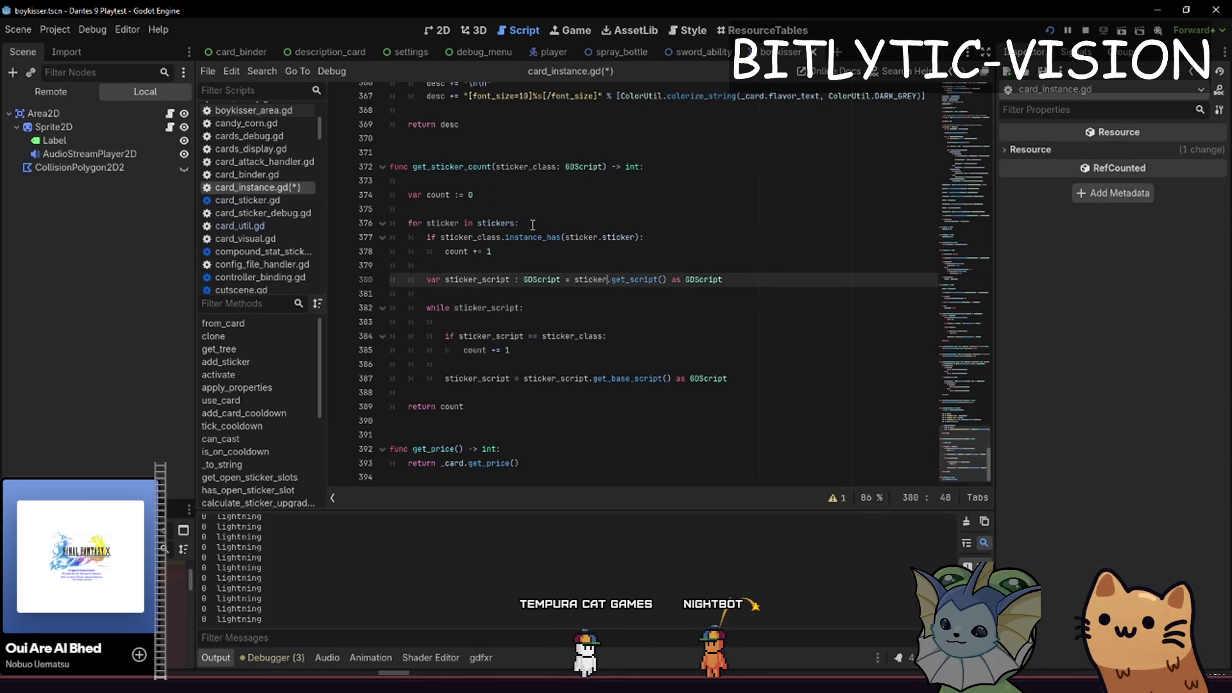
{"action": "key", "text": "ctrl+Right"}
{"action": "type", "text": "s"}
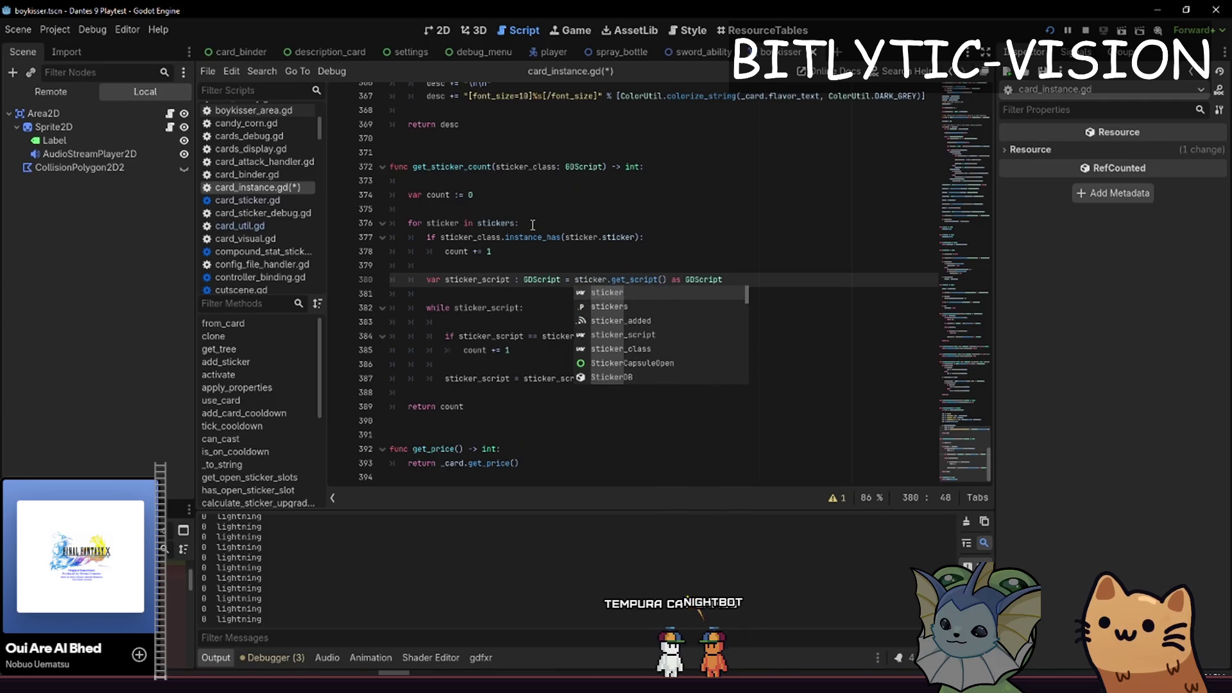
{"action": "key", "text": "Escape"}
Rename the loop variable to sticker_instance and begin 'var sticker := sticker_instance.sticker' inside the loop
{"action": "key", "text": "Up"}
{"action": "key", "text": "Up"}
{"action": "key", "text": "Up"}
{"action": "key", "text": "ctrl+Home"}
{"action": "key", "text": "ctrl+End"}
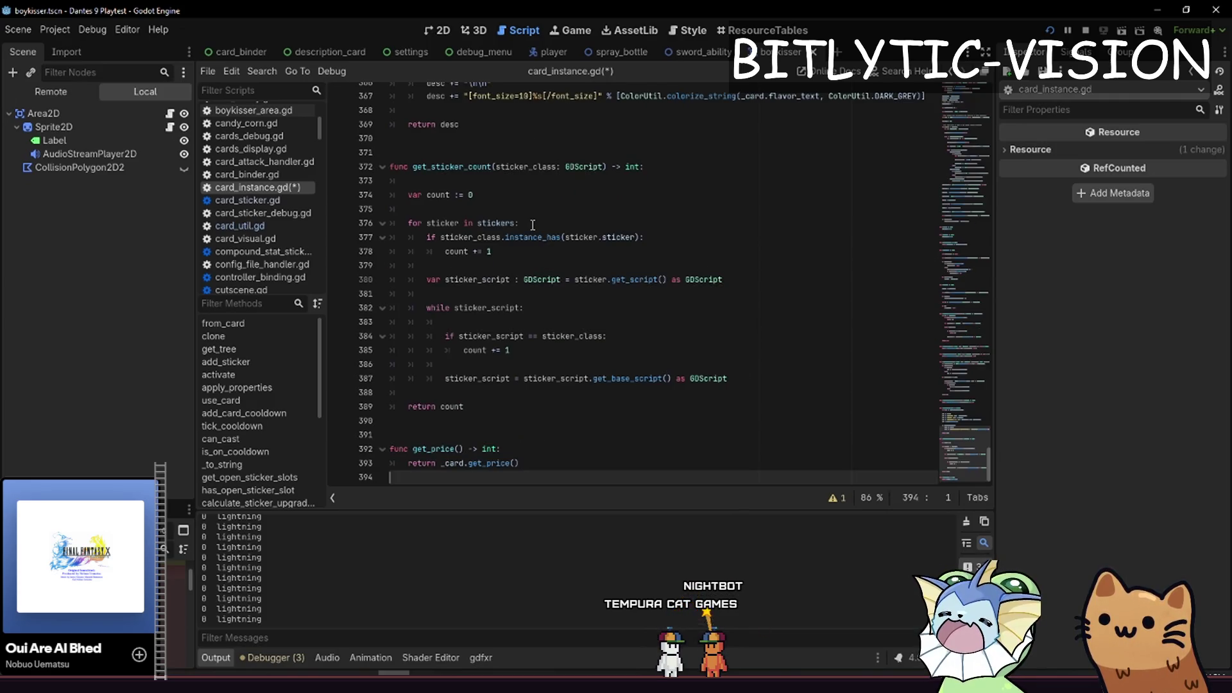
{"action": "key", "text": "Page_Up"}
{"action": "key", "text": "Page_Down"}
{"action": "key", "text": "Up"}
{"action": "key", "text": "Up"}
{"action": "key", "text": "Up"}
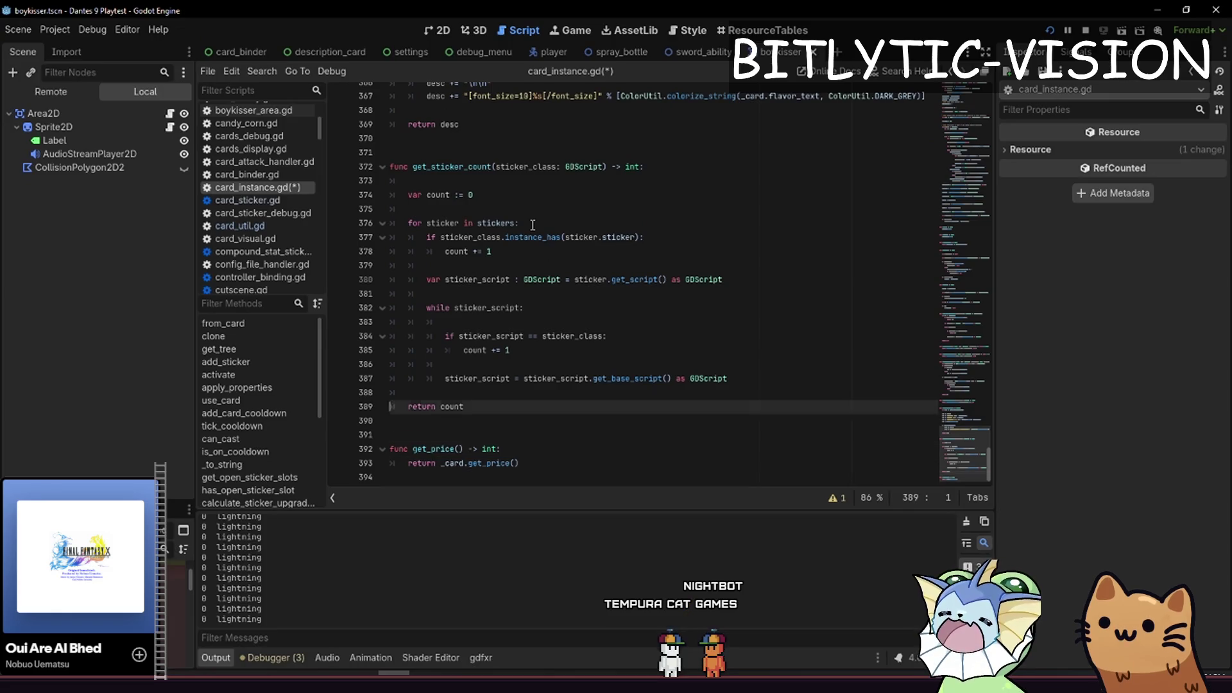
{"action": "type", "text": "_instance"}
{"action": "key", "text": "End"}
{"action": "key", "text": "Return"}
{"action": "type", "text": "var stick"}
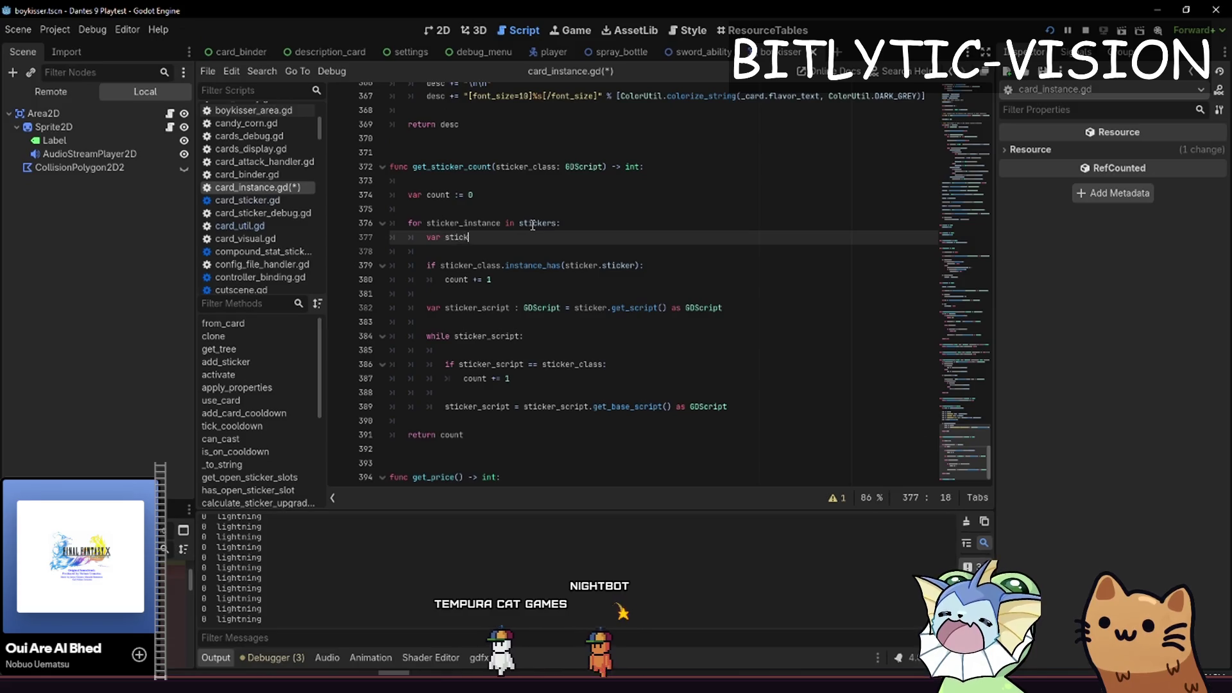
{"action": "type", "text": "er := sticker_"}
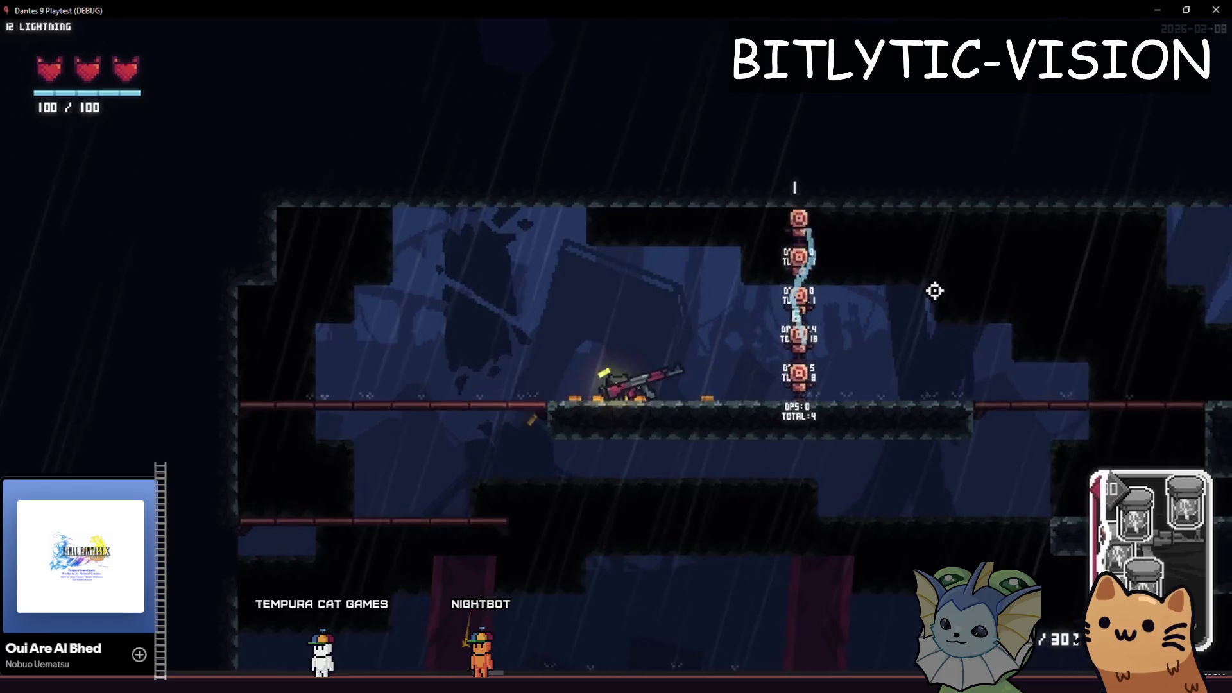
Fire at the target dummies, confirm each hit logs '12 lightning', and open the debug menu
{"action": "left_click", "coordinate": [908, 220]}
{"action": "left_click", "coordinate": [896, 237]}
{"action": "left_click", "coordinate": [1027, 220]}
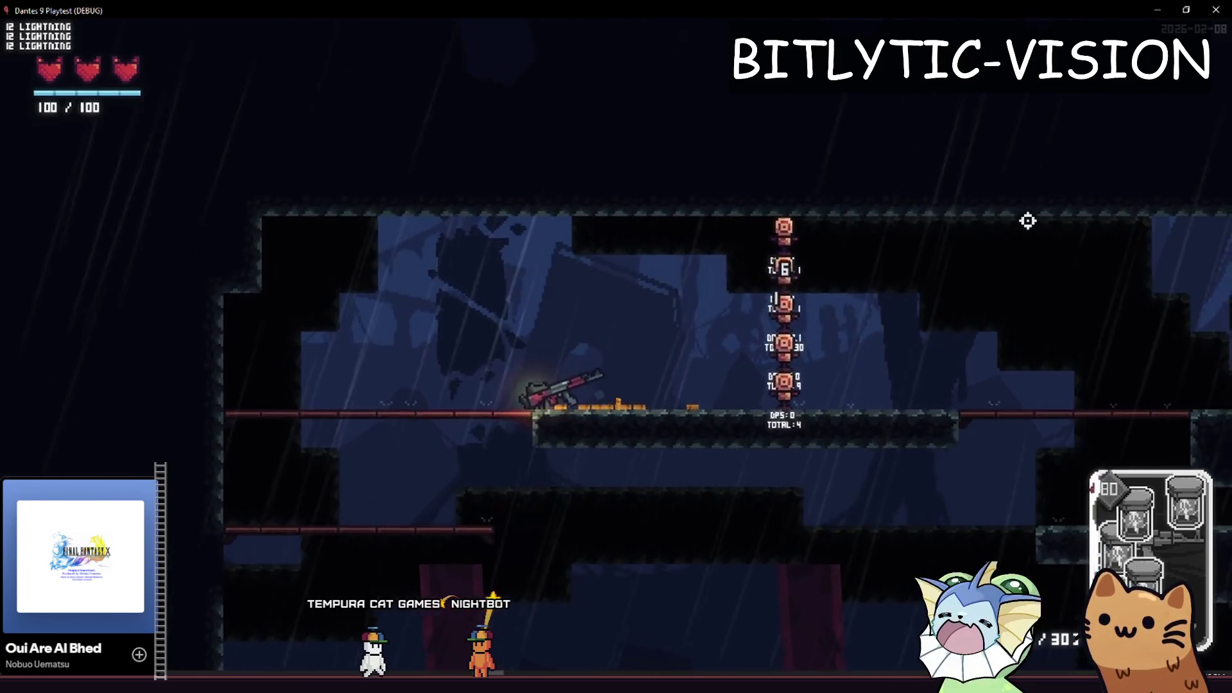
{"action": "key", "text": "F1"}
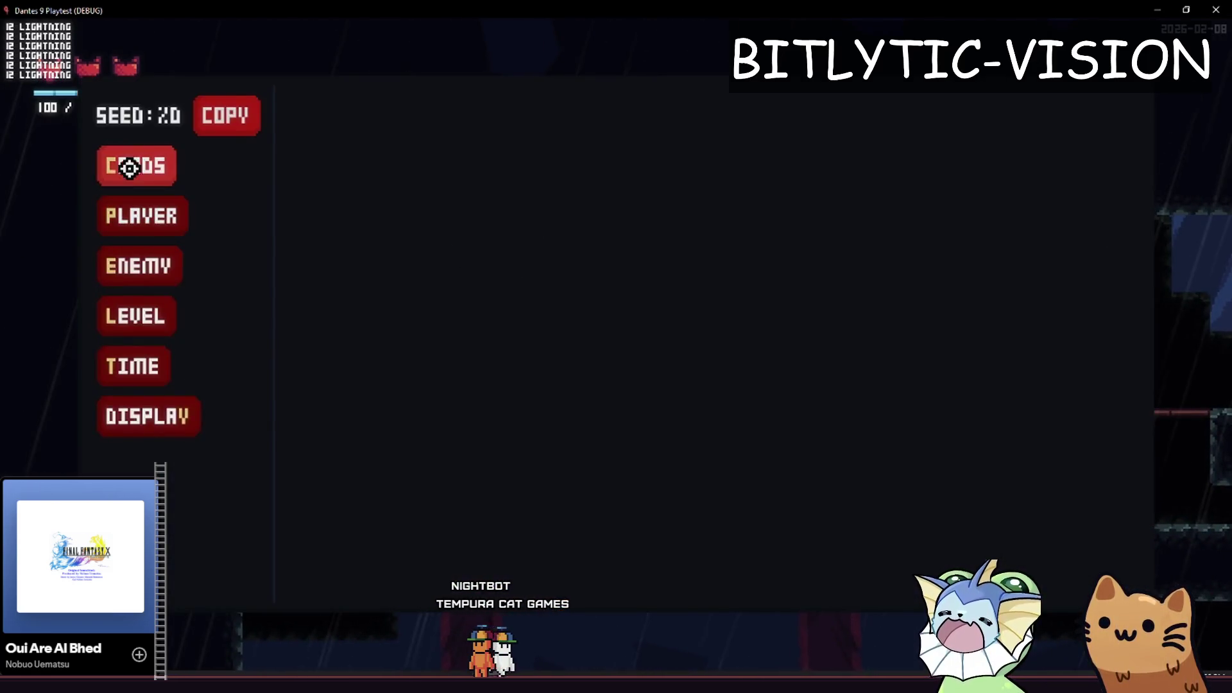